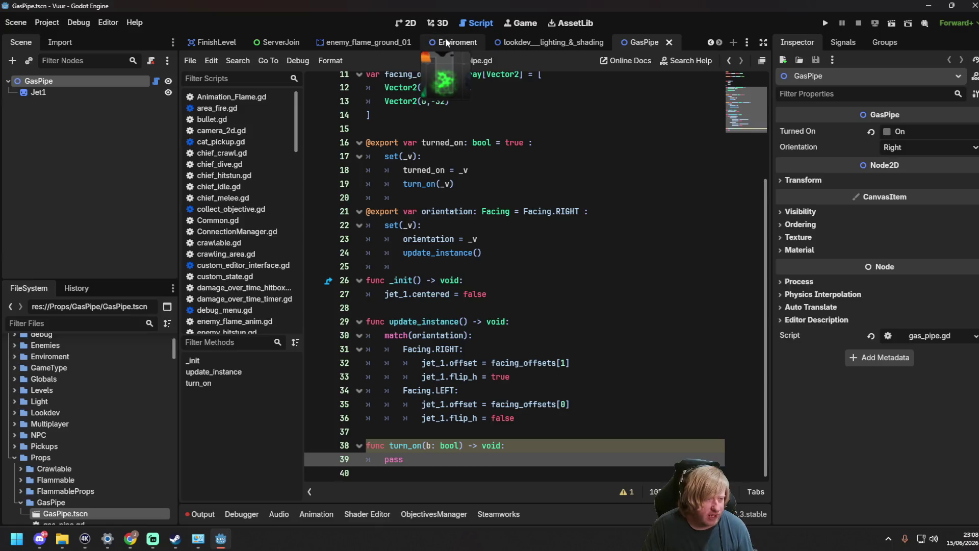
Switch from the Enviroment scene to the GasPipe scene in the 2D workspace and save it.
left_click(449, 41)
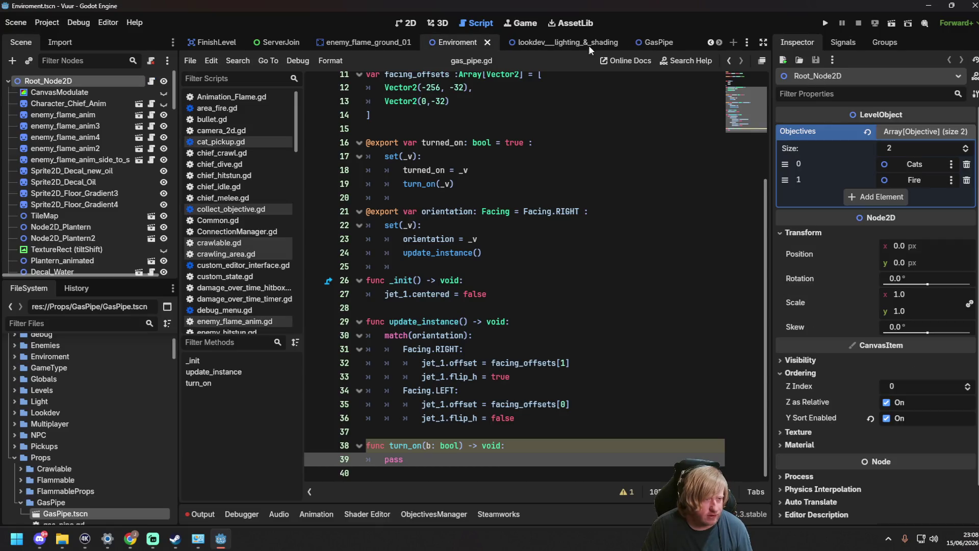
left_click(644, 46)
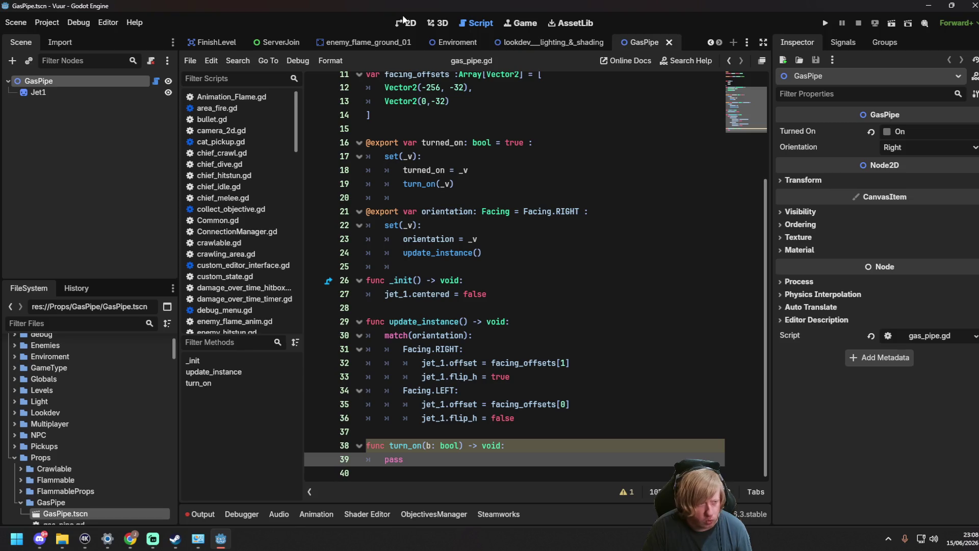
left_click(413, 25)
key("ctrl+s")
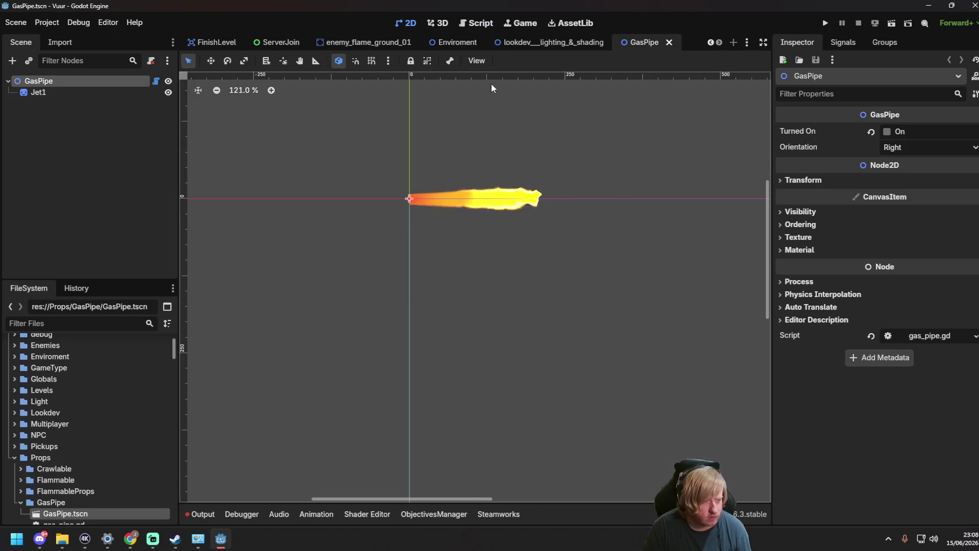
Select the Jet1 flame sprite, then zoom and pan the viewport around the flame.
left_click(63, 95)
right_click(65, 94)
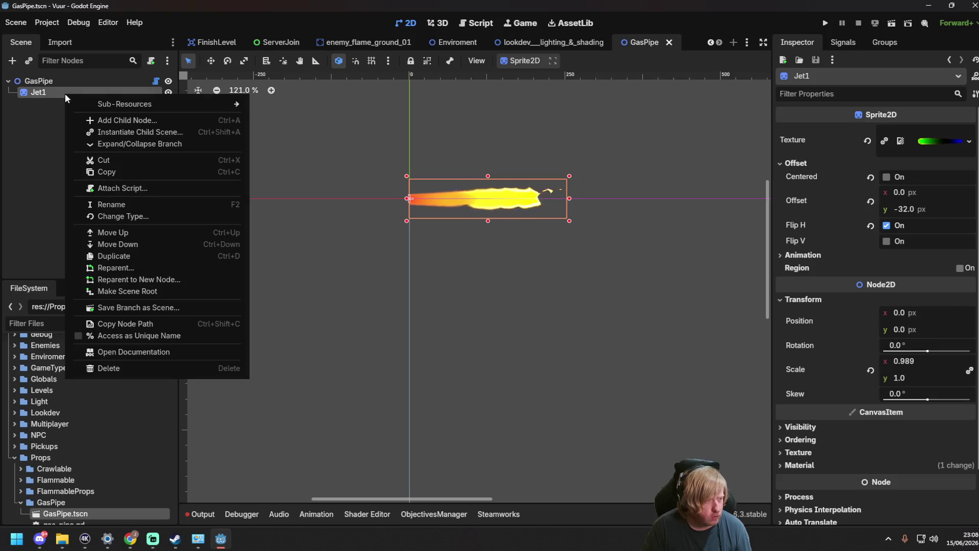
left_click(55, 115)
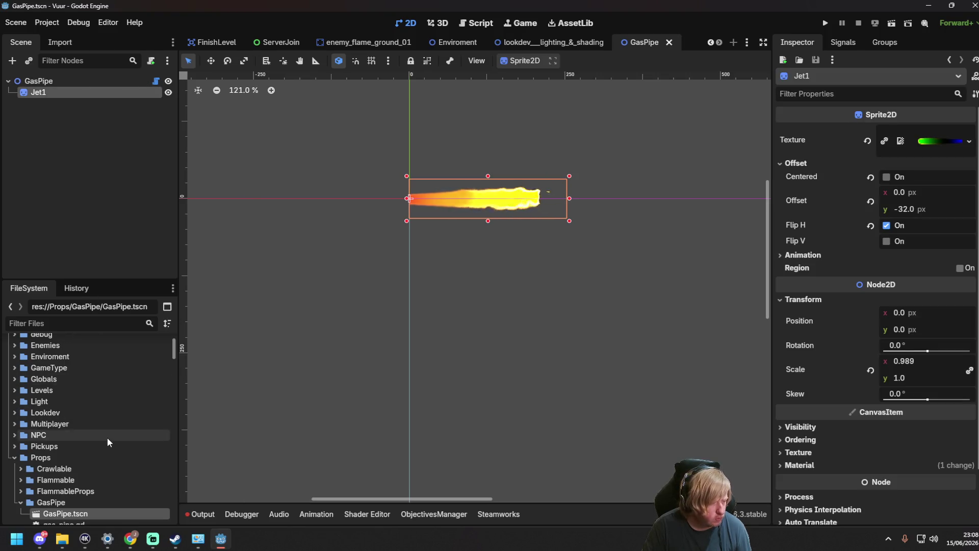
scroll(107, 436, "down", 3)
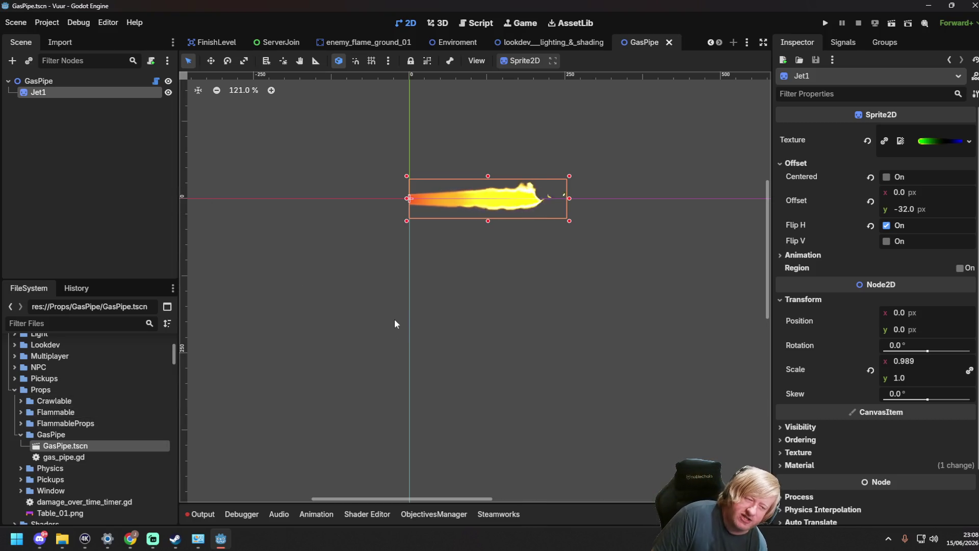
scroll(433, 275, "up", 5)
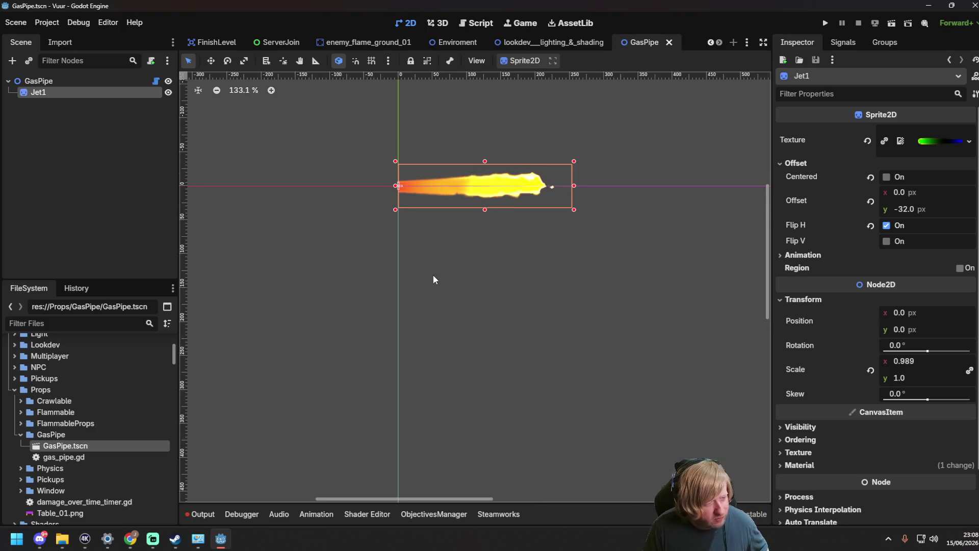
left_click_drag(382, 209, 415, 335)
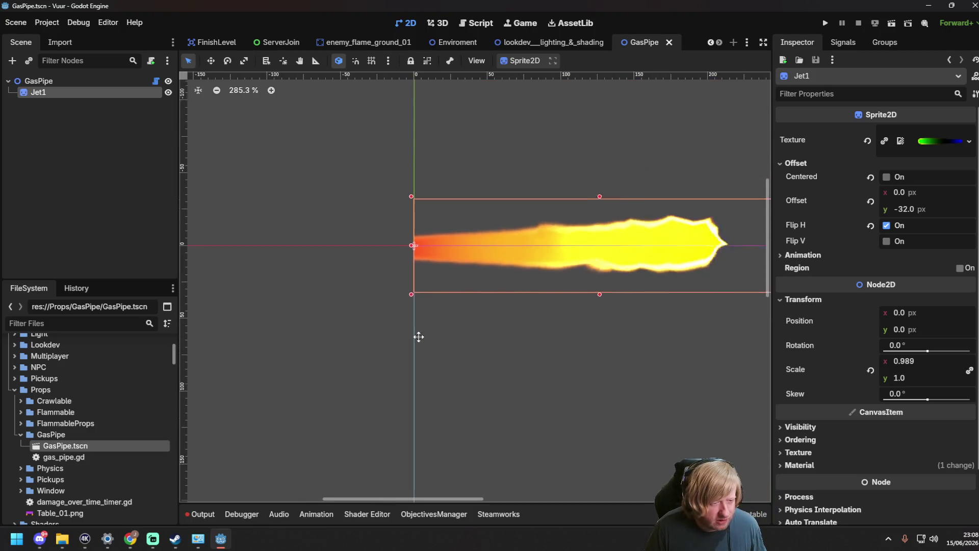
left_click(399, 200)
left_click_drag(414, 102, 418, 419)
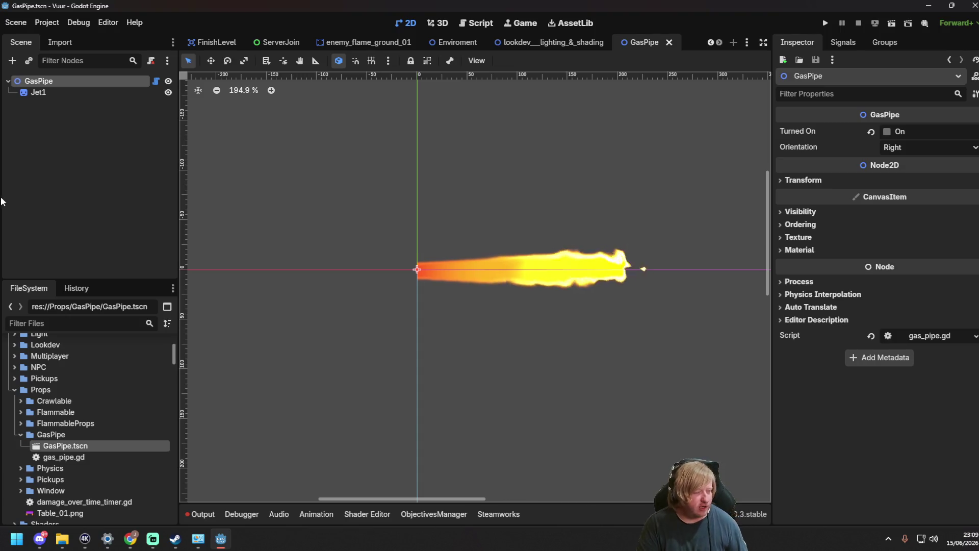
left_click(105, 172)
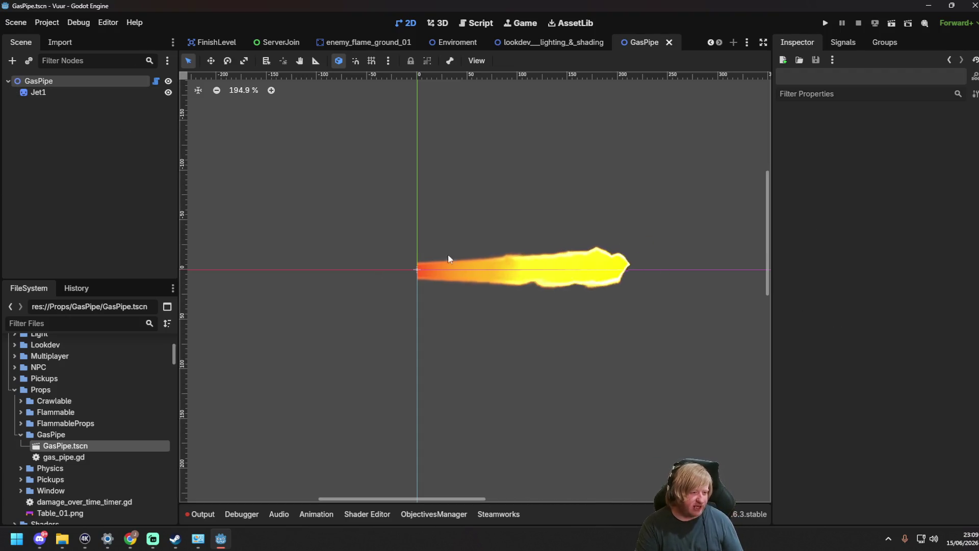
scroll(466, 268, "down", 2)
scroll(466, 293, "right", 3)
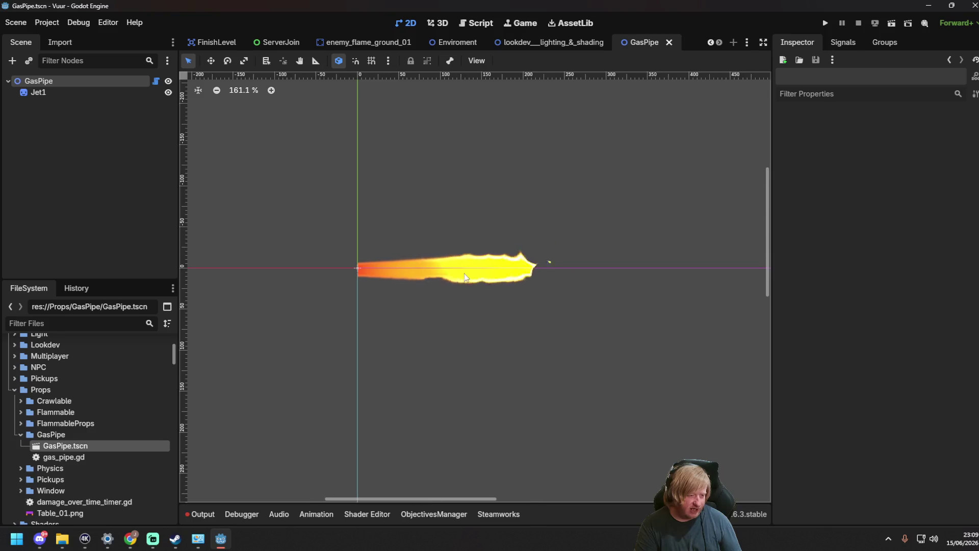
left_click(569, 269)
mouse_move(570, 269)
left_mouse_down()
mouse_move(595, 269)
mouse_move(564, 269)
mouse_move(563, 306)
mouse_move(554, 286)
mouse_move(373, 283)
mouse_move(369, 270)
left_mouse_up()
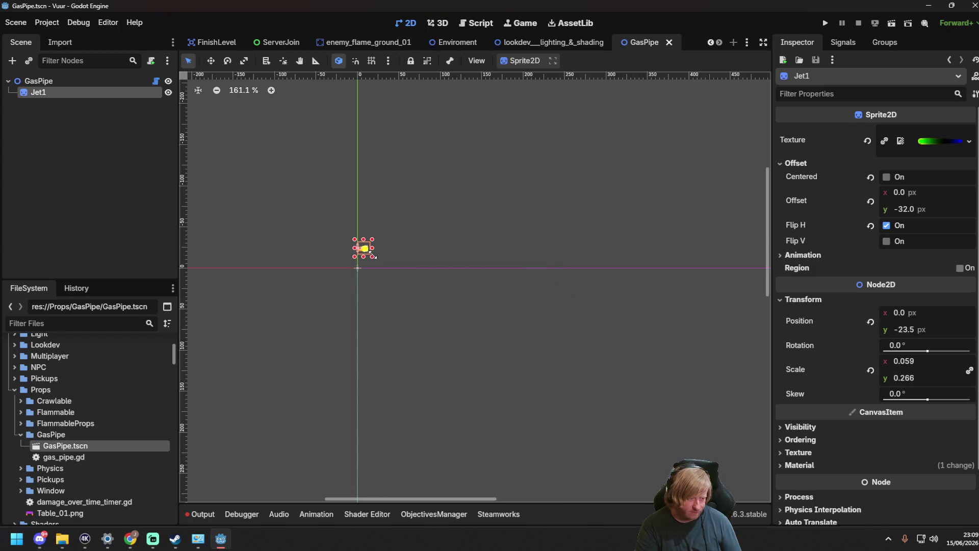
mouse_move(371, 251)
left_mouse_down()
mouse_move(533, 282)
mouse_move(619, 286)
mouse_move(686, 273)
mouse_move(568, 265)
mouse_move(656, 271)
mouse_move(666, 293)
mouse_move(681, 289)
mouse_move(698, 303)
mouse_move(357, 276)
mouse_move(612, 284)
mouse_move(346, 274)
mouse_move(678, 267)
mouse_move(691, 270)
mouse_move(312, 262)
left_mouse_up()
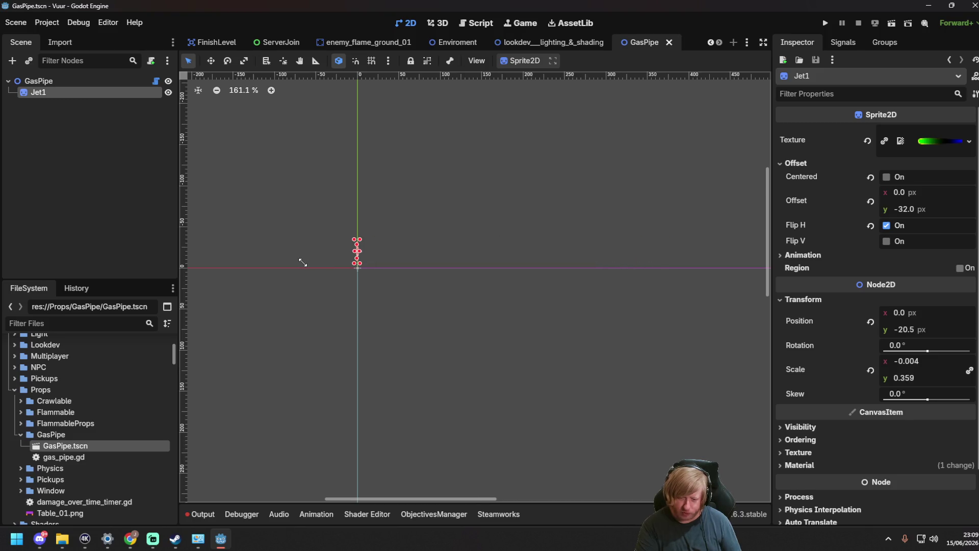
key("ctrl+z")
key("ctrl+z")
key("ctrl+z")
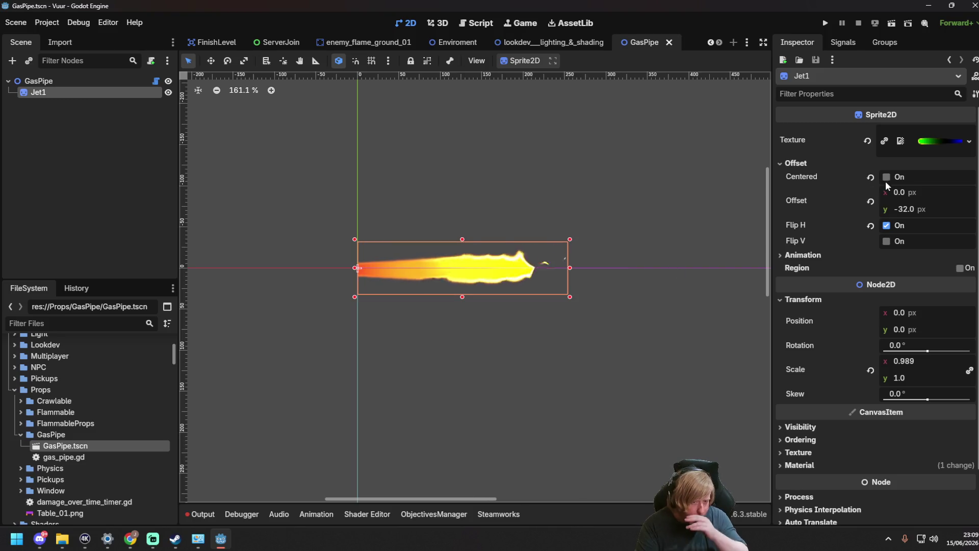
left_click(886, 177)
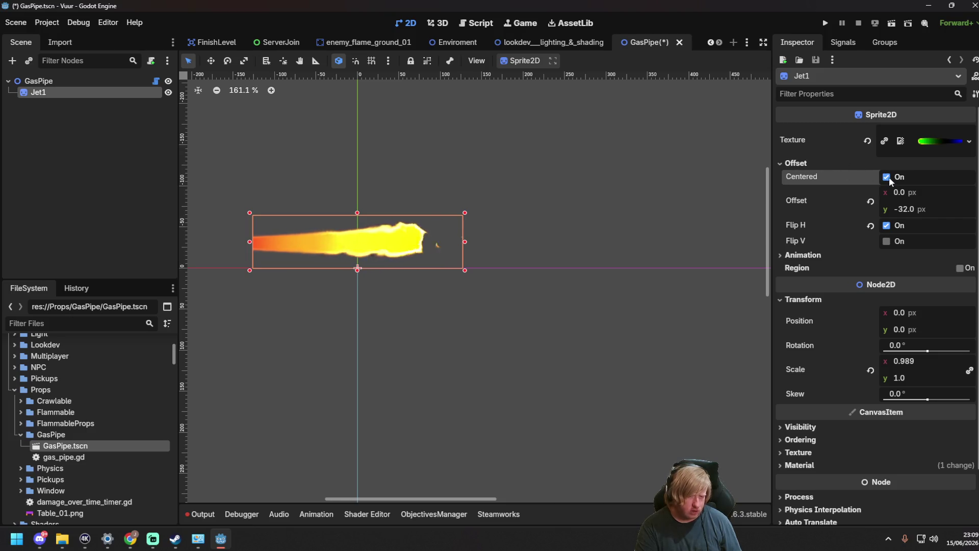
left_click(888, 177)
left_click(887, 177)
left_click(887, 176)
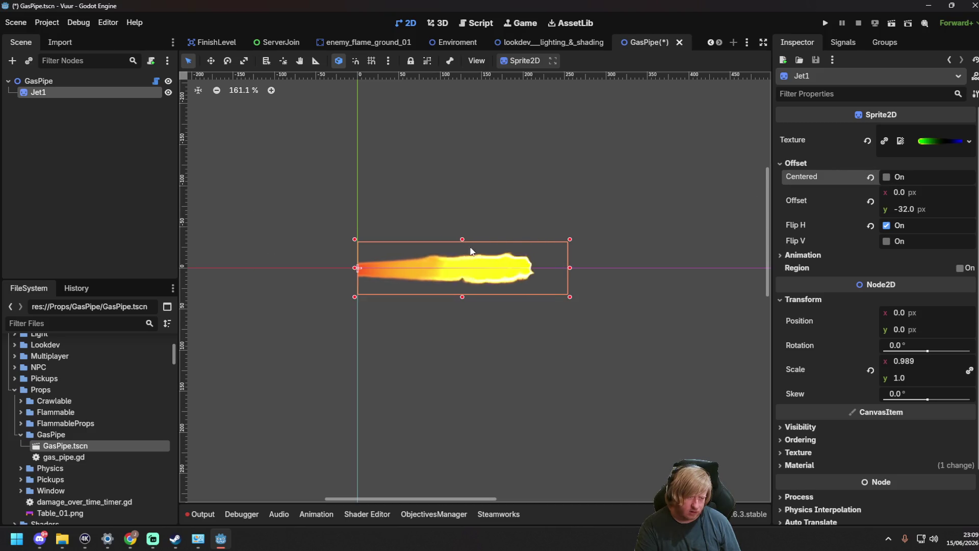
mouse_move(462, 240)
left_mouse_down()
mouse_move(460, 271)
mouse_move(462, 230)
mouse_move(463, 239)
left_mouse_up()
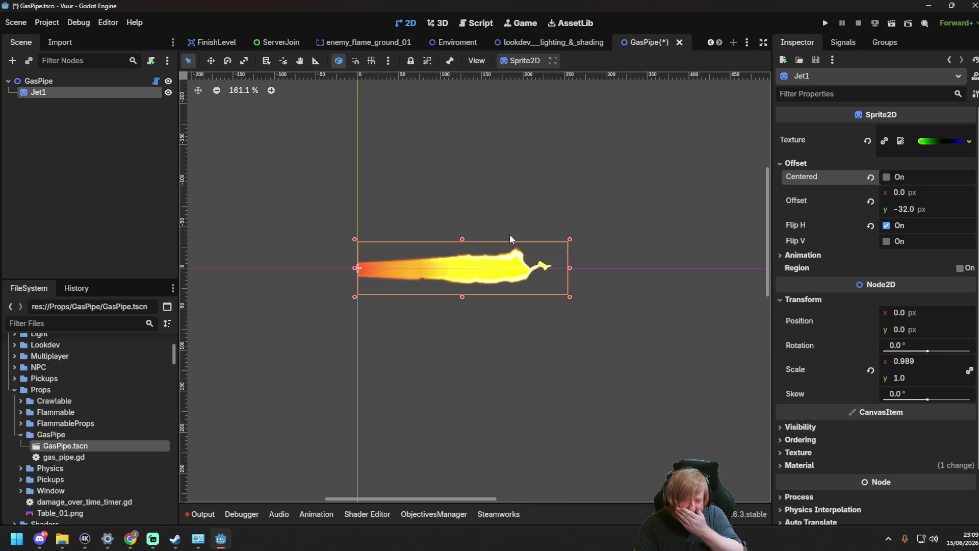
left_click(889, 176)
left_click_drag(360, 215, 359, 220)
key("ctrl+z")
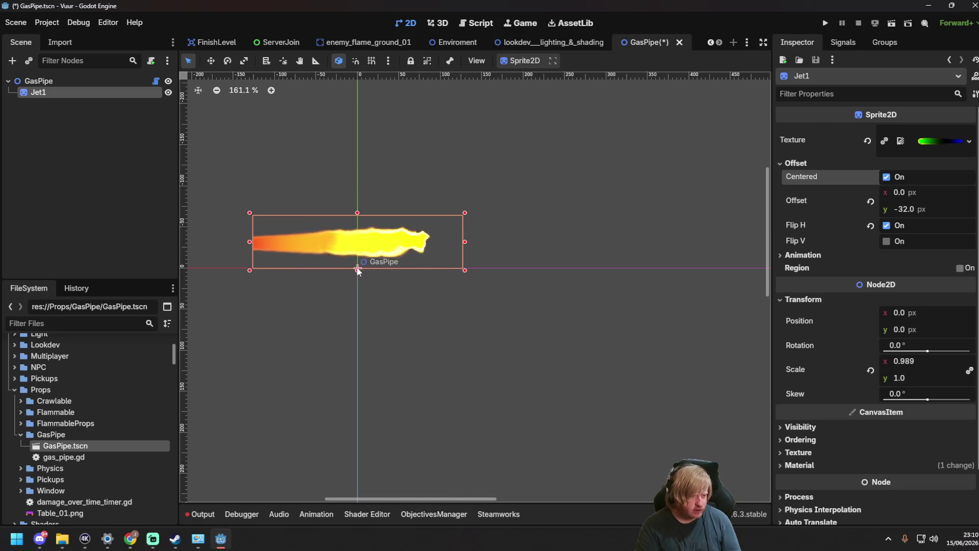
mouse_move(357, 269)
left_mouse_down()
mouse_move(360, 254)
mouse_move(361, 269)
left_mouse_up()
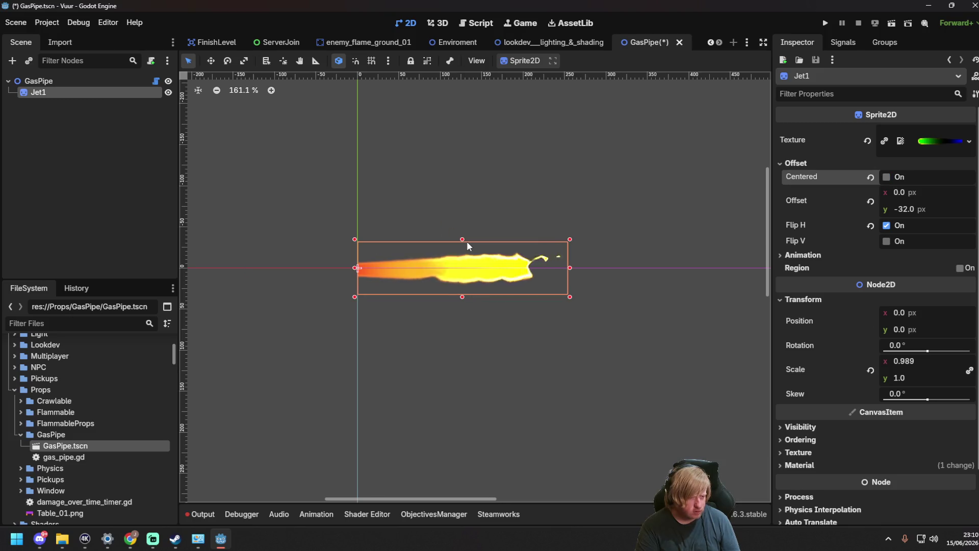
key("space")
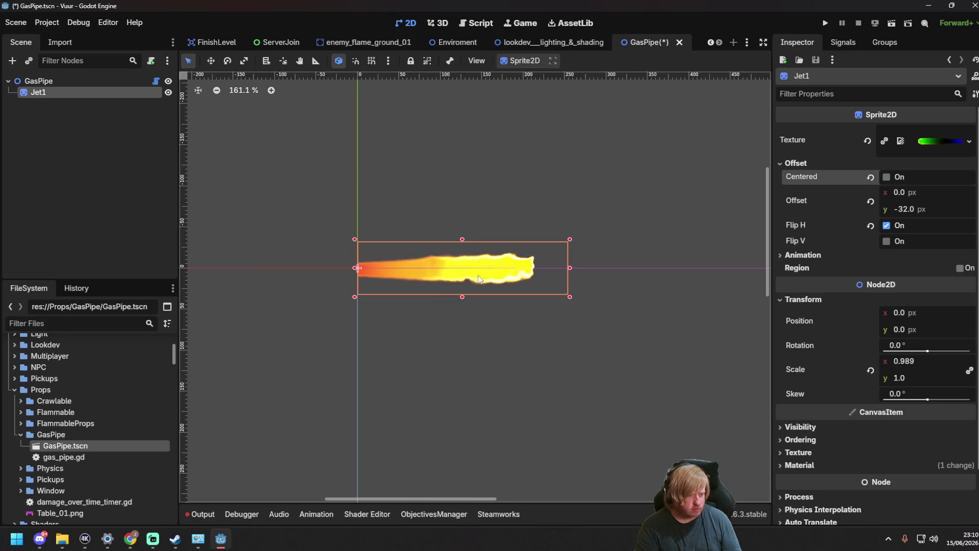
left_click(476, 320)
key("ctrl+s")
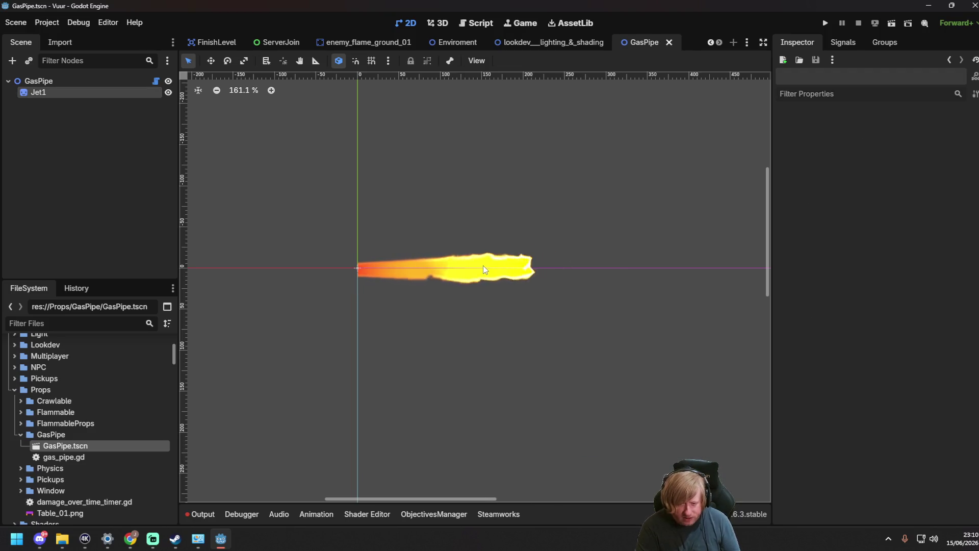
left_click(488, 264)
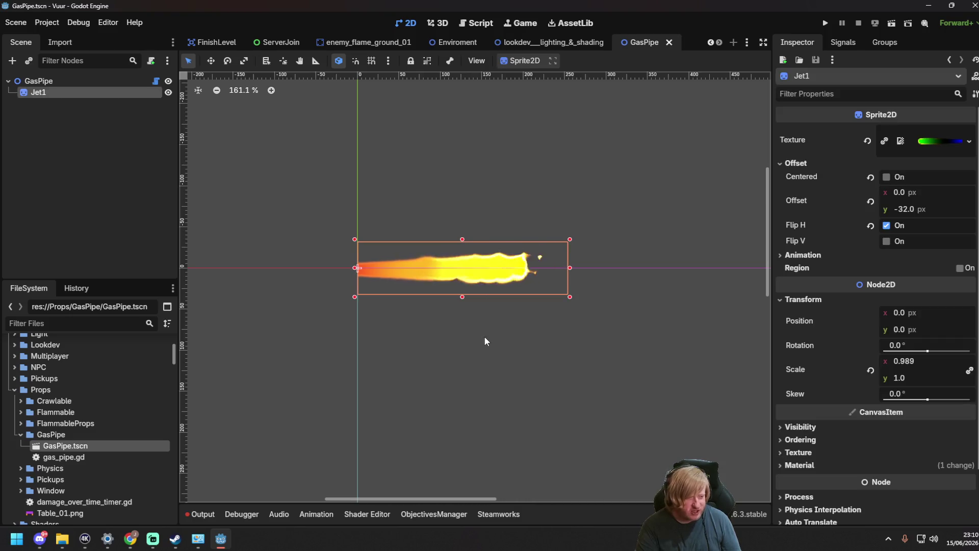
key("ctrl+s")
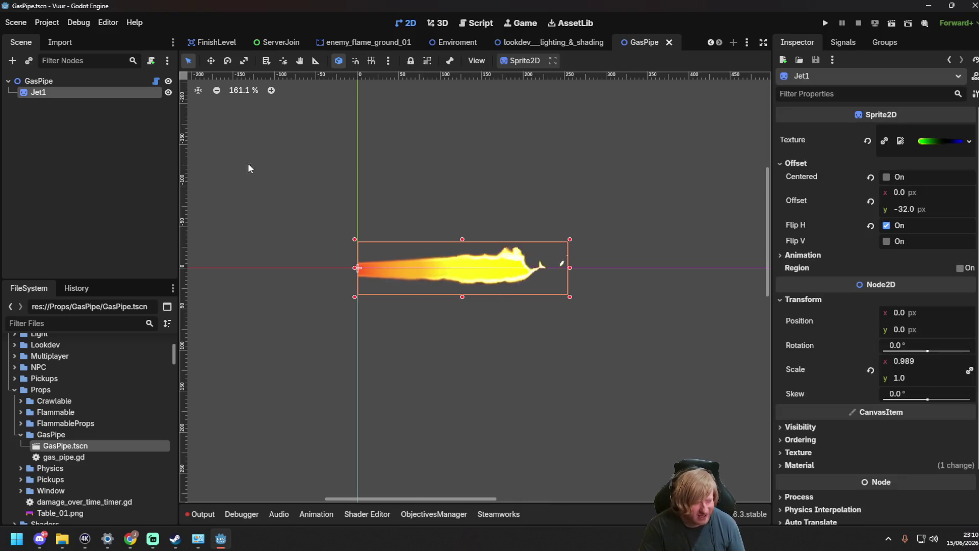
right_click(102, 95)
left_click(94, 93)
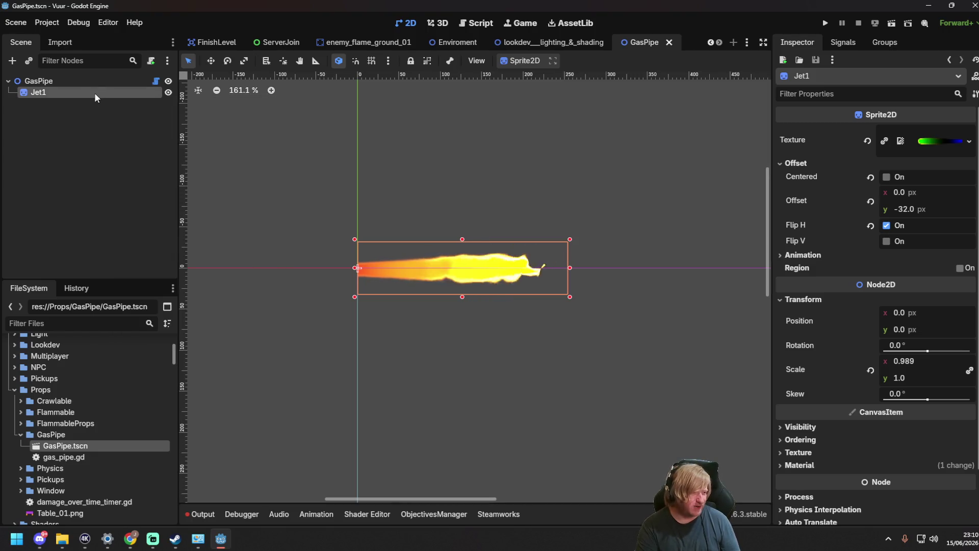
right_click(107, 93)
left_click(167, 118)
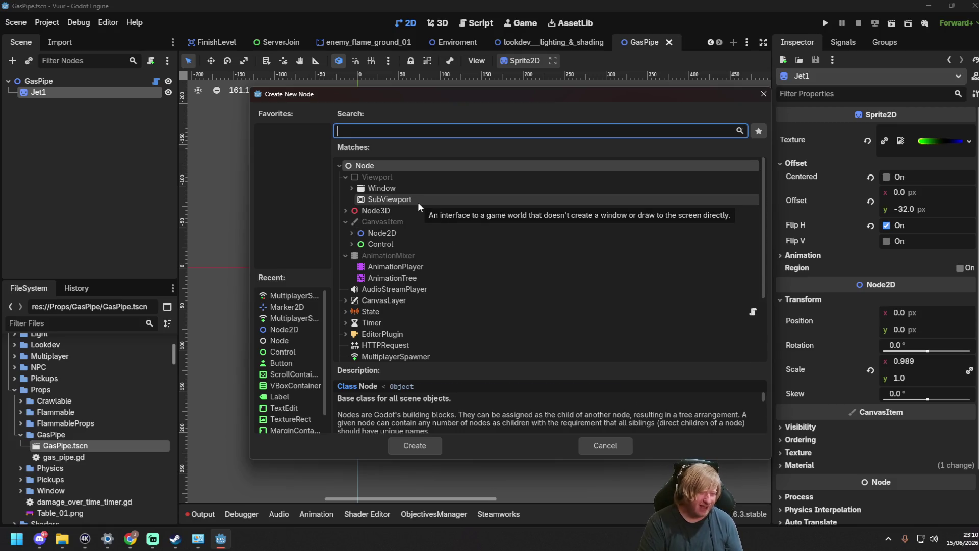
type("animation")
key("Up")
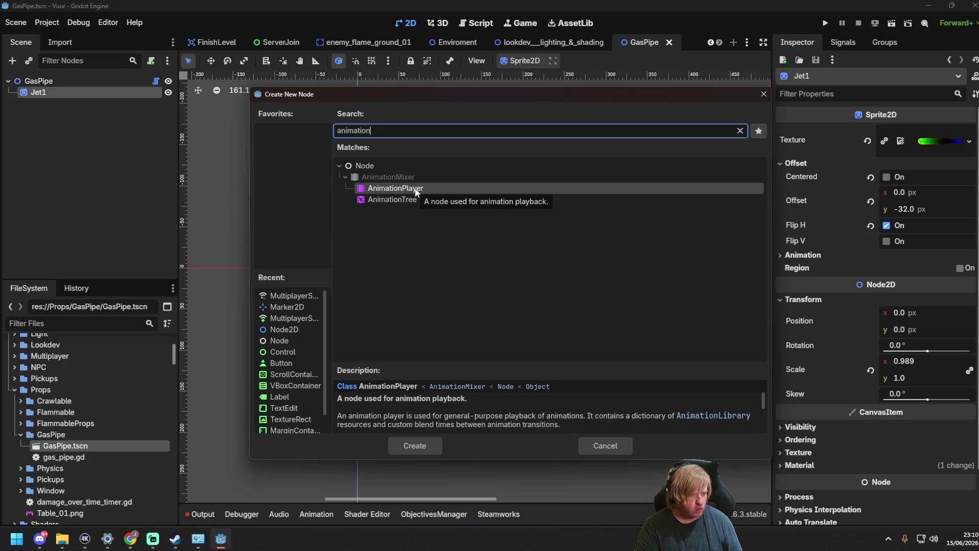
left_click(621, 446)
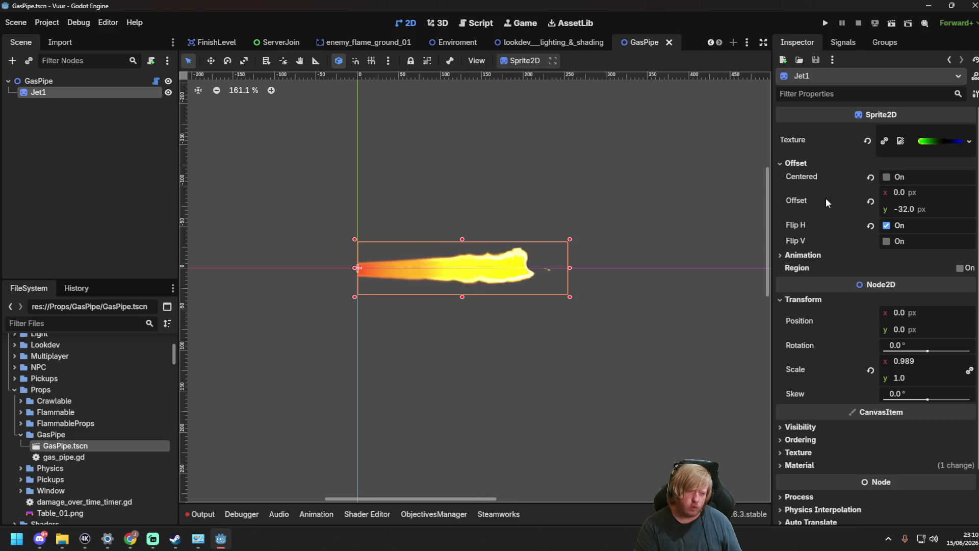
right_click(68, 98)
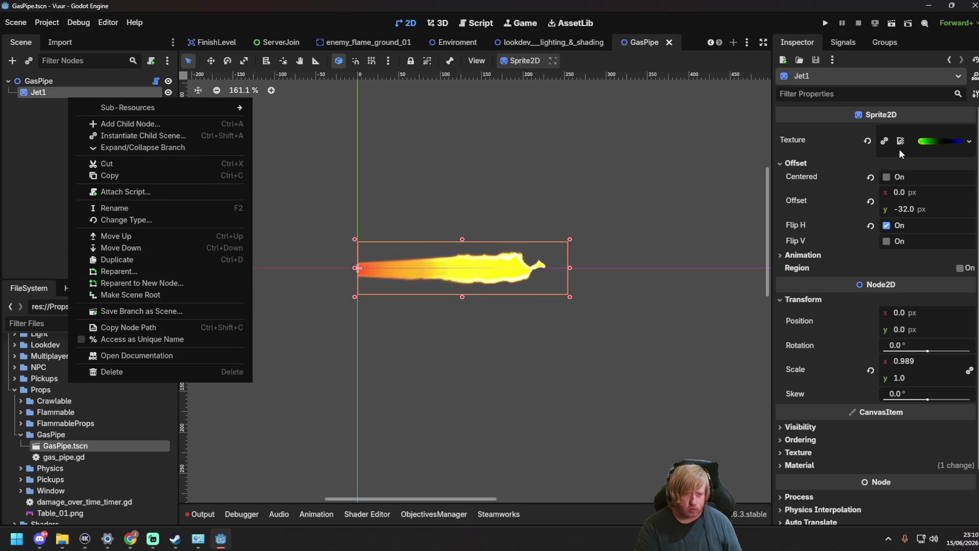
Preview Jet1's flame texture and expand its Resource and Animation Inspector sections, then collapse them.
left_click(921, 144)
left_click(920, 144)
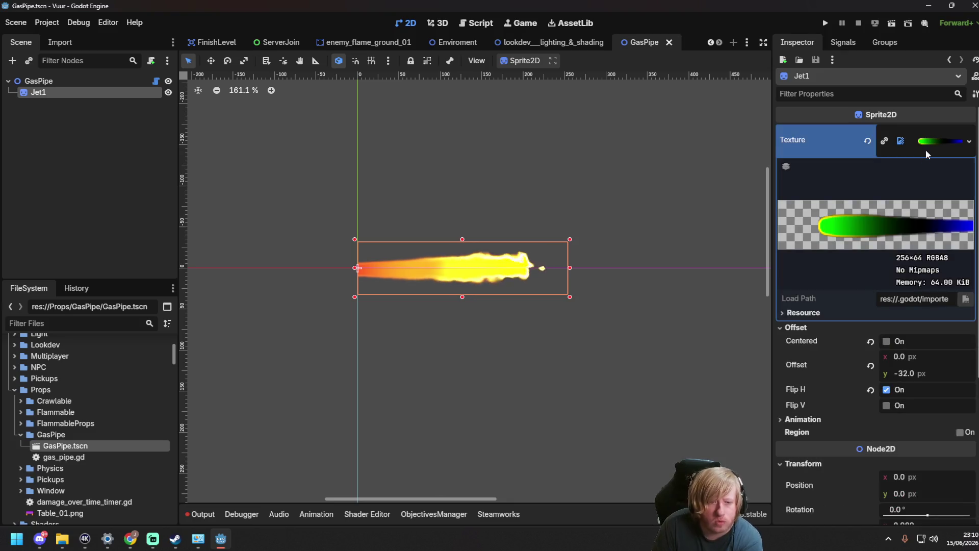
left_click(782, 312)
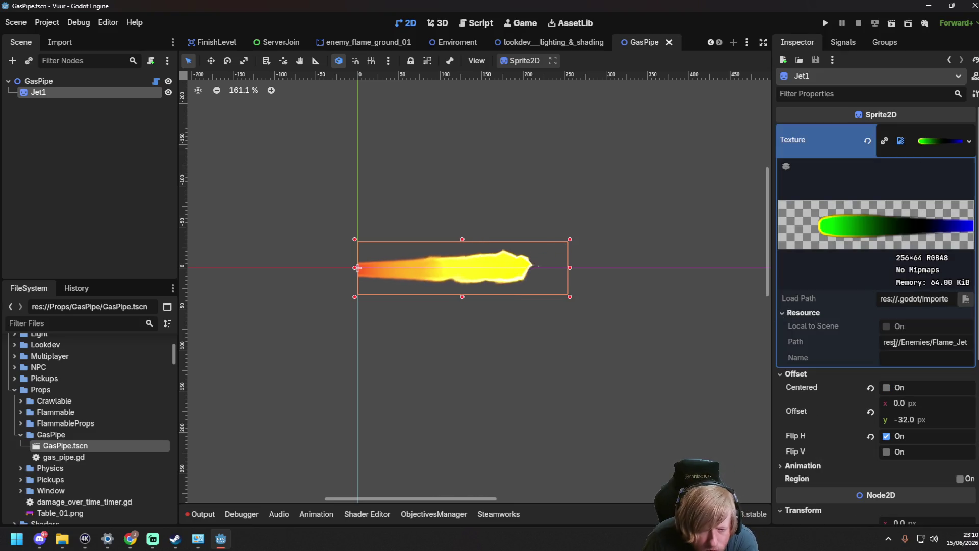
left_click(784, 312)
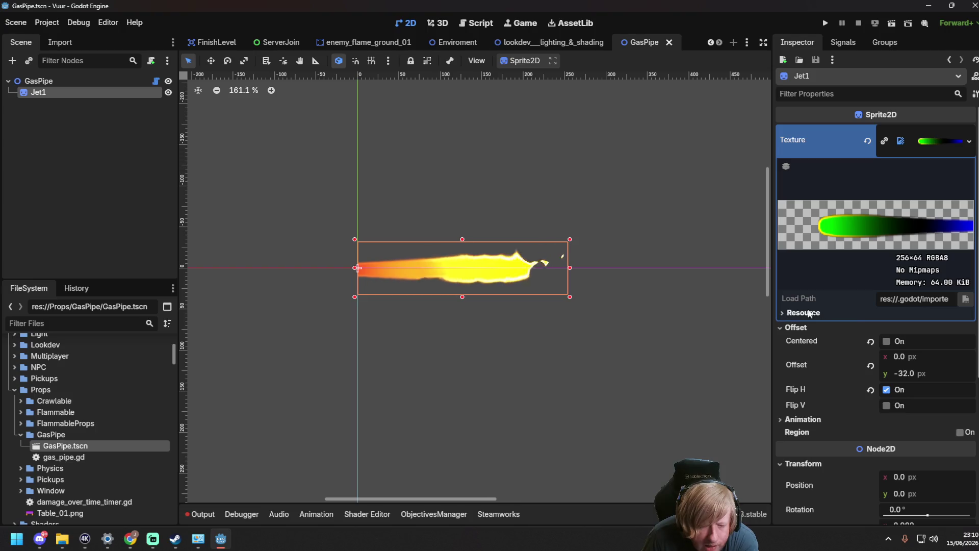
scroll(791, 366, "down", 3)
left_click(781, 316)
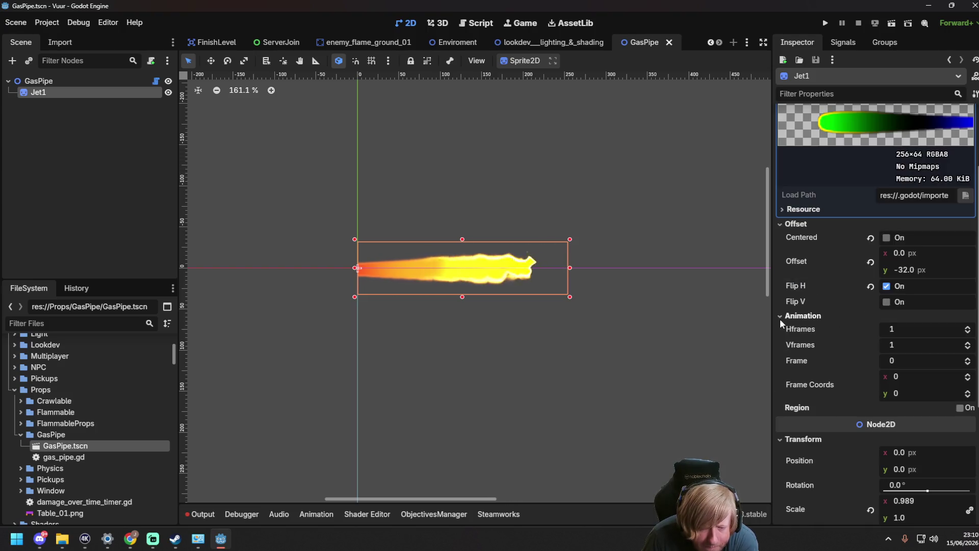
scroll(803, 308, "down", 2)
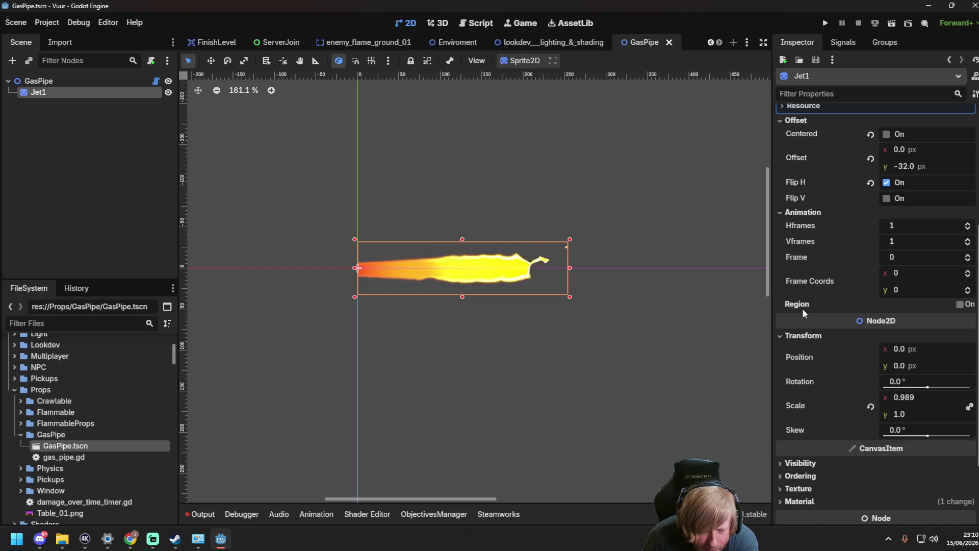
left_click(776, 211)
scroll(816, 326, "down", 1)
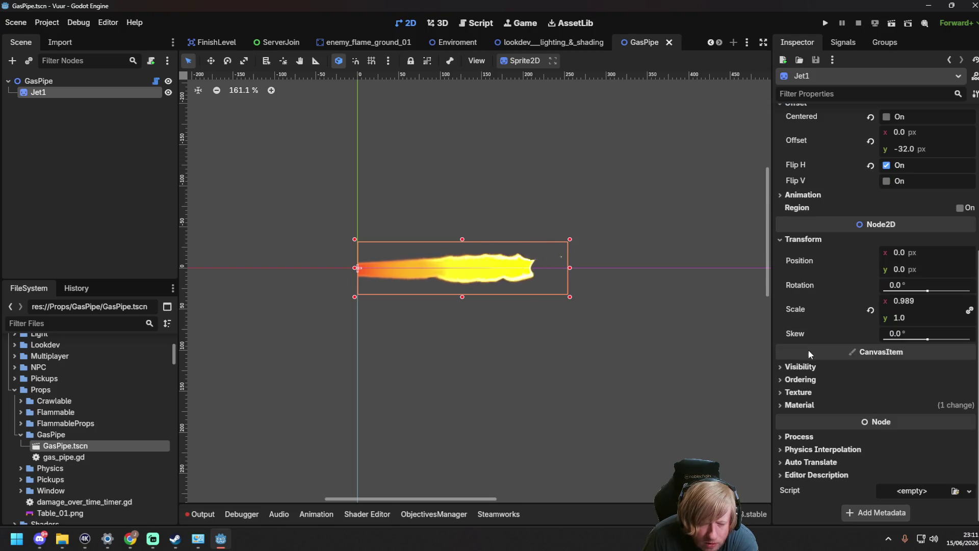
Look through Jet1's Texture, Ordering and Visibility sections, then select the GasPipe root node.
left_click(779, 393)
left_click(780, 393)
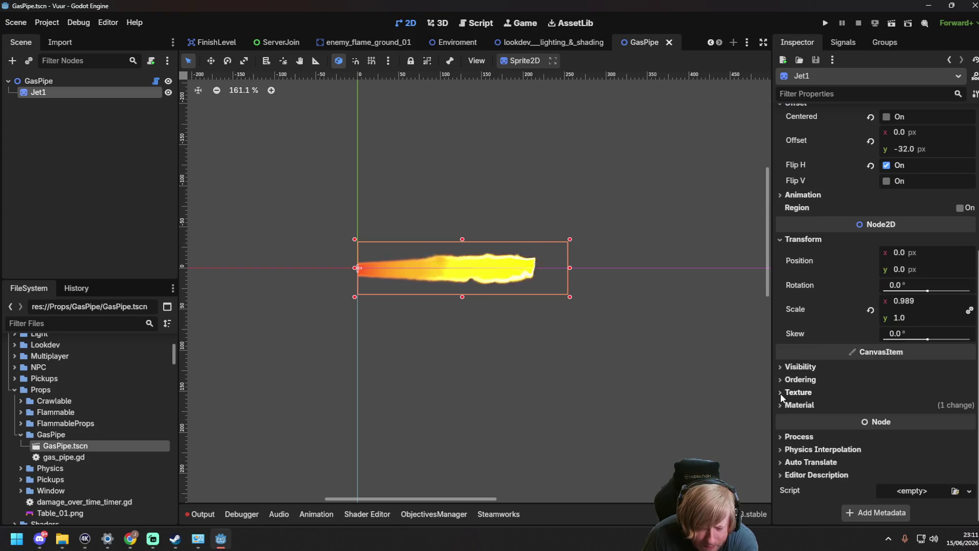
left_click(783, 380)
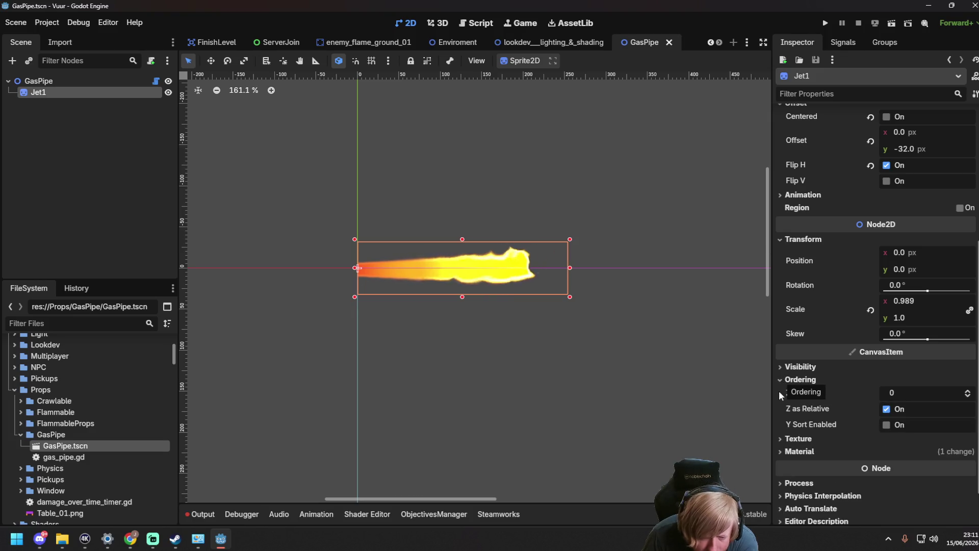
left_click(780, 381)
left_click(782, 366)
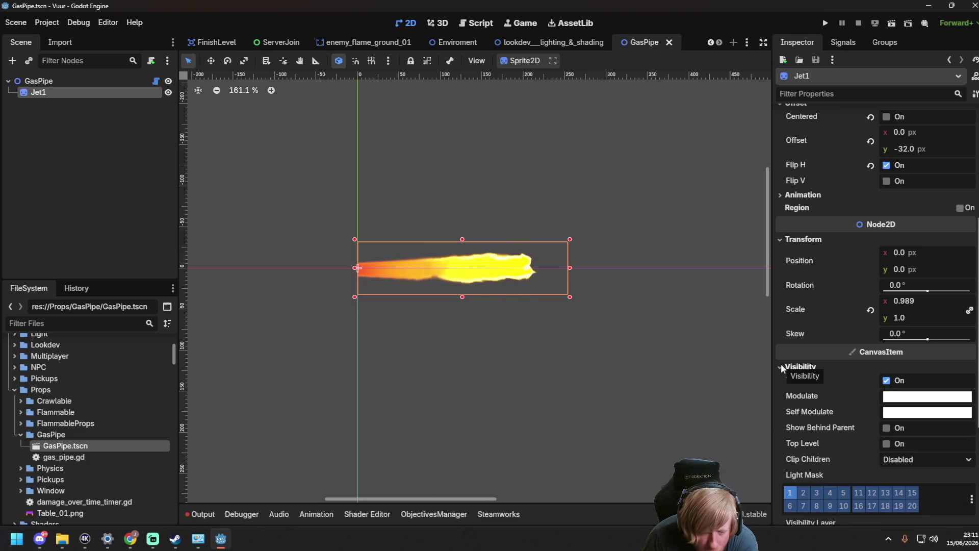
left_click(782, 367)
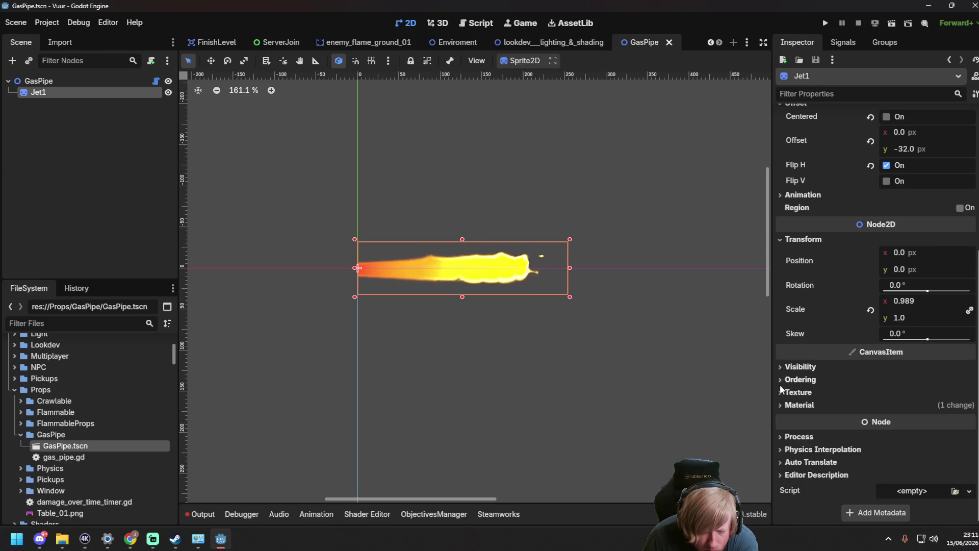
left_click(69, 82)
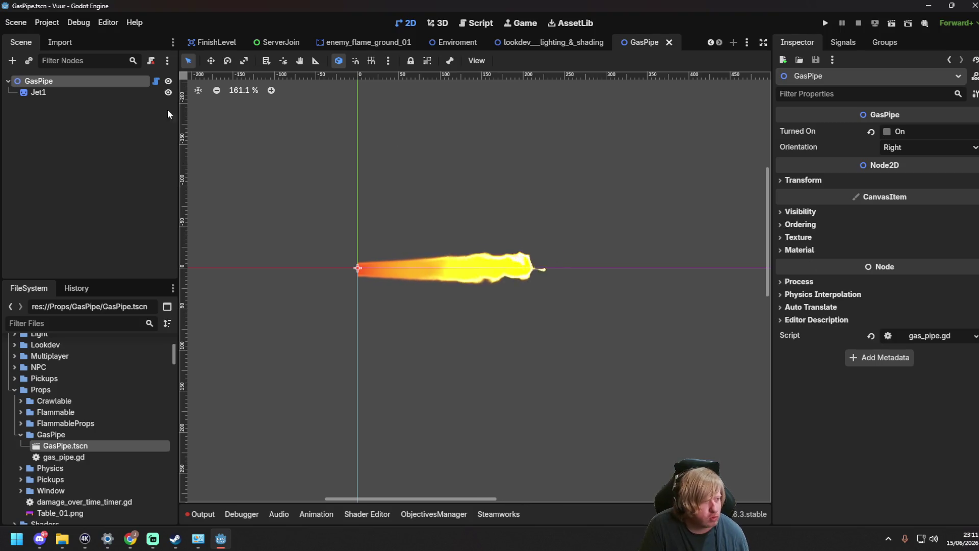
Expand GasPipe's Visibility and Ordering sections and cancel a Z Index edit of 5, keeping 0.
left_click(781, 212)
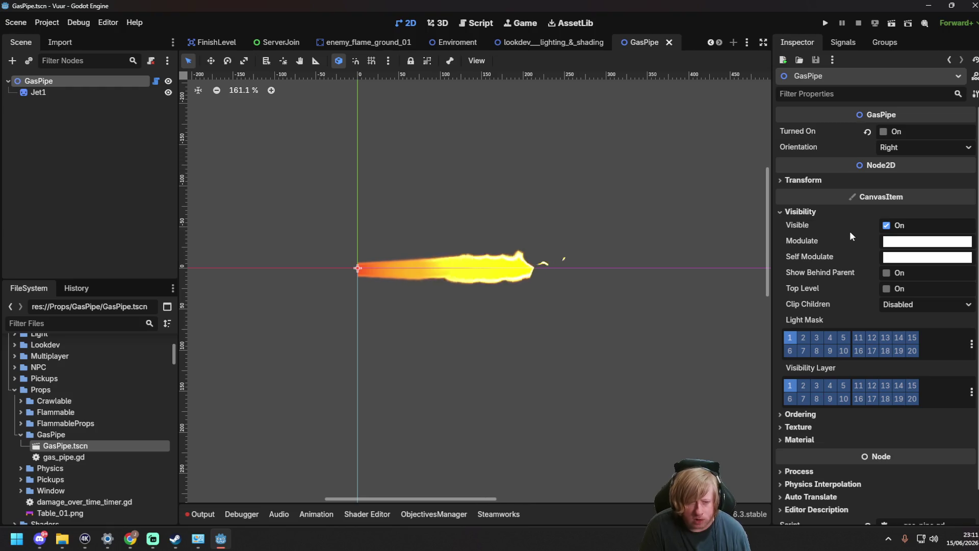
mouse_move(791, 288)
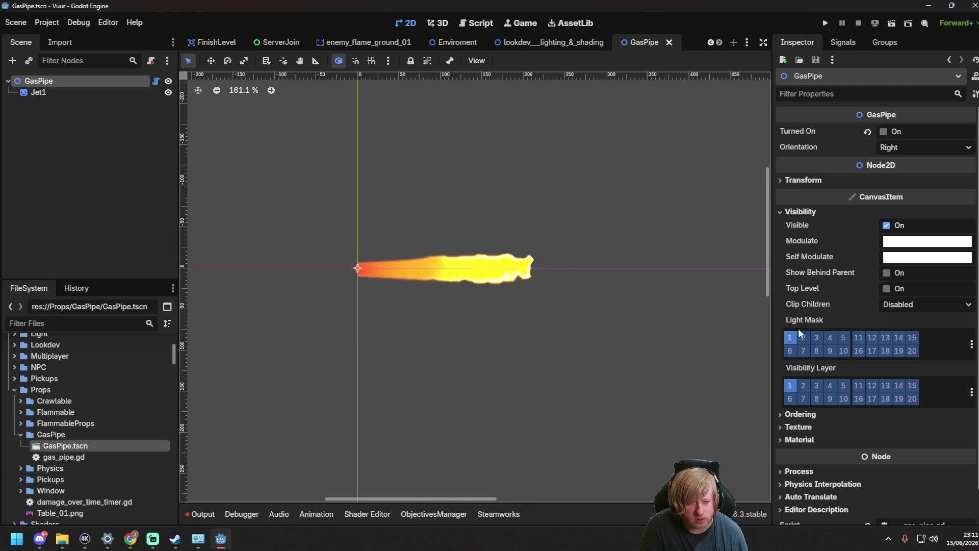
left_click(779, 414)
left_click(898, 427)
type("5")
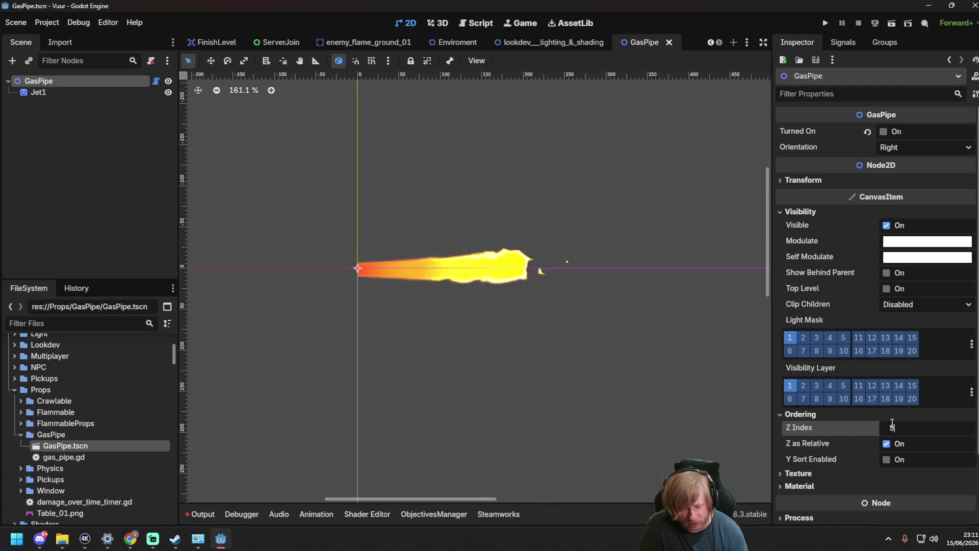
key("Escape")
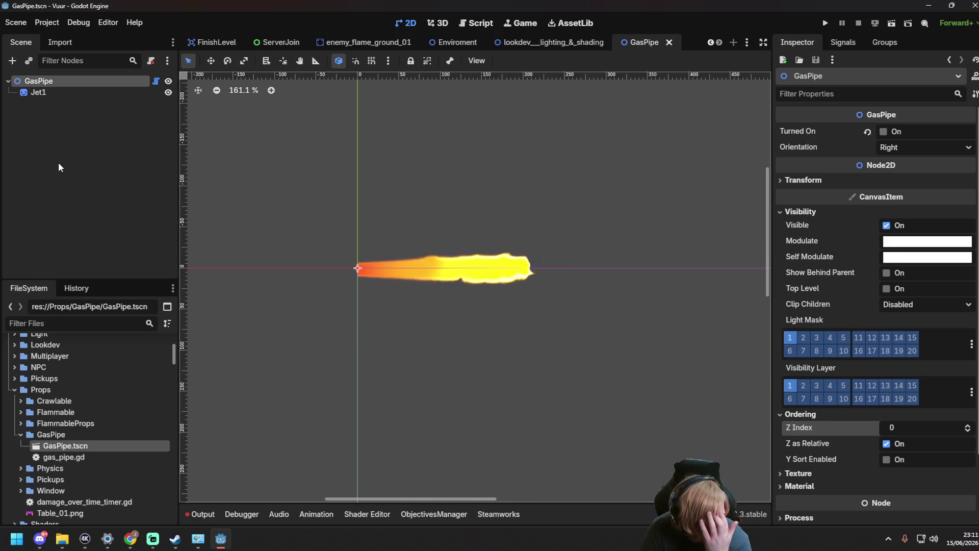
Move the selection between GasPipe and Jet1, ending on Jet1's properties.
left_click(56, 164)
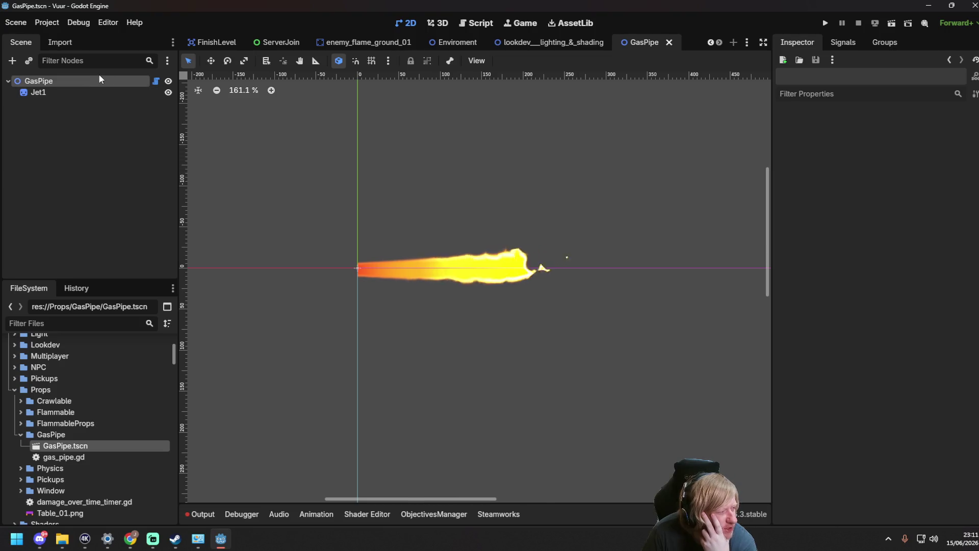
left_click(72, 92)
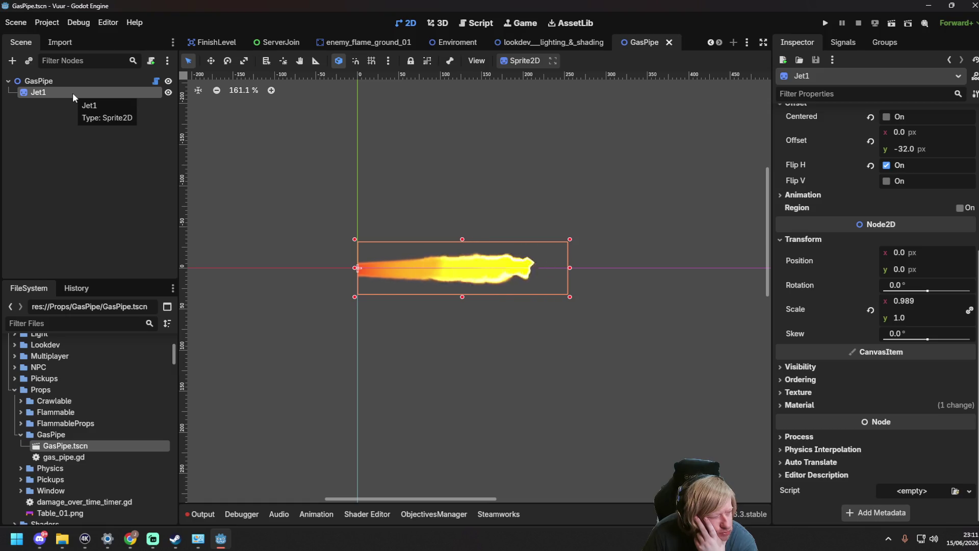
left_click(75, 115)
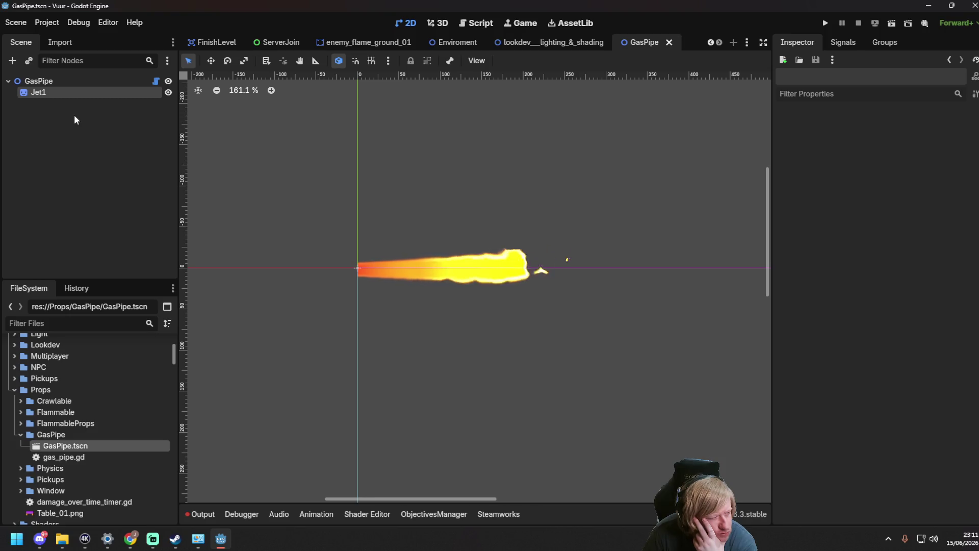
left_click(81, 80)
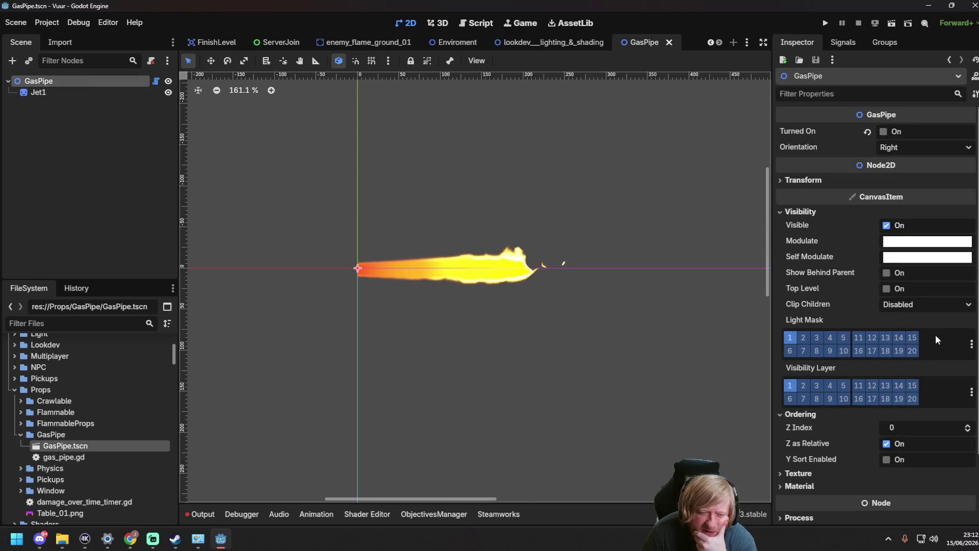
scroll(897, 331, "down", 3)
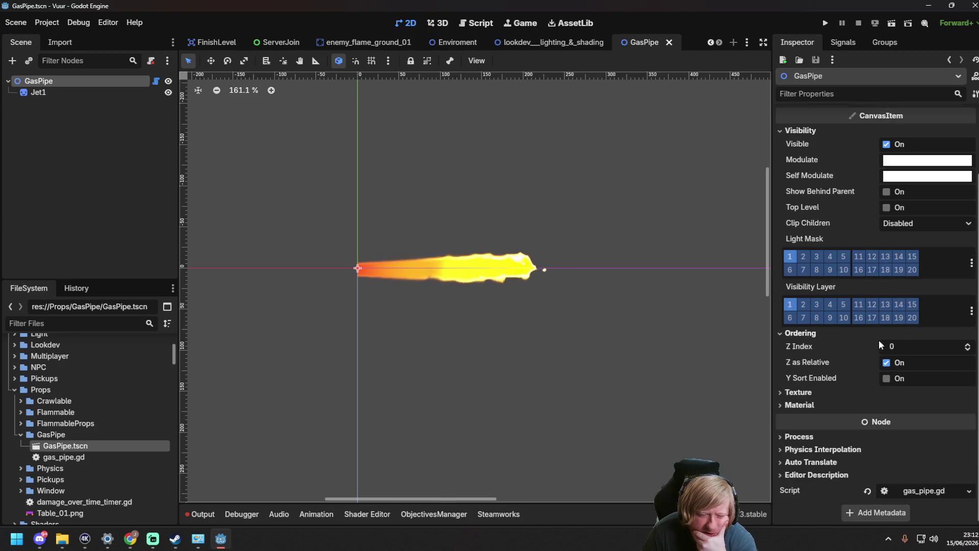
mouse_move(815, 367)
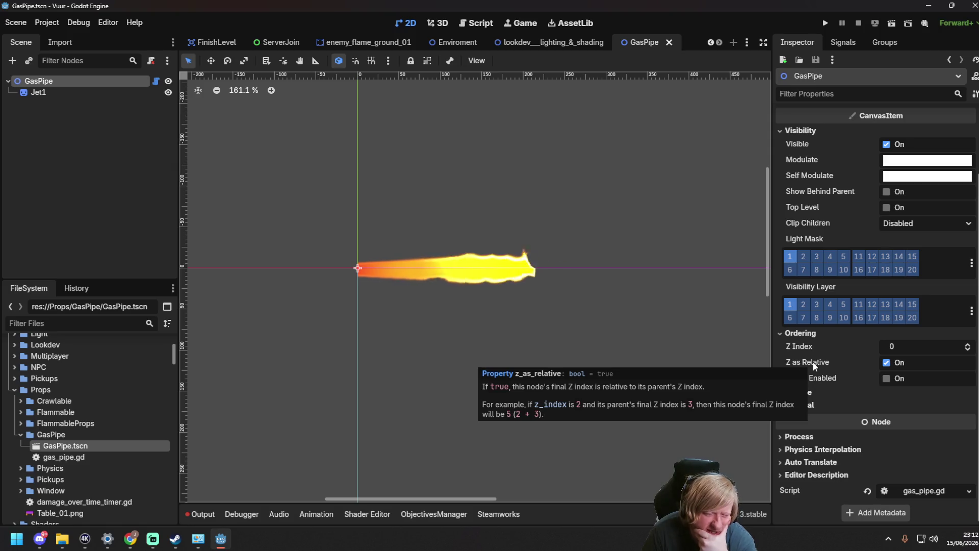
key("Down")
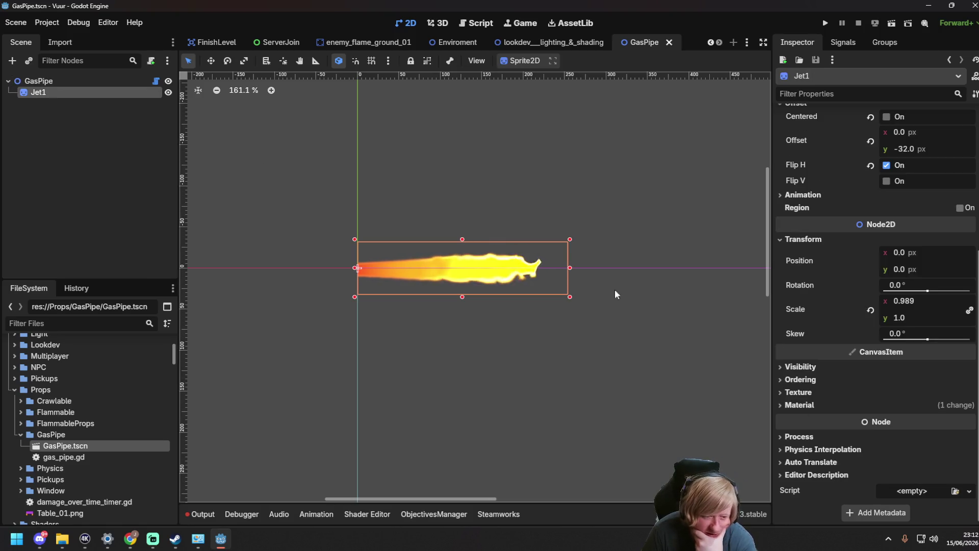
Turn off Z as Relative for Jet1, raise its Z Index to 5, and save the scene.
left_click(779, 380)
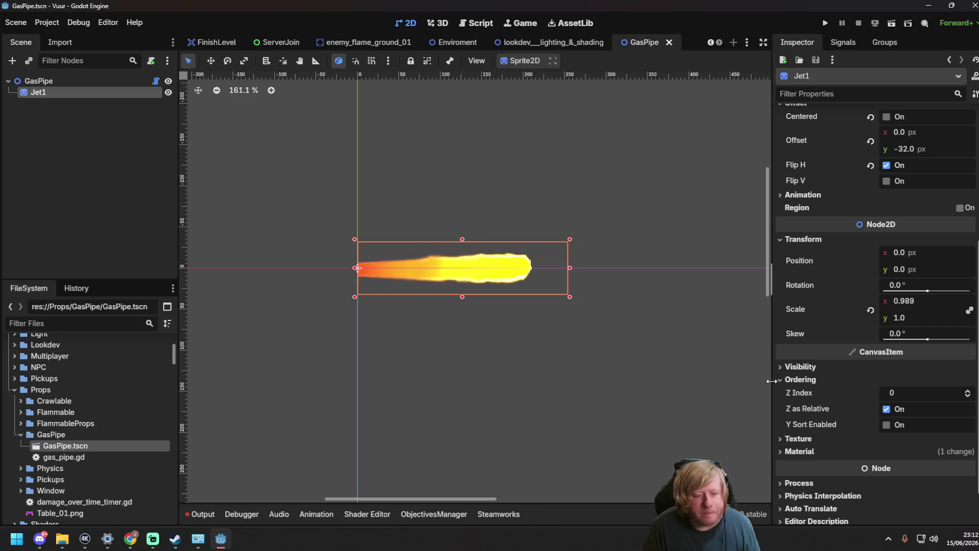
left_click(319, 153)
left_click(133, 92)
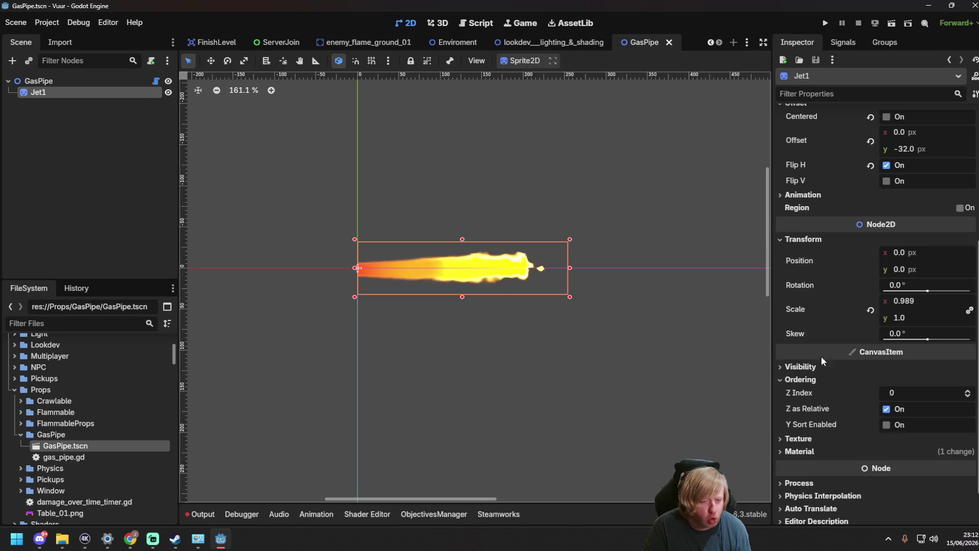
left_click(885, 408)
left_click(481, 179)
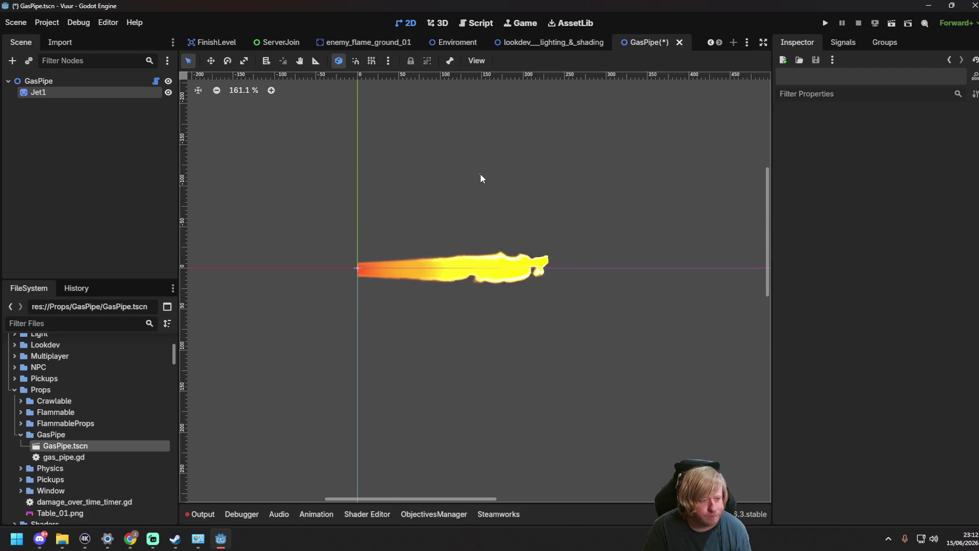
left_click(54, 94)
mouse_move(862, 396)
left_mouse_down()
mouse_move(901, 394)
mouse_move(826, 390)
left_mouse_up()
left_click(519, 216)
key("ctrl+s")
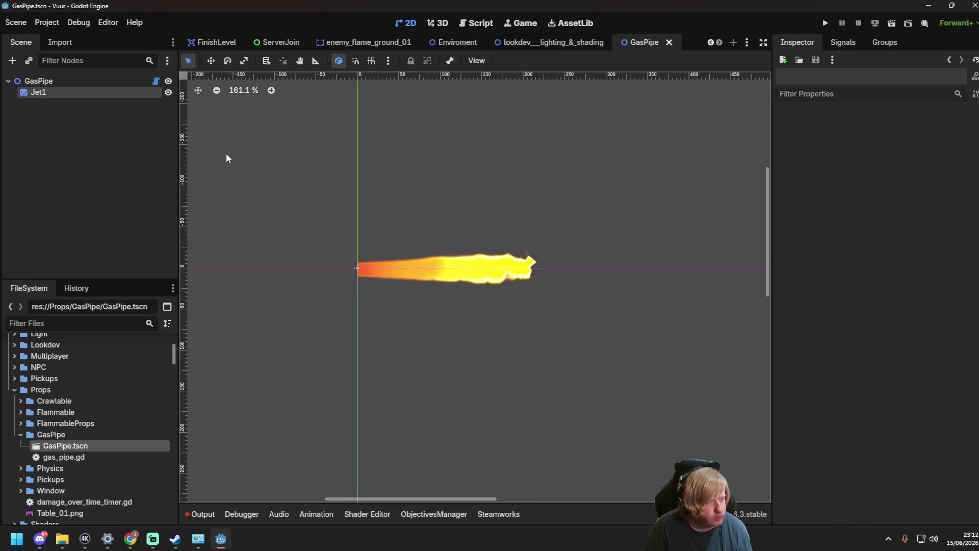
Glance at gas_pipe.gd, then return to the 2D view and bring up Jet1's context menu.
key("ctrl+F3")
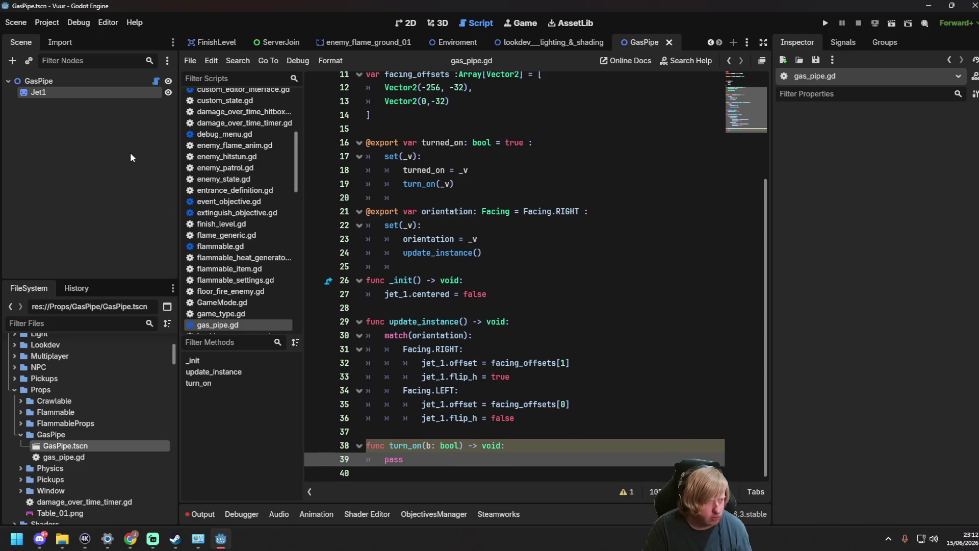
left_click(118, 142)
left_click(406, 23)
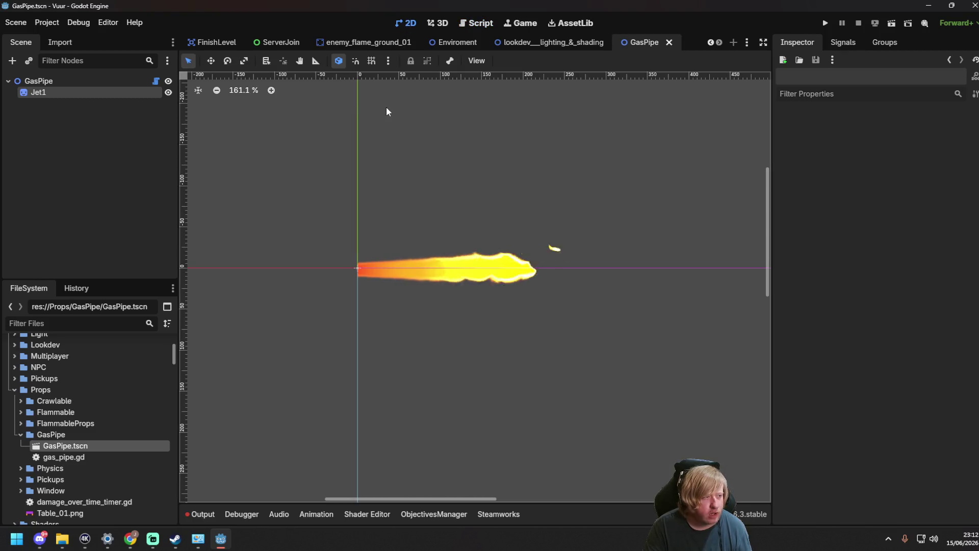
right_click(99, 92)
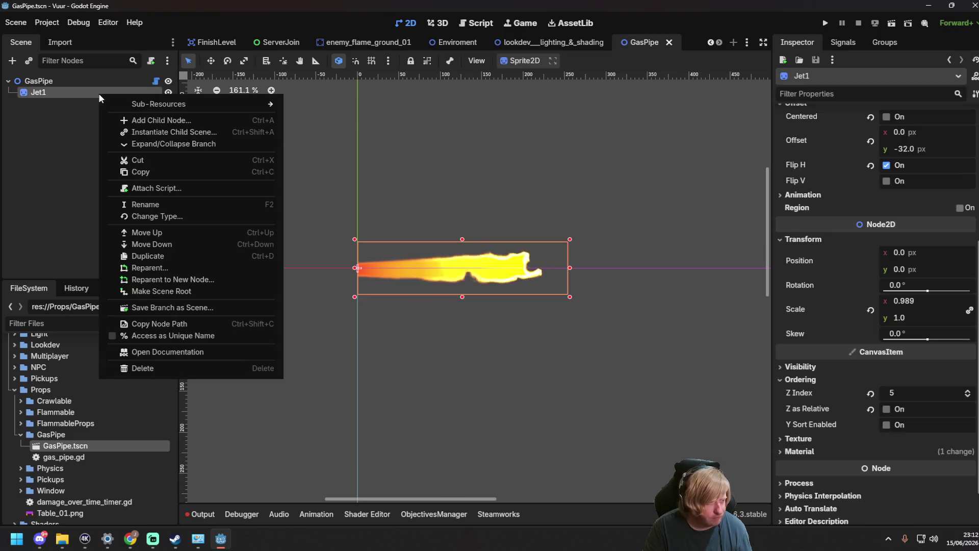
Add an AnimationPlayer child node under Jet1.
left_click(164, 121)
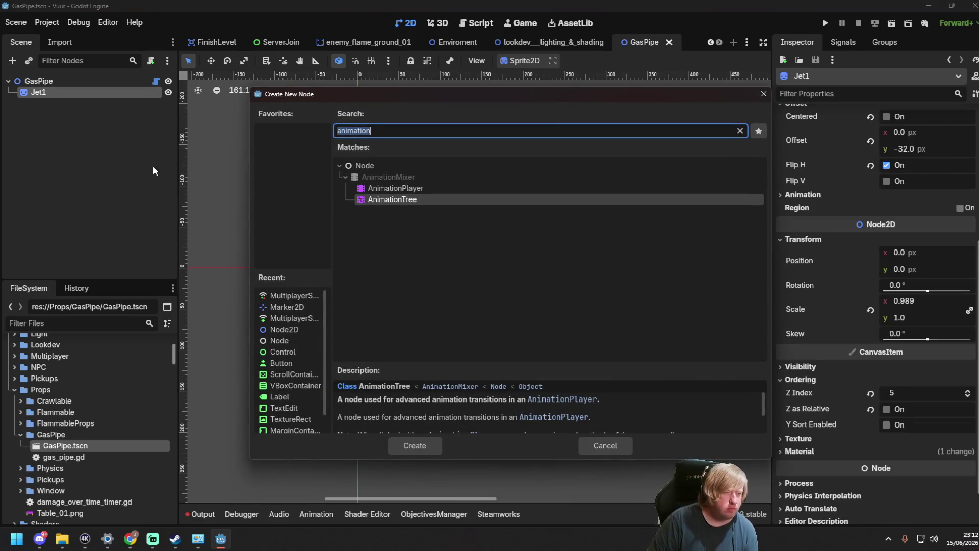
key("Up")
key("Return")
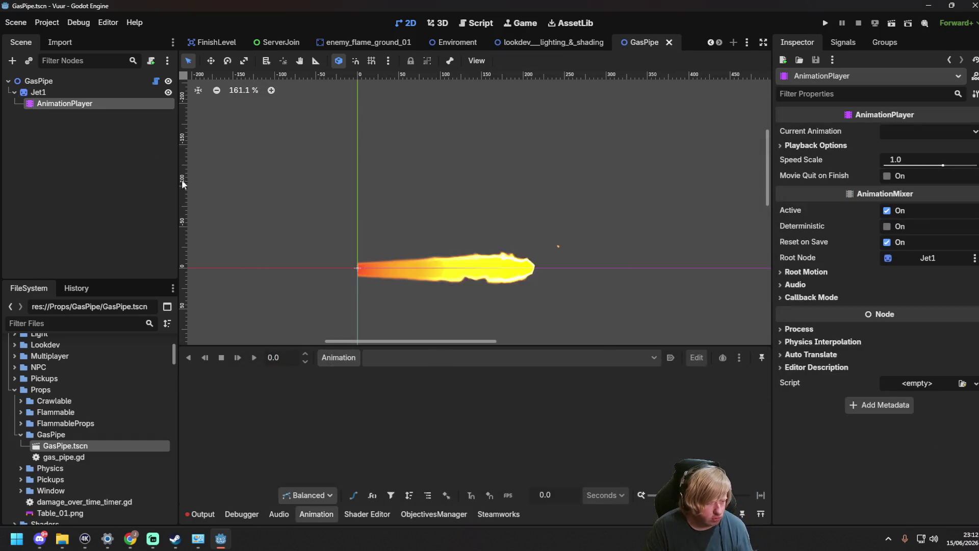
Create a new animation named TurnOn, save the scene, and reselect Jet1.
left_click(340, 359)
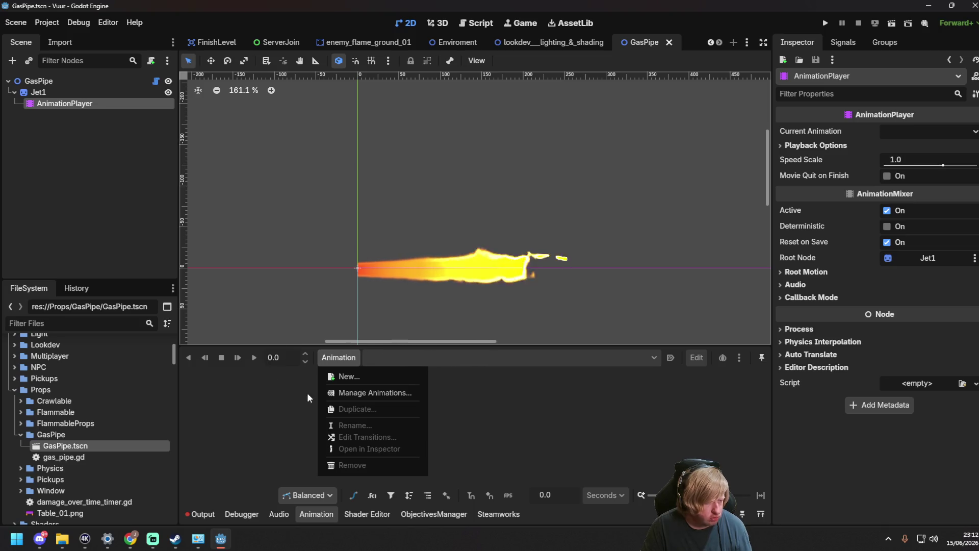
left_click(357, 376)
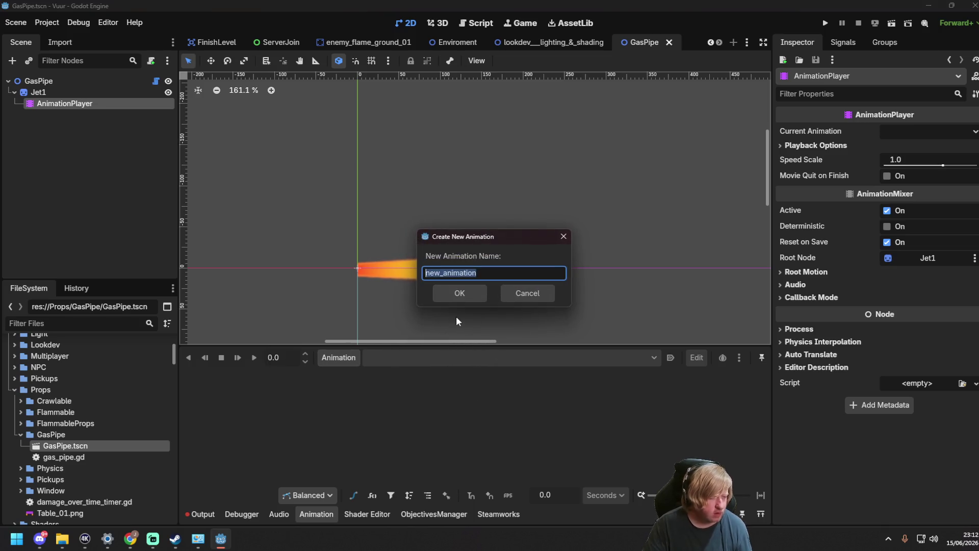
type("Turn")
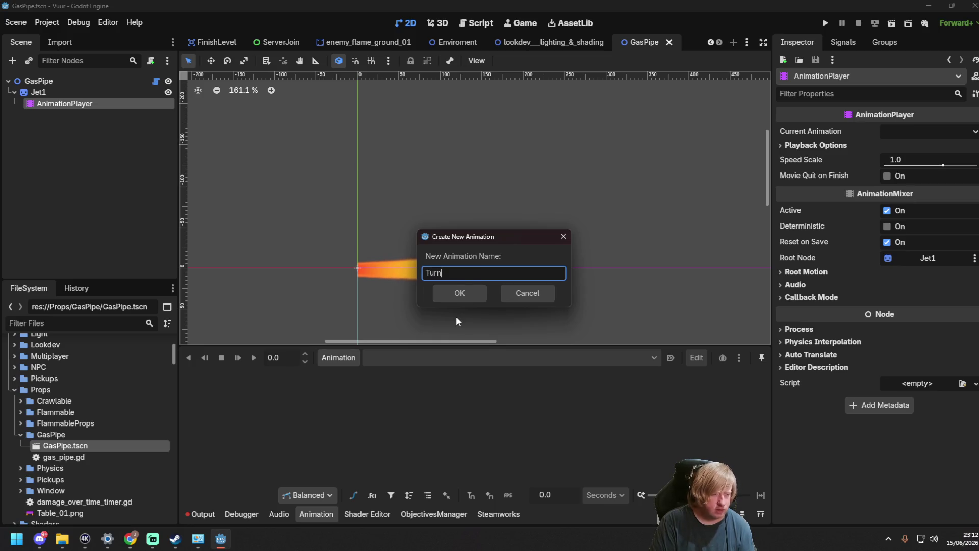
type("_")
key("BackSpace")
type("On")
key("Return")
key("ctrl+s")
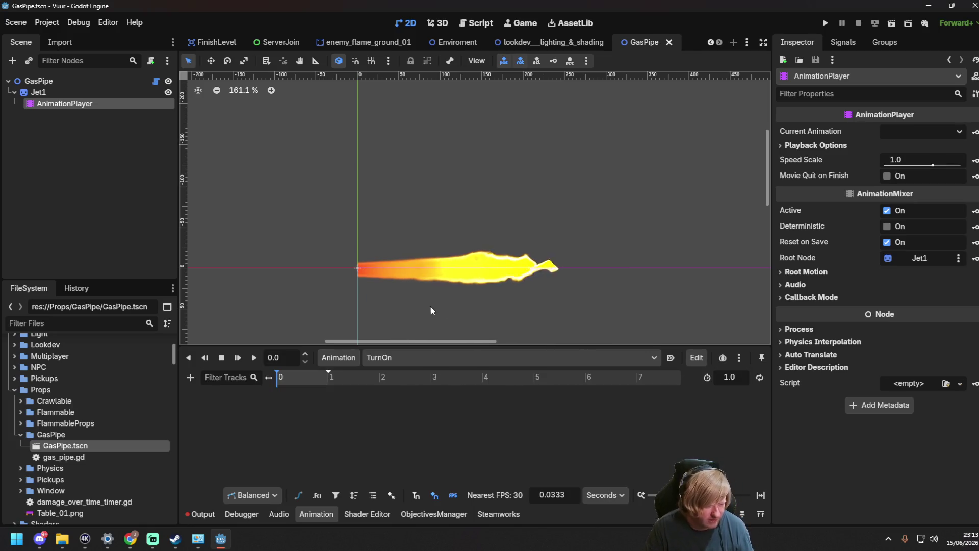
left_click(332, 358)
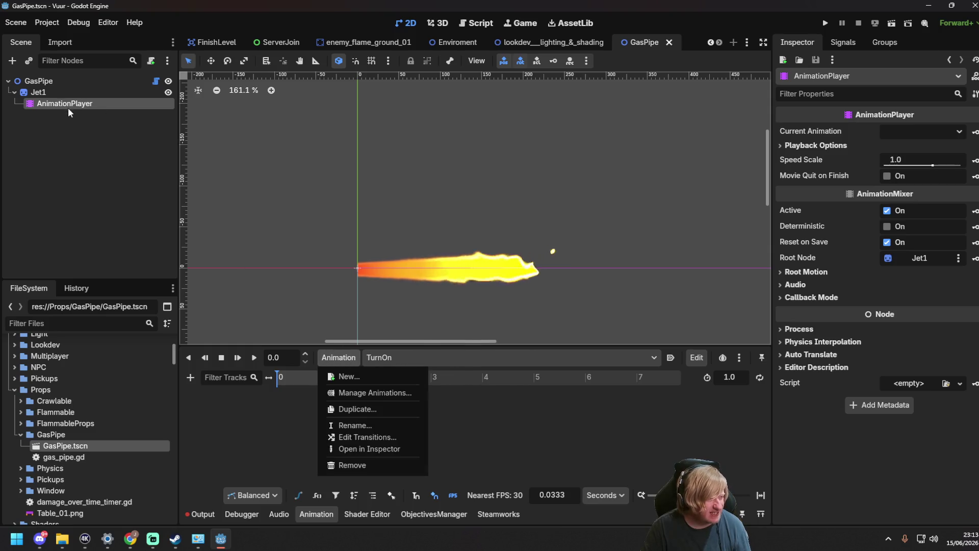
left_click(41, 92)
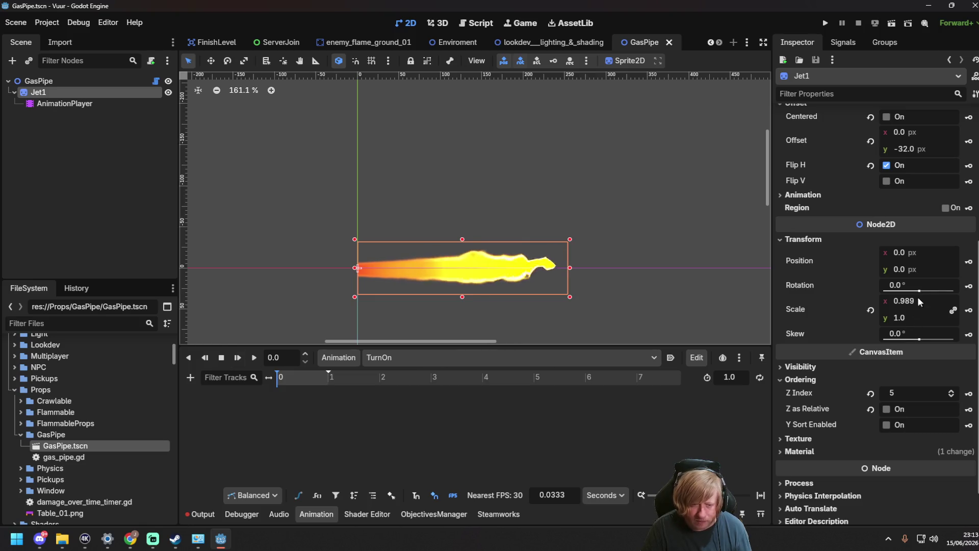
Key Jet1's current scale into TurnOn at 0 seconds and preview the animation.
left_click(969, 311)
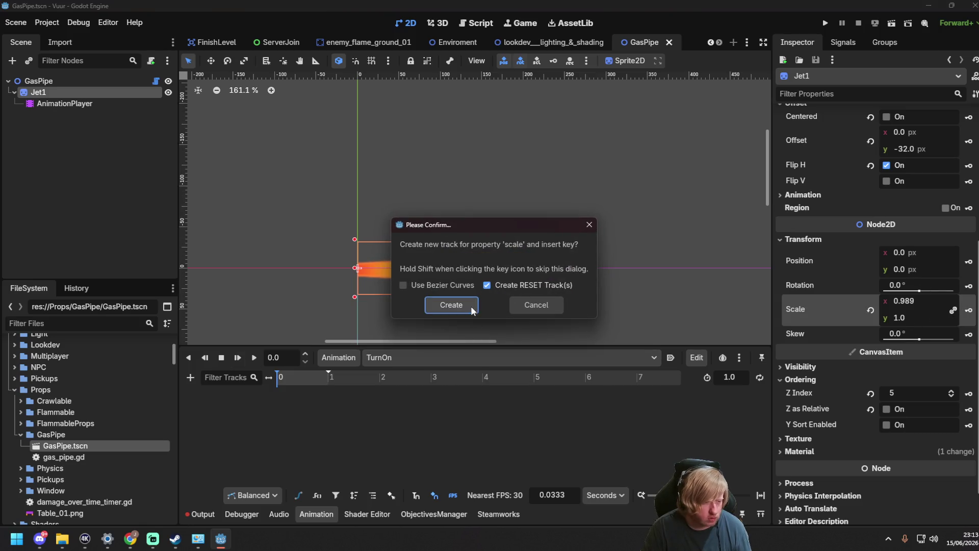
left_click(451, 305)
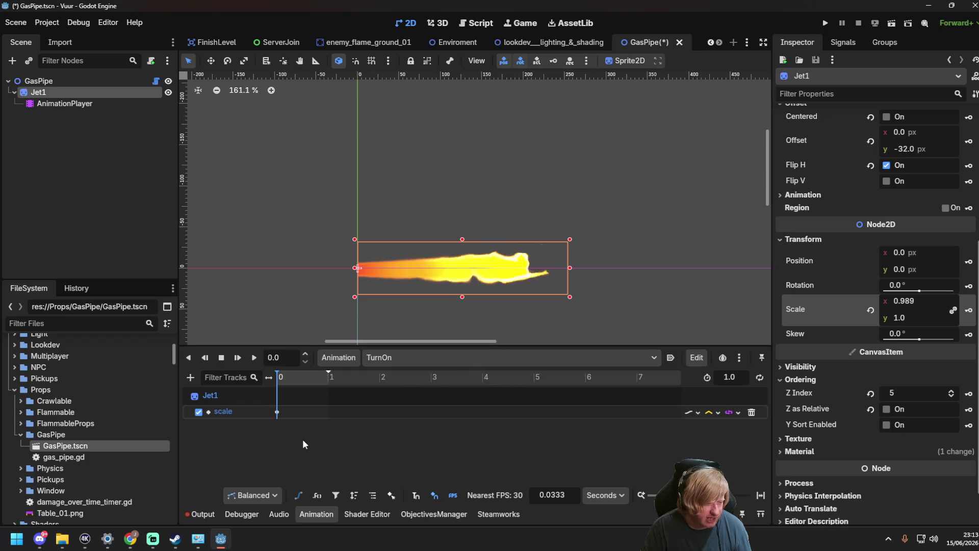
left_click(254, 357)
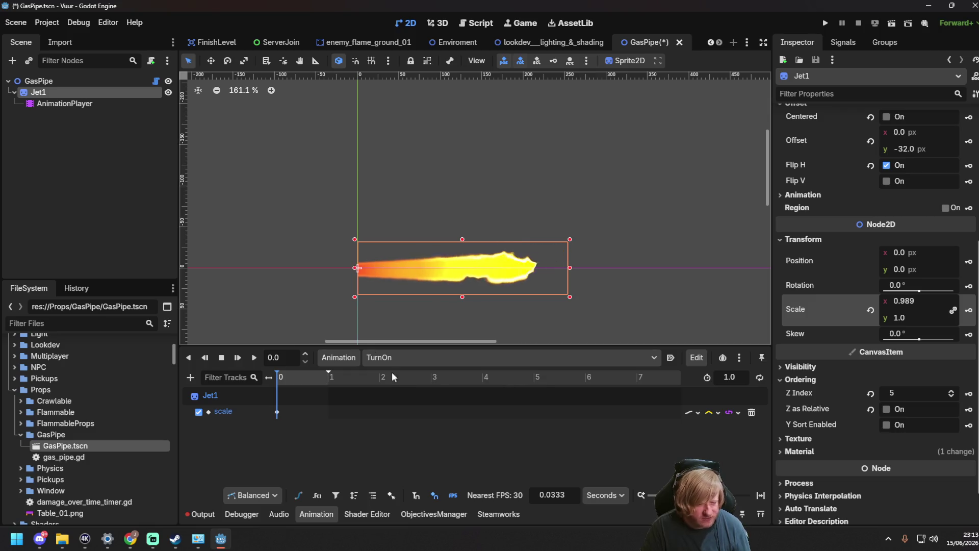
scroll(293, 286, "up", 10)
mouse_move(396, 273)
left_mouse_down()
mouse_move(390, 262)
mouse_move(285, 253)
left_mouse_up()
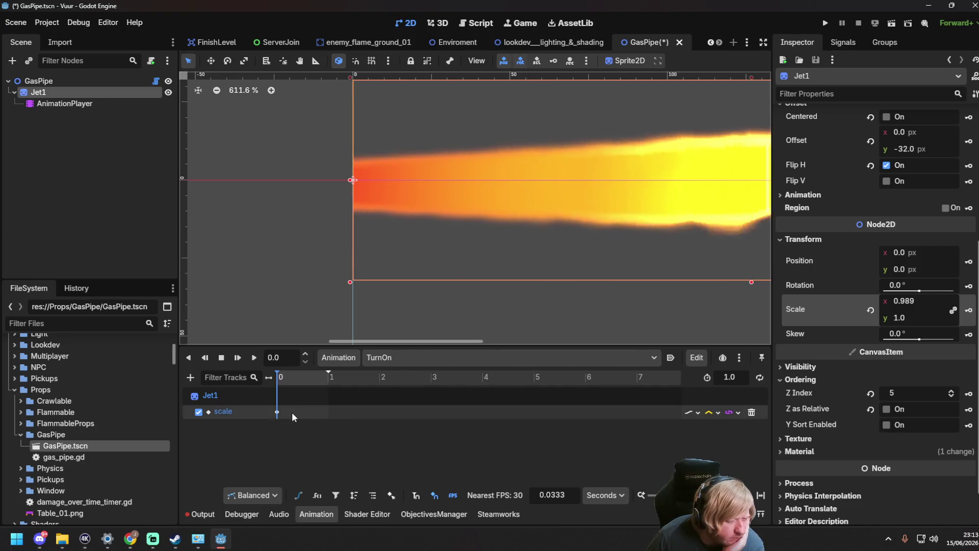
Set the TurnOn animation length to 0.5 seconds and save.
left_click_drag(327, 373, 303, 373)
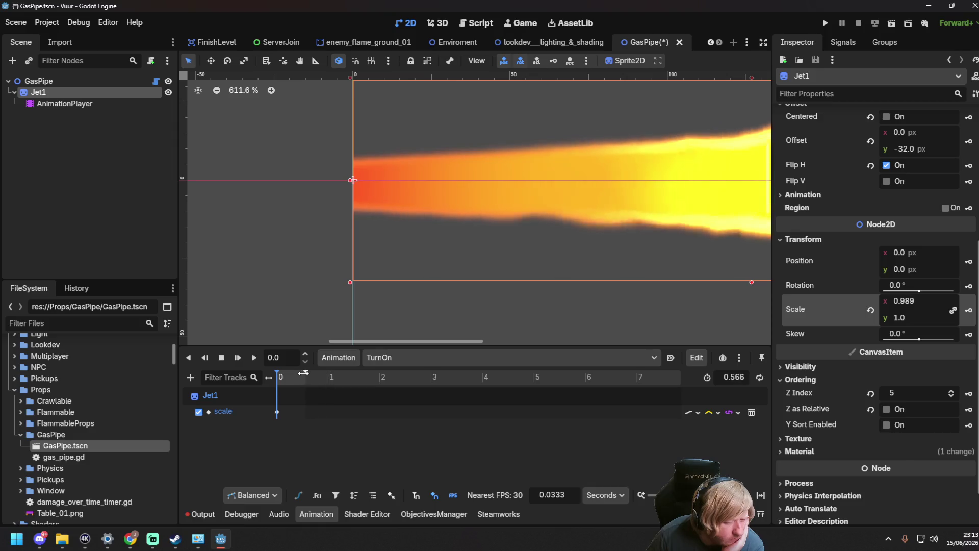
left_click(728, 379)
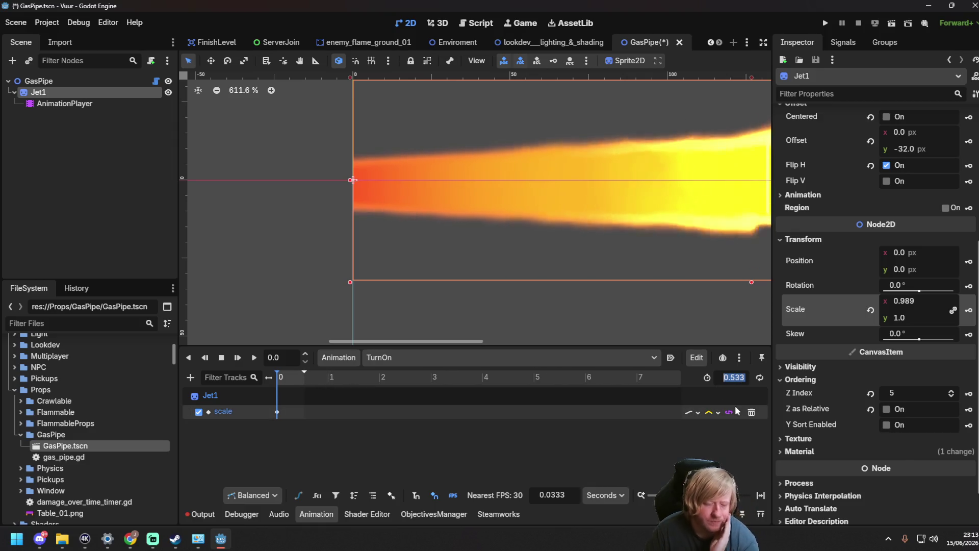
type("0.5")
key("Return")
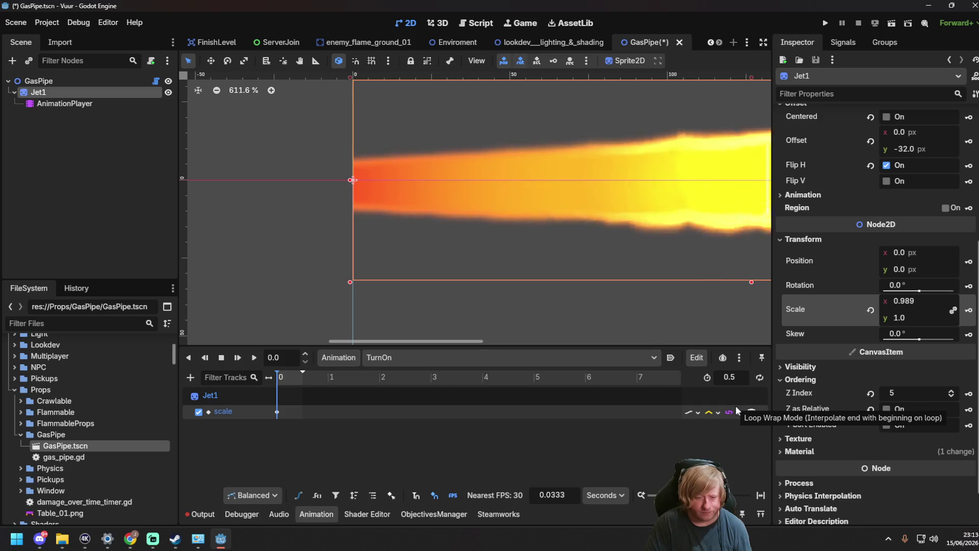
key("ctrl+s")
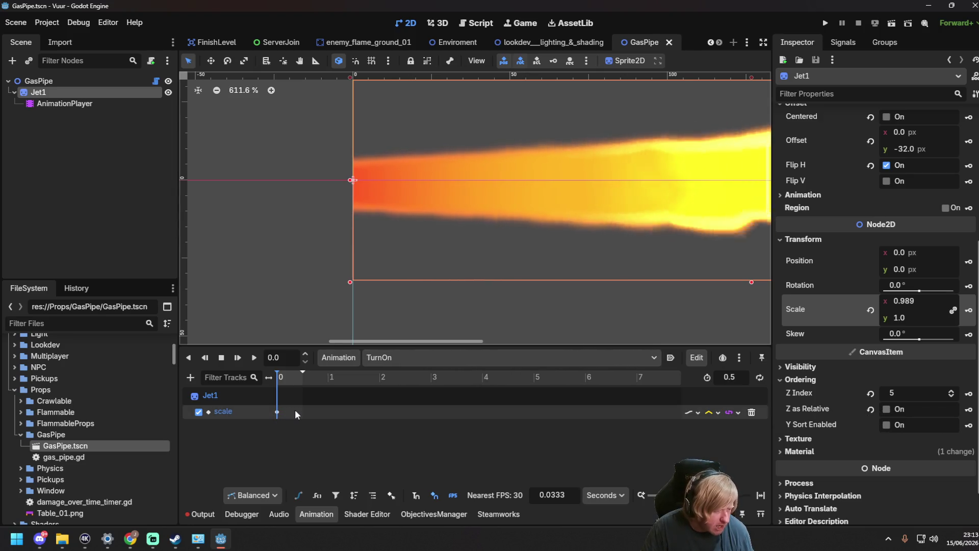
Insert a second scale key at 0.5 s, set it to 1.0 × 1.0, and save.
right_click(302, 411)
left_click(305, 414)
left_click(304, 412)
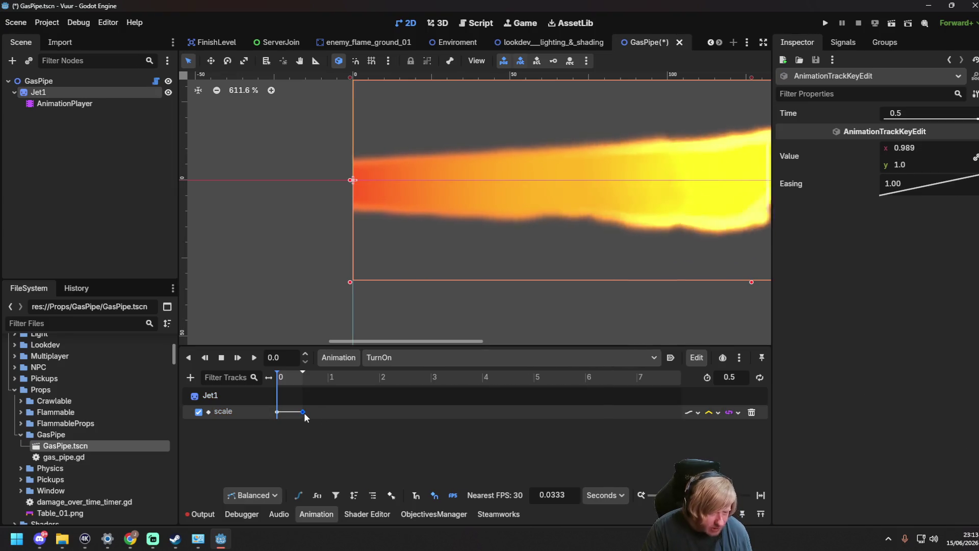
left_click(918, 149)
type("1")
left_click_drag(918, 164, 914, 184)
left_click(918, 164)
type("1")
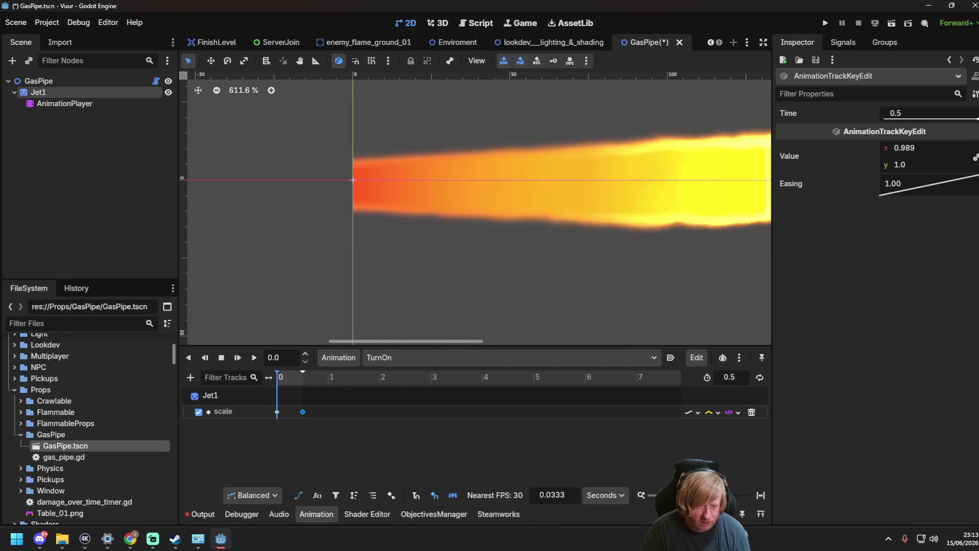
left_click(913, 147)
type("1")
key("Return")
key("ctrl+s")
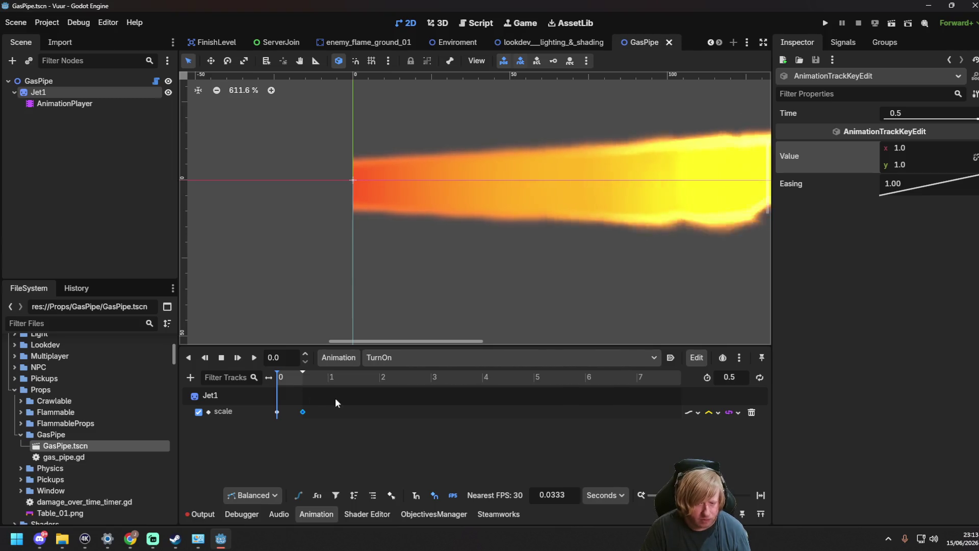
Reset Jet1's x scale to 1.0, set the 0 s key's x to 1.0, and save.
left_click(104, 93)
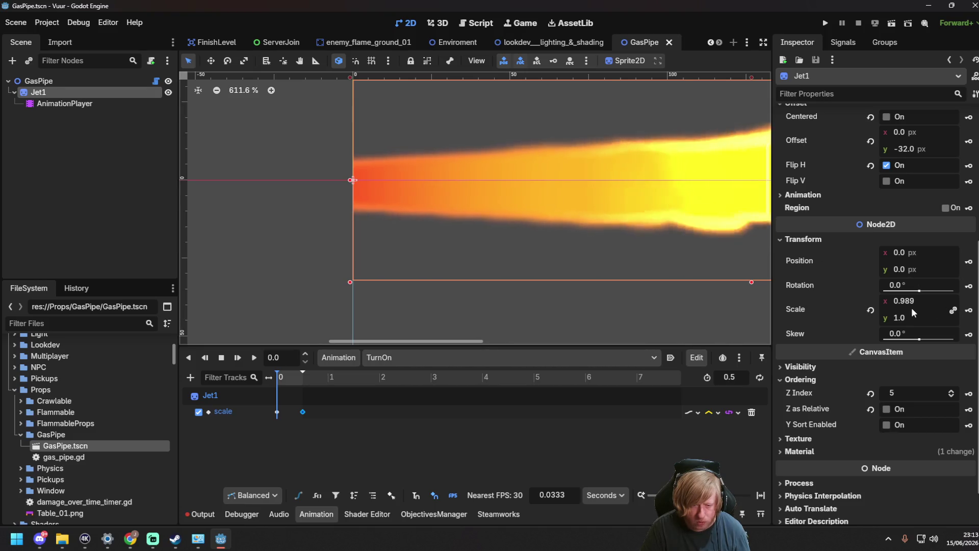
left_click(871, 310)
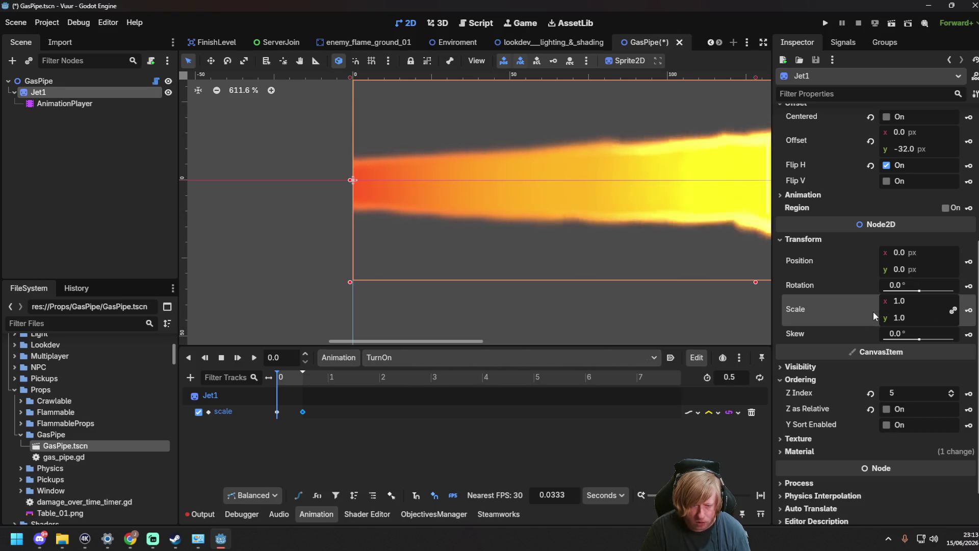
left_click(277, 411)
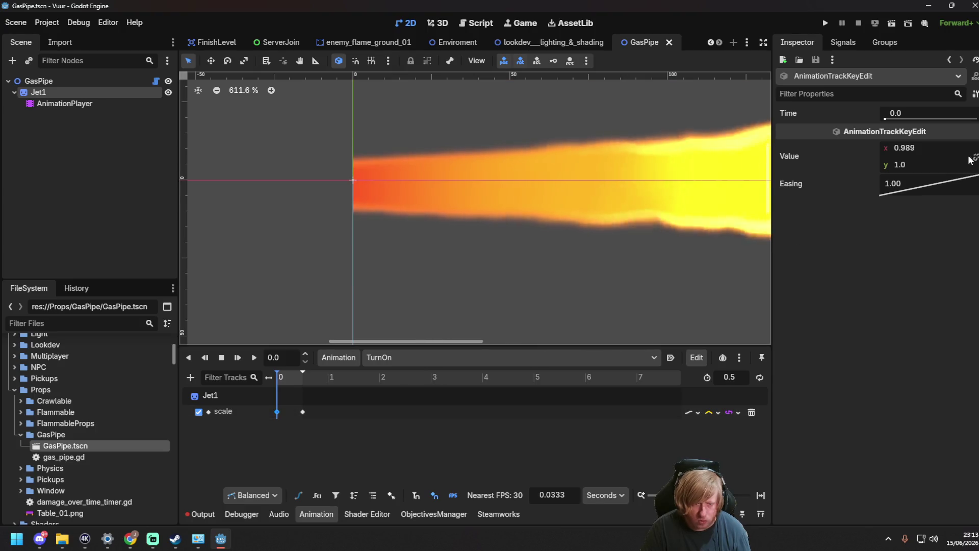
left_click(913, 148)
type("1")
key("Return")
key("ctrl+s")
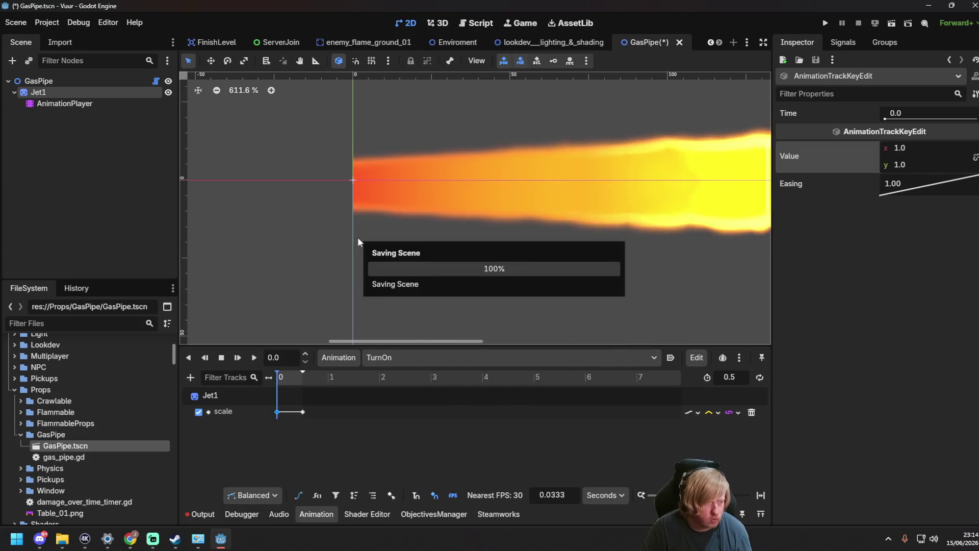
left_click(31, 81)
left_click(57, 92)
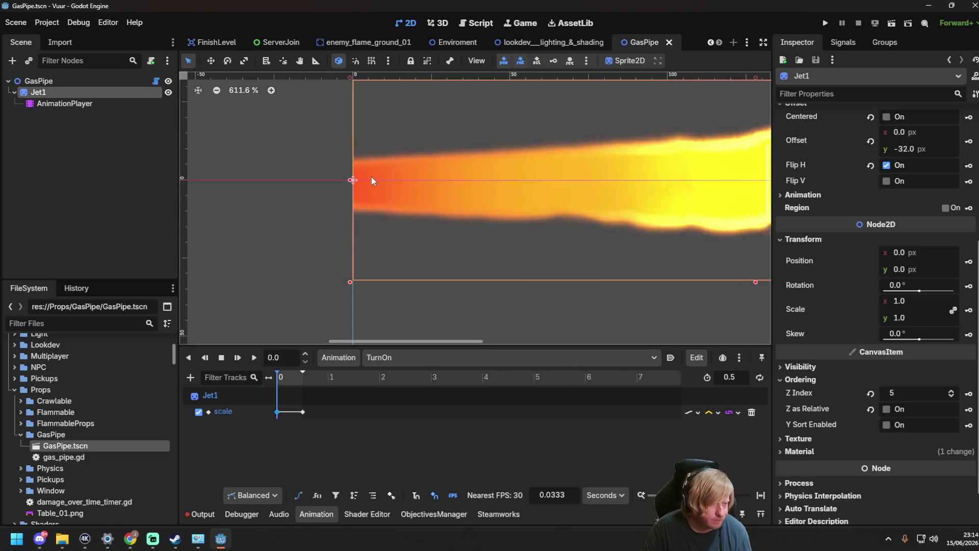
Change Jet1's sprite Offset y in the Inspector from -32 to -33.
scroll(348, 184, "up", 4)
scroll(330, 246, "down", 4)
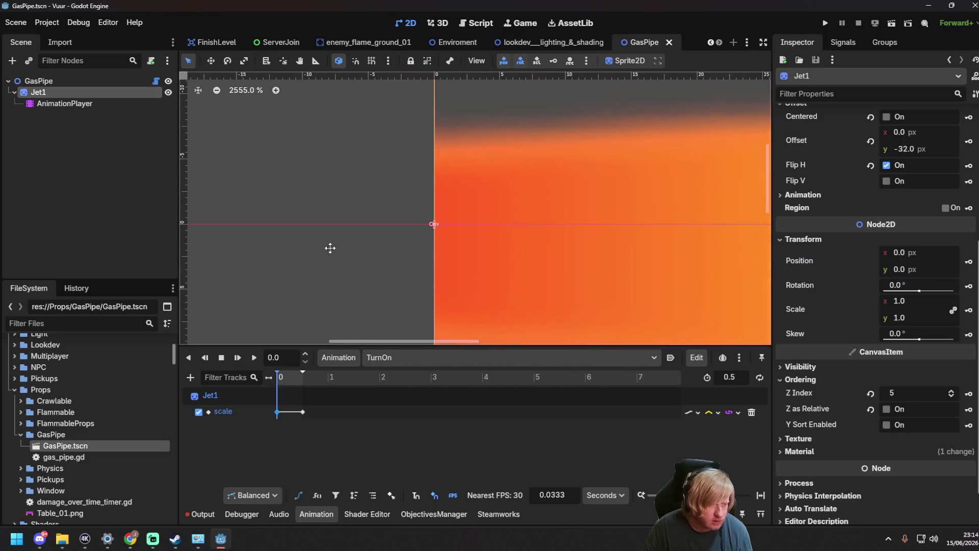
left_click(901, 219)
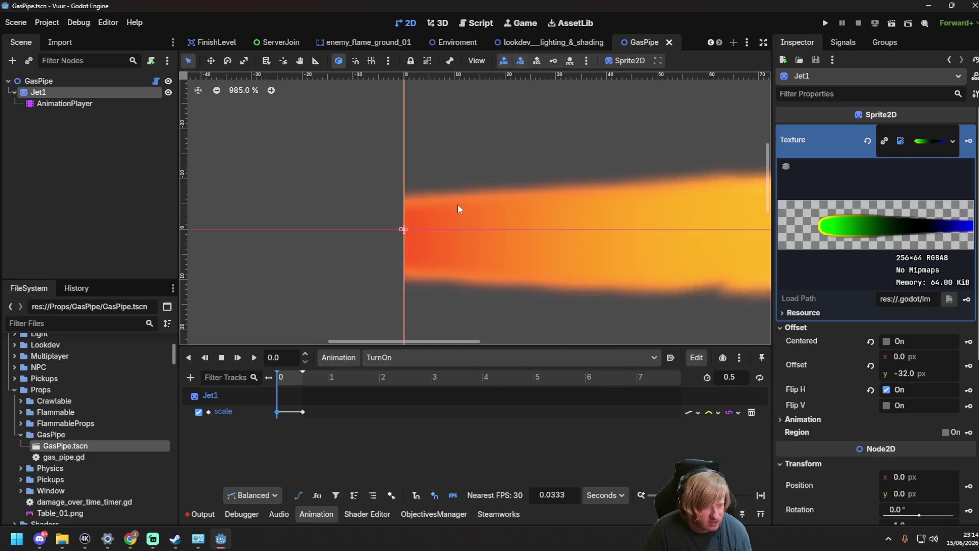
left_click(926, 372)
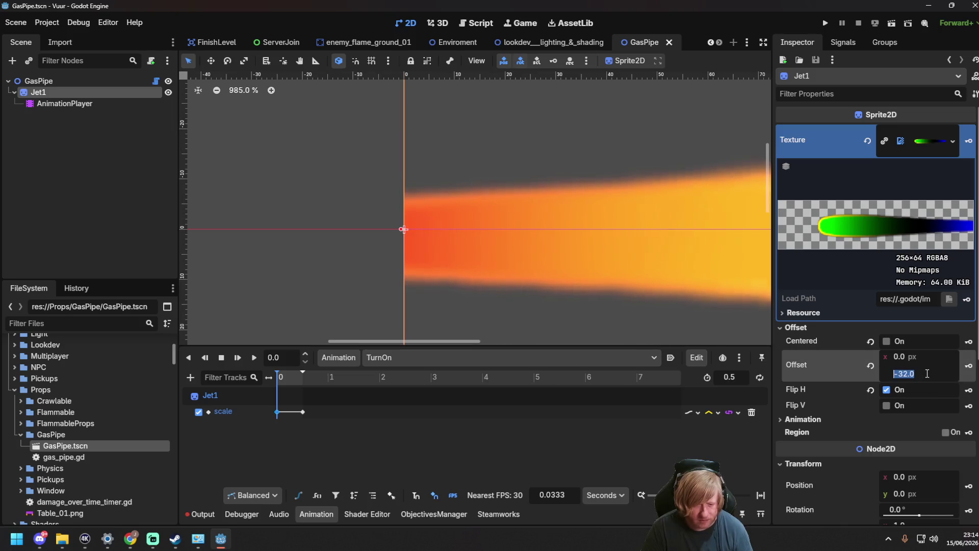
key("Down")
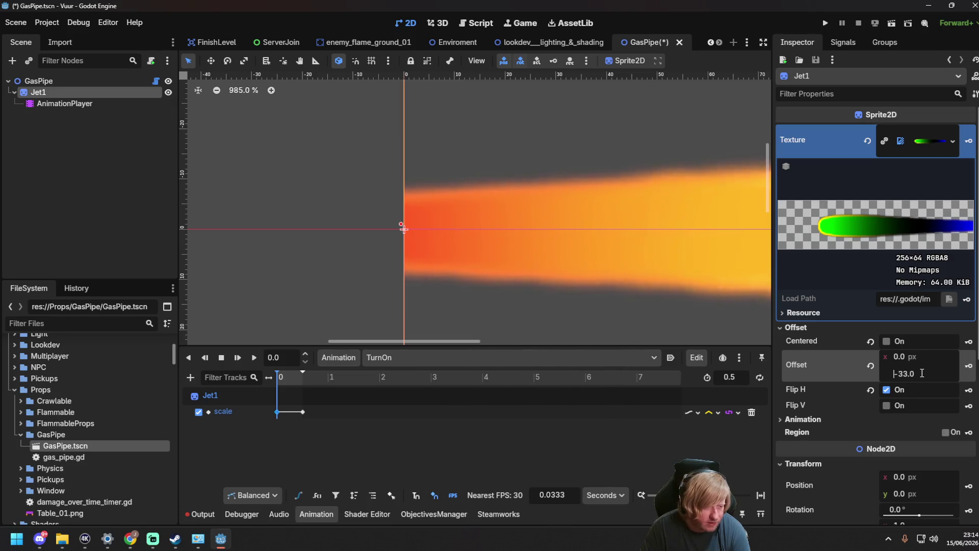
scroll(580, 284, "down", 5)
scroll(577, 306, "down", 6)
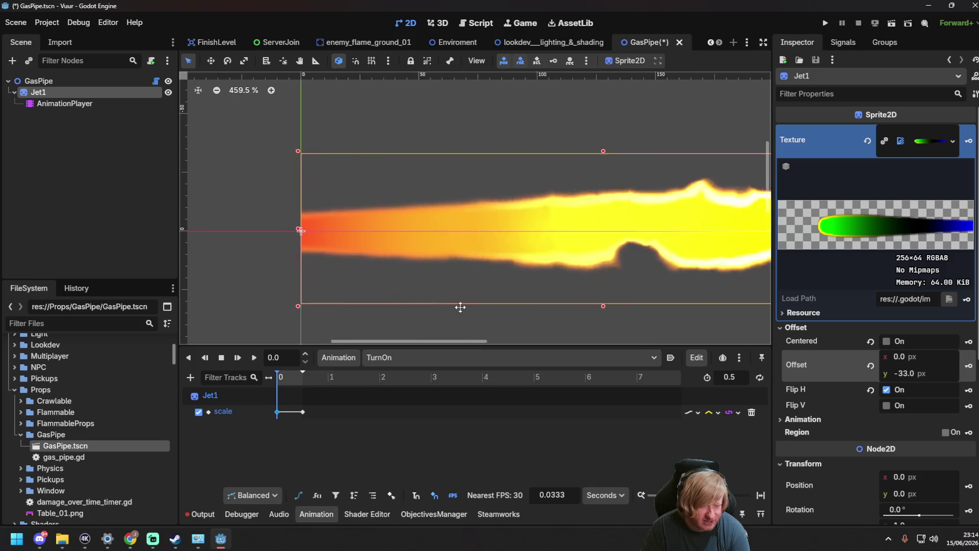
scroll(246, 239, "up", 7)
scroll(250, 237, "up", 2)
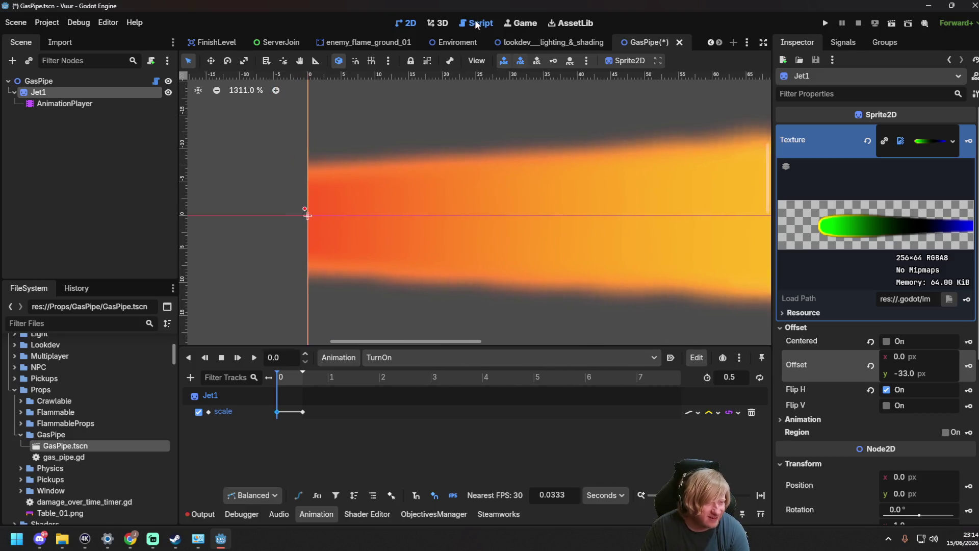
In gas_pipe.gd, look over the facing offsets array, selecting line 13's -32, and save.
left_click(473, 23)
scroll(466, 166, "up", 3)
left_click(459, 233)
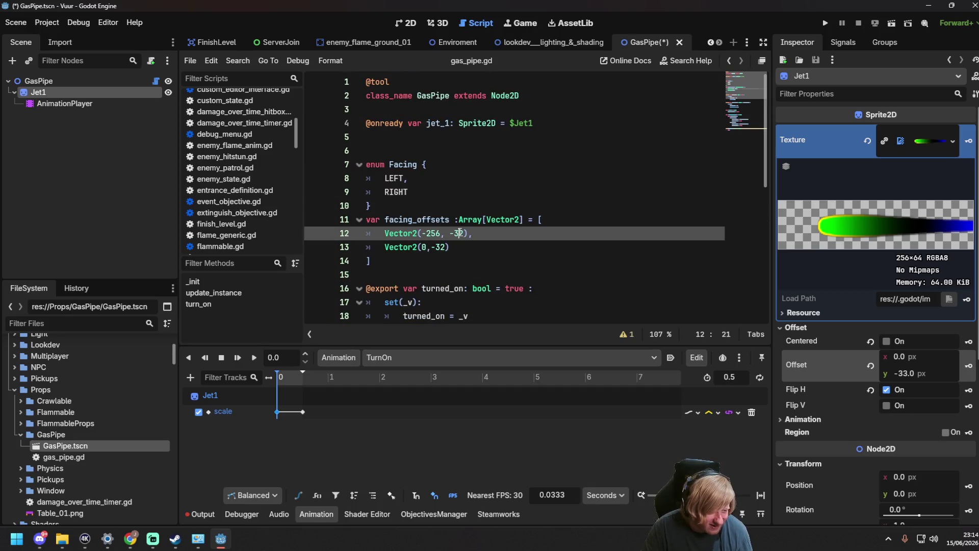
left_click(493, 254)
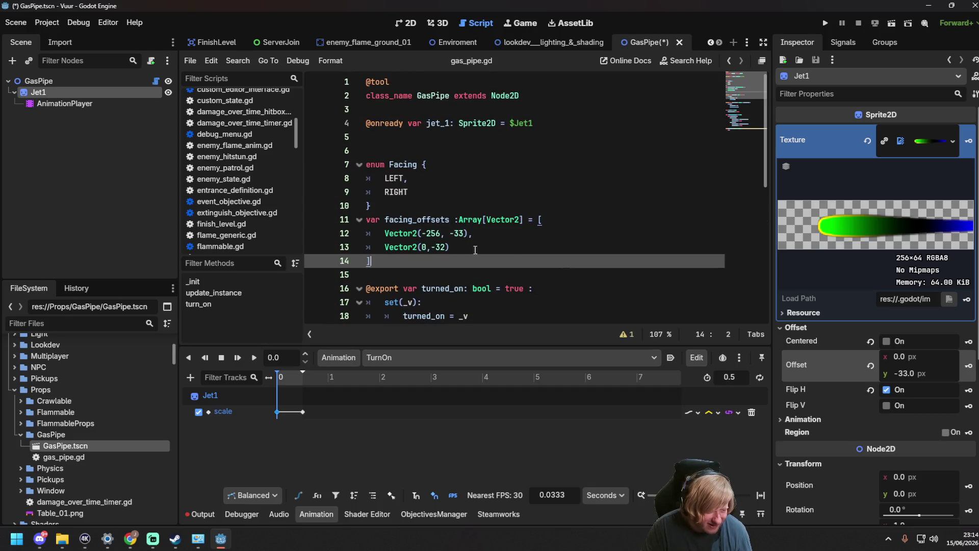
left_click_drag(441, 246, 445, 247)
key("ctrl+s")
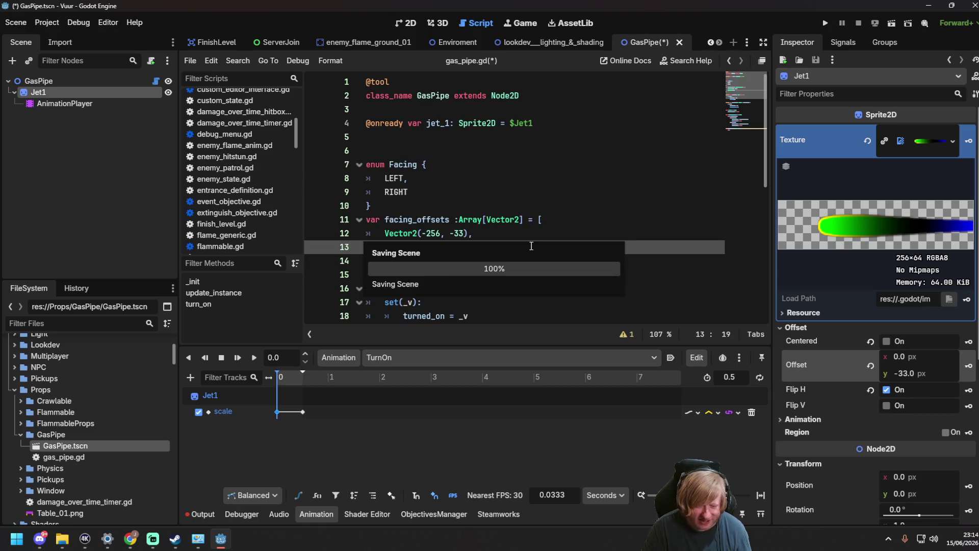
Back in the 2D view, scroll to Jet1's Transform and check its Scale y value.
scroll(479, 209, "down", 1)
scroll(479, 208, "down", 3)
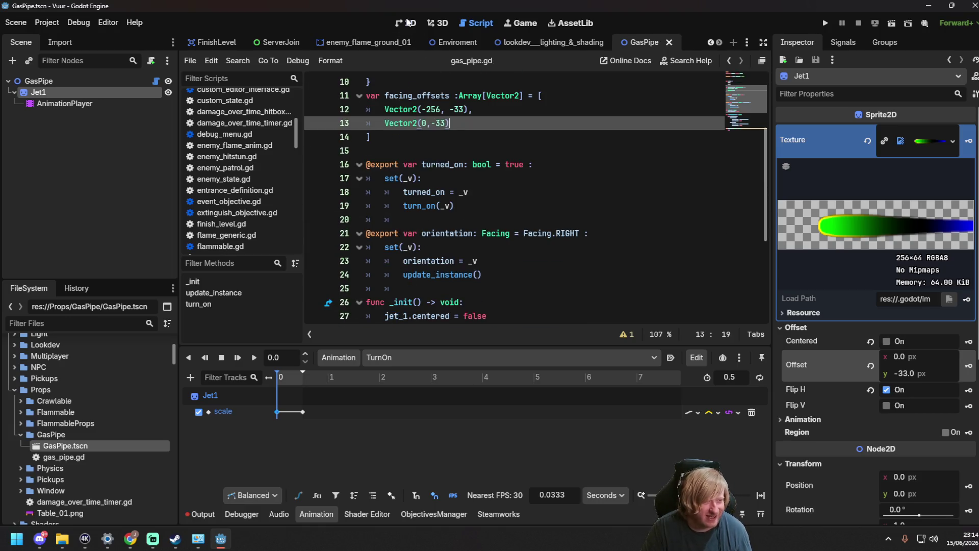
left_click(406, 23)
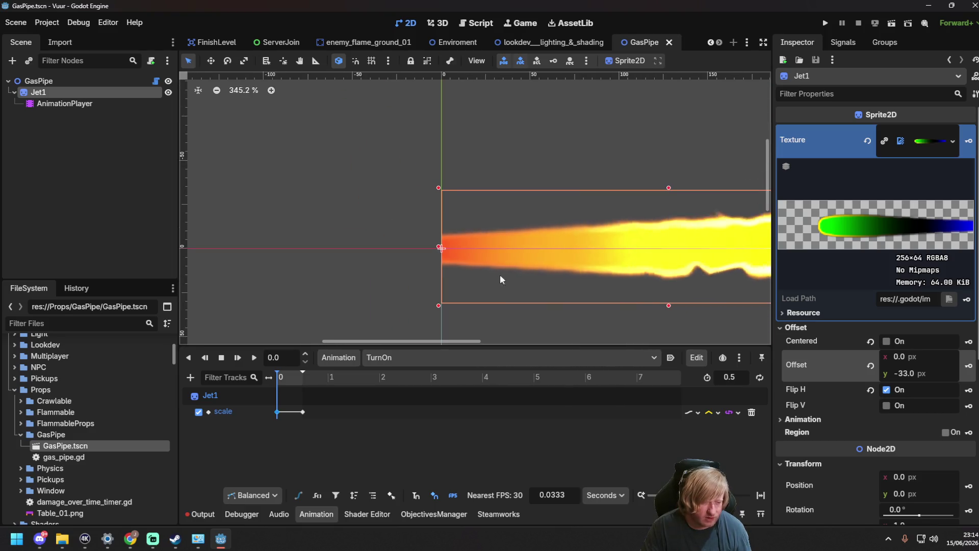
scroll(512, 274, "down", 3)
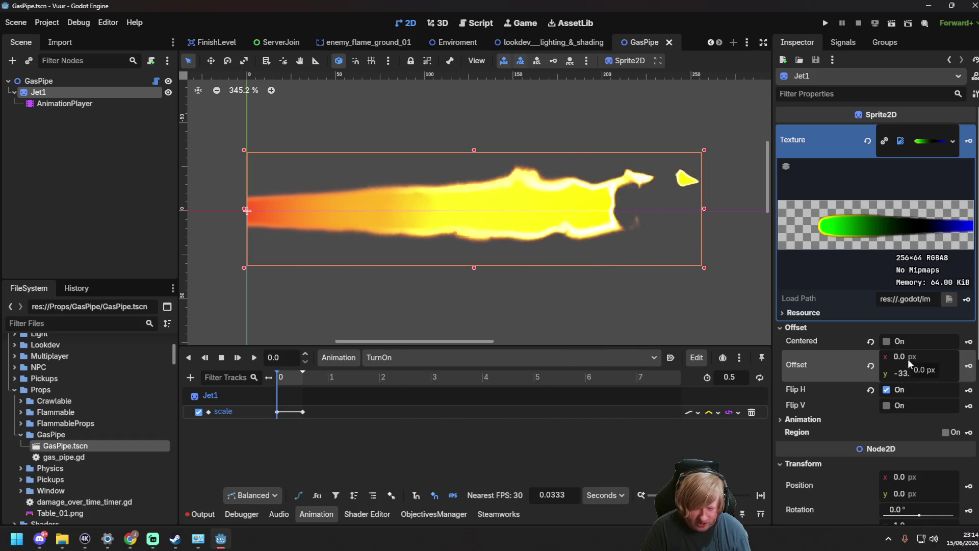
scroll(909, 410, "down", 5)
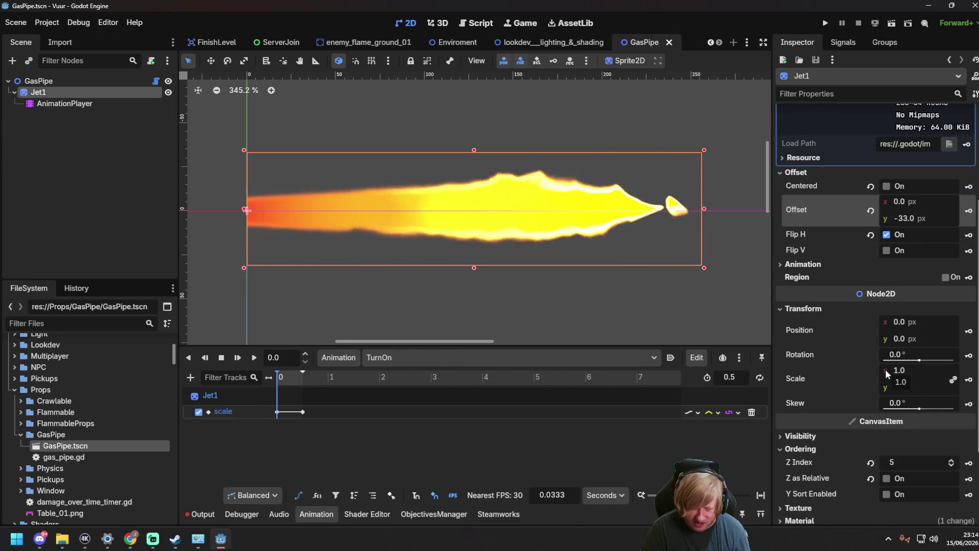
left_click(885, 388)
right_click(883, 388)
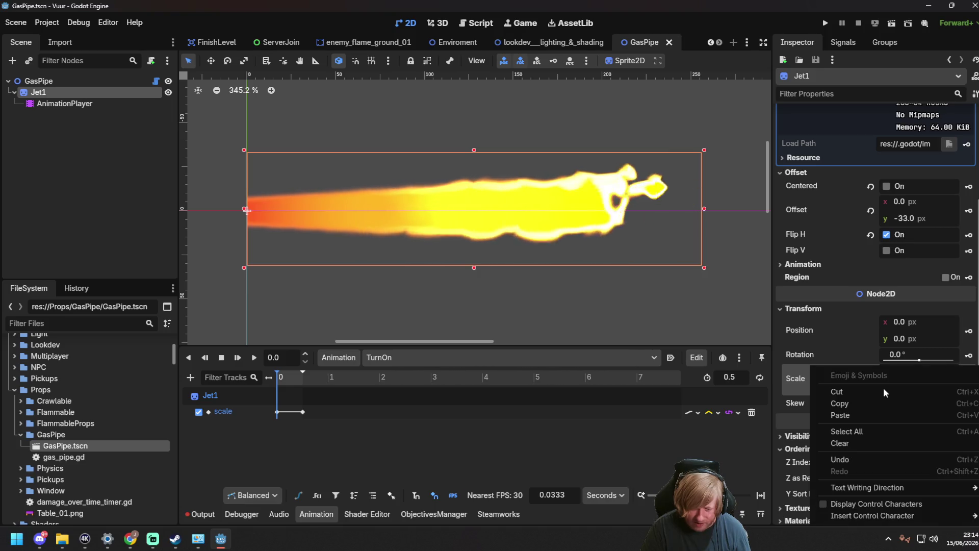
left_click(507, 420)
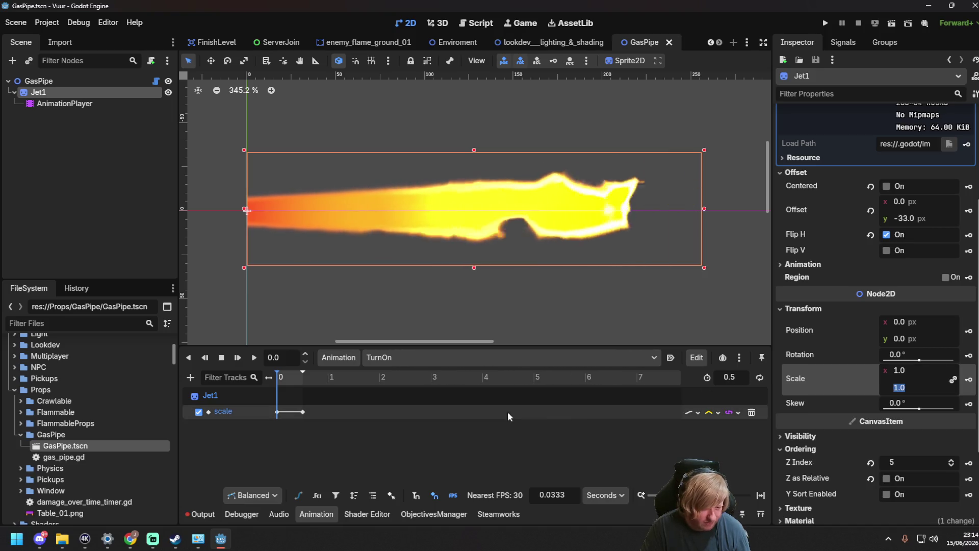
Set TurnOn's first Jet1 scale key to x 0 and save the scene.
left_click(277, 412)
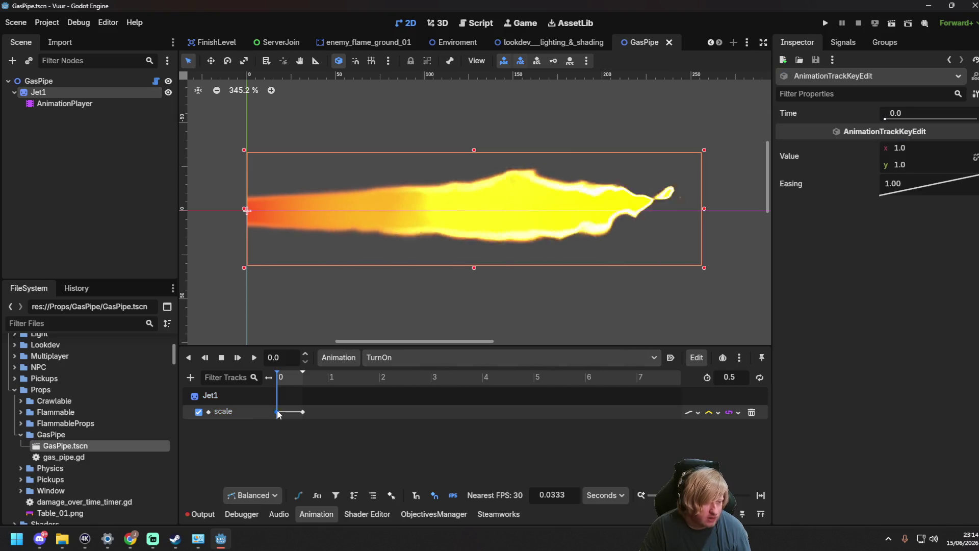
left_click(906, 148)
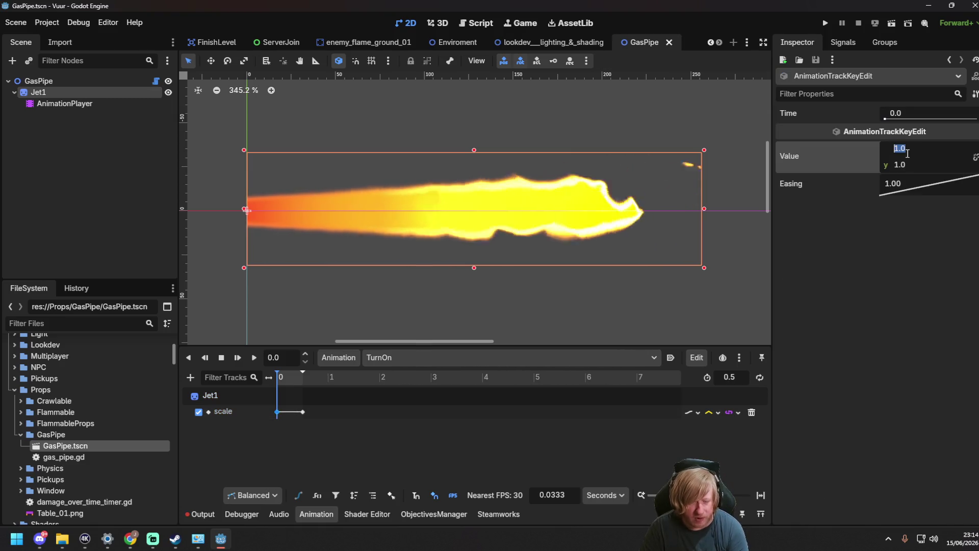
type("0")
key("Return")
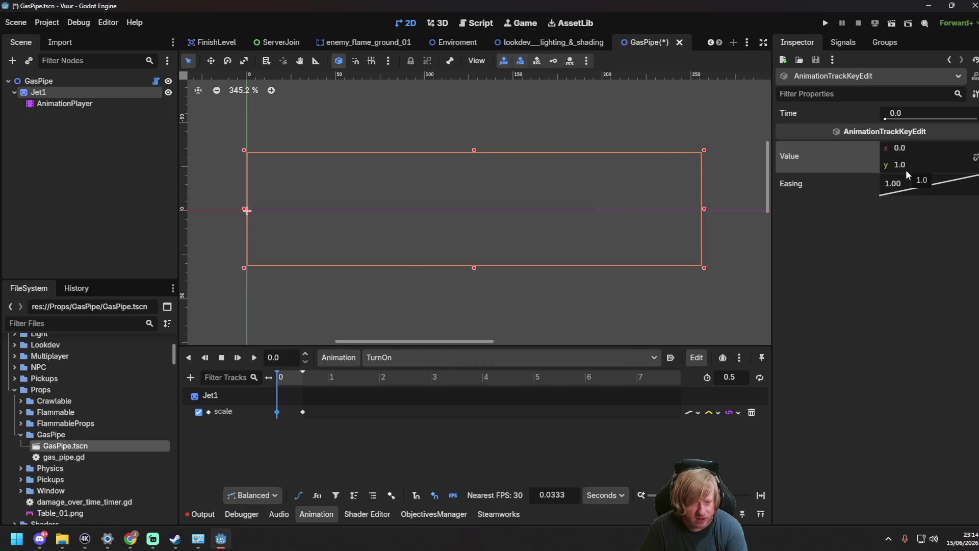
key("ctrl+s")
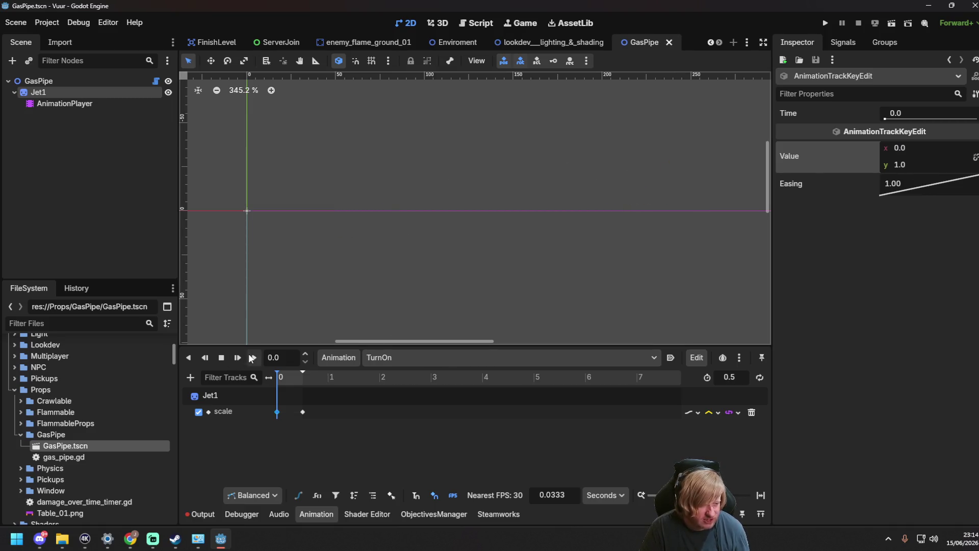
Play TurnOn twice to preview the flame stretching out, then edit the animation length field.
left_click(255, 358)
left_click(254, 359)
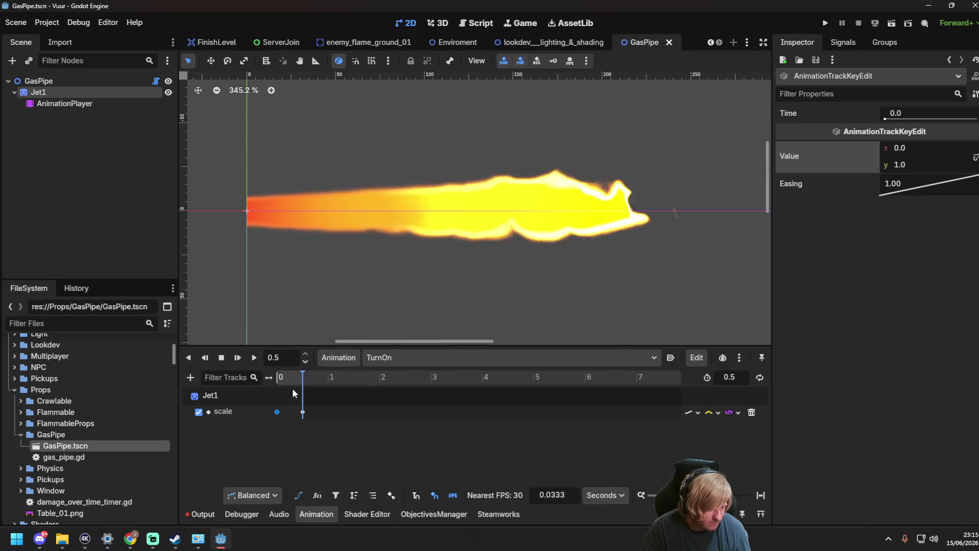
scroll(274, 389, "up", 3)
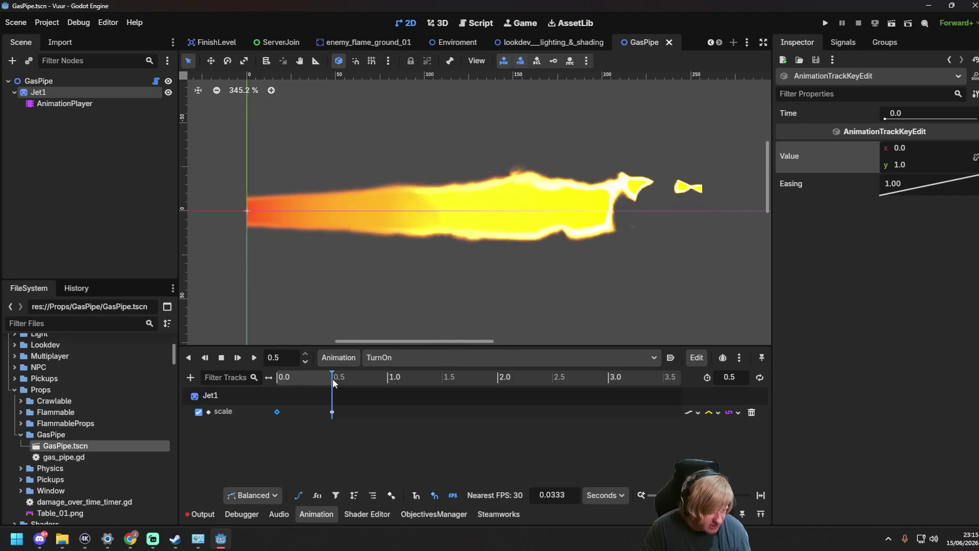
double_click(726, 377)
Set the TurnOn animation length to 0.2 seconds and preview it.
type("0.2")
key("Return")
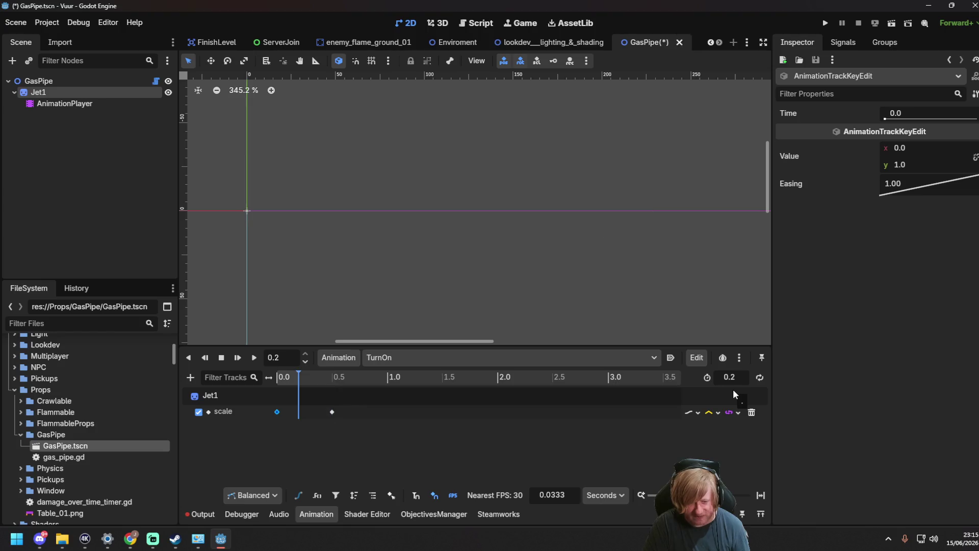
left_click(255, 359)
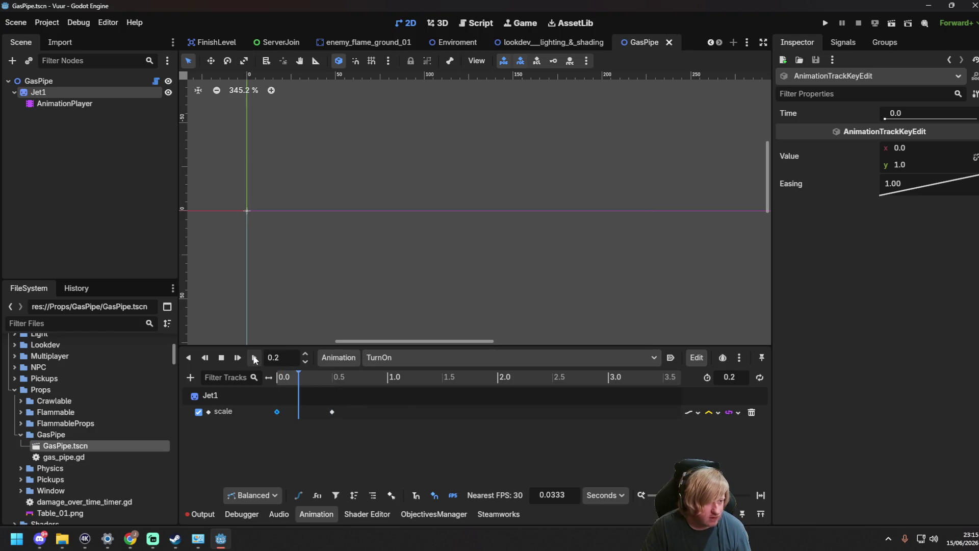
Move Jet1's full-scale key from 0.5 to 0.2 s, replay TurnOn, and save the scene.
left_click_drag(332, 413, 299, 413)
left_click(255, 360)
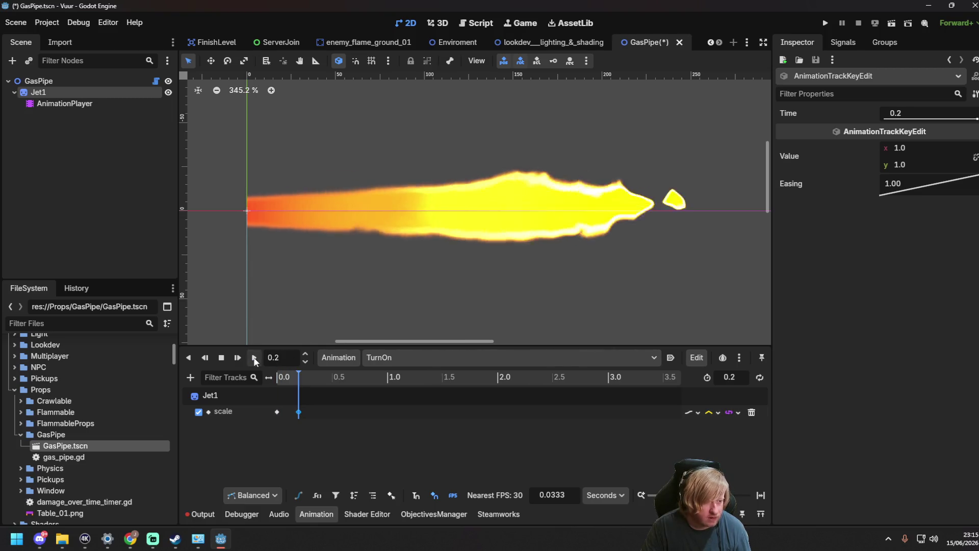
left_click(255, 360)
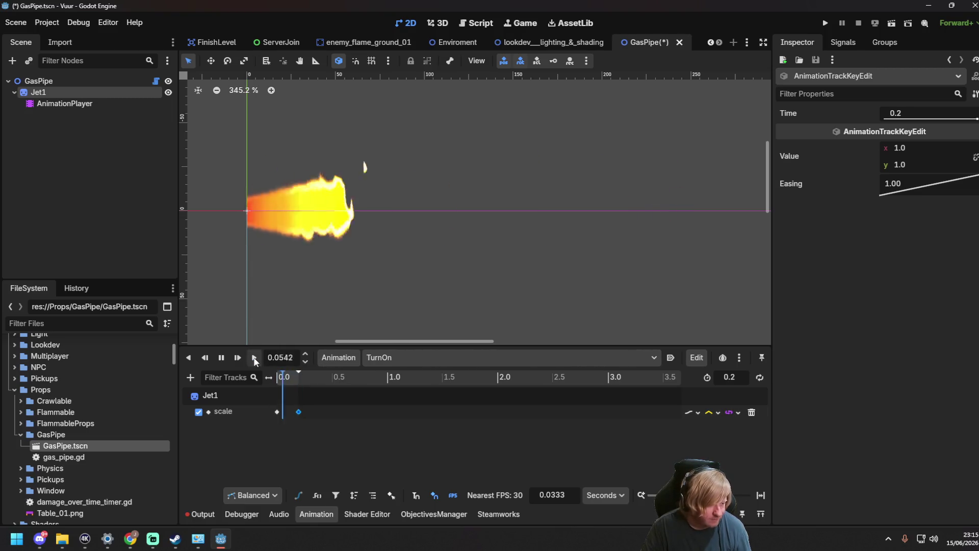
key("ctrl+s")
left_click(99, 95)
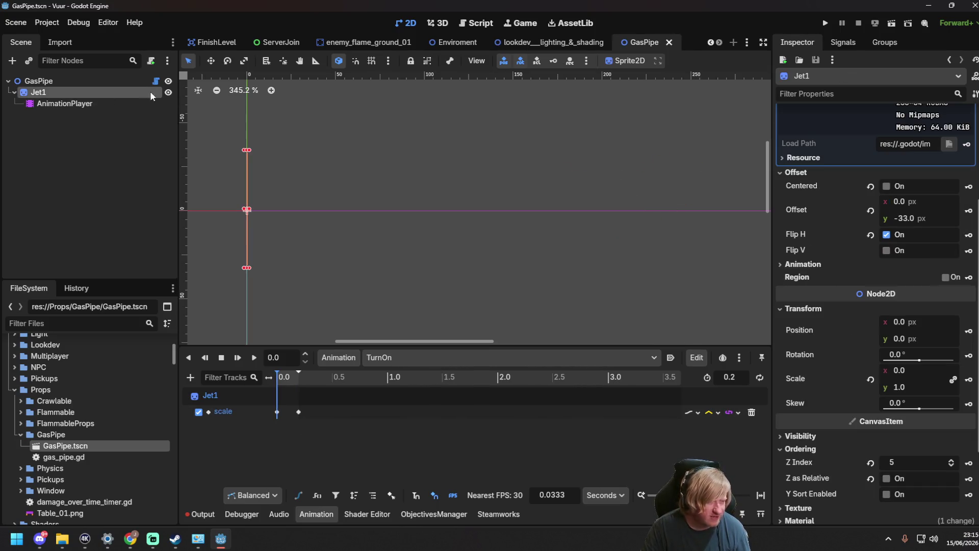
Key Jet1's position at 0 s, set the first scale key to 0.0 × 0.5, save, and replay.
left_click(968, 332)
left_click(443, 305)
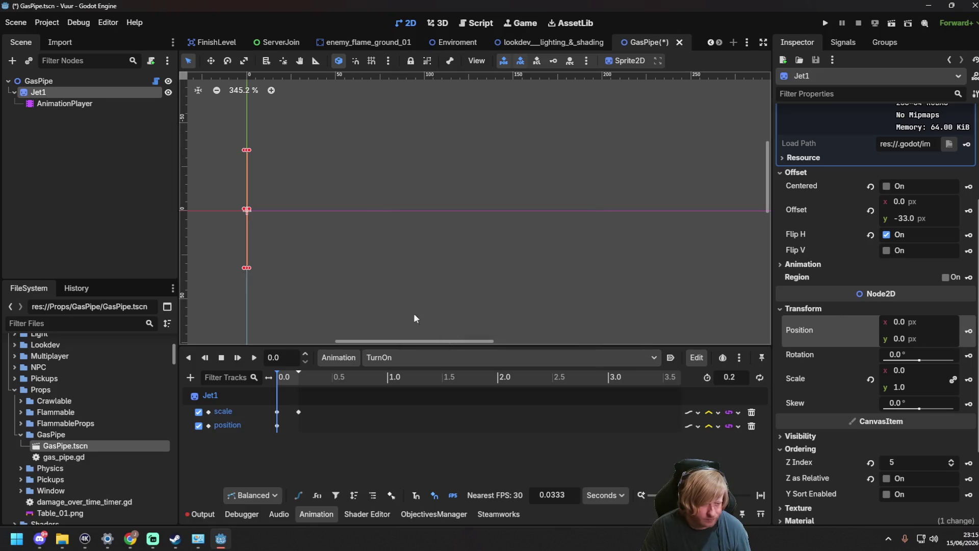
left_click(277, 412)
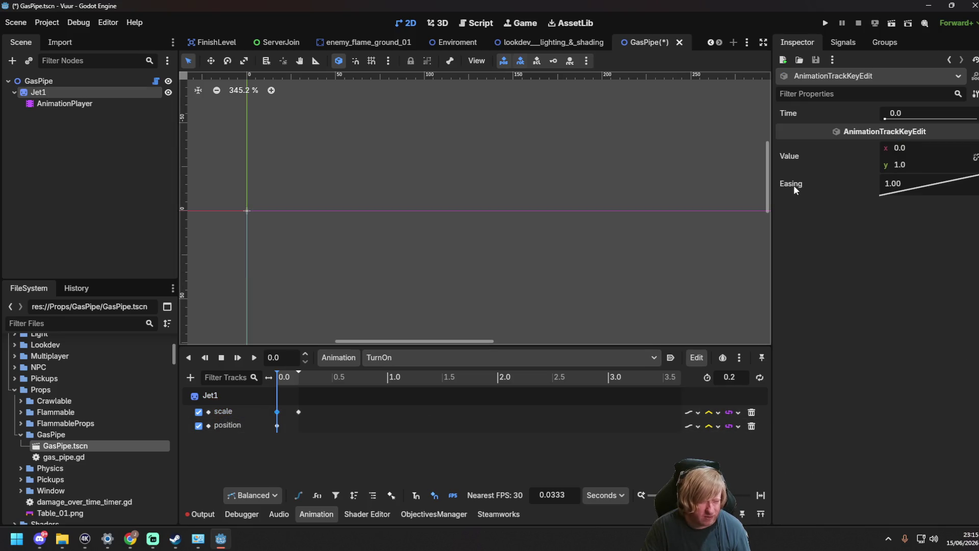
left_click(897, 171)
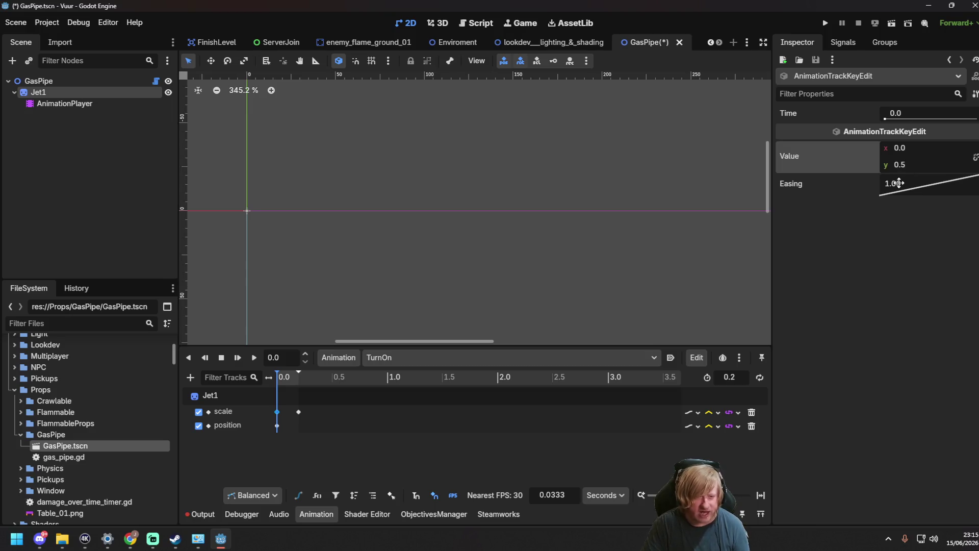
left_click(298, 411)
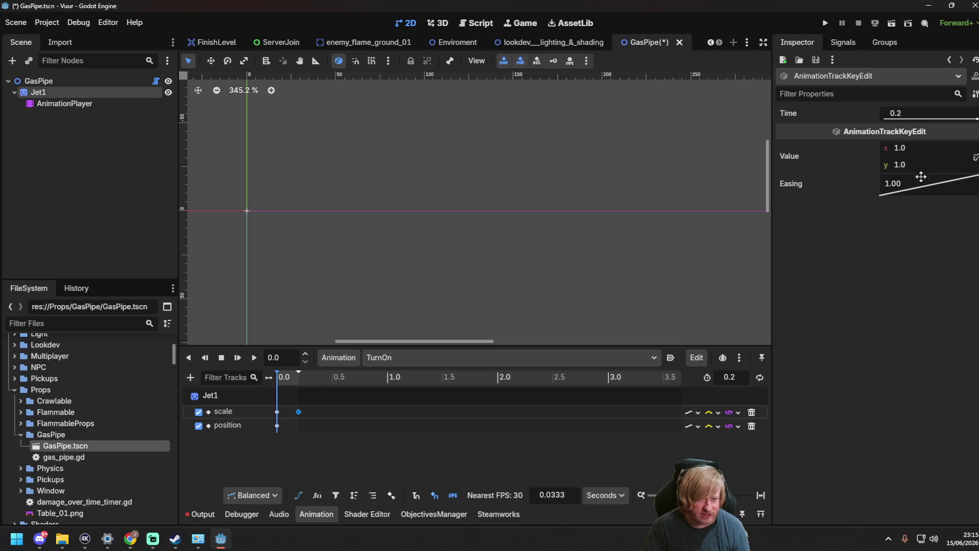
key("ctrl+s")
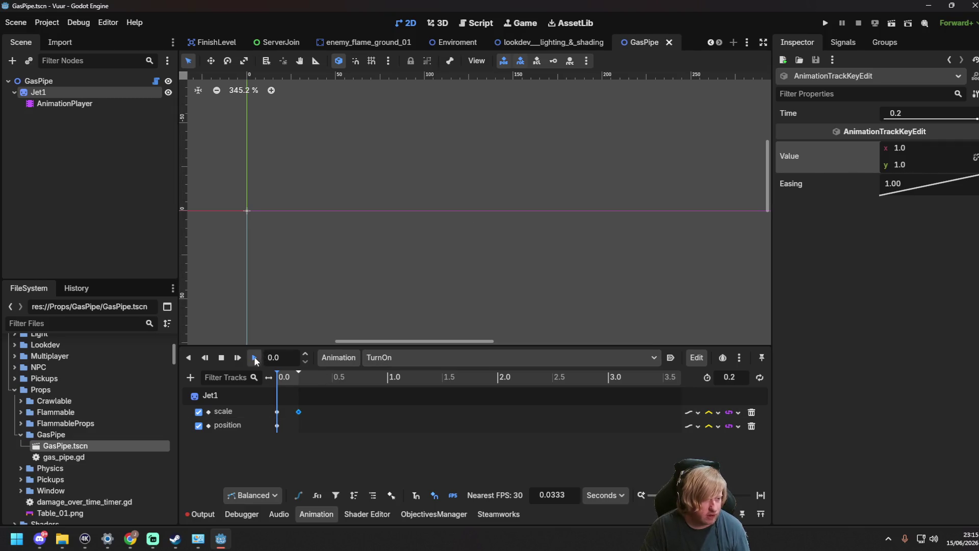
left_click(254, 357)
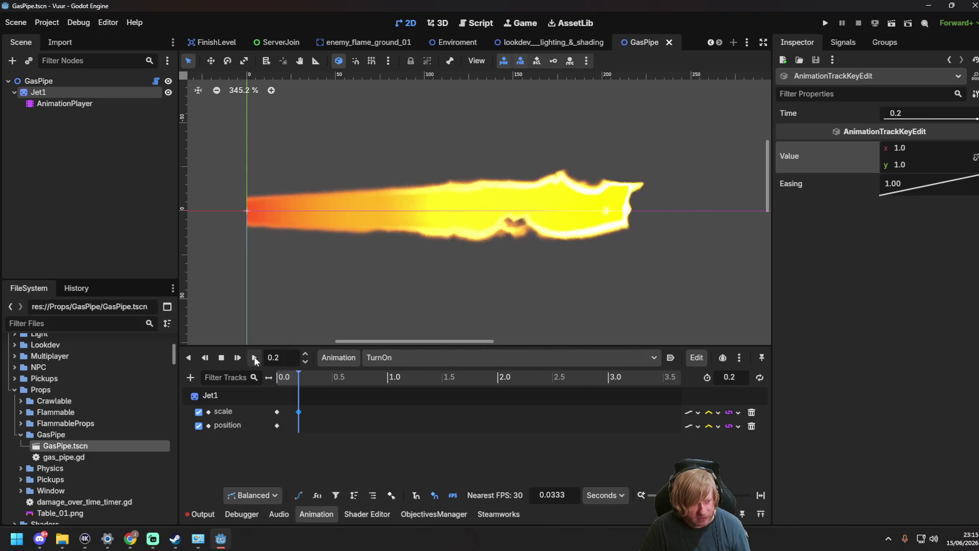
Replay the TurnOn animation repeatedly to check the flame timing.
left_click(254, 358)
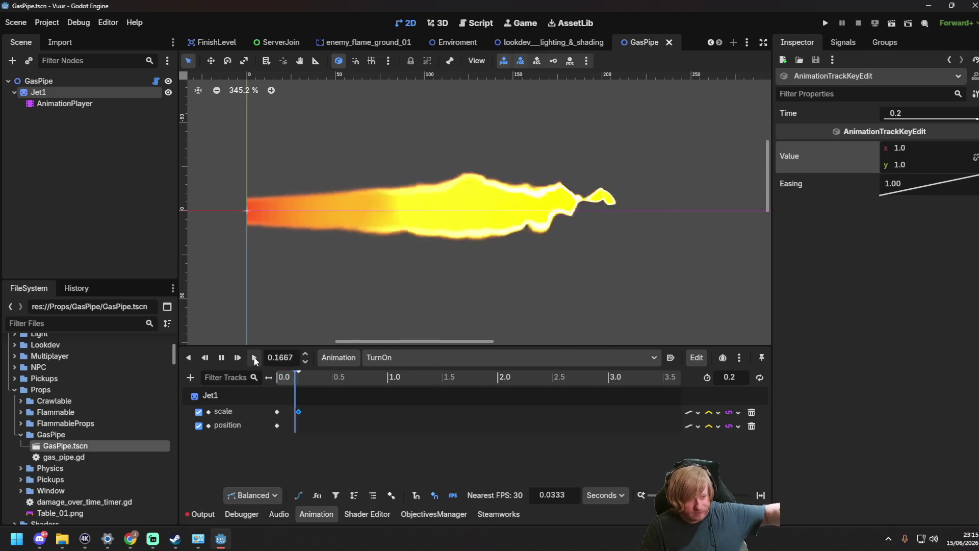
left_click(254, 358)
scroll(309, 205, "down", 3)
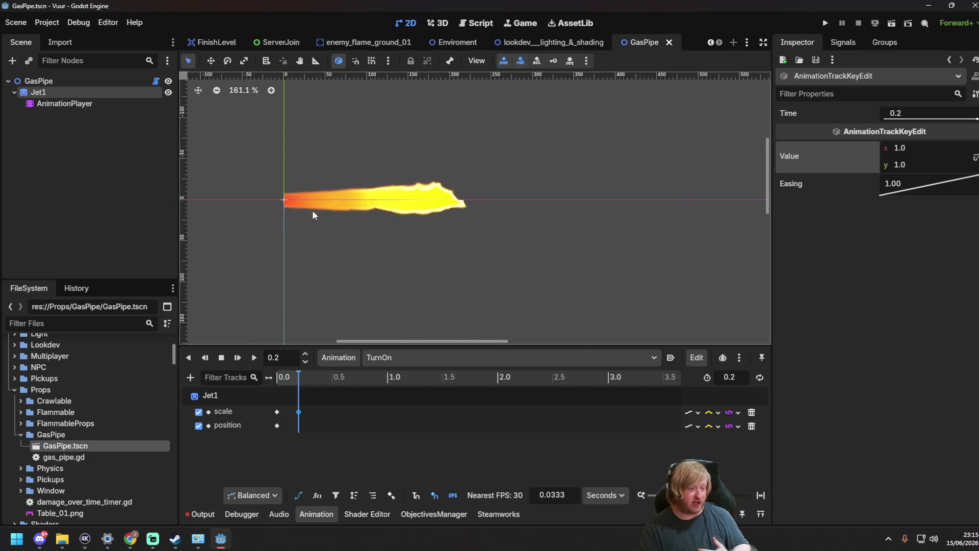
left_click(256, 359)
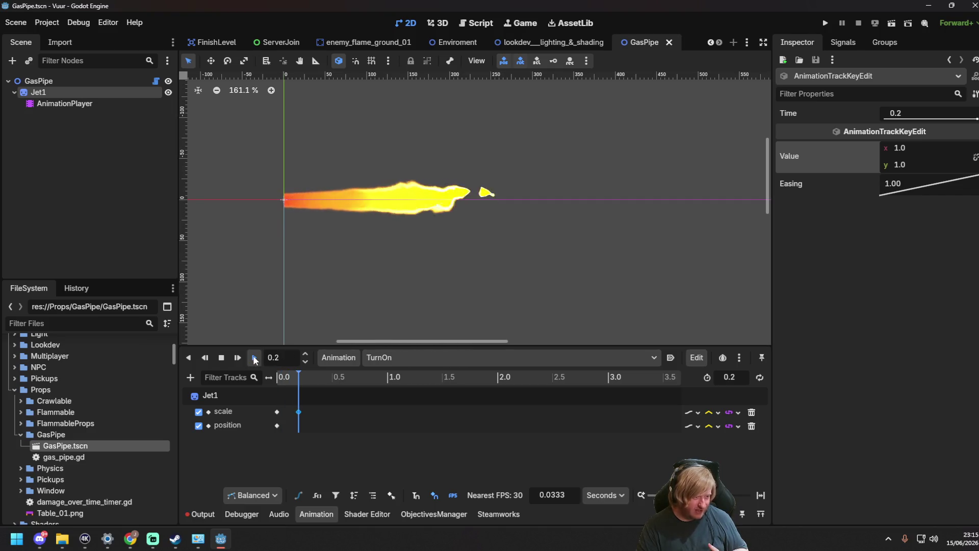
left_click(255, 359)
left_click(256, 359)
left_click(255, 359)
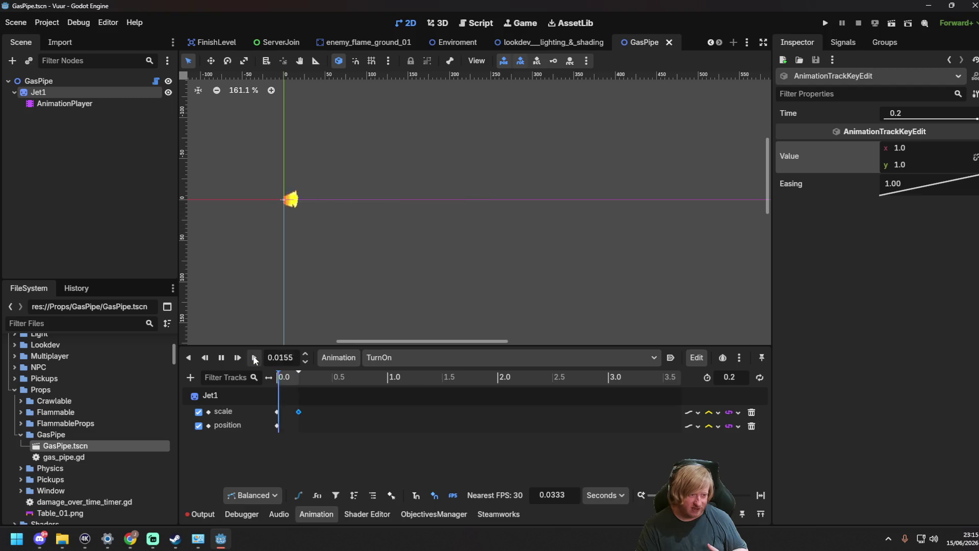
left_click(255, 359)
left_click(255, 360)
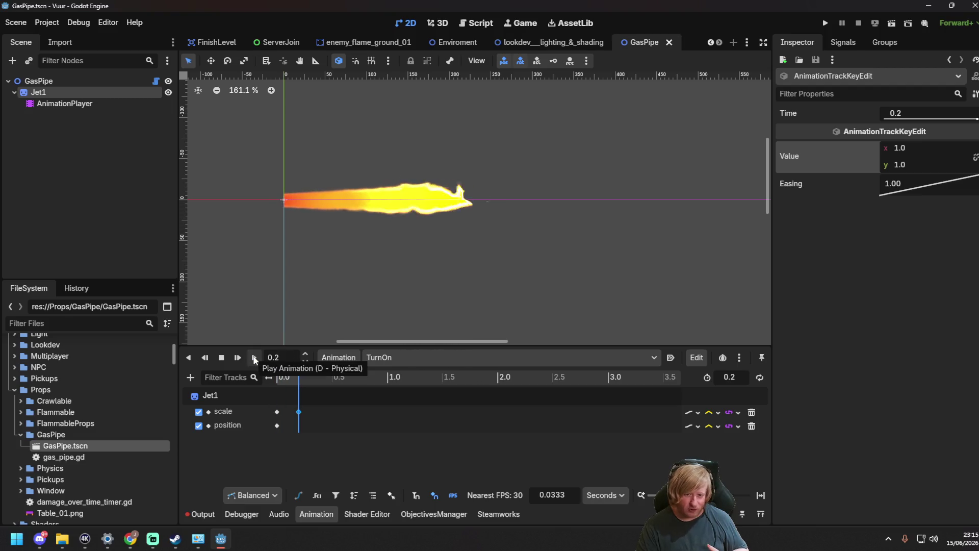
Inspect the scale key at 0.0 and delete the position track from TurnOn.
scroll(282, 194, "up", 3)
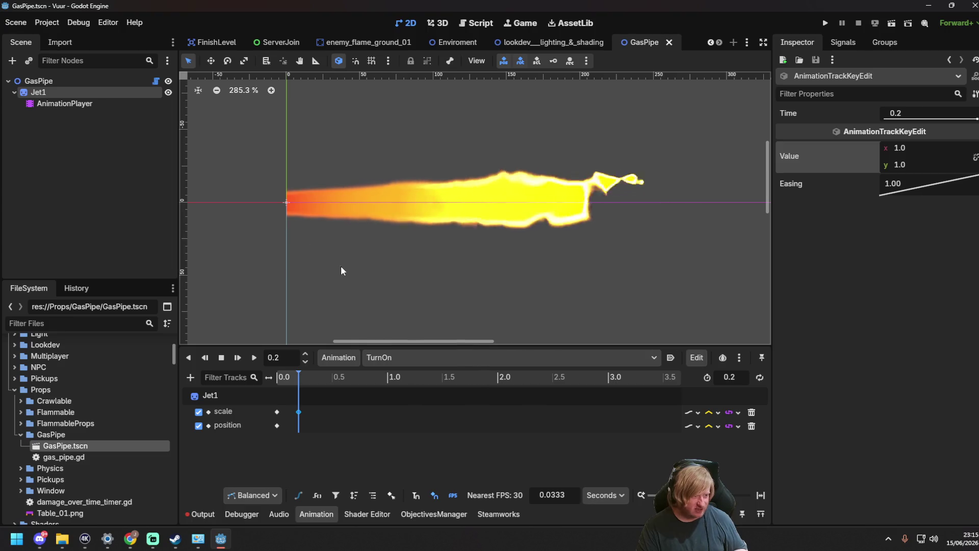
scroll(341, 265, "down", 1)
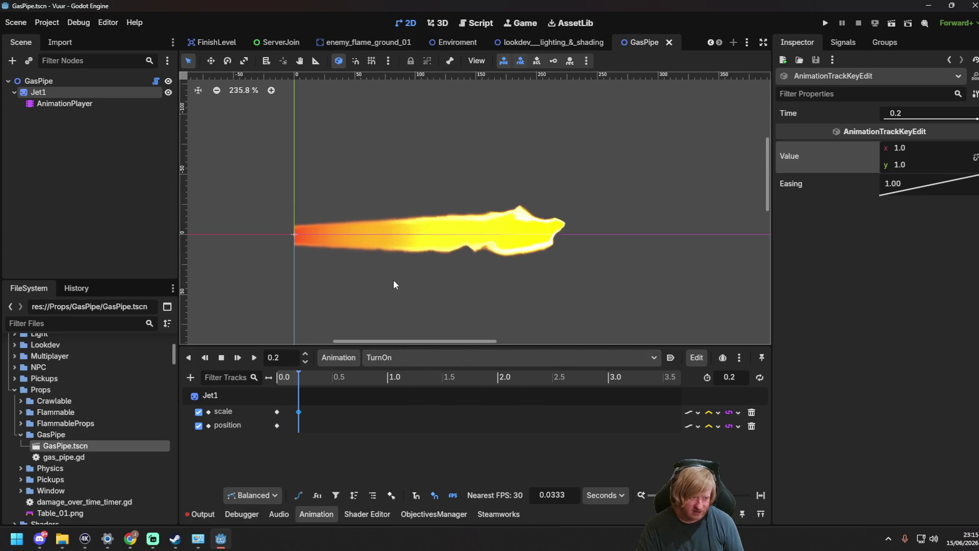
scroll(387, 284, "right", 1)
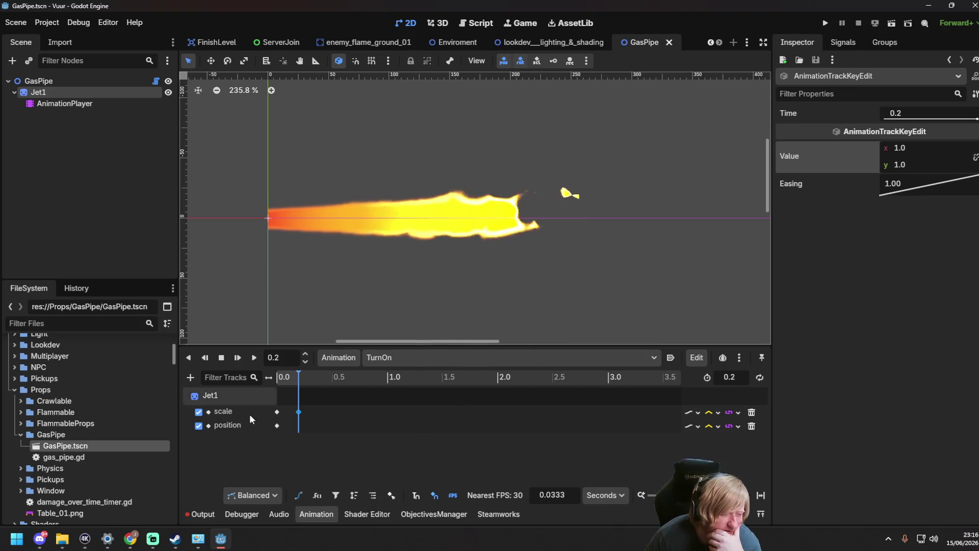
left_click(277, 412)
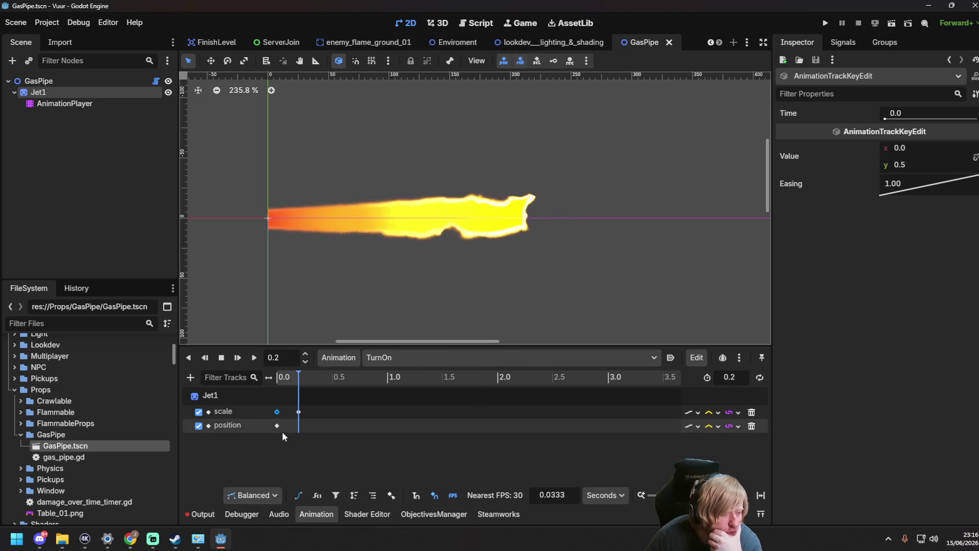
left_click(752, 427)
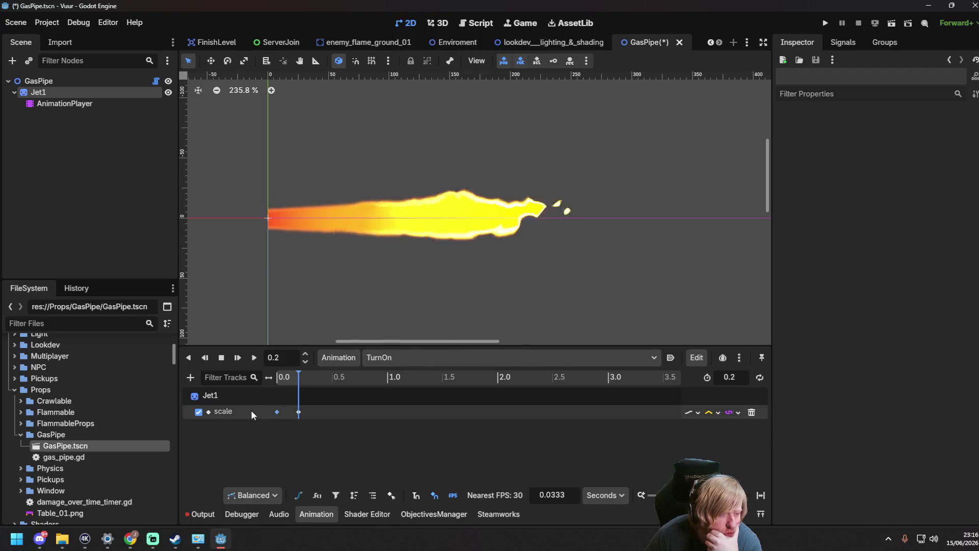
In gas_pipe.gd, replace pass in turn_on with an 'if jet_1:' block.
left_click(157, 85)
scroll(427, 204, "down", 4)
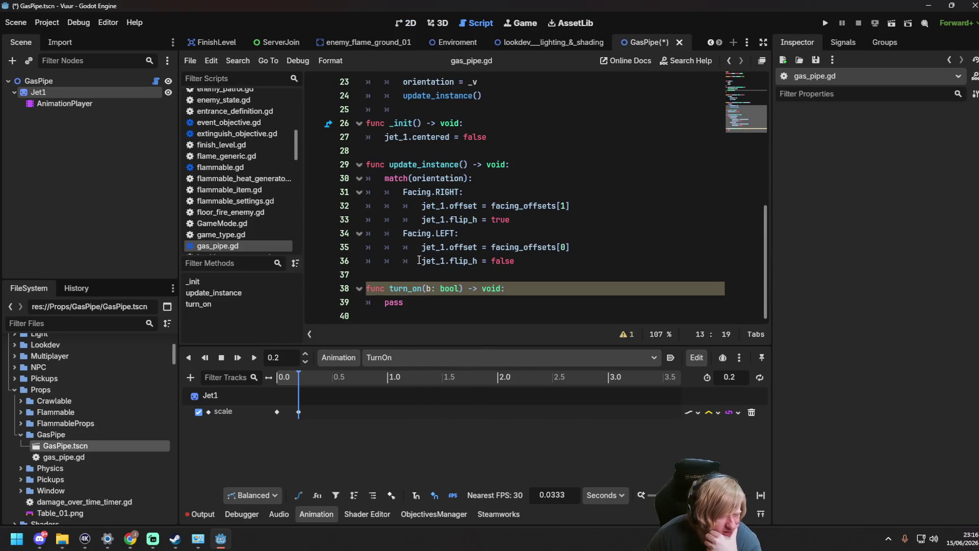
left_click(426, 312)
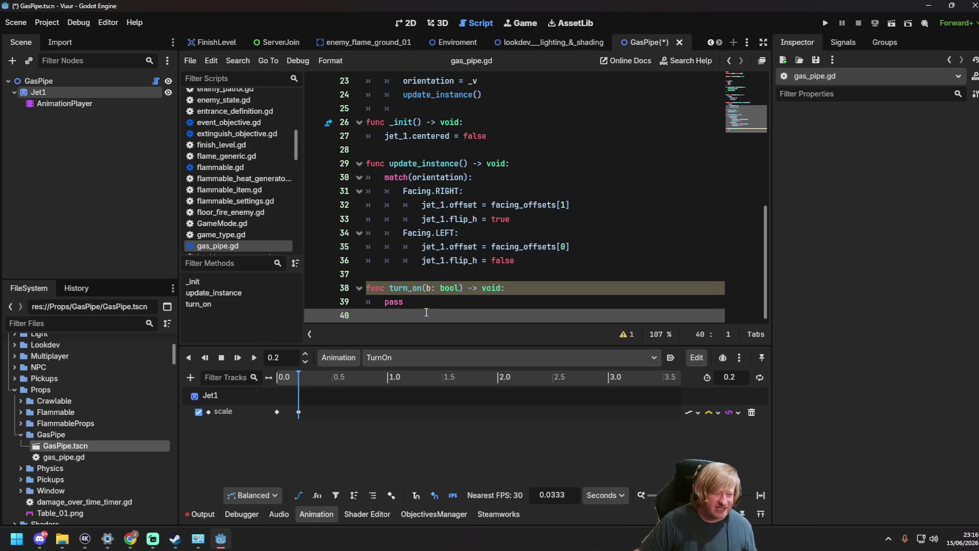
key("Up")
key("Right")
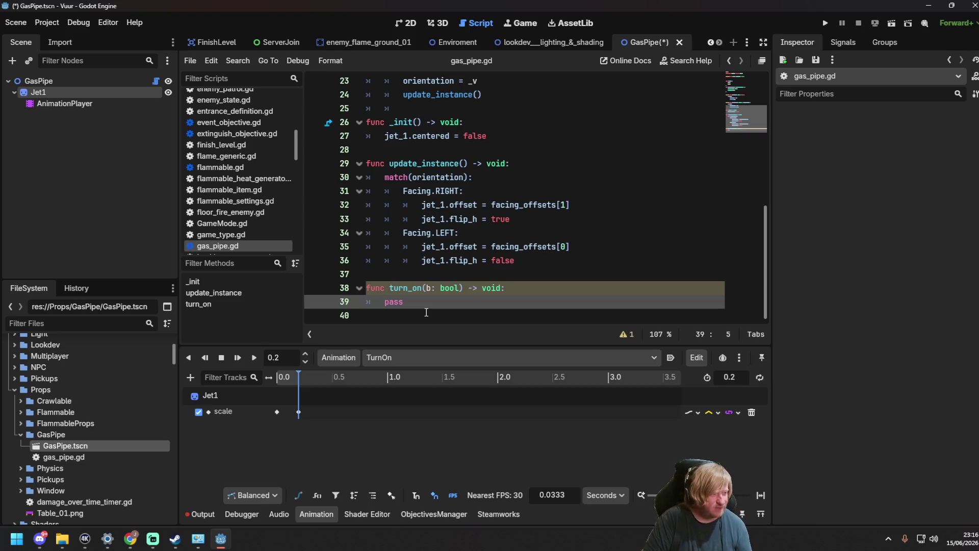
key("Delete")
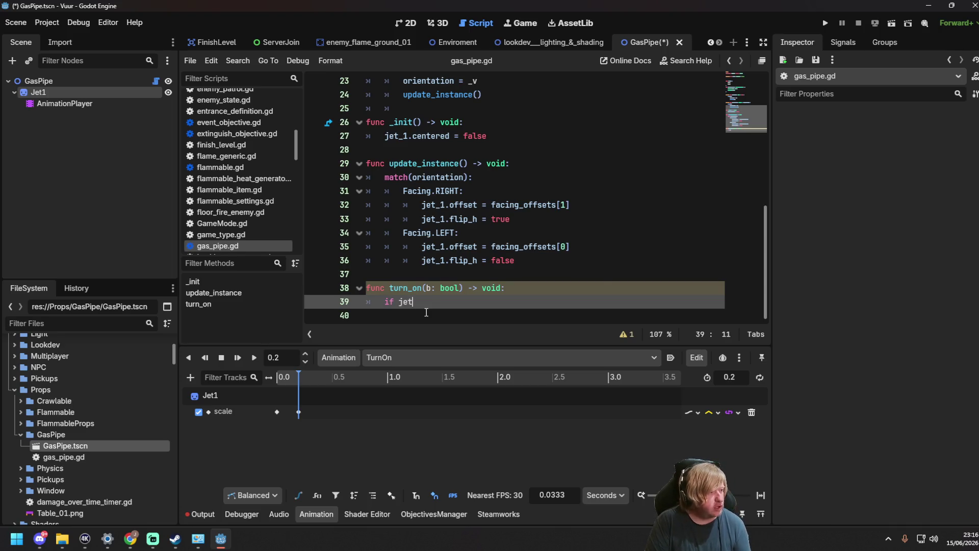
type("_")
key("Return")
key("Return")
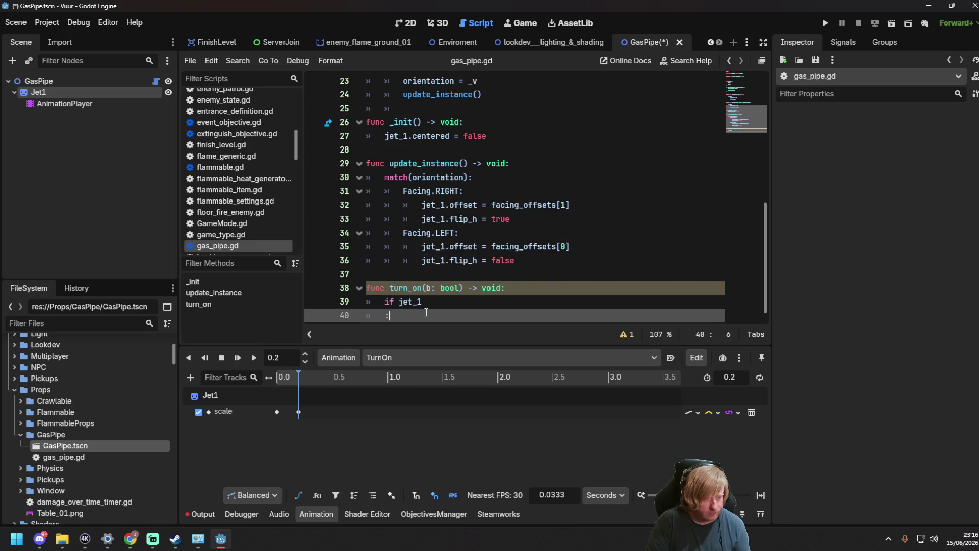
key("BackSpace")
type(":")
key("Return")
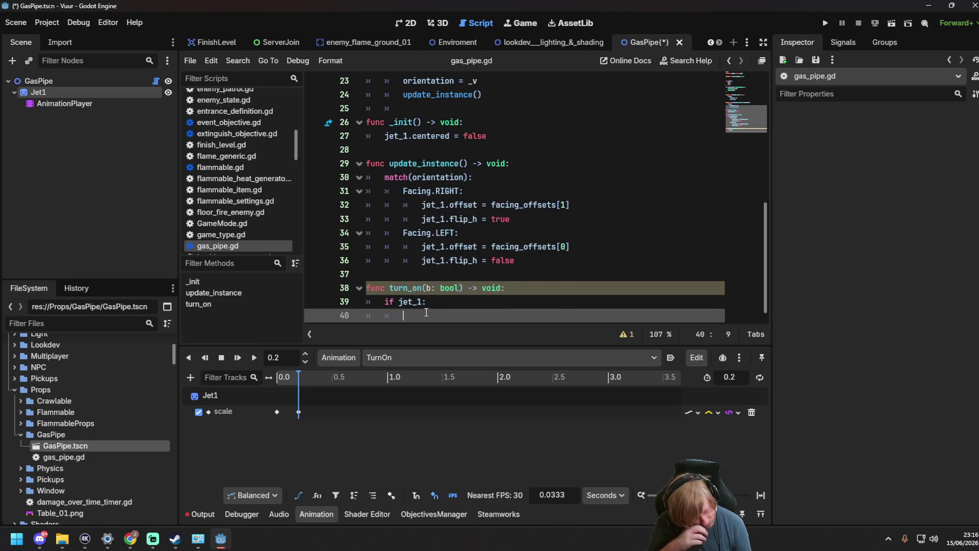
Inside the block, add 'var tween: Tween = create_tween()' followed by a return line.
type("var tween=")
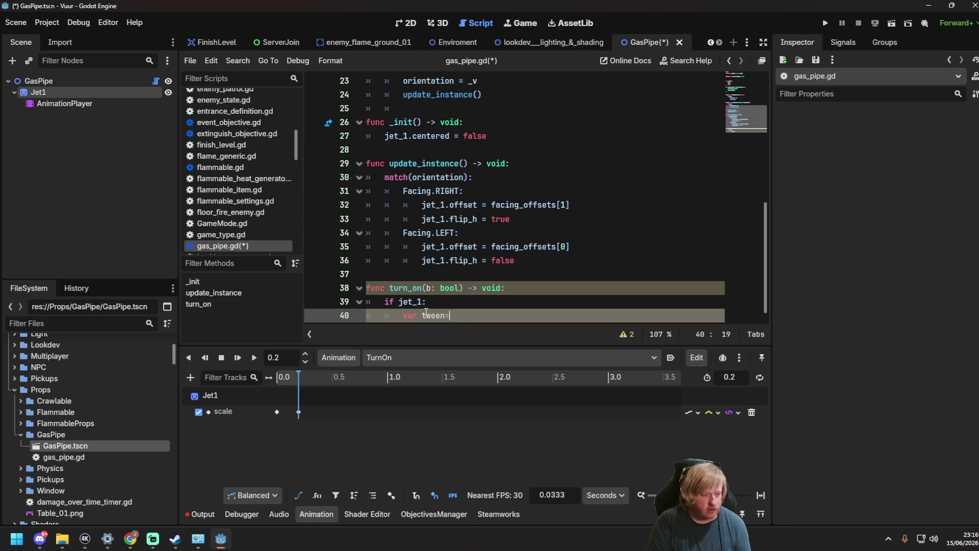
key("BackSpace")
type(":Tween = cre")
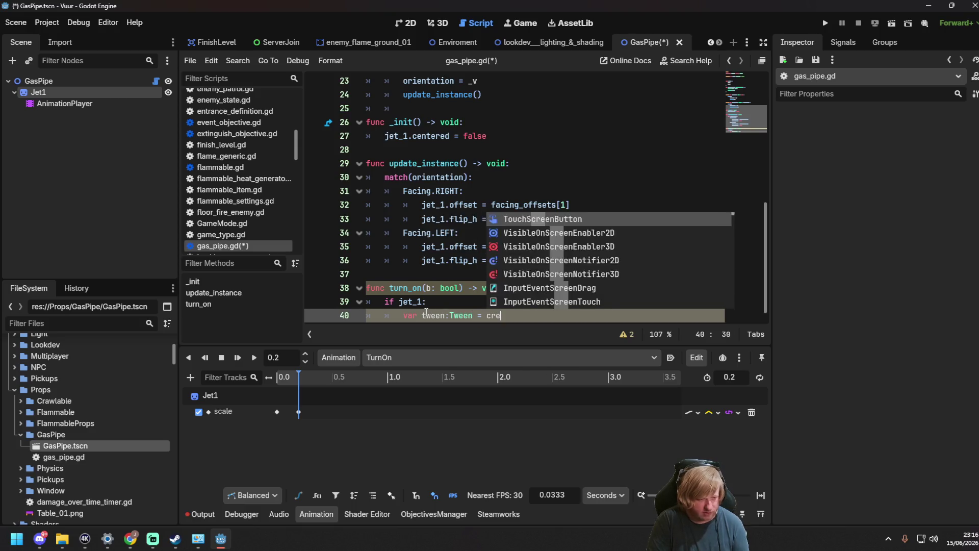
type("ate_tw")
key("Return")
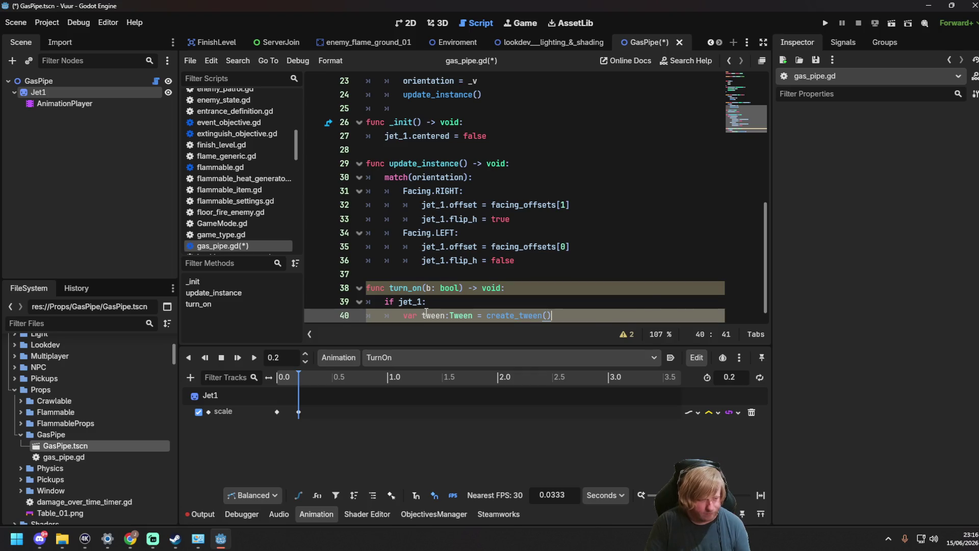
scroll(442, 275, "down", 1)
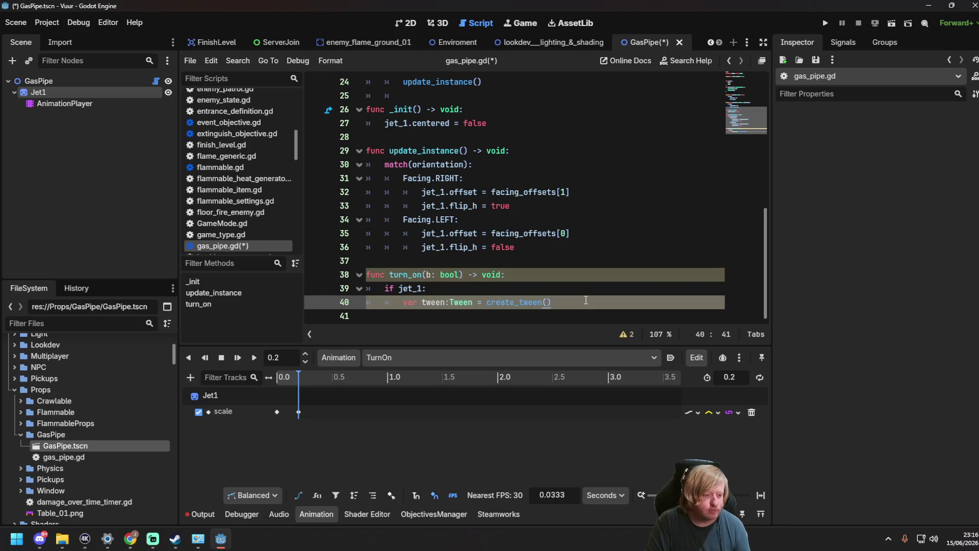
key("Return")
type("return")
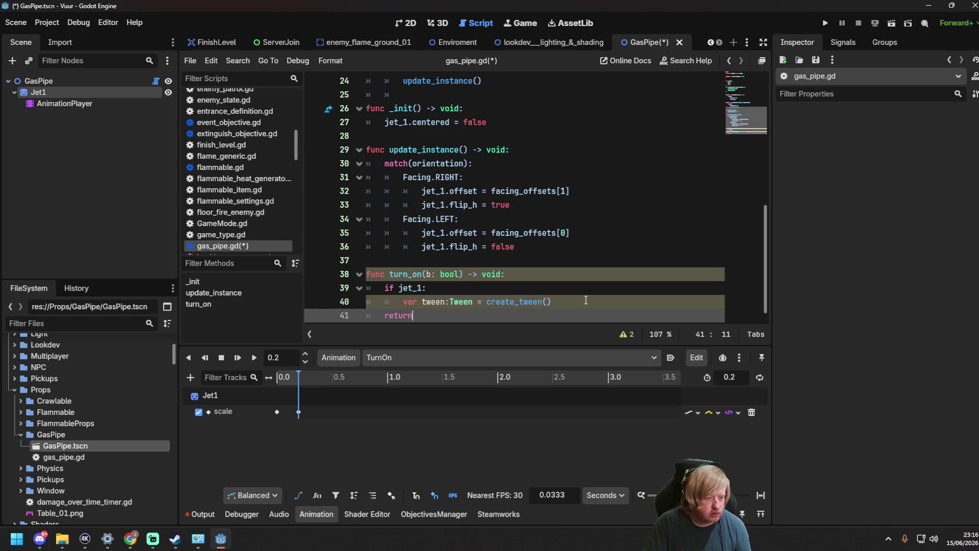
Review the script warnings list for gas_pipe.gd.
left_click(574, 305)
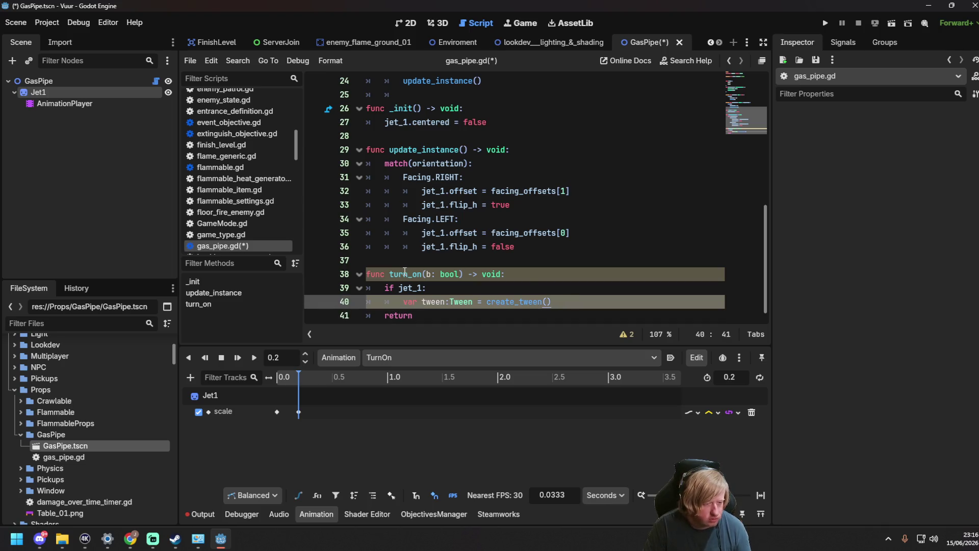
left_click(626, 334)
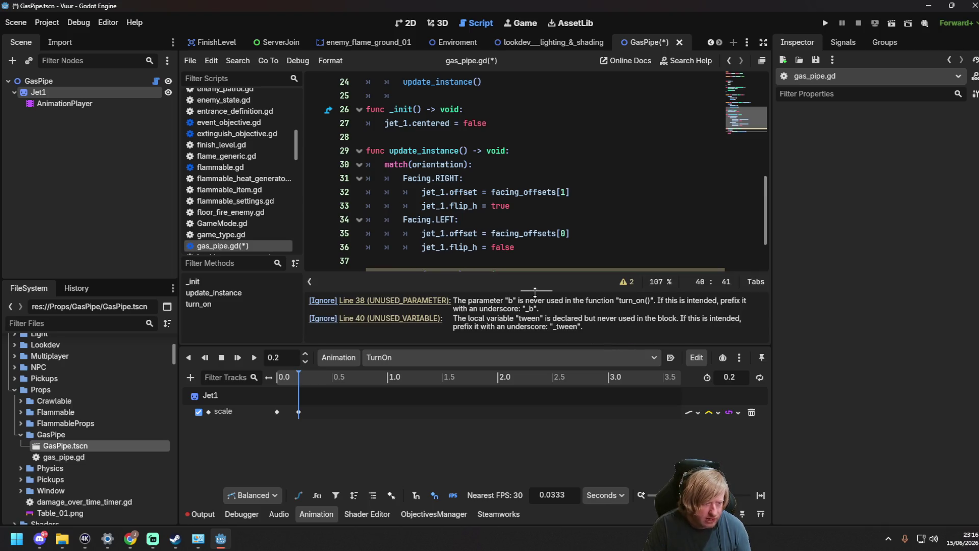
left_click(669, 233)
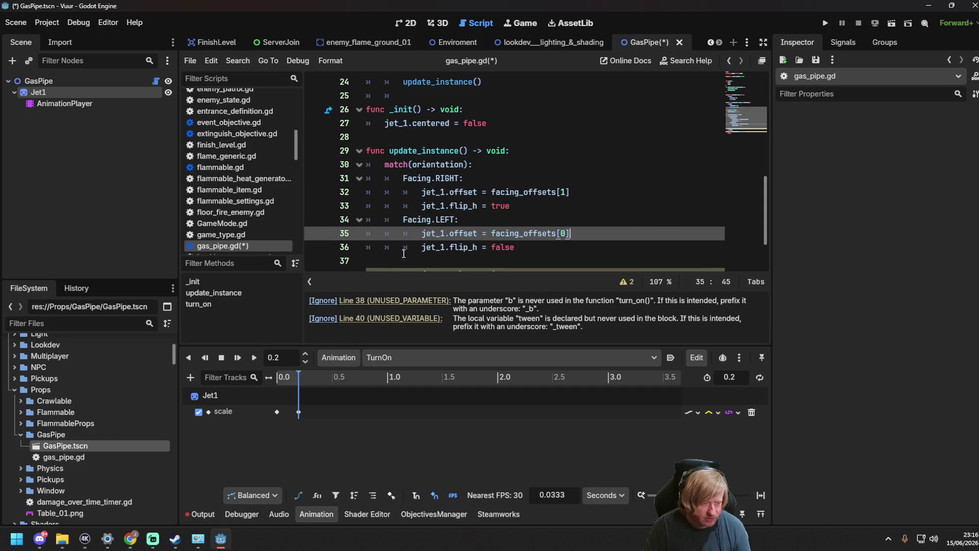
left_click_drag(439, 344, 438, 377)
scroll(474, 233, "down", 1)
left_click(583, 276)
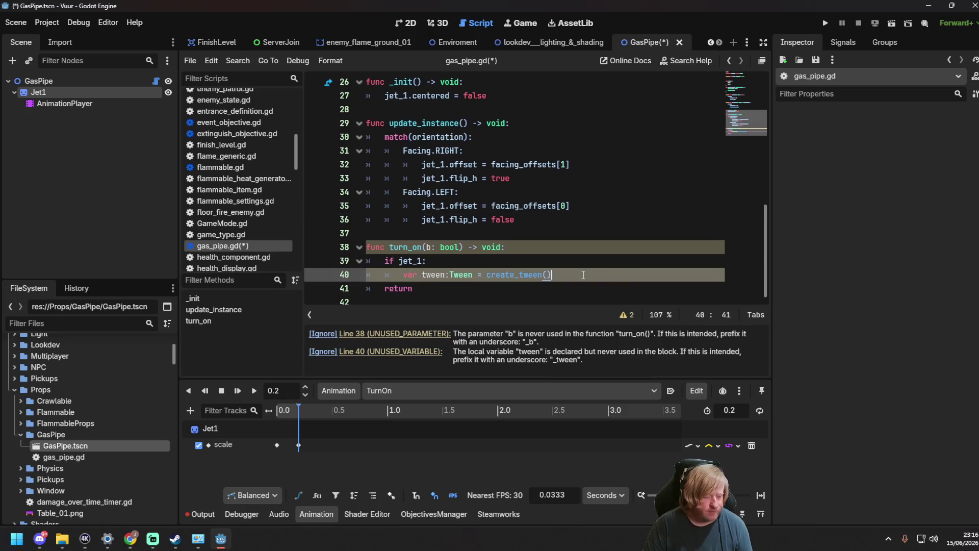
Add the call tween.tween_property(jet_1, "scale" after the tween line.
key("Return")
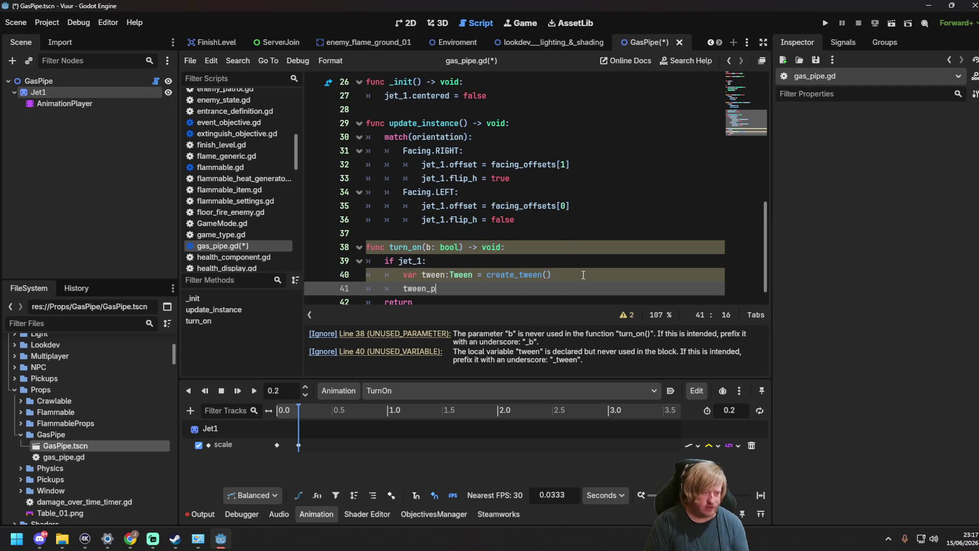
type("ro")
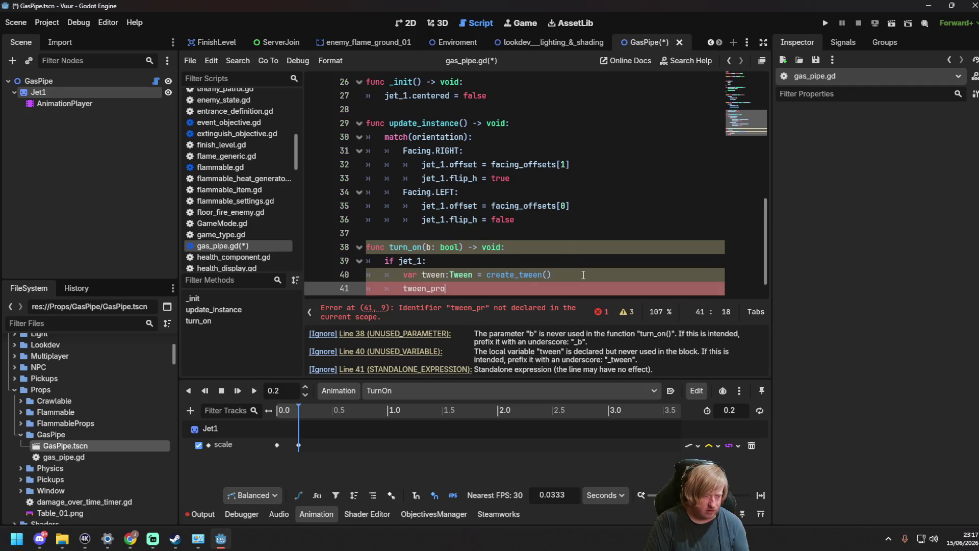
key("BackSpace")
key("BackSpace")
key("BackSpace")
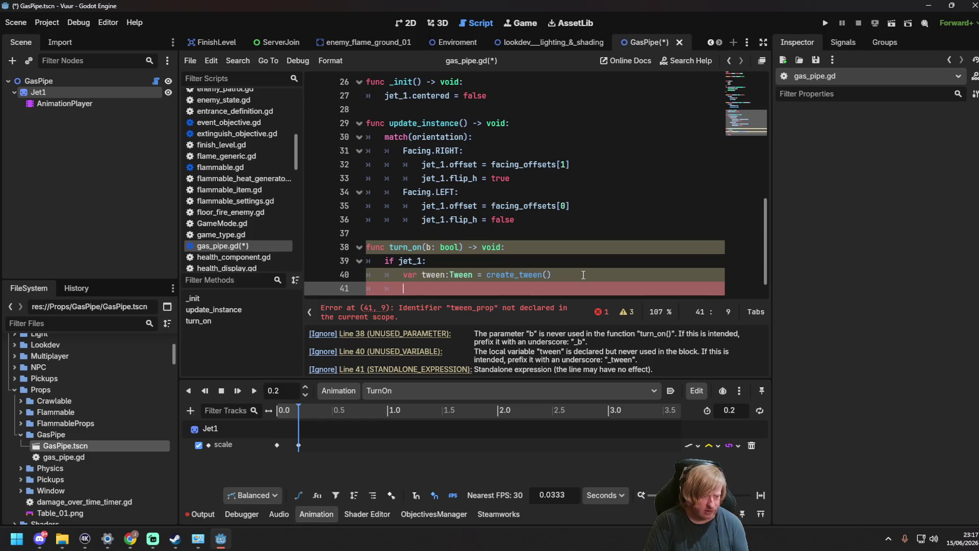
type("t_1.t")
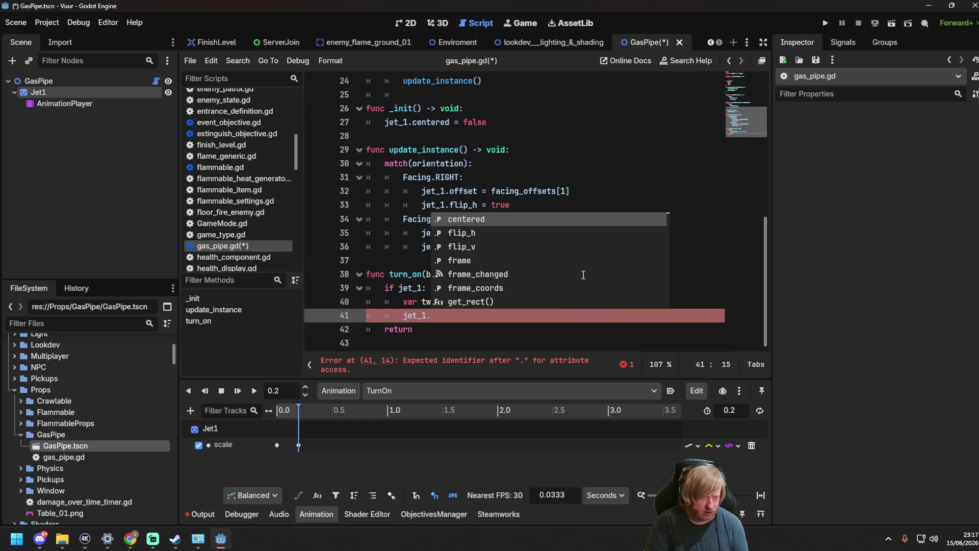
type("ween_")
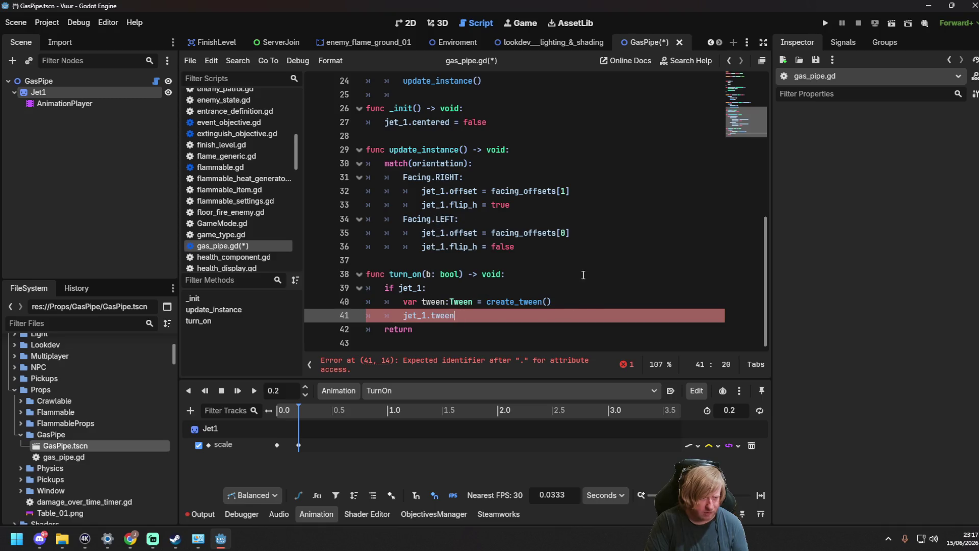
key("BackSpace")
key("BackSpace")
key("BackSpace")
type("tween.twe")
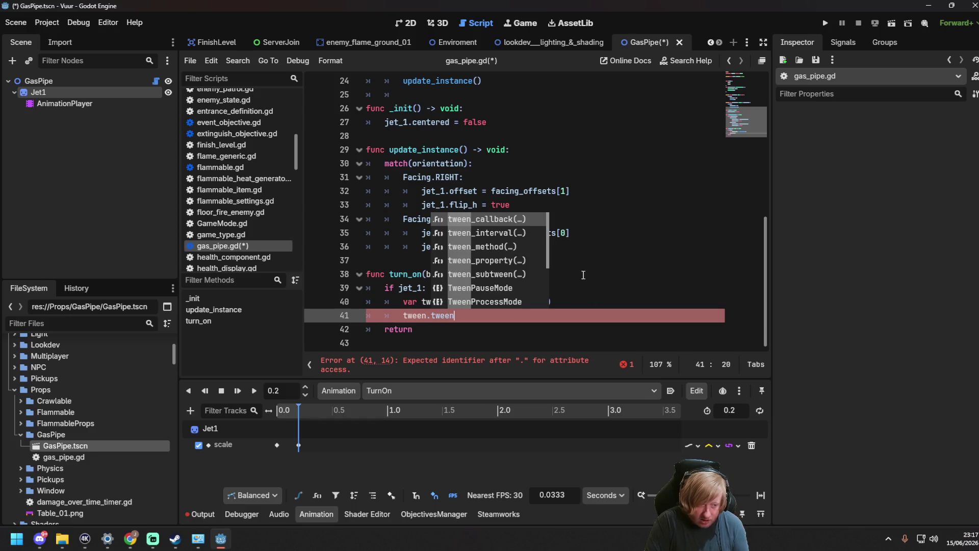
type("en_prop")
key("Return")
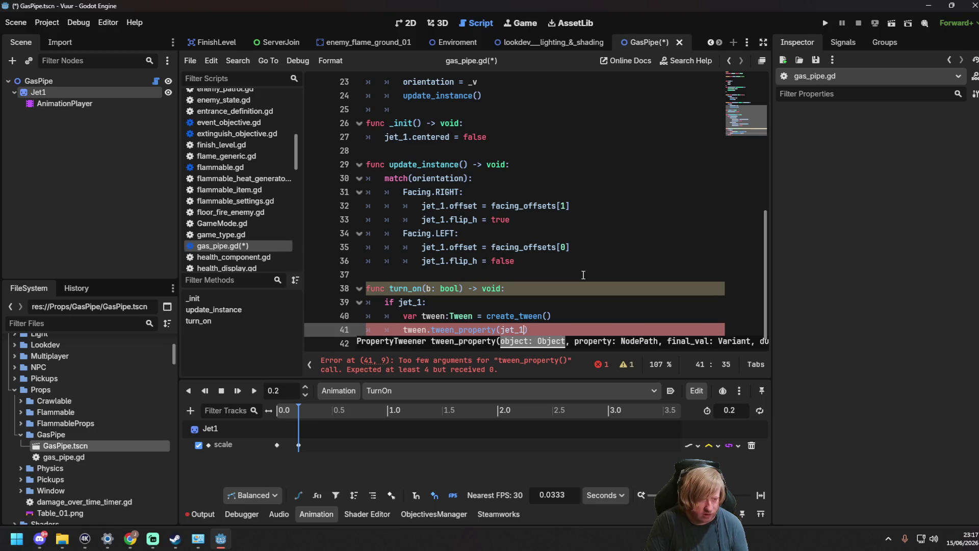
type(", ")
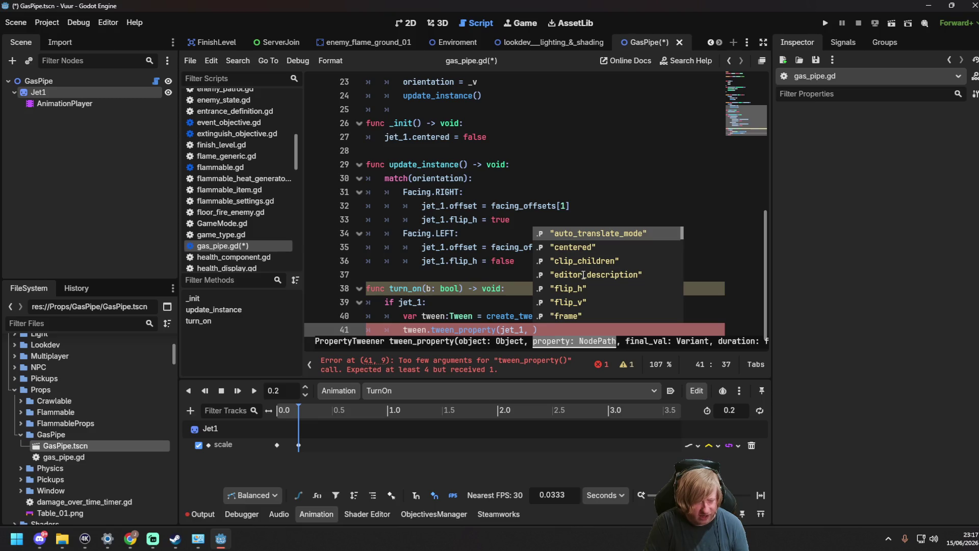
type("\"")
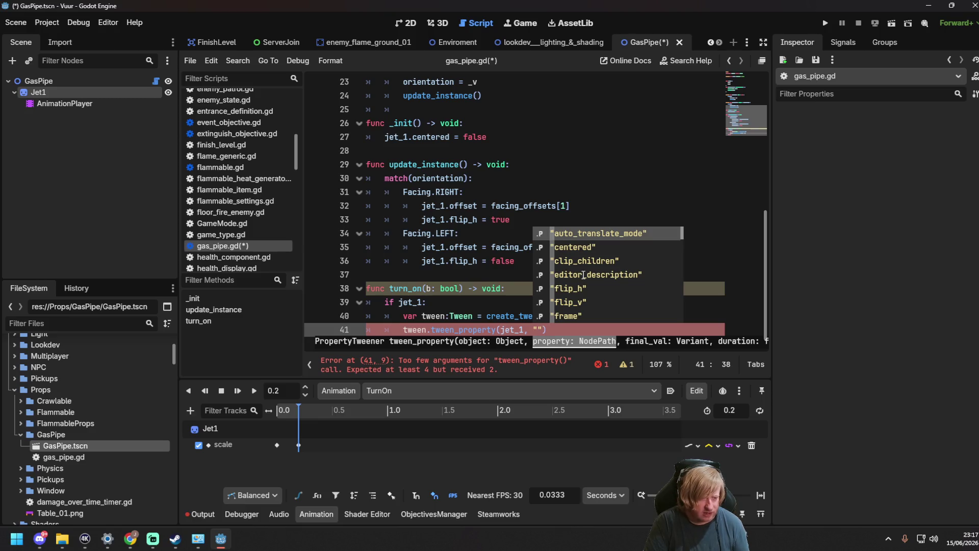
type("scale")
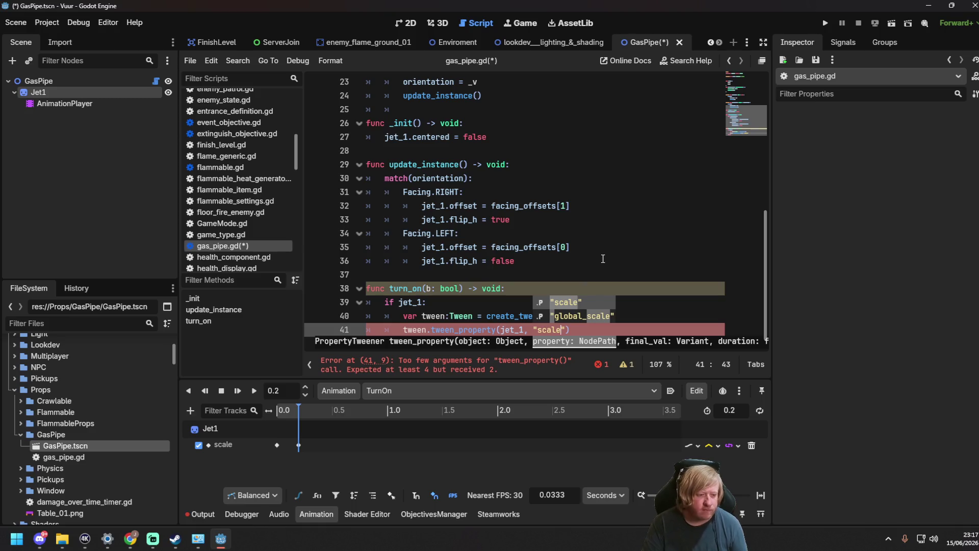
scroll(605, 215, "down", 1)
scroll(475, 257, "up", 8)
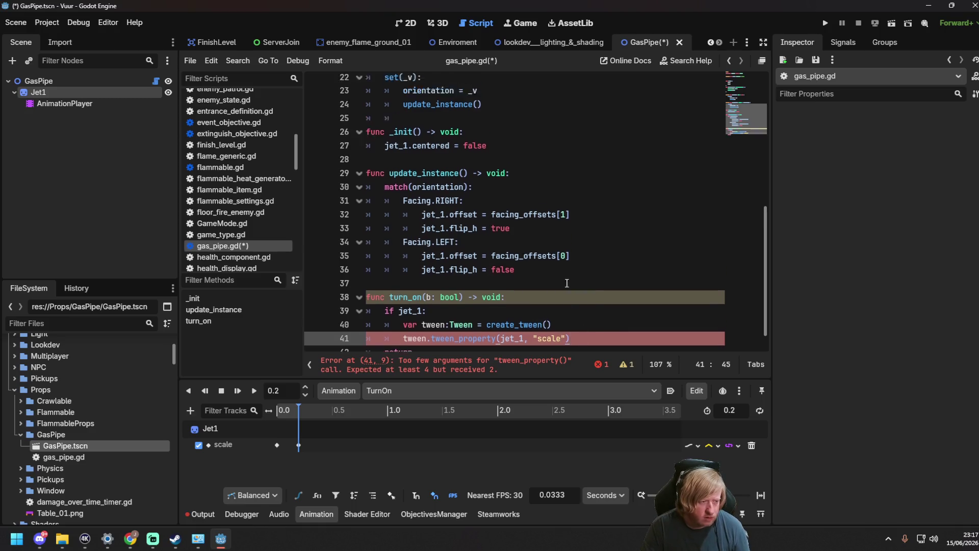
scroll(473, 254, "down", 1)
left_click(403, 213)
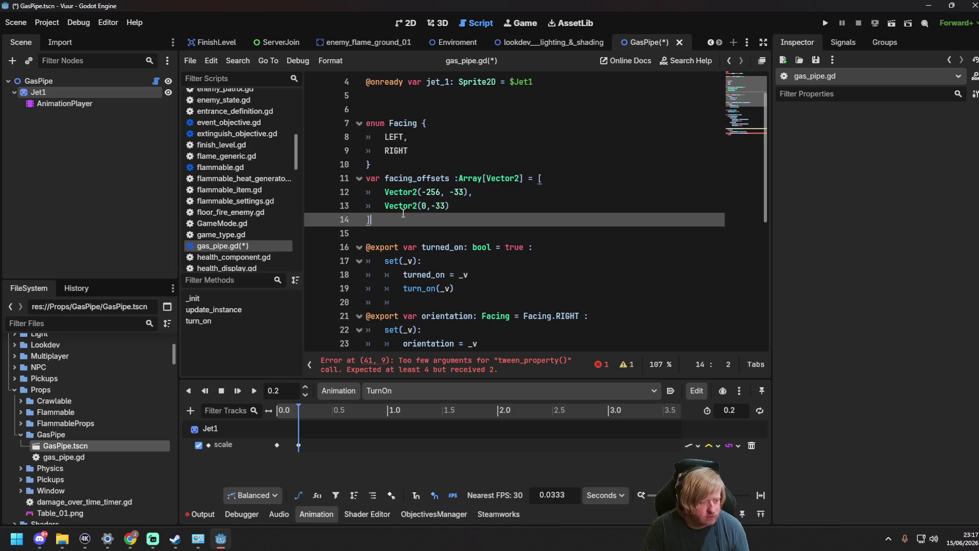
key("Return")
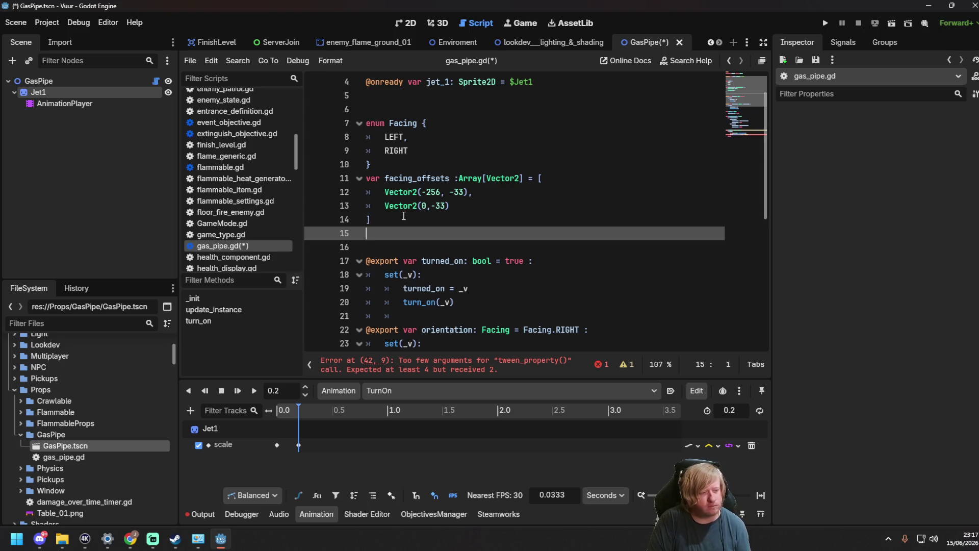
key("Return")
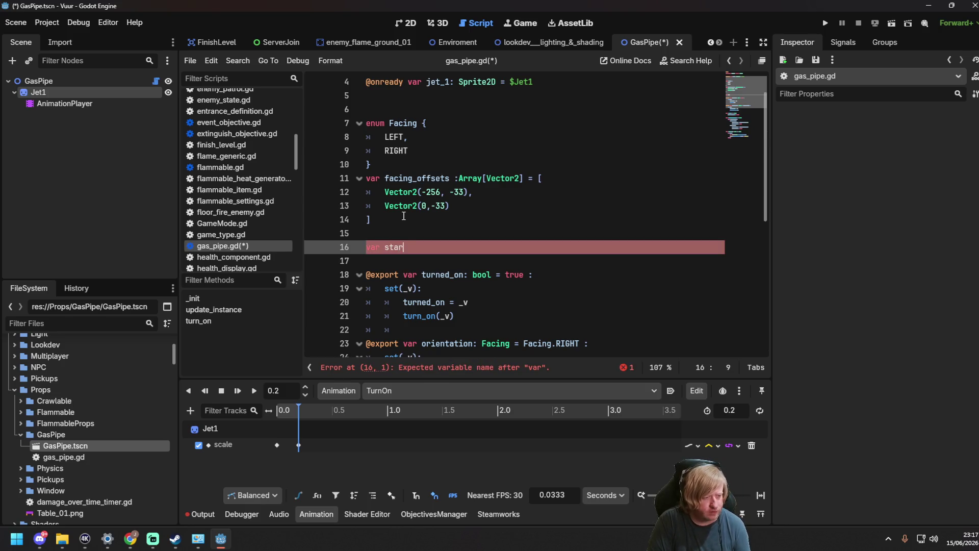
key("BackSpace")
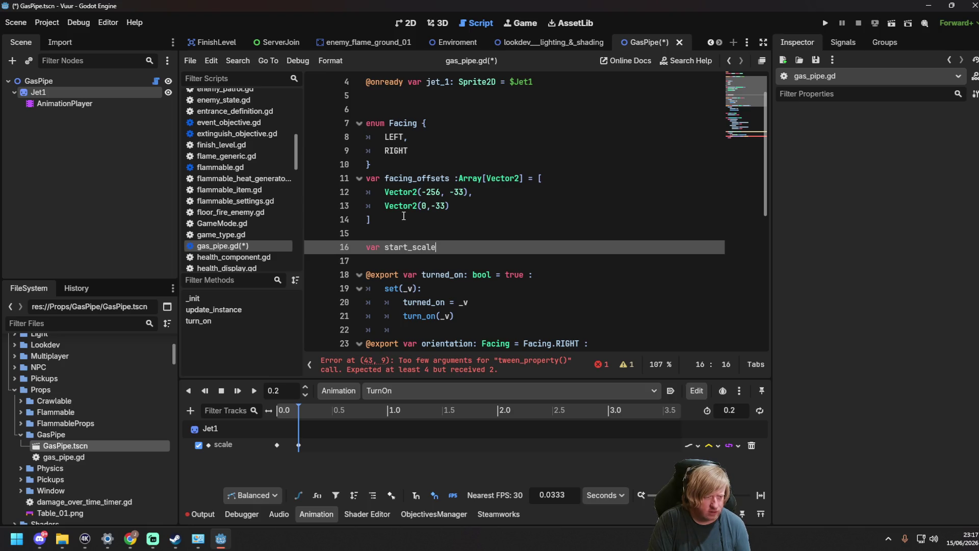
type("Vector2 = Vecto")
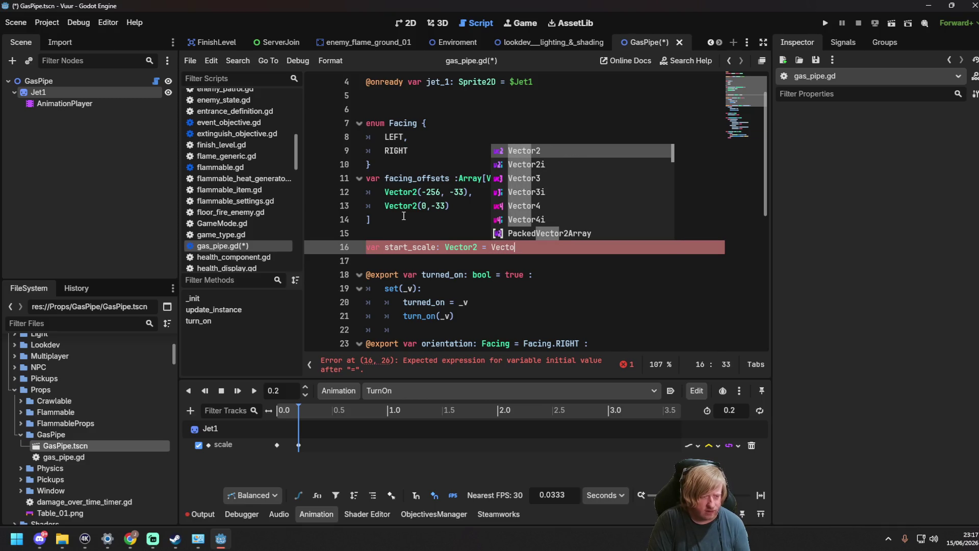
type("r2(")
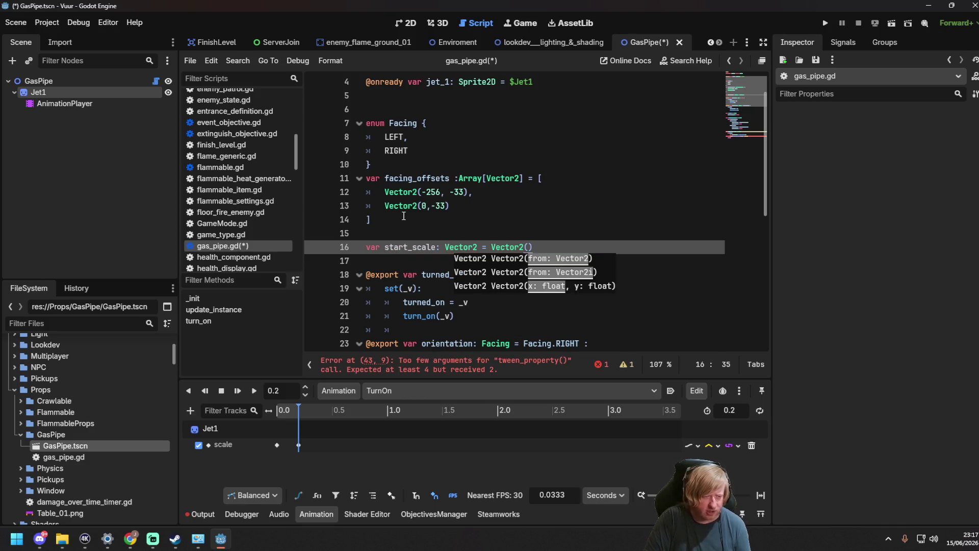
key("ctrl+Left")
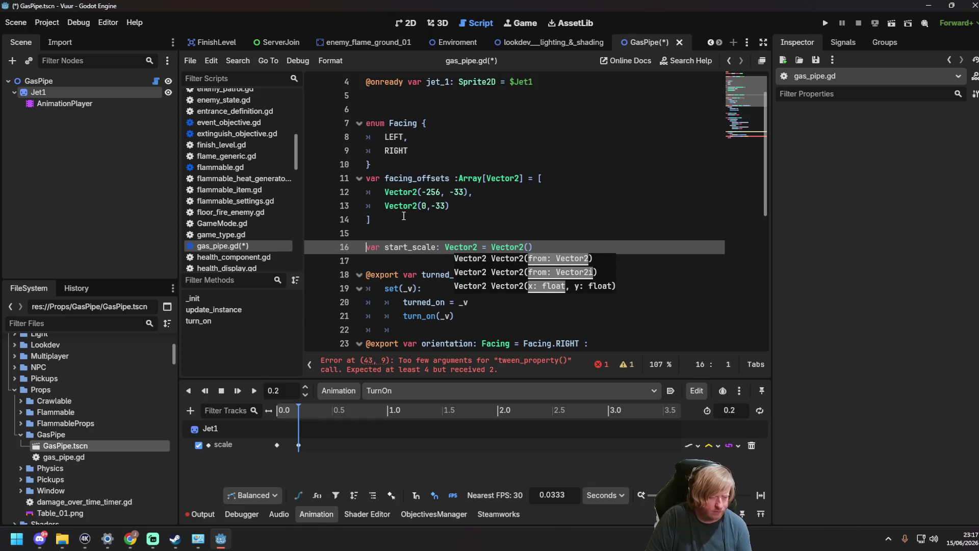
type("@export")
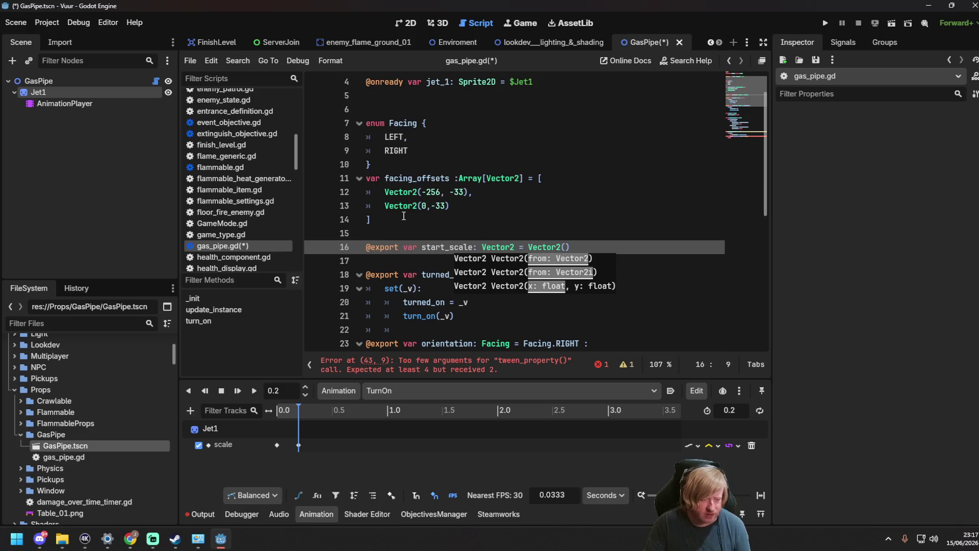
left_click(611, 254)
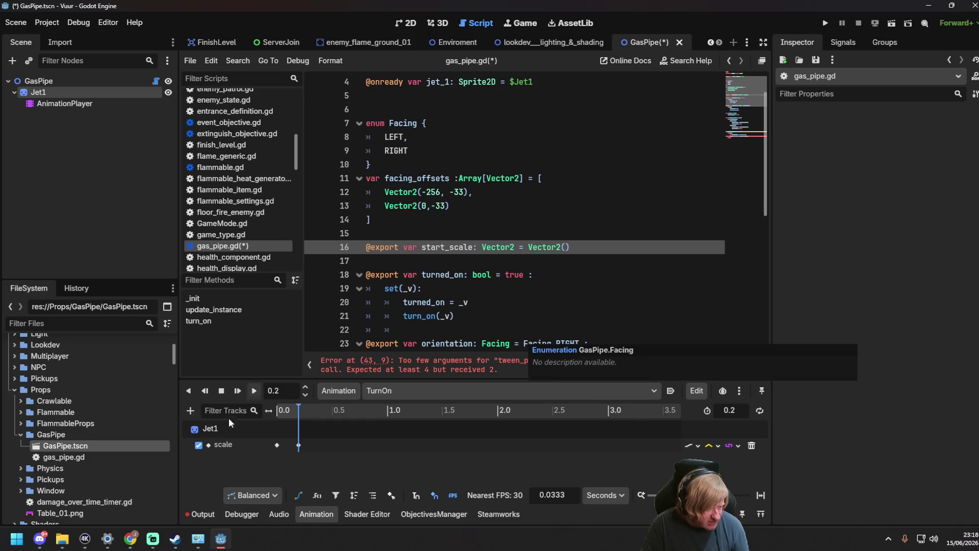
left_click(277, 446)
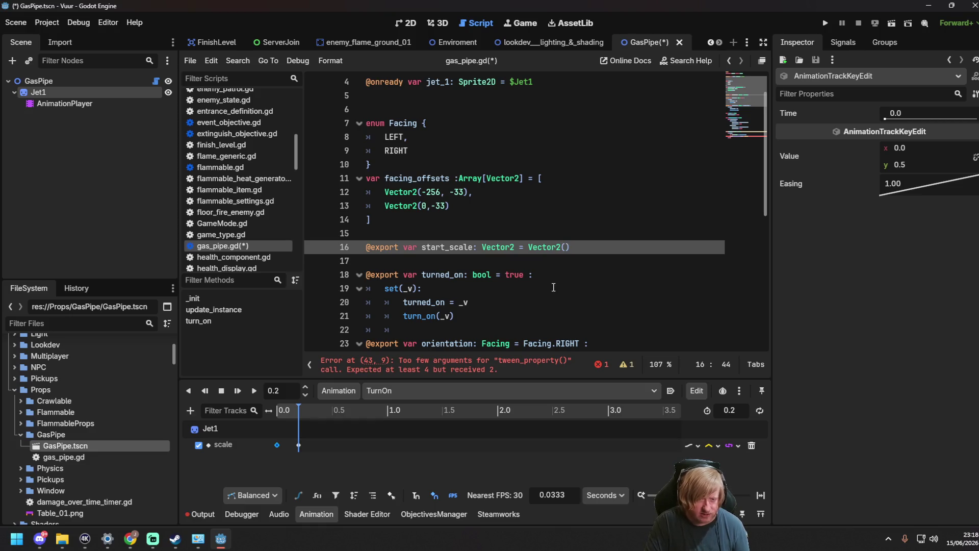
type("0, 0.5")
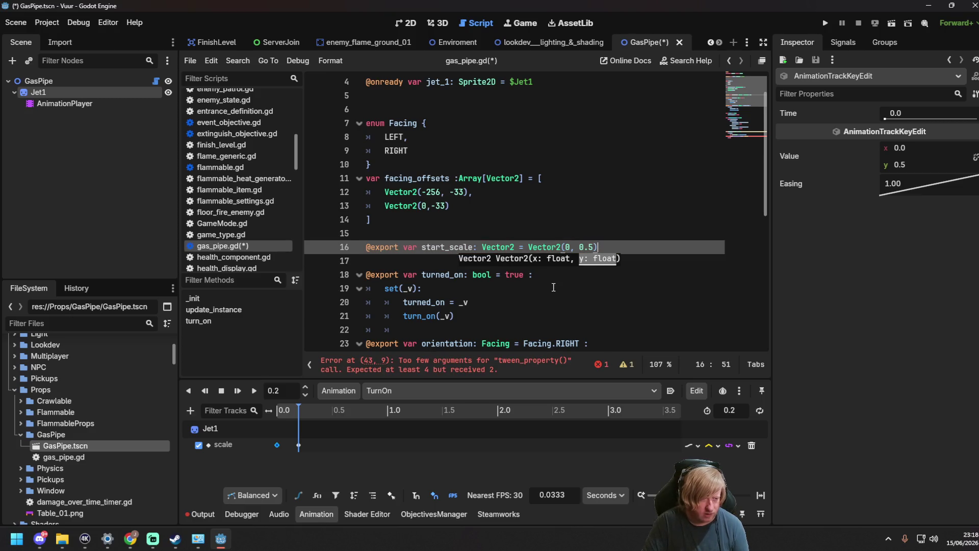
key("Return")
type("@e")
type("scale:")
type(" = ()")
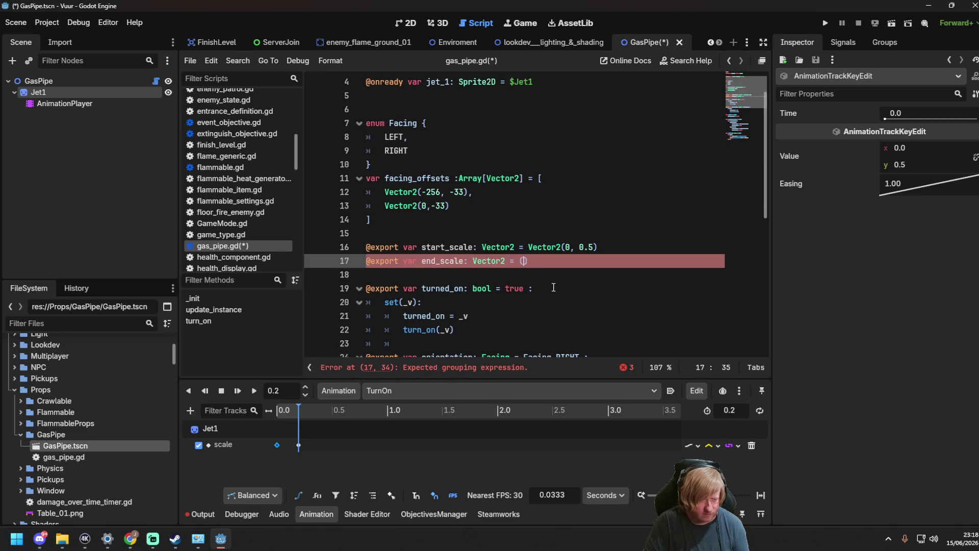
type("ector2")
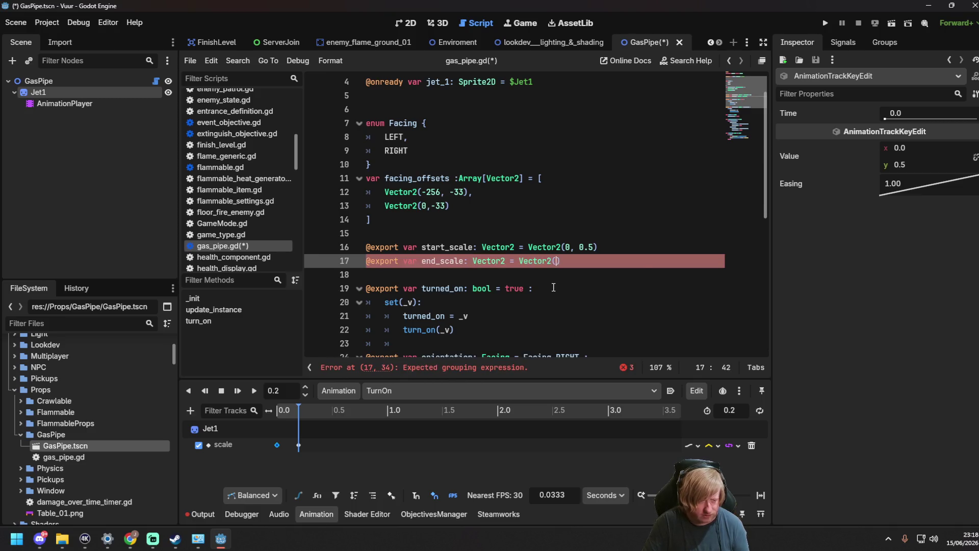
key("Return")
left_click(299, 443)
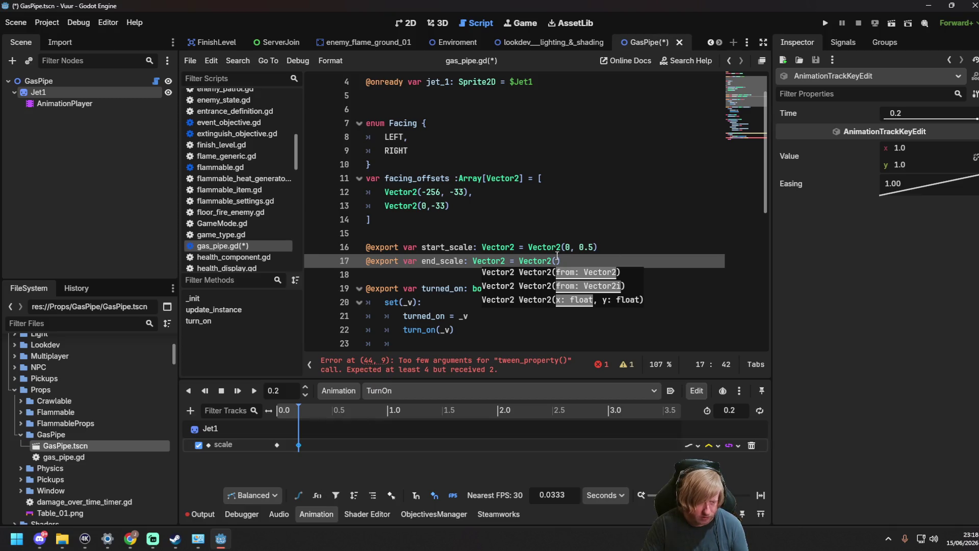
key("Escape")
type("1,1")
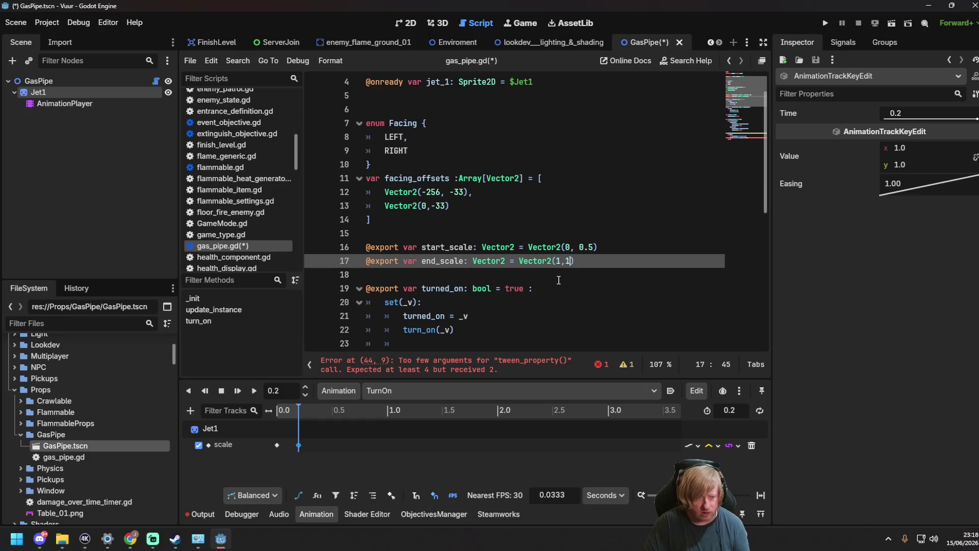
scroll(513, 287, "down", 8)
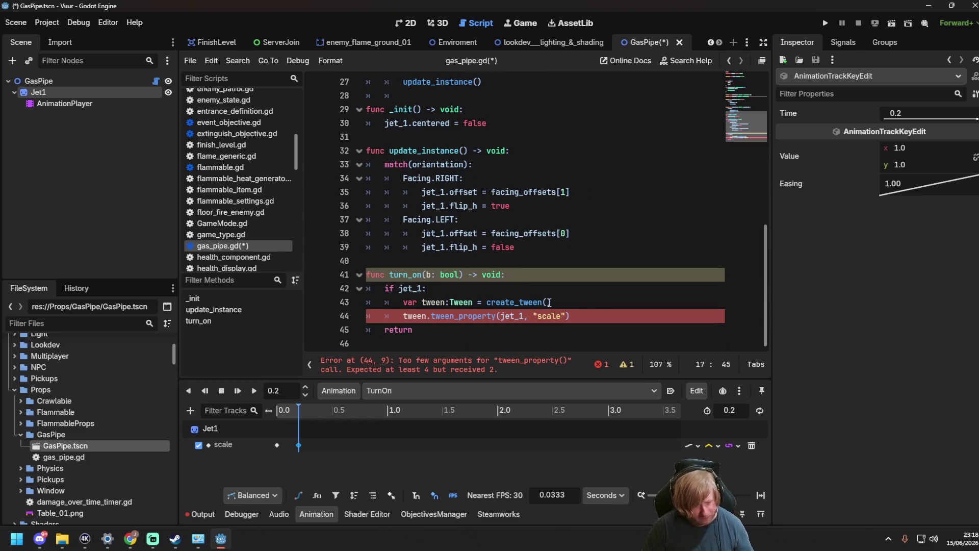
left_click(595, 306)
Delete the AnimationPlayer node and its TurnOn animation from the Scene dock.
left_click(587, 317)
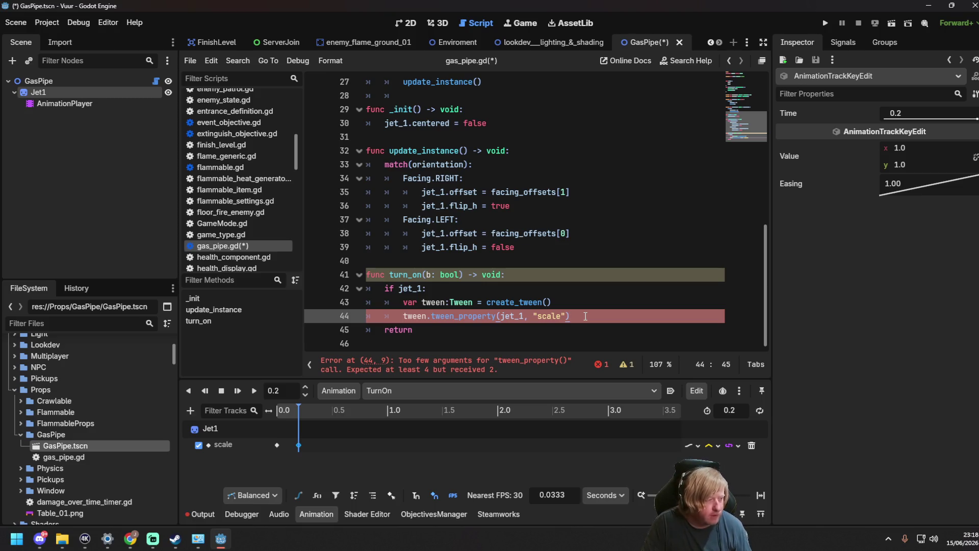
left_click(77, 104)
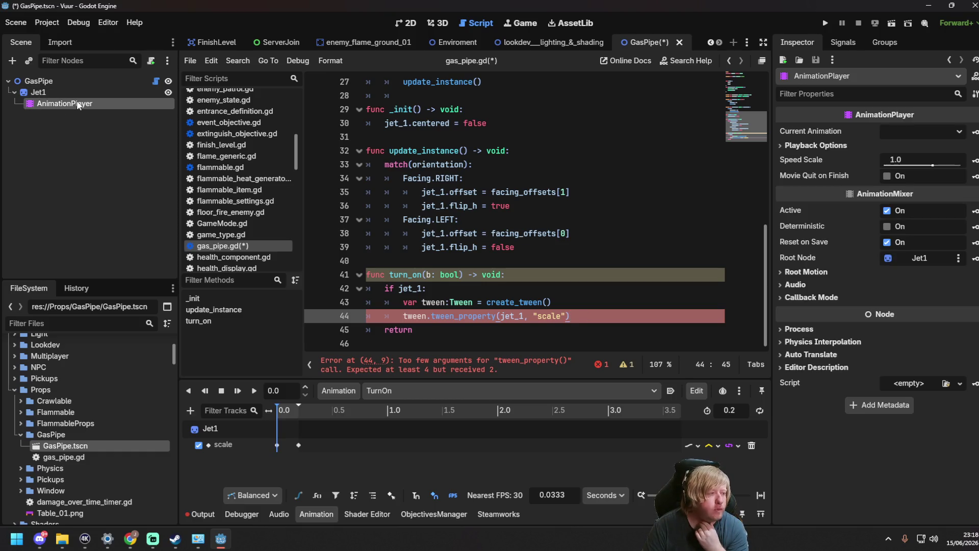
right_click(77, 104)
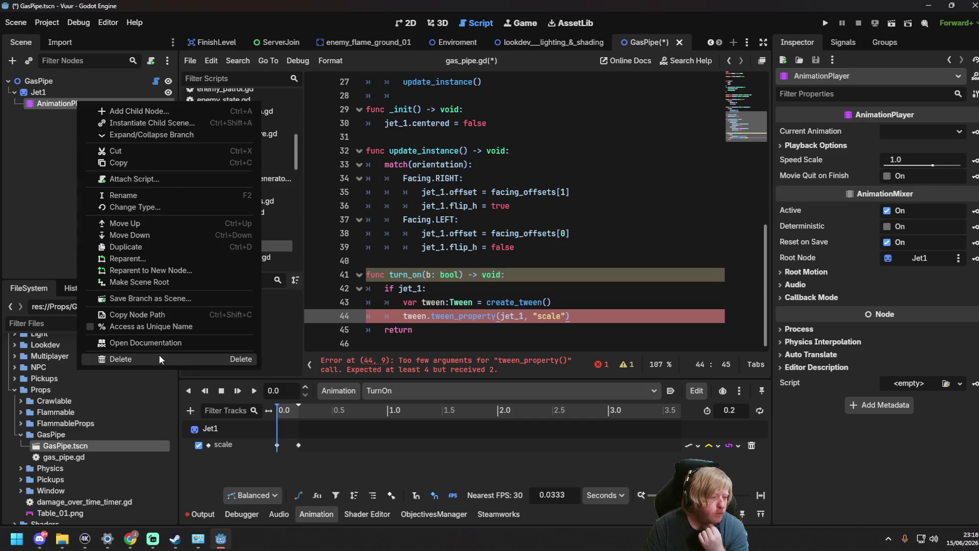
left_click(159, 357)
left_click(486, 278)
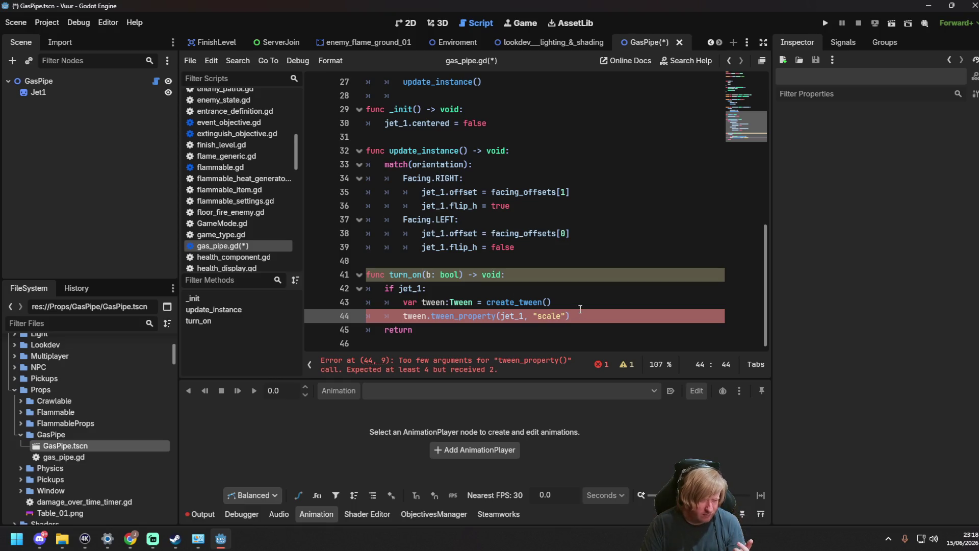
Pass 'end_scale if b == true else start_scale' as the tween_property target value.
type(",")
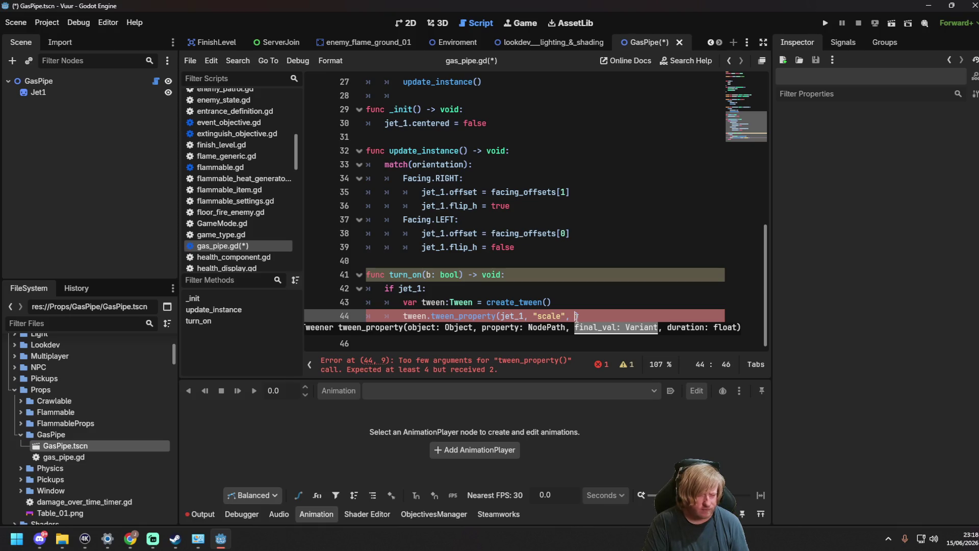
scroll(577, 317, "up", 5)
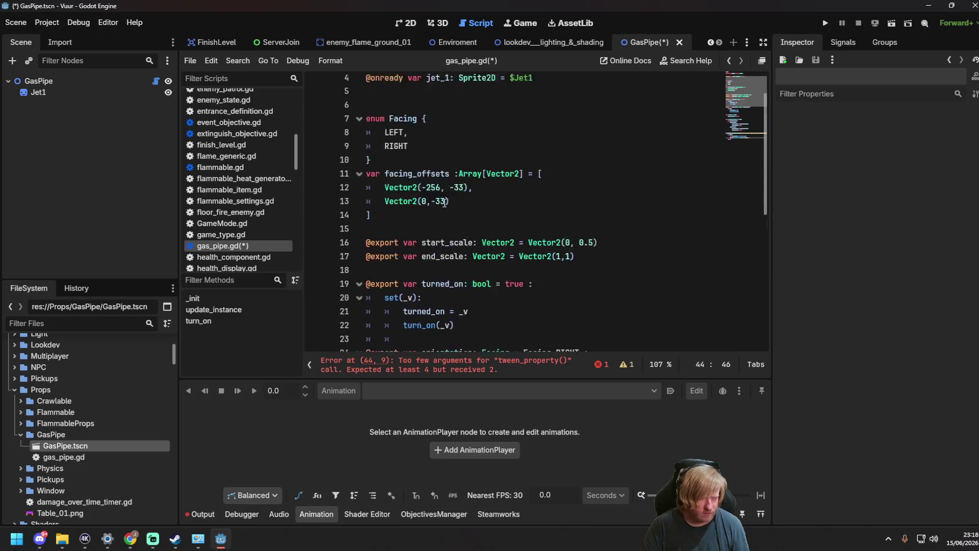
mouse_move(422, 206)
left_mouse_down()
mouse_move(473, 207)
mouse_move(433, 220)
mouse_move(464, 220)
left_mouse_up()
key("ctrl+c")
scroll(535, 296, "down", 5)
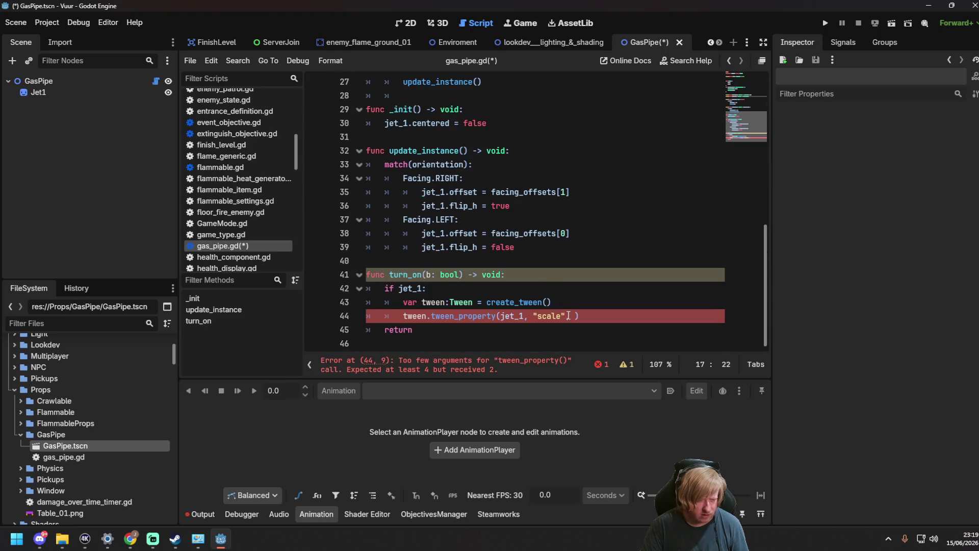
left_click(575, 317)
key("ctrl+v")
type("if b == true")
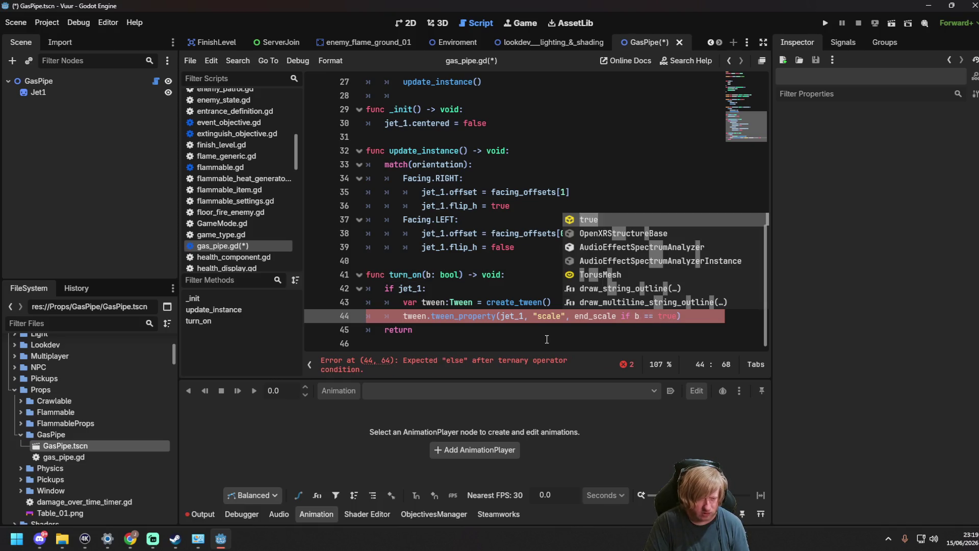
type(" else start_")
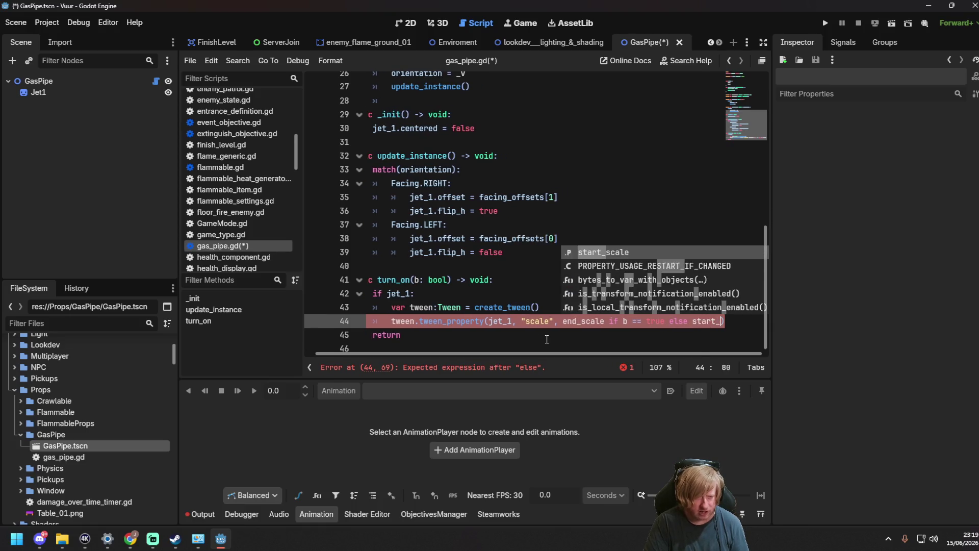
key("Return")
Add a 0.2-second duration to the tween_property call.
scroll(437, 316, "down", 1)
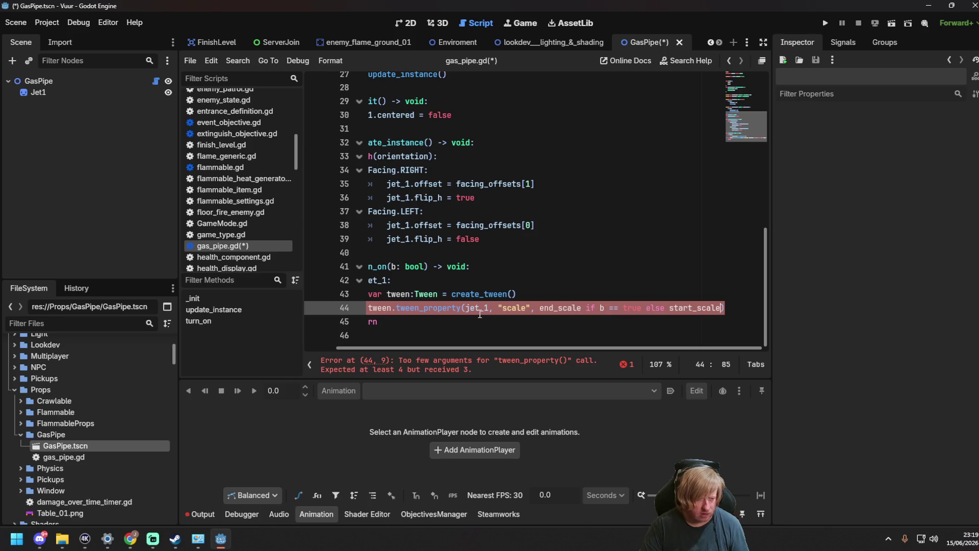
left_click(431, 326)
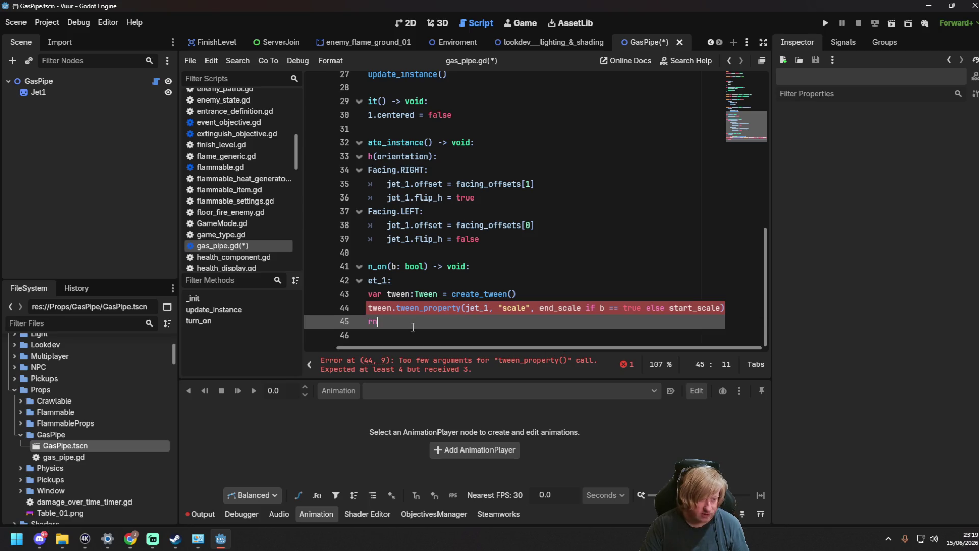
mouse_move(426, 308)
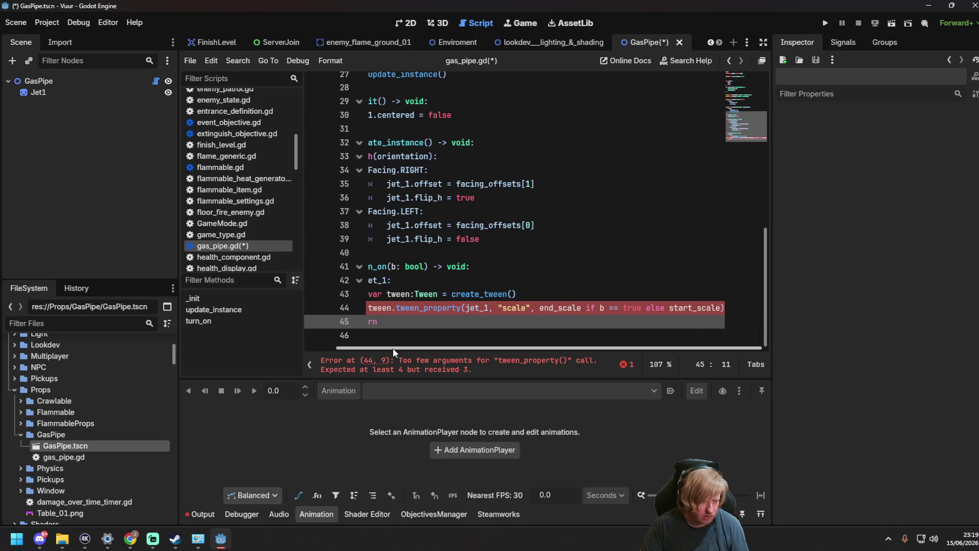
left_click(719, 313)
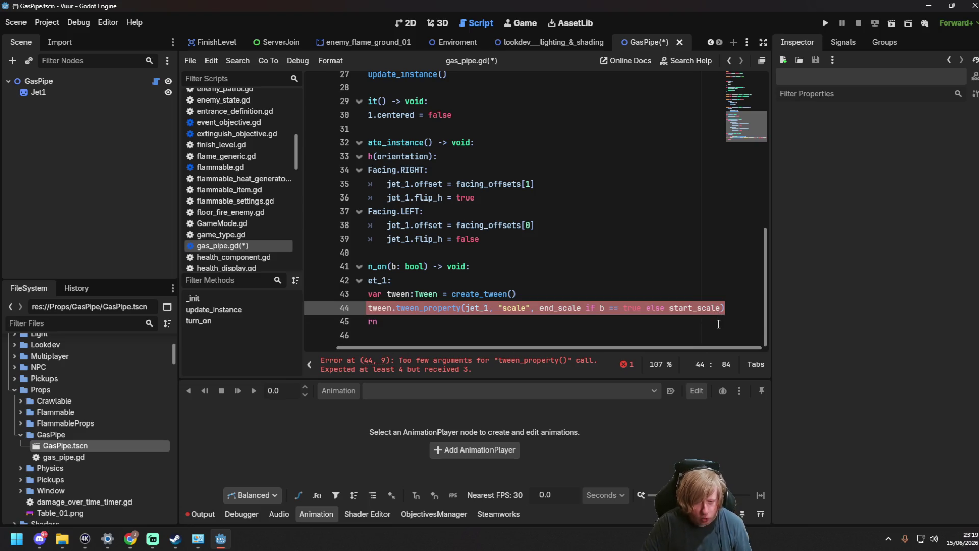
type(", 0")
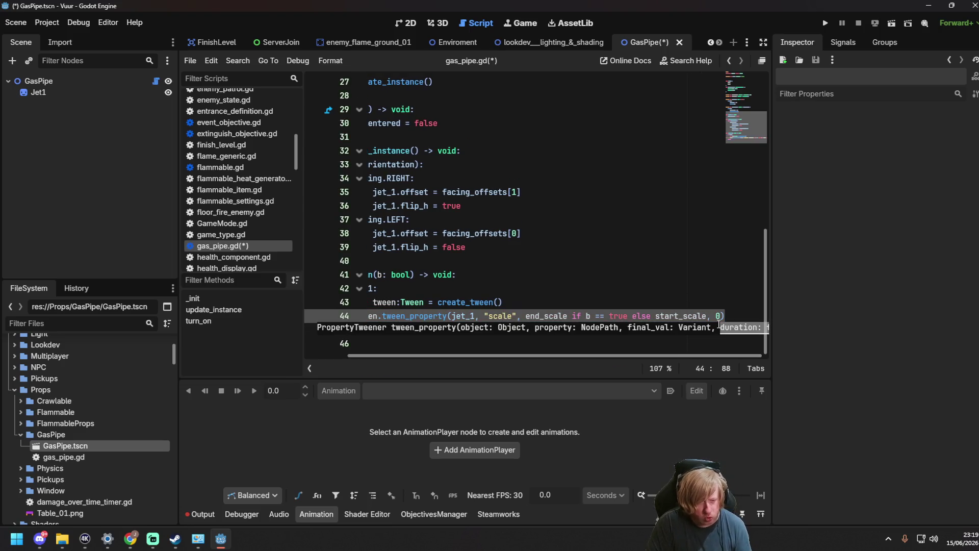
key("BackSpace")
type("0.2")
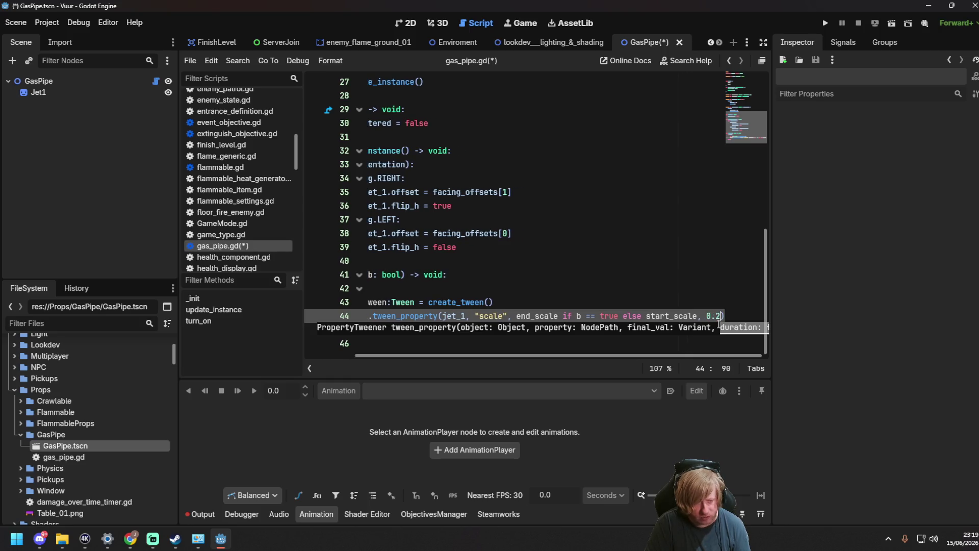
Move the condition into 'var target =' below create_tween and pass target to tween_property.
left_click_drag(698, 317, 516, 316)
key("ctrl+c")
key("BackSpace")
left_click(569, 300)
key("Return")
type("var ")
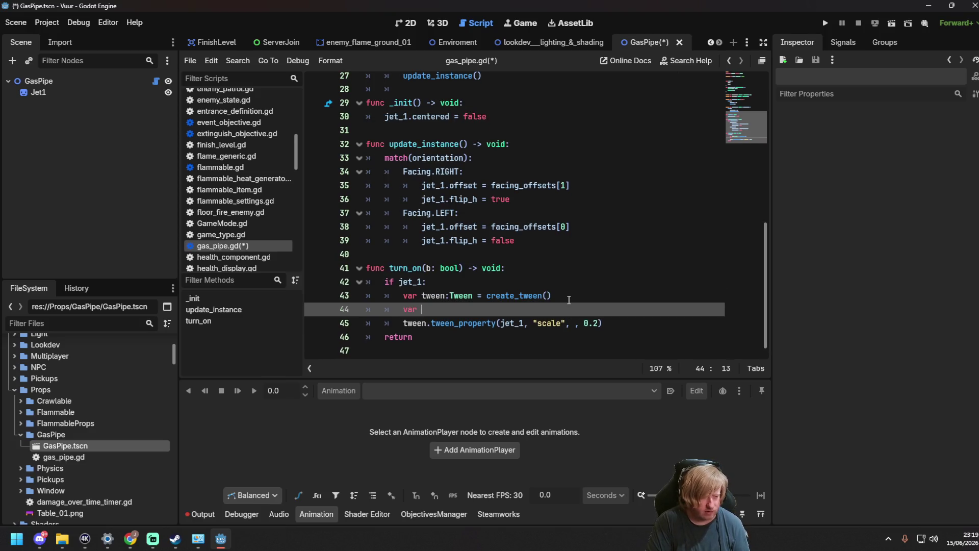
type("target =")
key("ctrl+v")
left_click(431, 316)
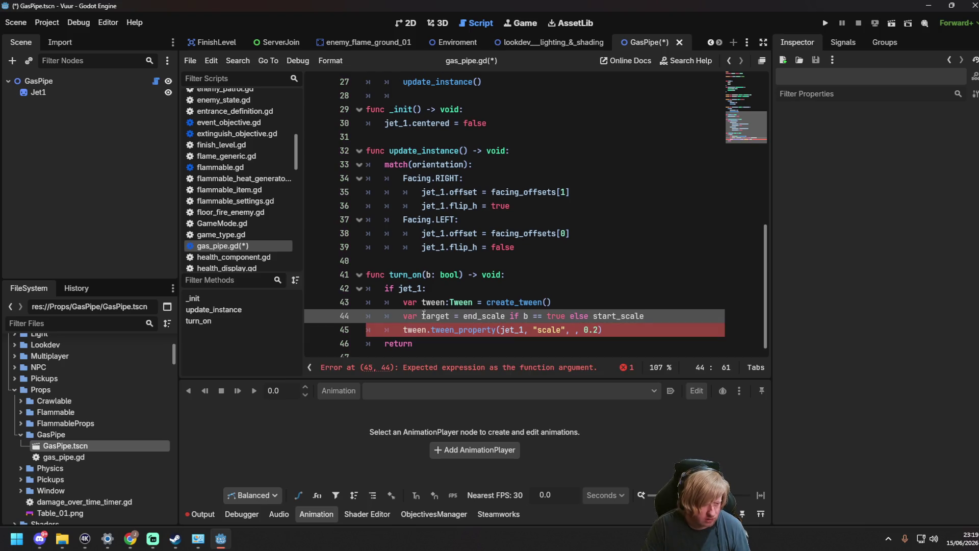
double_click(431, 316)
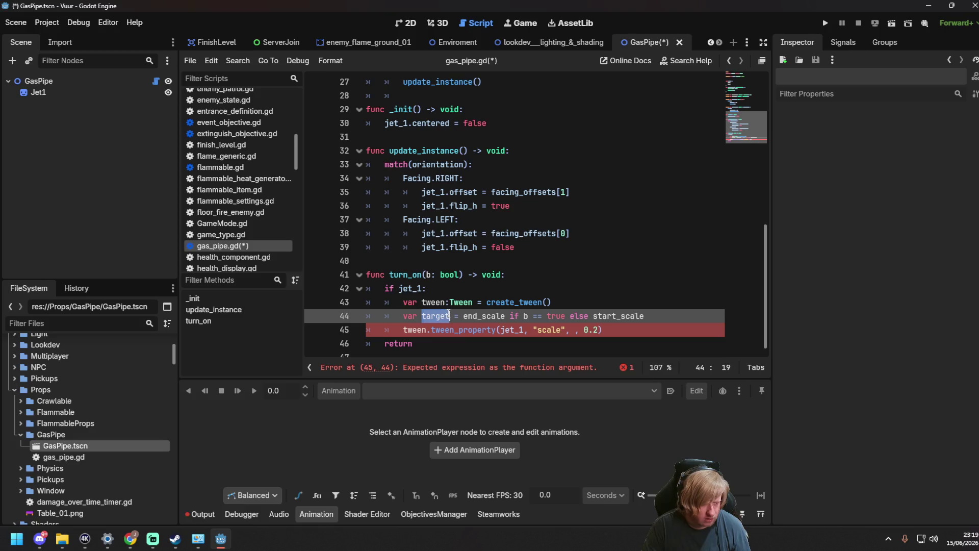
left_click(571, 330)
type("target")
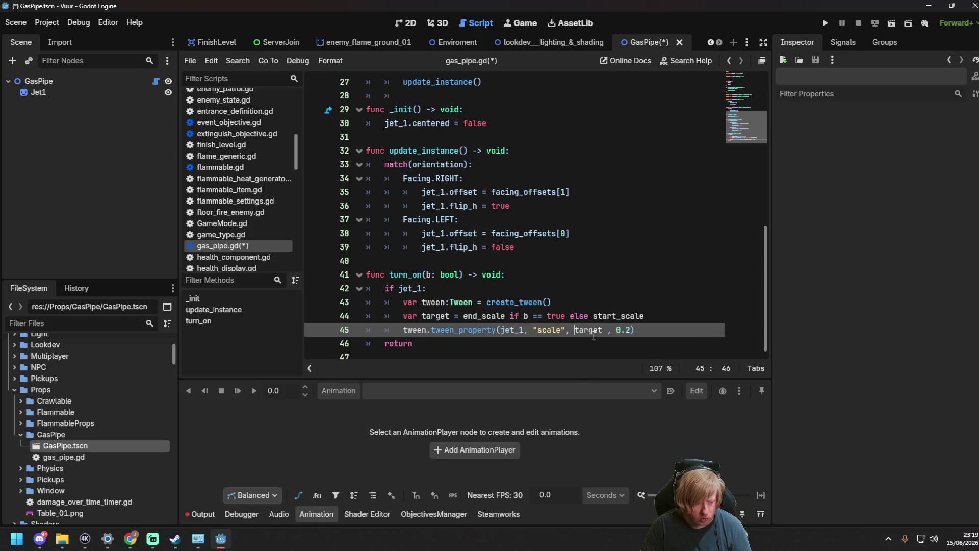
key("Delete")
Save gas_pipe.gd.
left_click(585, 278)
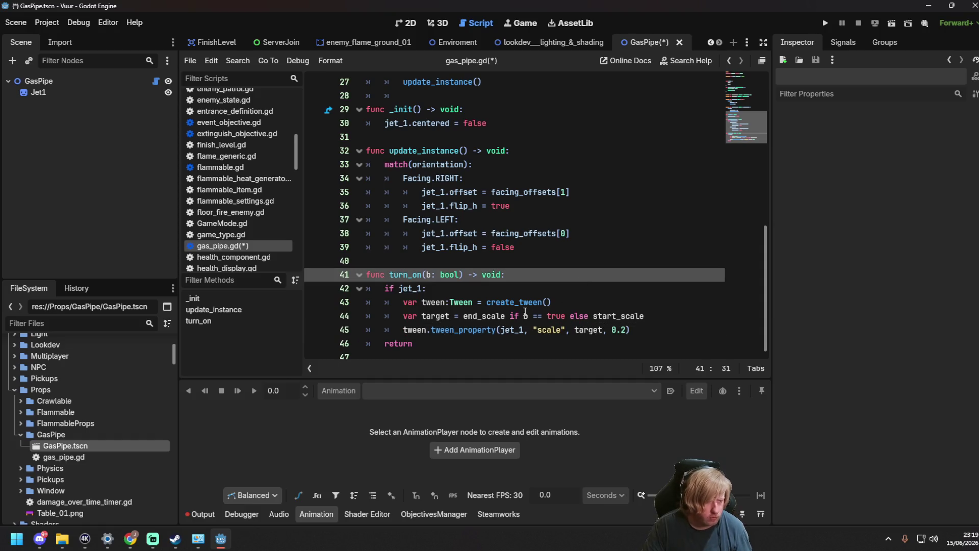
left_click(657, 331)
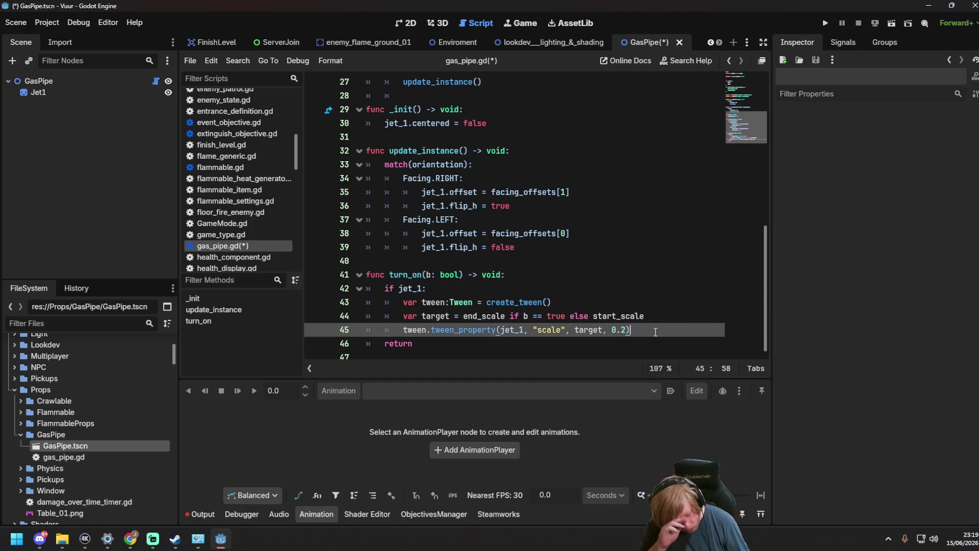
key("ctrl+s")
left_click(403, 263)
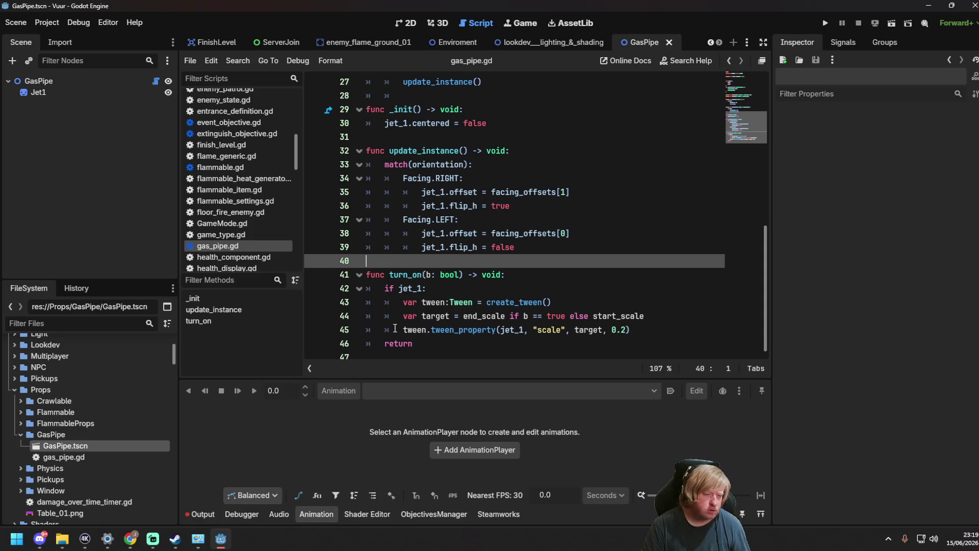
scroll(393, 316, "up", 8)
scroll(395, 323, "down", 1)
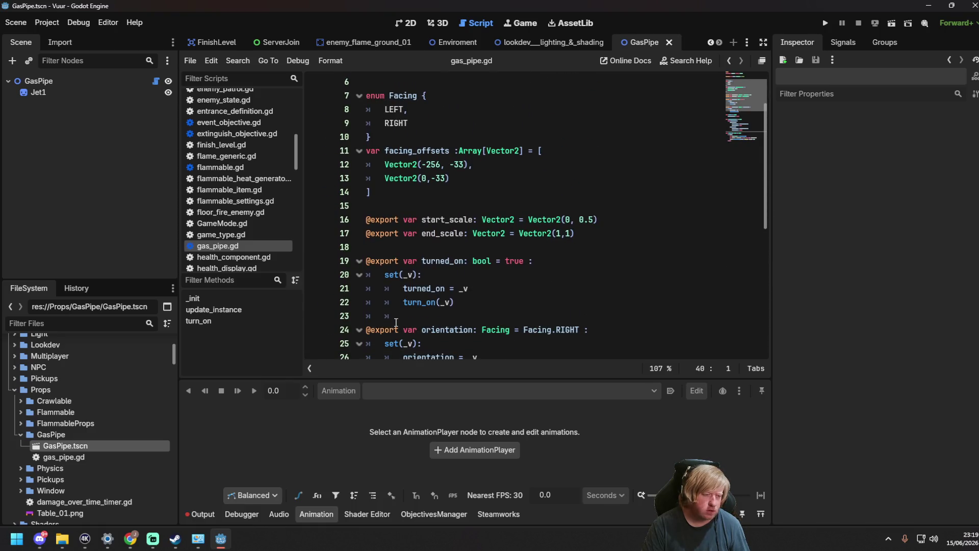
scroll(396, 322, "down", 3)
left_click(521, 245)
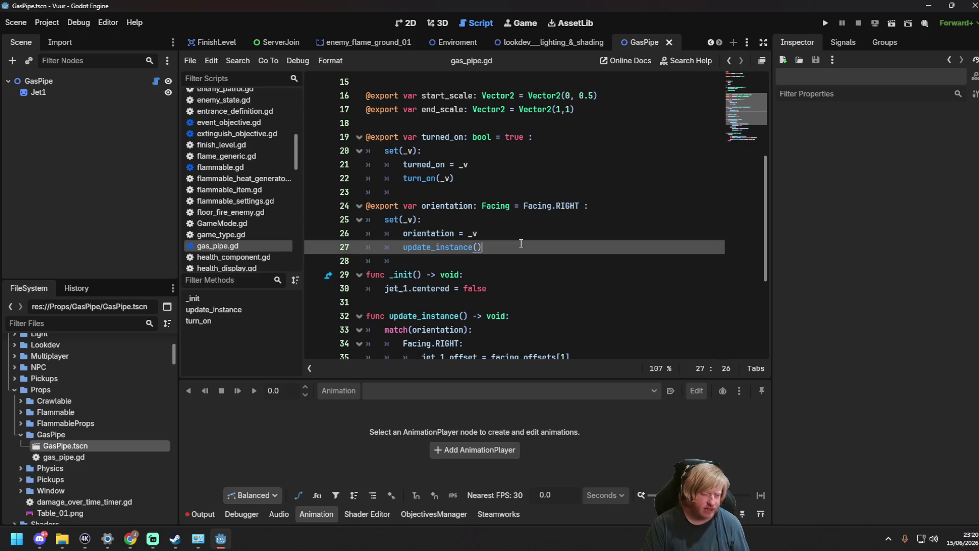
key("Return")
key("Return")
key("BackSpace")
type("@export")
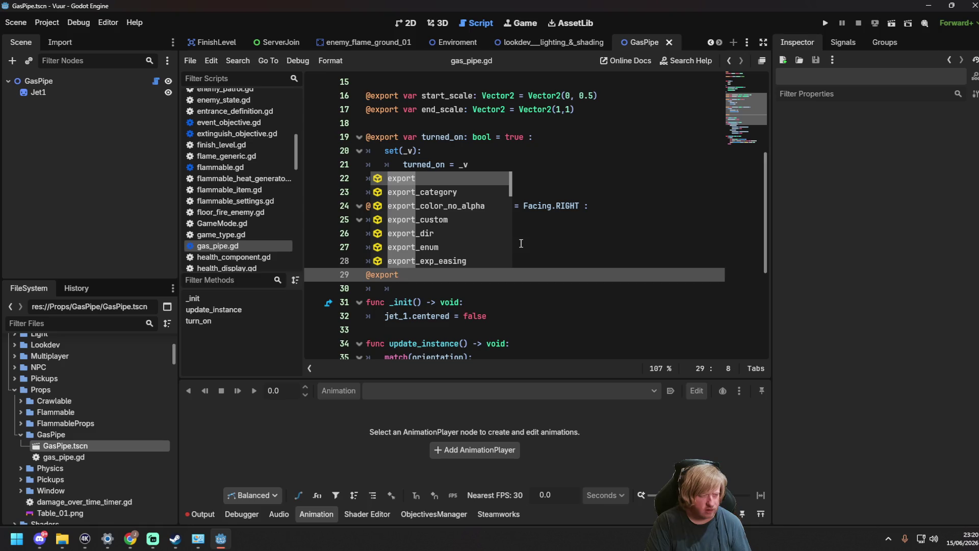
key("Down")
key("Down")
key("Down")
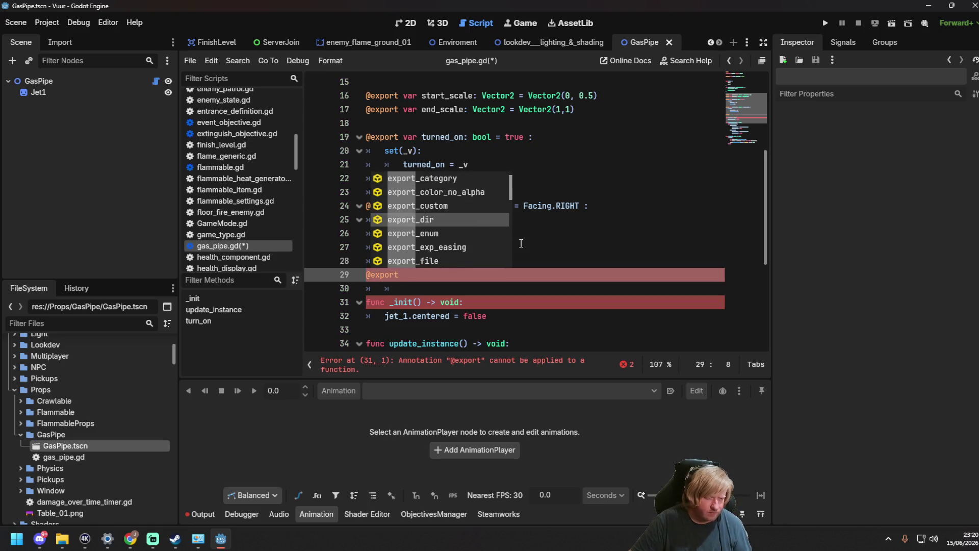
key("Down")
key("Down")
key("Down")
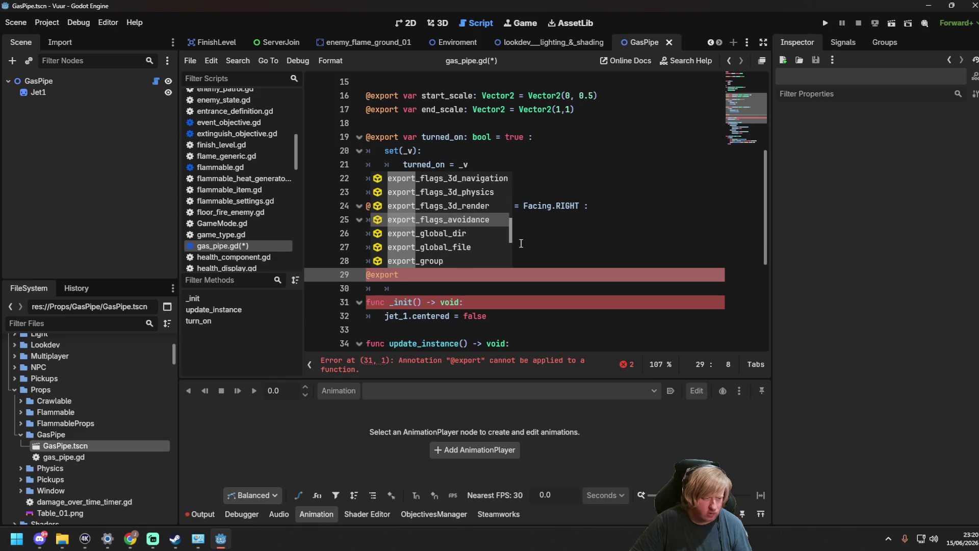
key("Down")
key("Down")
key("Down")
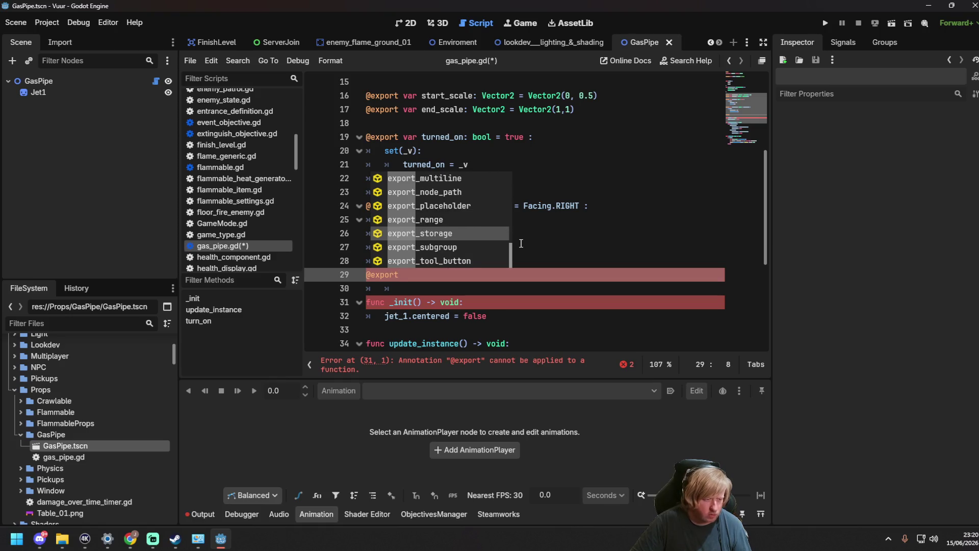
key("Down")
key("Return")
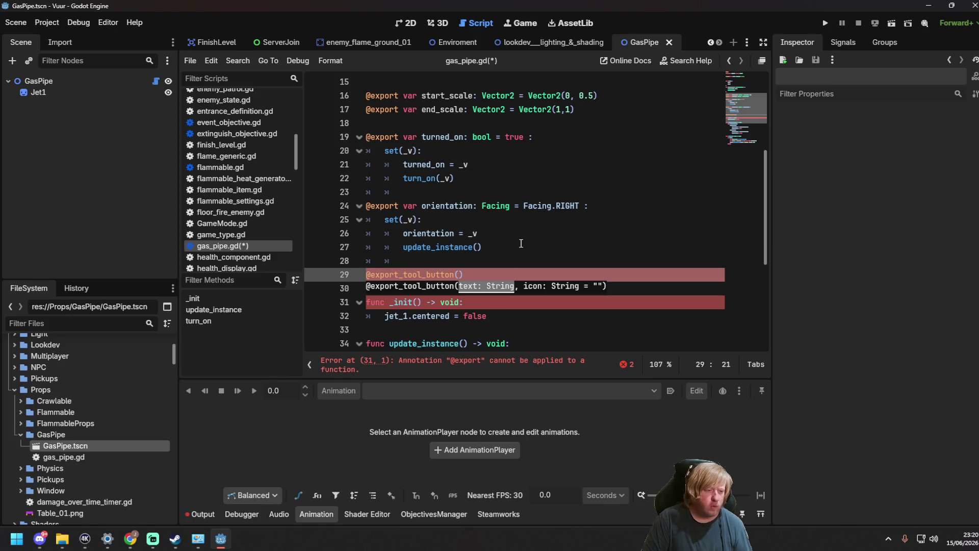
Label the button "Turn On" and start 'var turn_on' after the annotation.
type("\"")
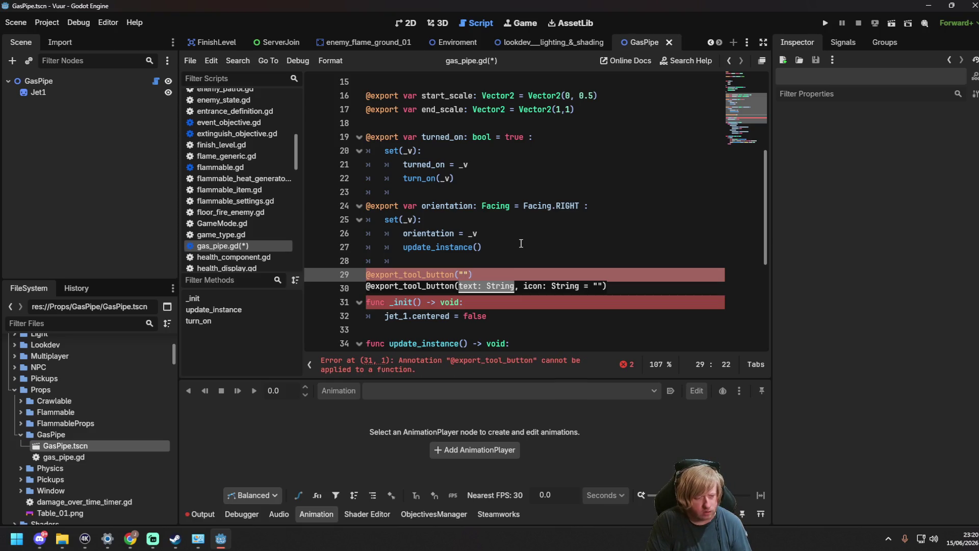
type("Turn On")
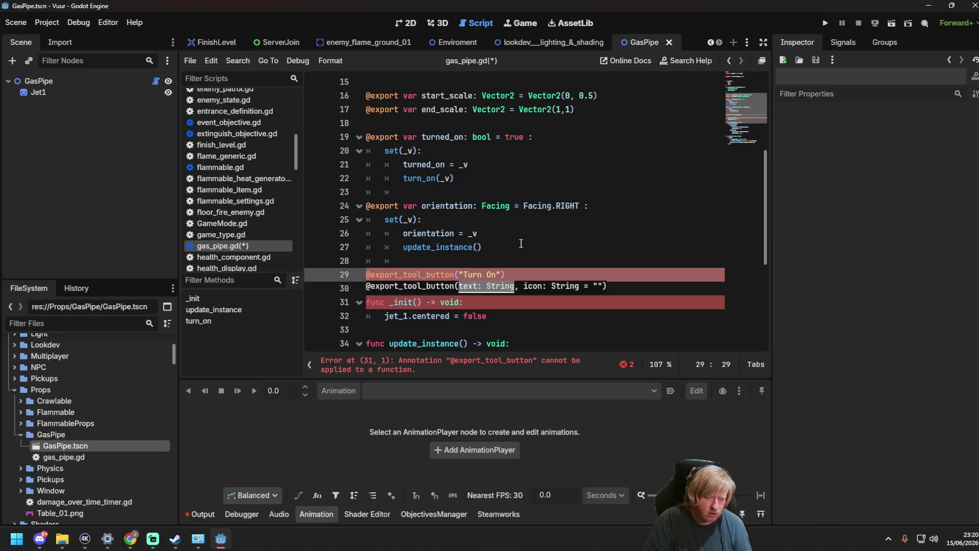
key("Right")
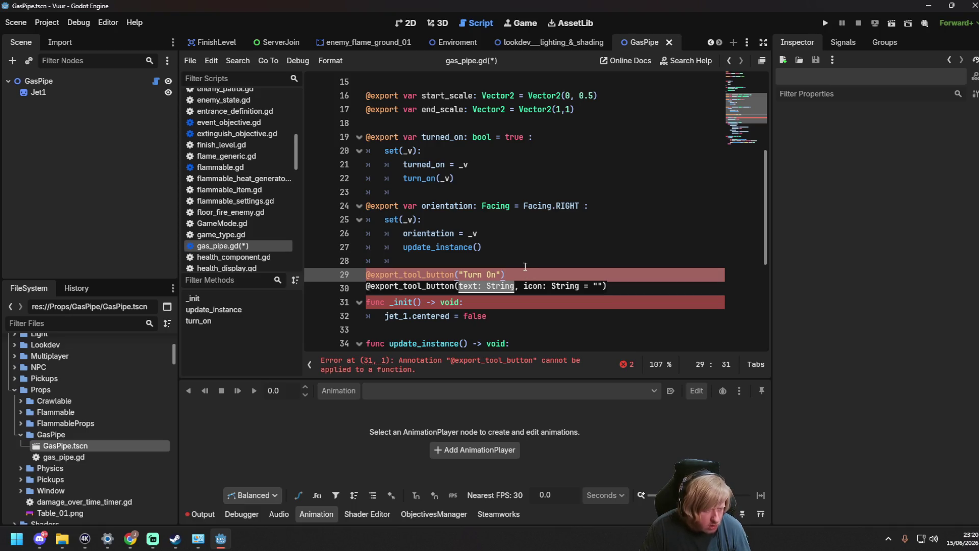
key("Escape")
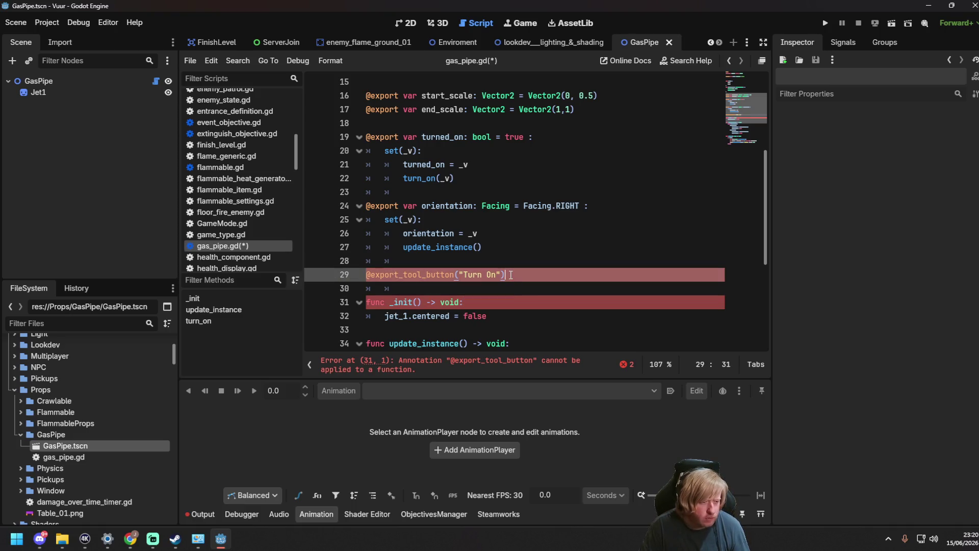
key("Return")
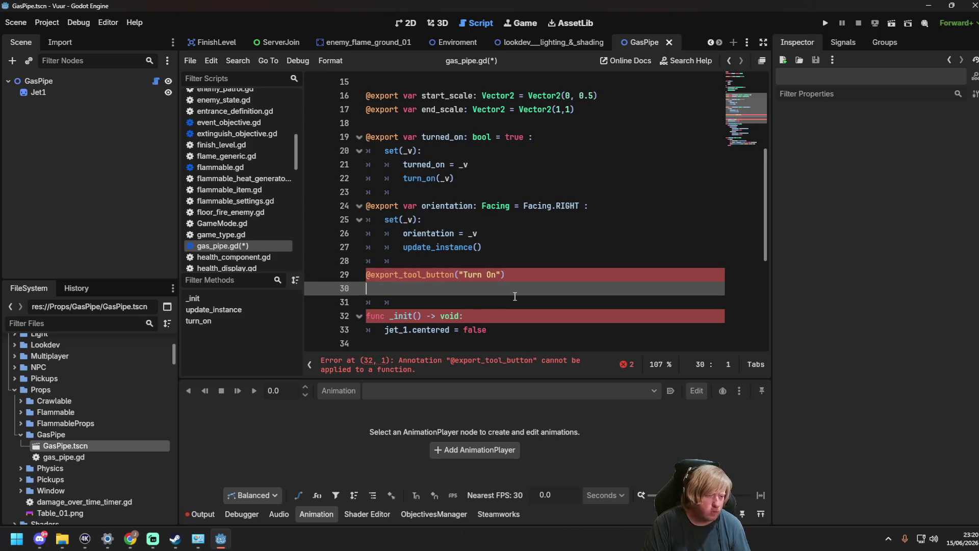
type("@")
key("BackSpace")
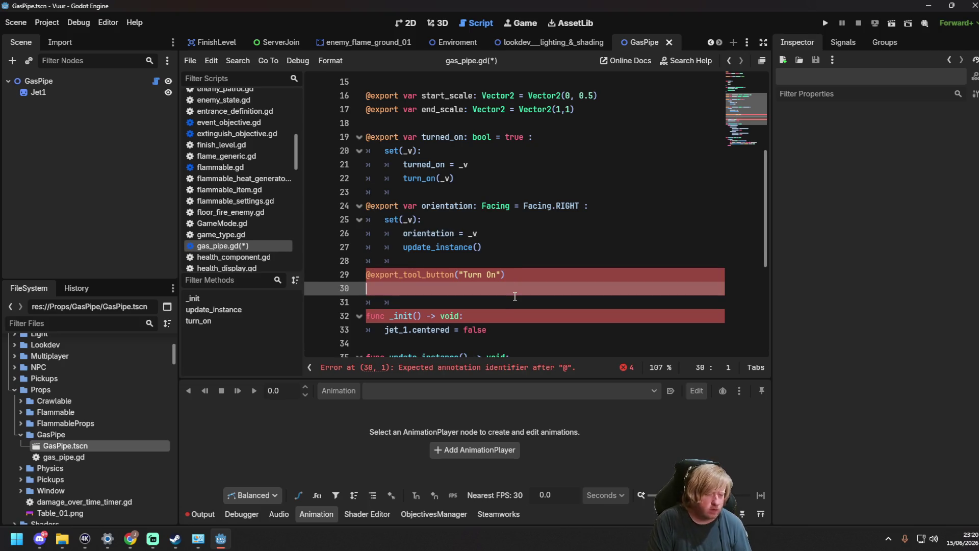
type("var")
key("BackSpace")
key("BackSpace")
key("BackSpace")
type("var ")
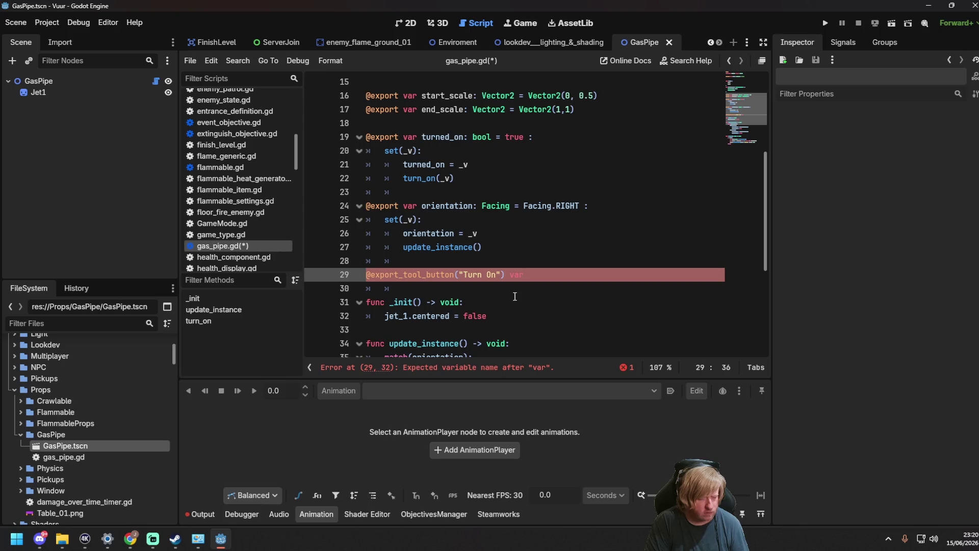
type("turn_on")
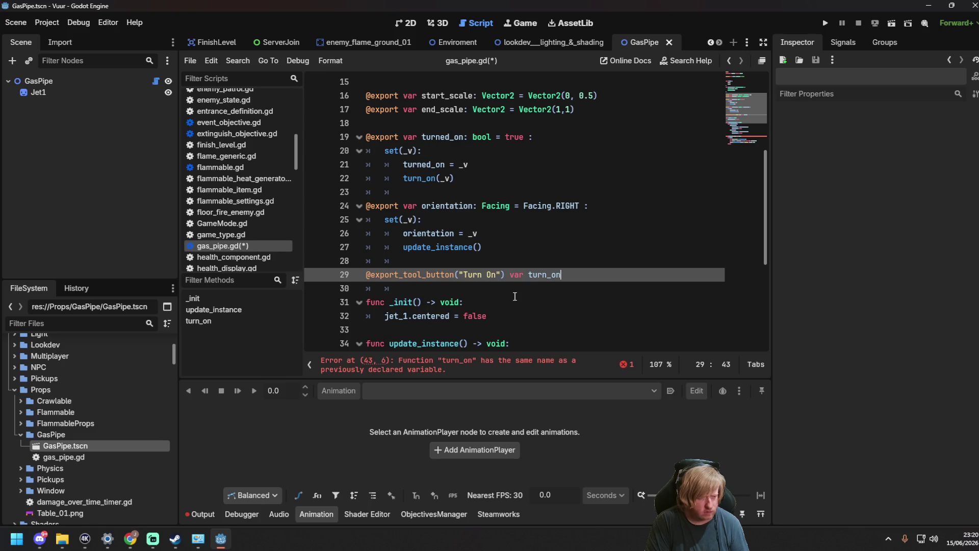
Rename the clashing variable to toggle_test: bool = false and save the script.
key("BackSpace")
key("BackSpace")
key("BackSpace")
type("toggle_")
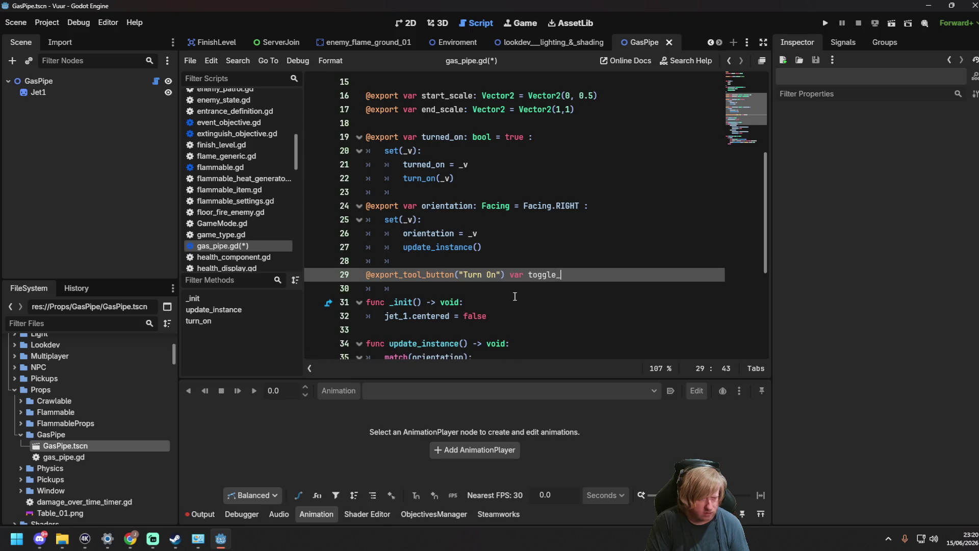
type("test: bool = false")
key("ctrl+s")
Give toggle_test a set(_v) setter whose body calls turn_on(_v).
type(":")
key("Return")
type("set(_v)")
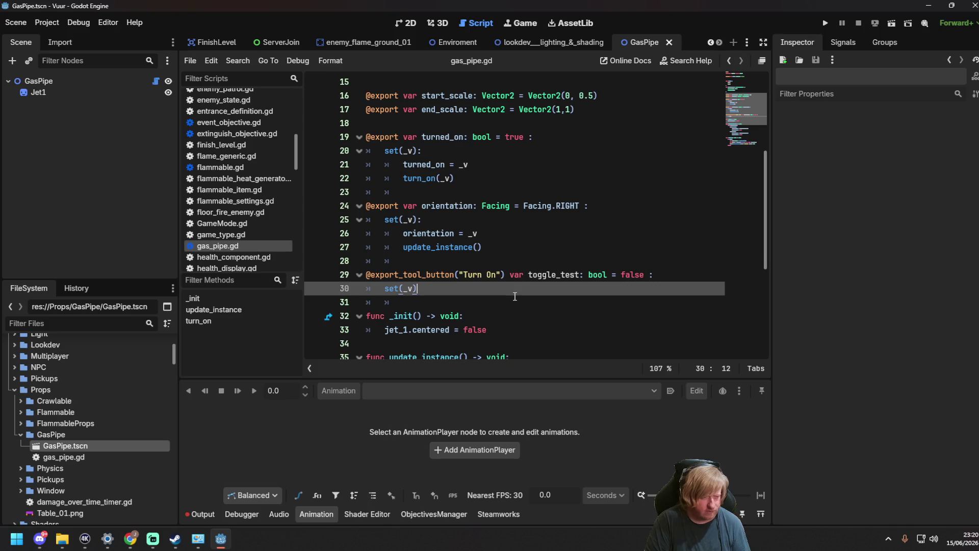
type(":")
key("Return")
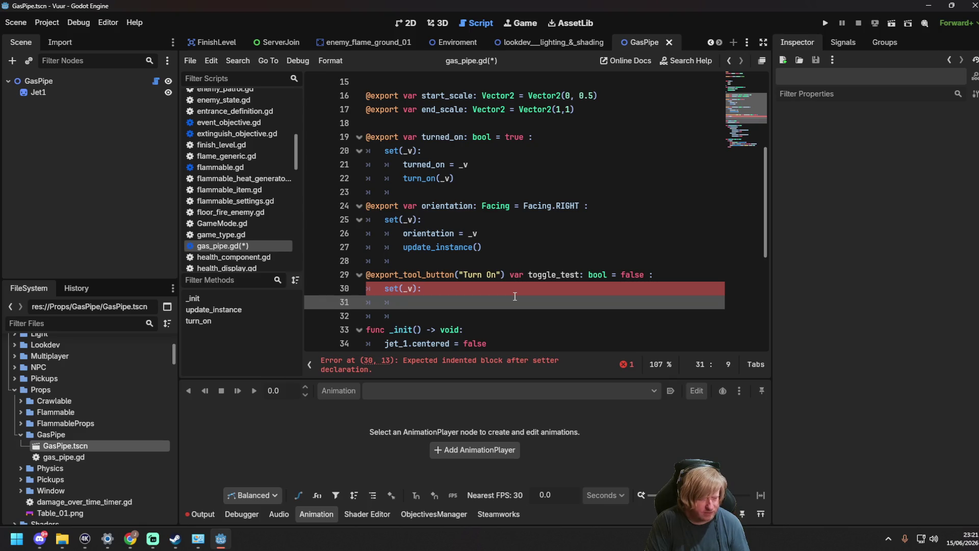
type("turn")
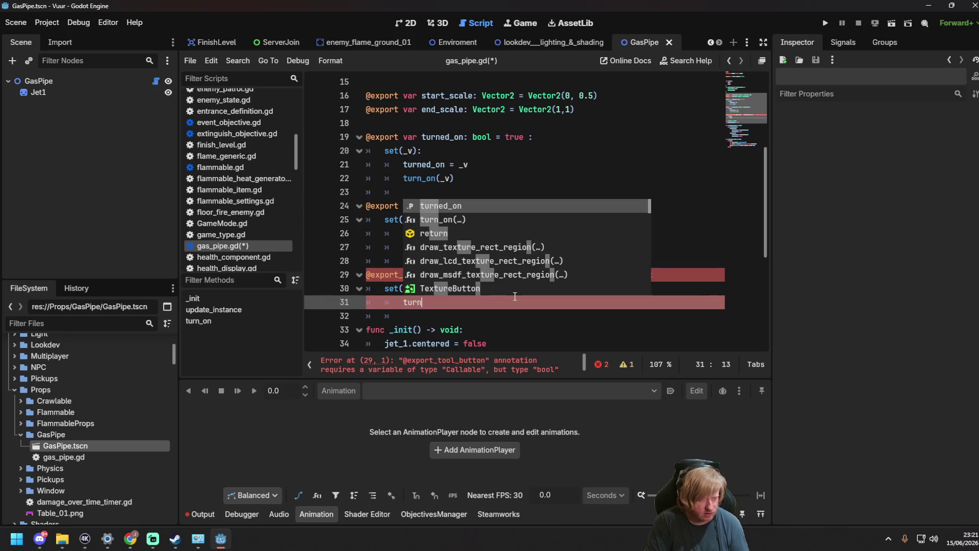
key("Down")
key("Return")
type("_v")
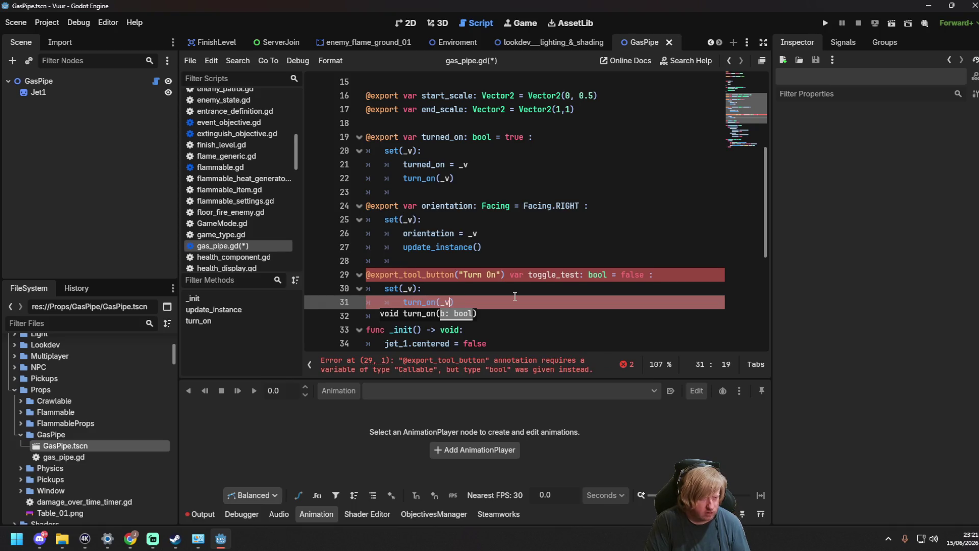
type(")")
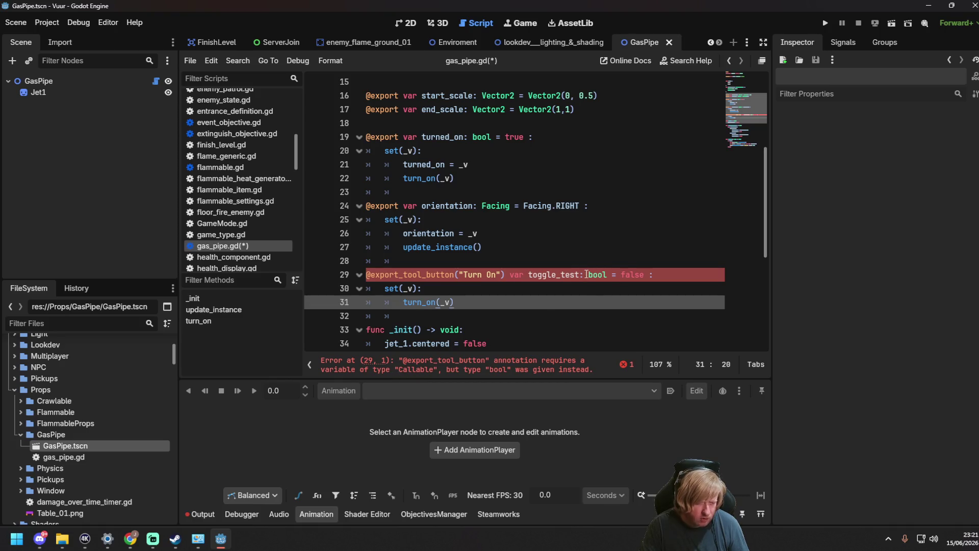
mouse_move(588, 274)
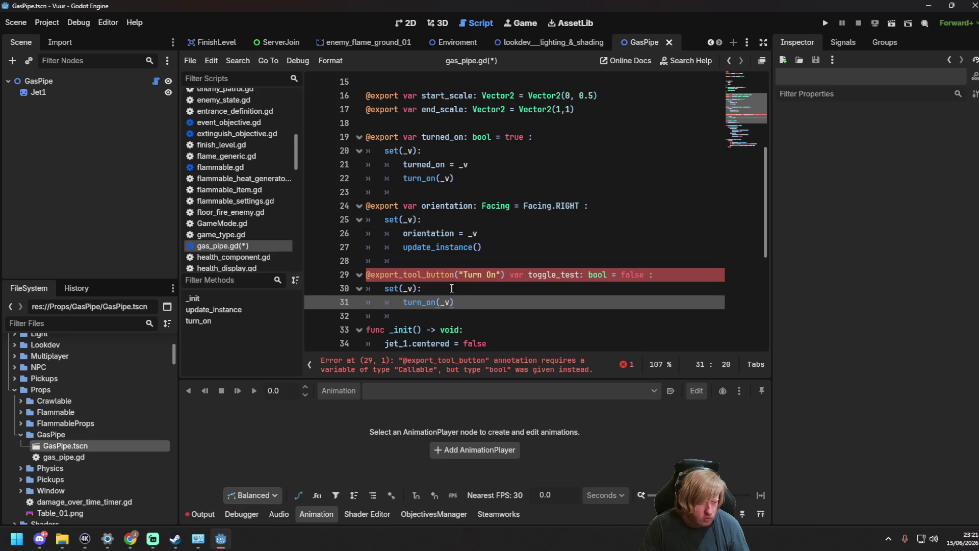
left_click_drag(505, 274, 347, 271)
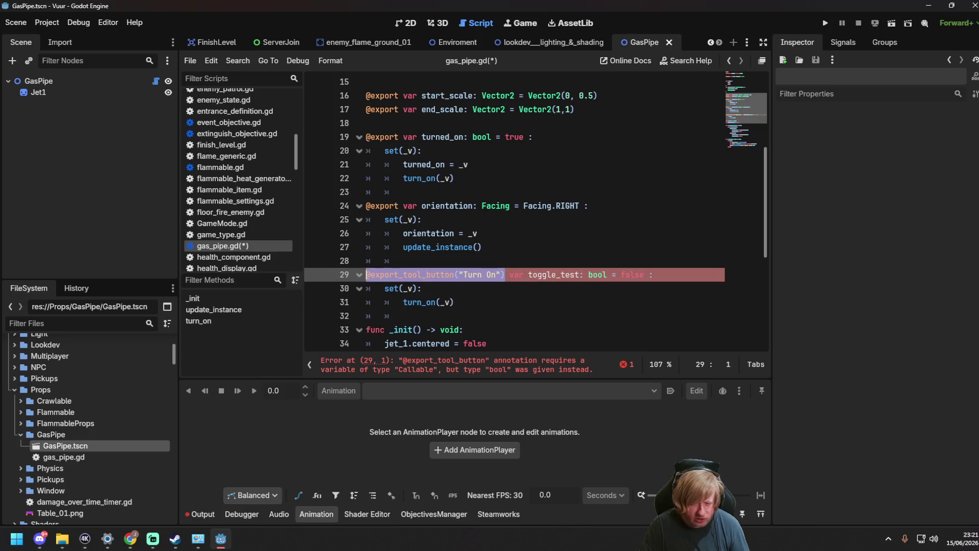
key("alt+Tab")
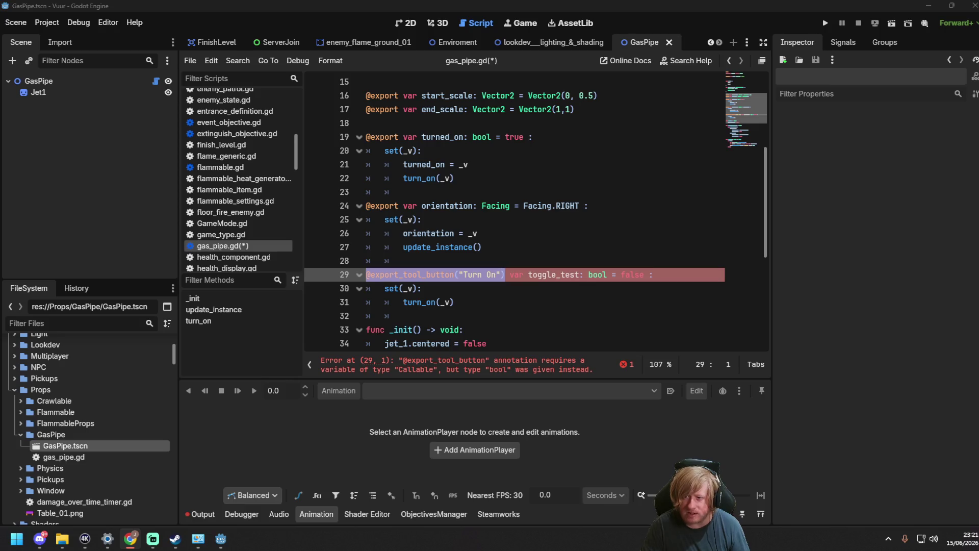
left_click(439, 289)
left_click(423, 275)
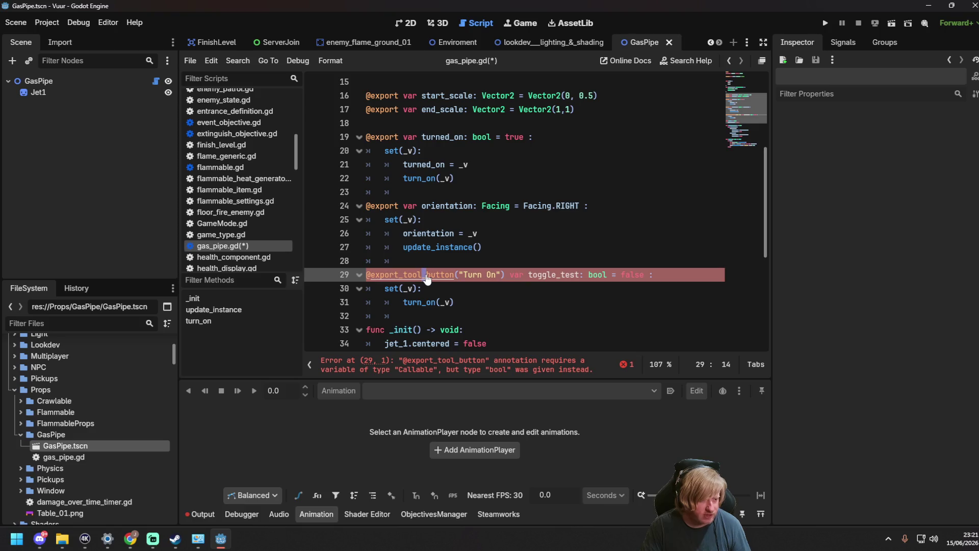
left_click(427, 278, "ctrl")
scroll(507, 185, "down", 3)
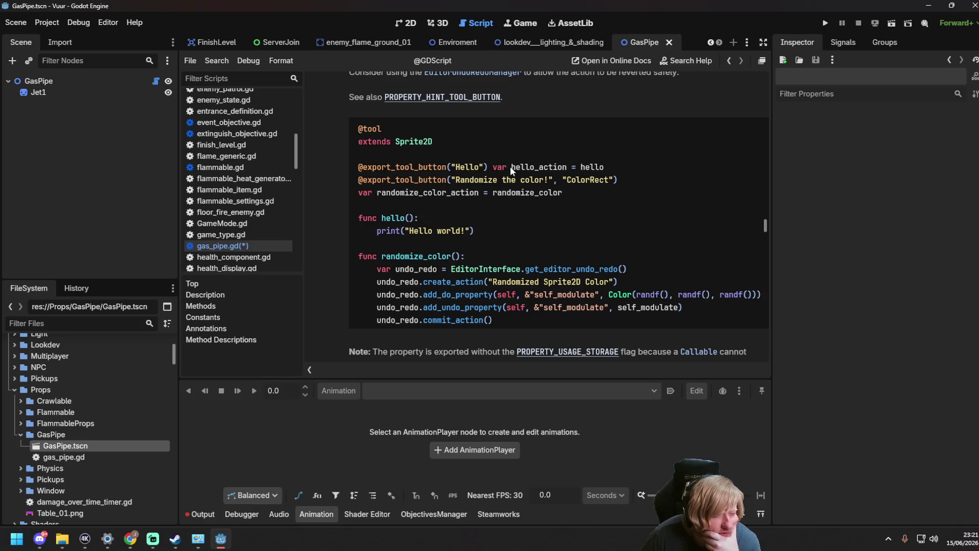
double_click(585, 167)
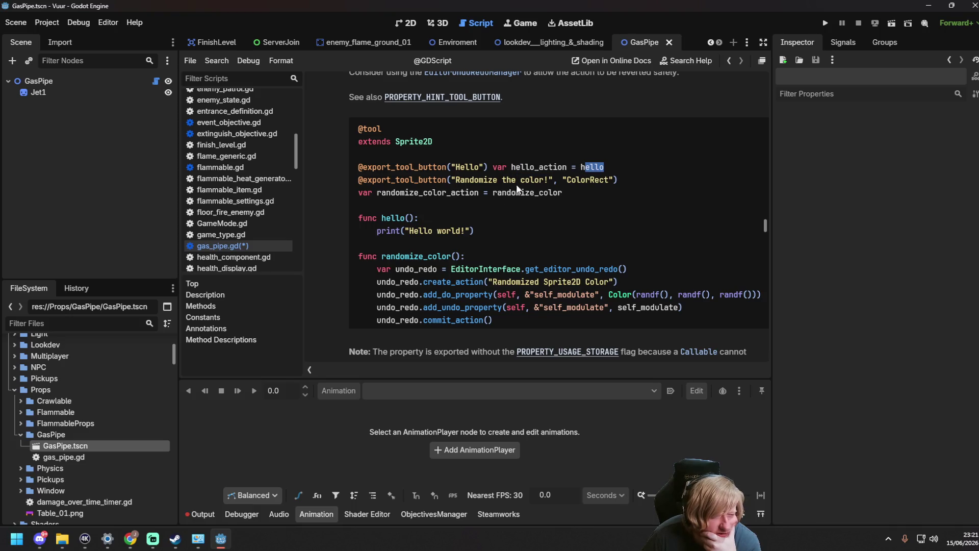
double_click(389, 217)
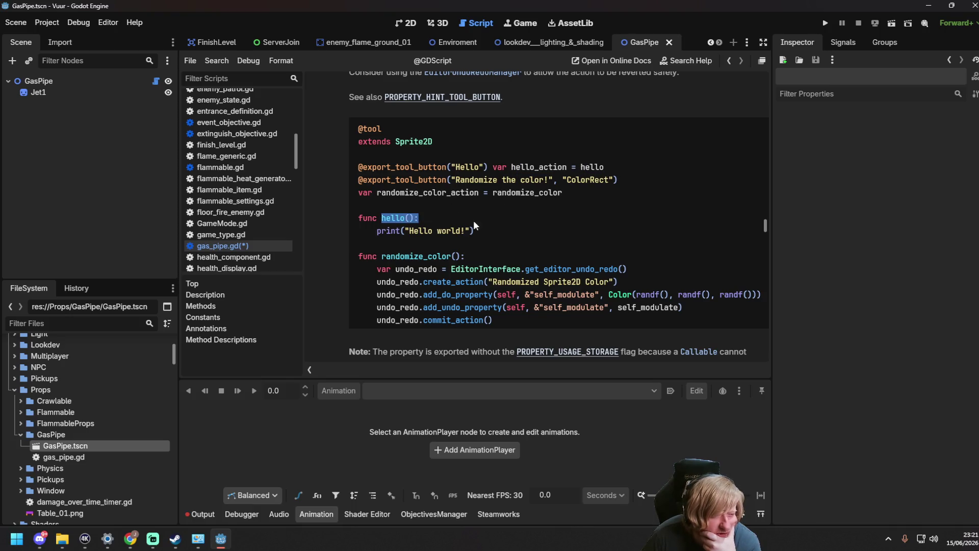
left_click(237, 246)
left_click(539, 288)
left_click_drag(583, 274, 658, 275)
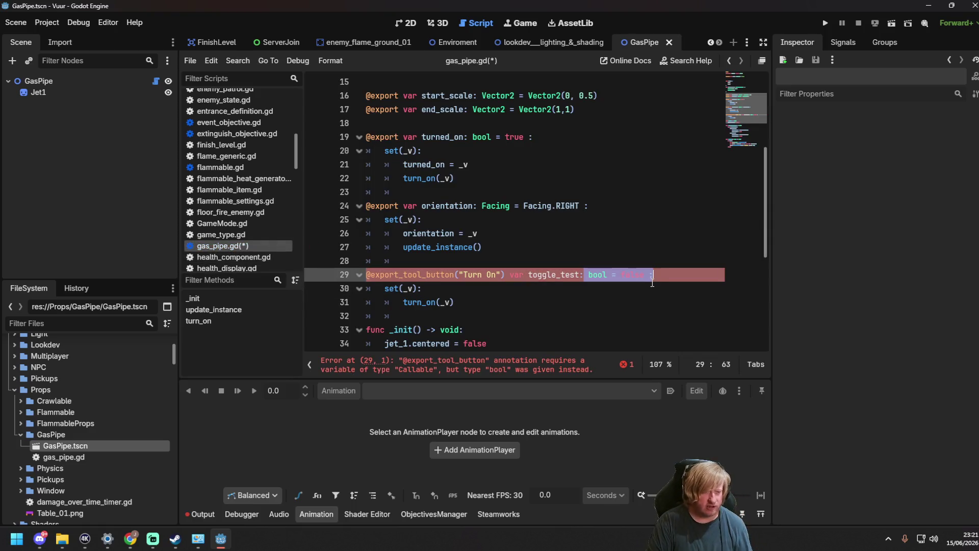
Remove the bool type and false default from toggle_test and delete the old setter lines.
key("BackSpace")
type("urn")
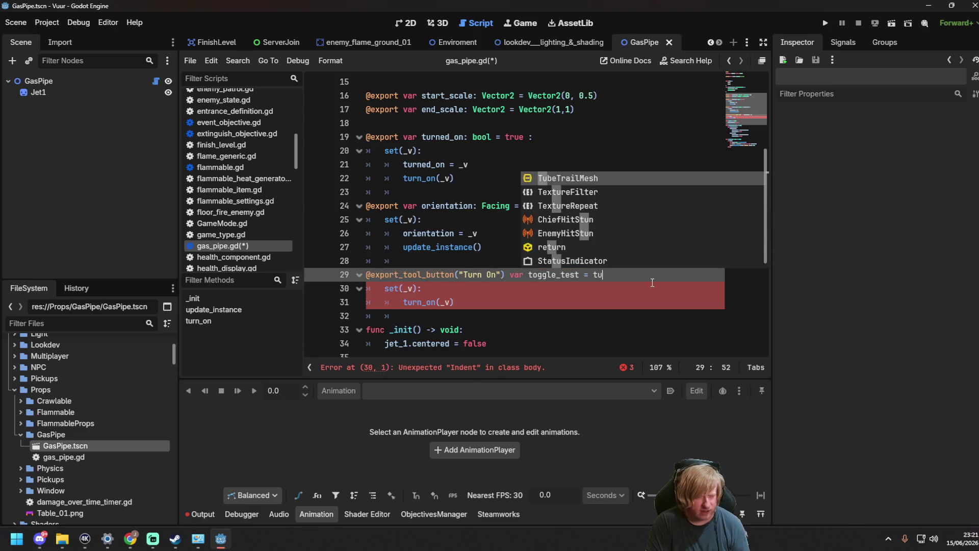
type("_on")
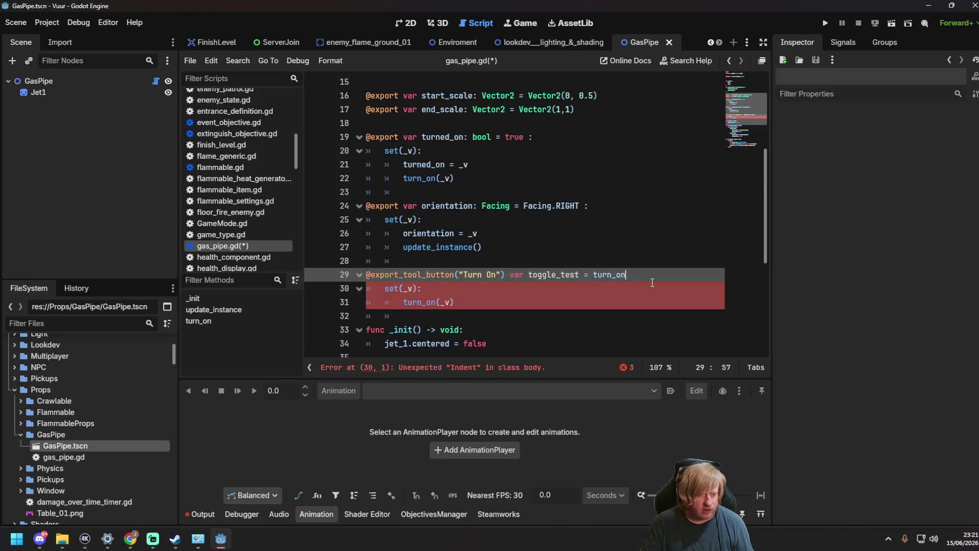
left_click(451, 302)
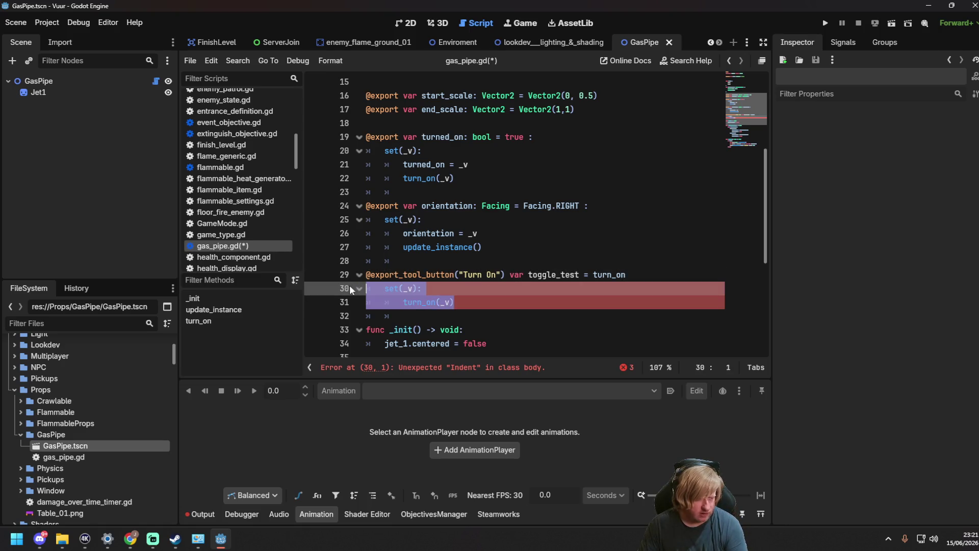
key("BackSpace")
Replace turn_on with a func() lambda whose body assigns turned_on.
left_click_drag(593, 275, 634, 277)
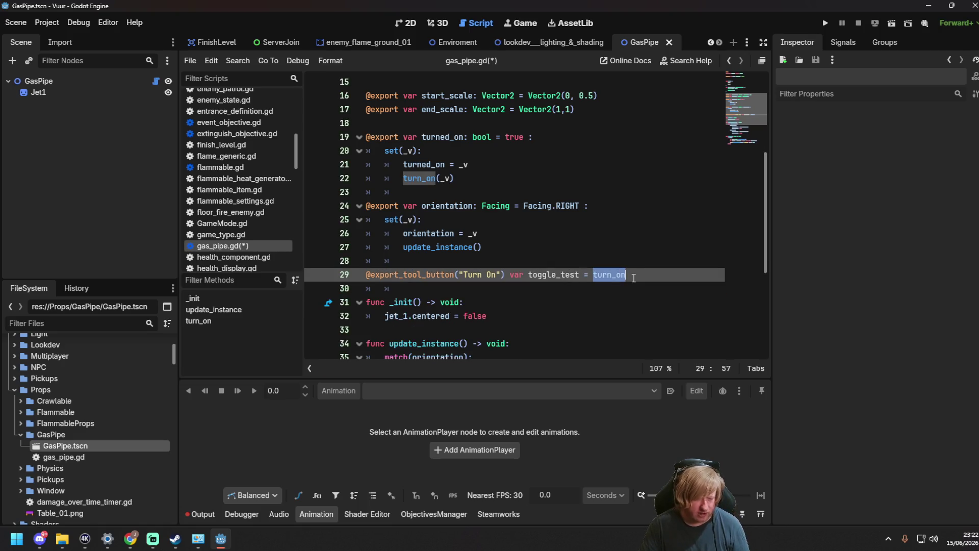
key("BackSpace")
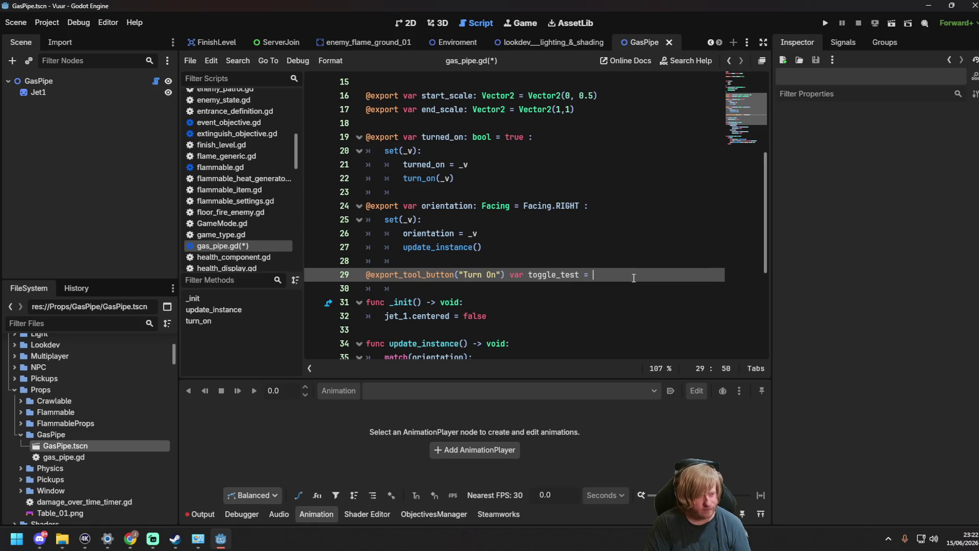
type("nc")
key("BackSpace")
key("BackSpace")
key("BackSpace")
key("Return")
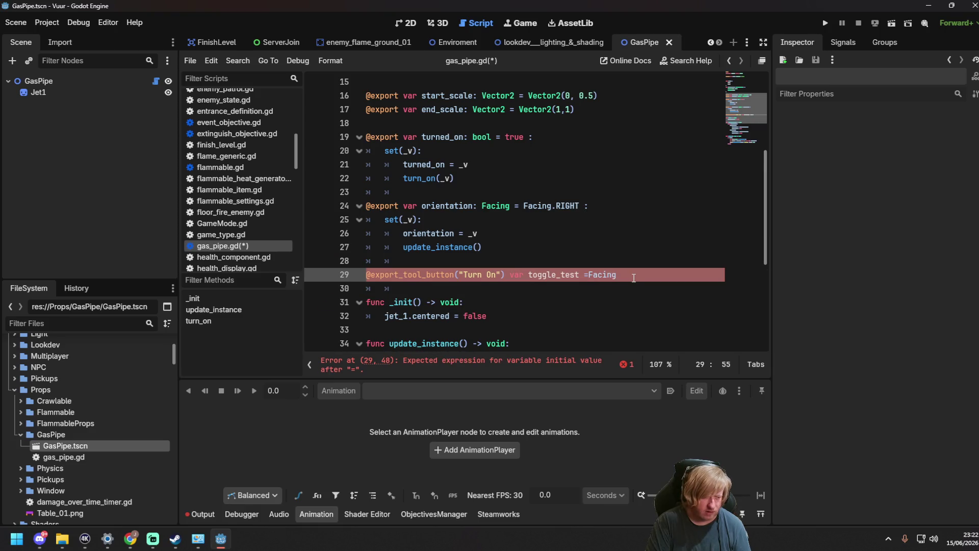
key("Return")
type("unc():")
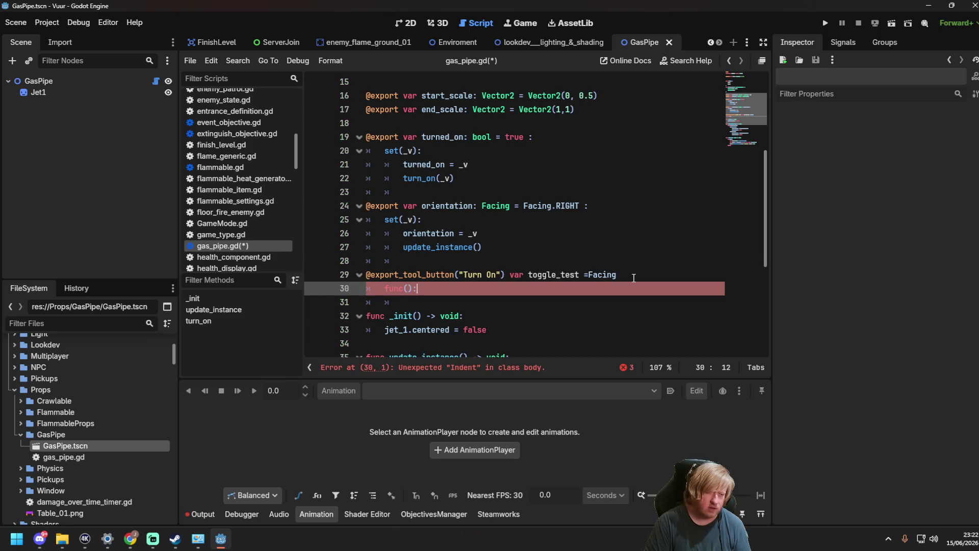
key("Return")
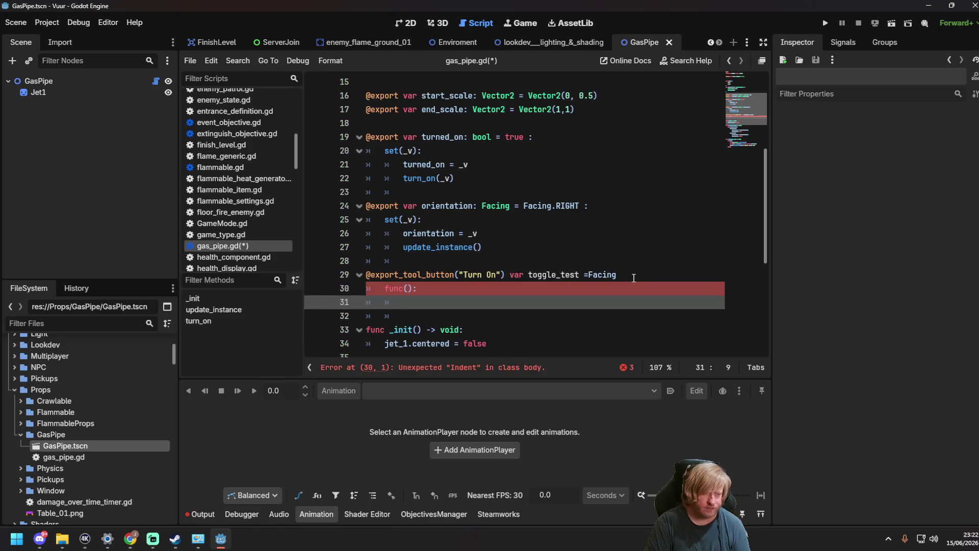
type("turned_on = !turned_on")
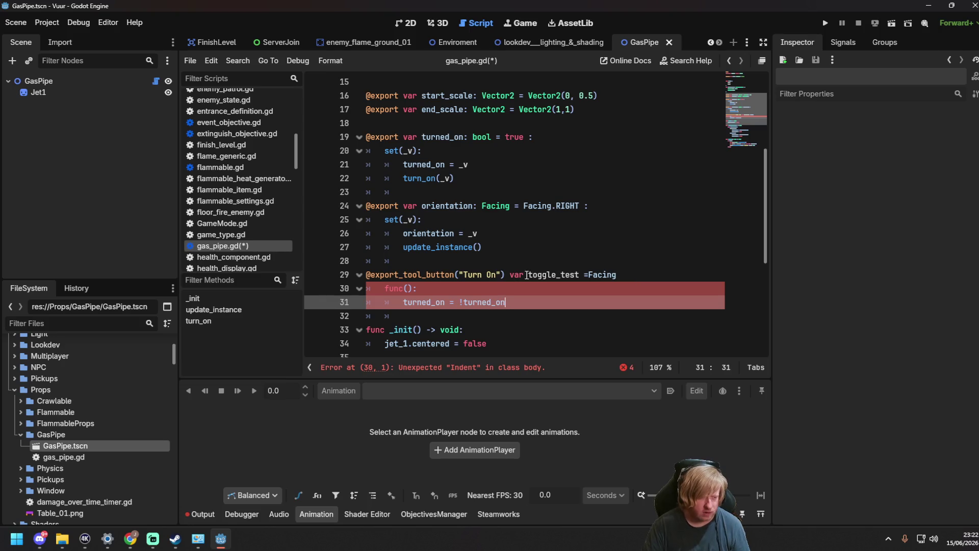
key("Down")
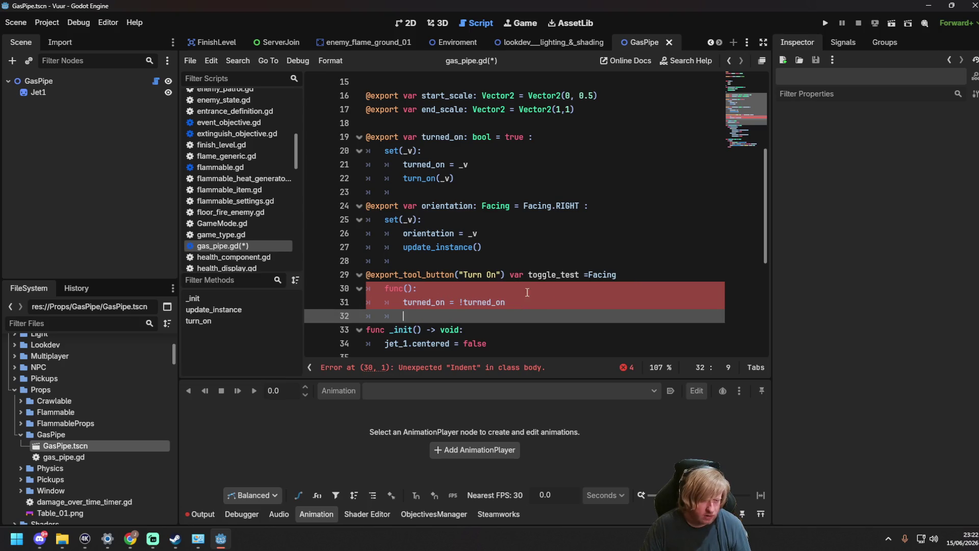
Delete the stray Facing, join func(): turned_on = !turned_on onto line 29, and save gas_pipe.gd.
double_click(593, 274)
key("BackSpace")
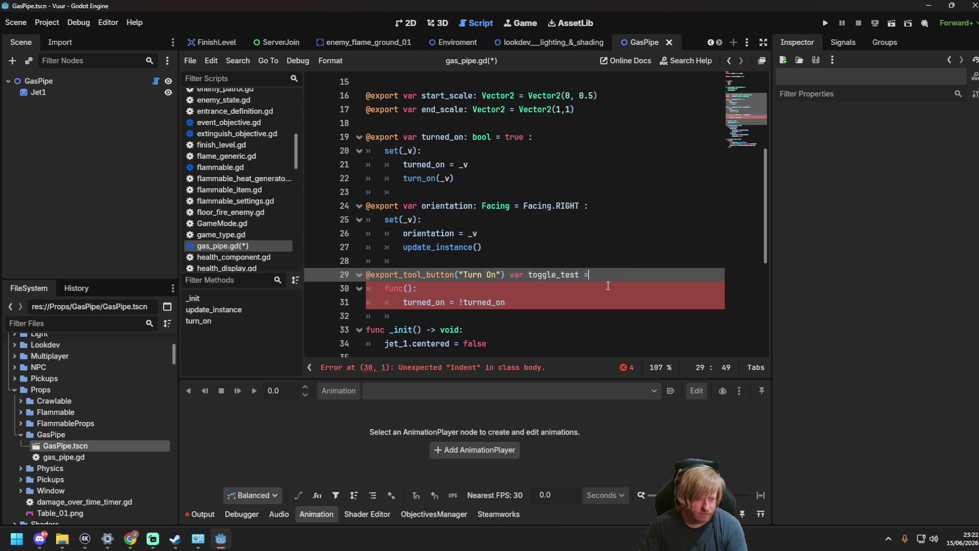
left_click(541, 304)
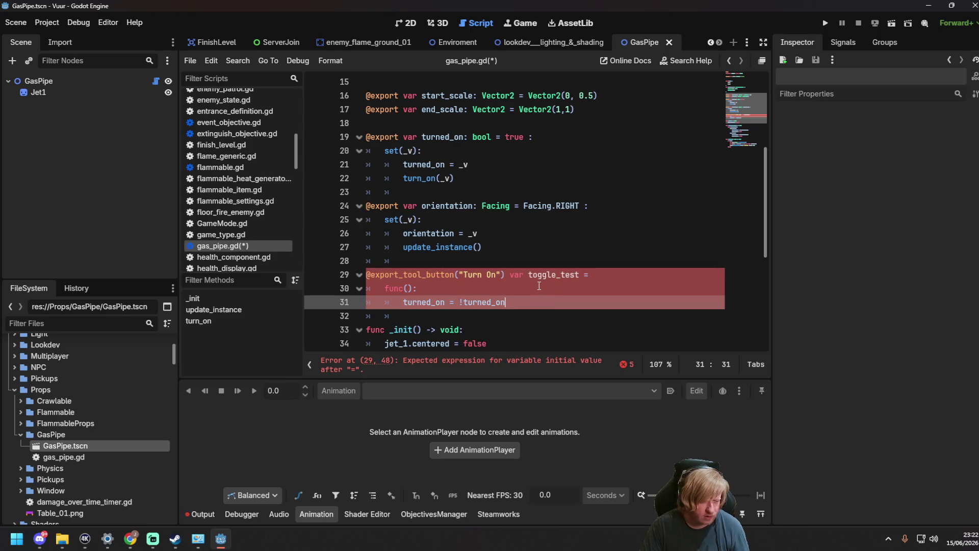
left_click_drag(507, 304, 358, 287)
left_click_drag(584, 284, 614, 278)
left_click(651, 276)
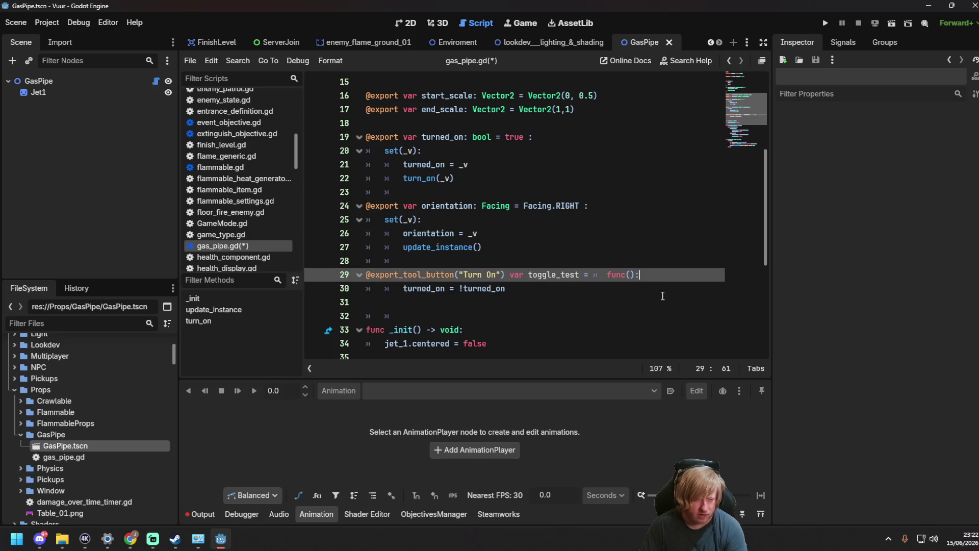
key("Delete")
key("Delete")
key("Delete")
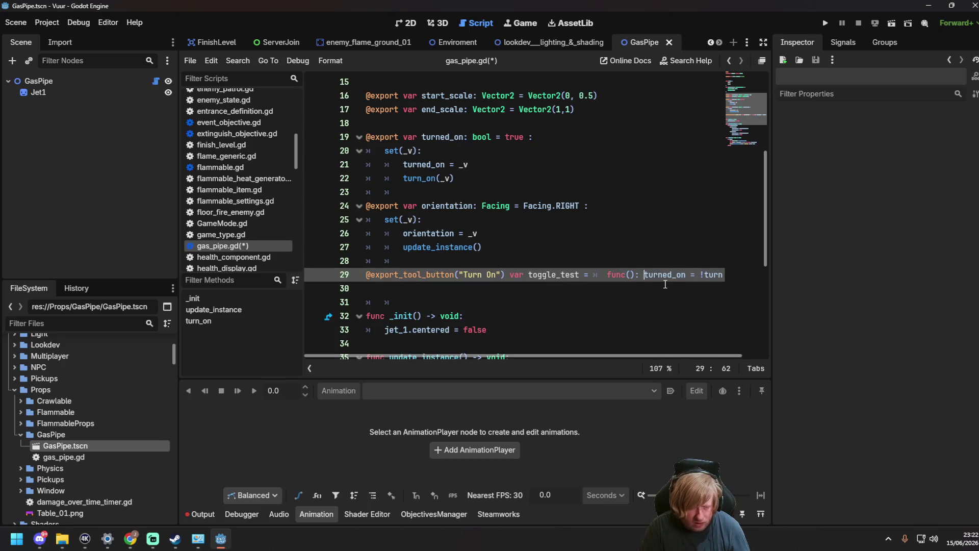
key("ctrl+s")
mouse_move(623, 356)
left_mouse_down()
mouse_move(674, 356)
mouse_move(655, 357)
left_mouse_up()
left_click(372, 288)
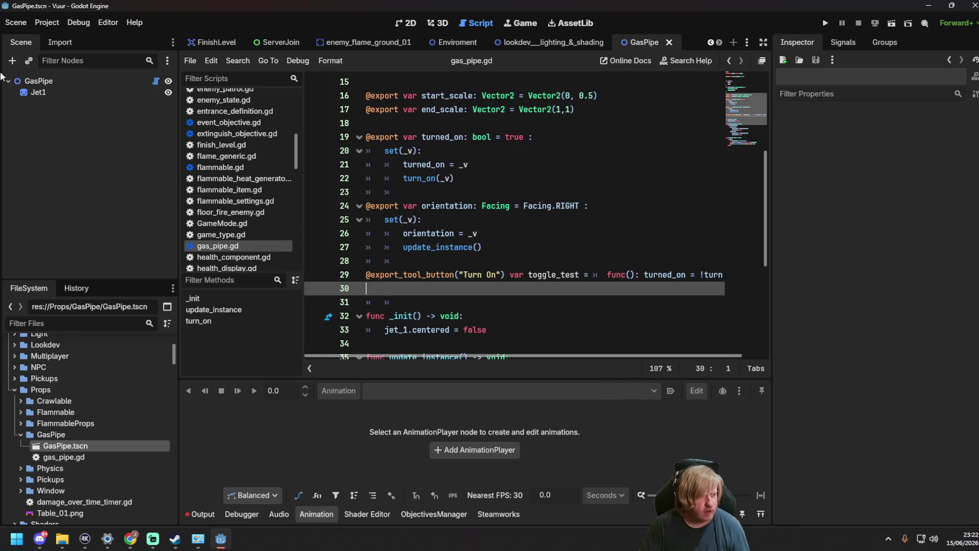
Change the tool button label from "Turn On" to "Toggle" and reload the current project.
left_click(55, 82)
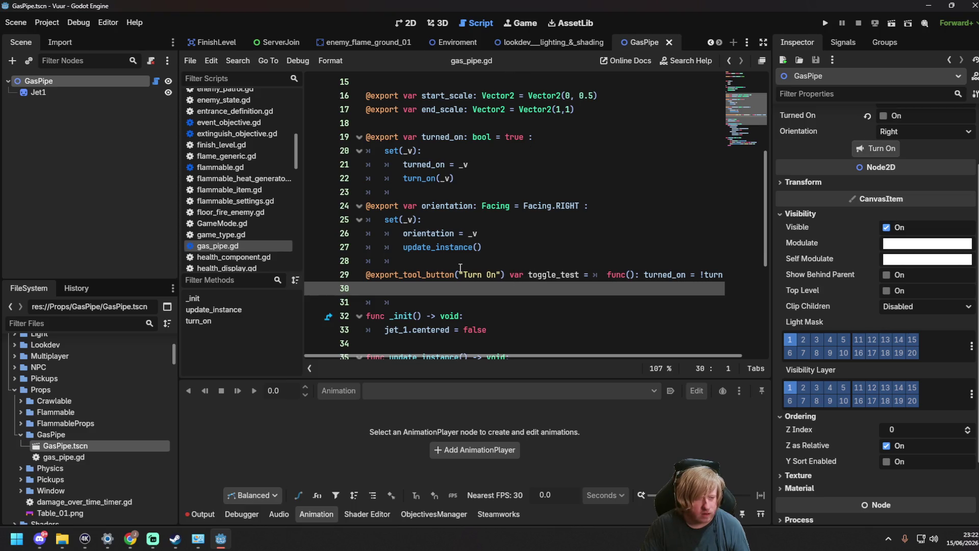
left_click_drag(462, 274, 499, 276)
type("To")
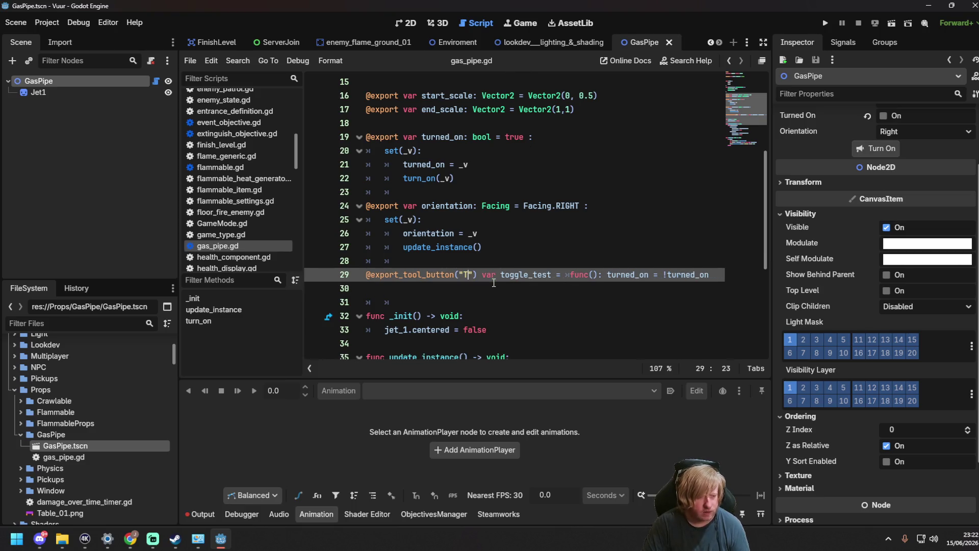
type("ggle")
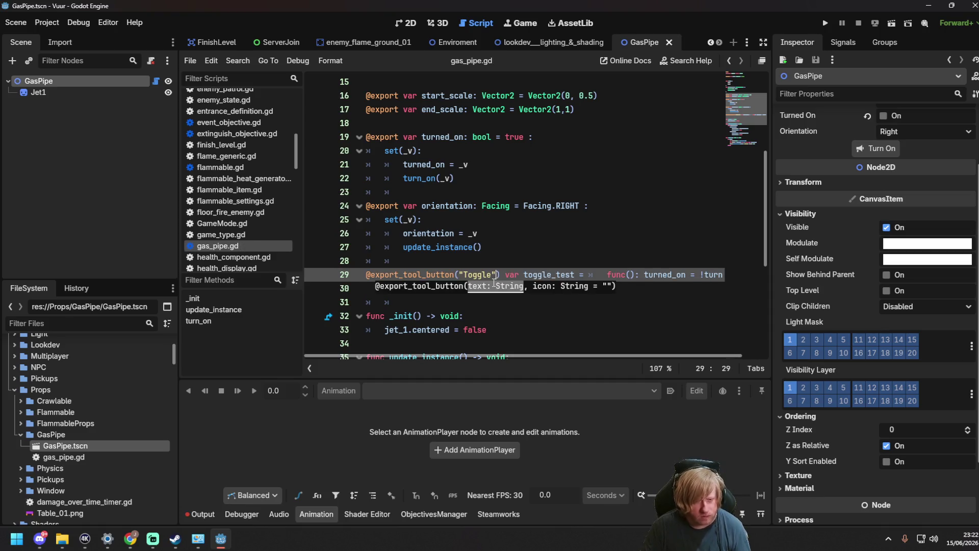
left_click(40, 23)
left_click(143, 152)
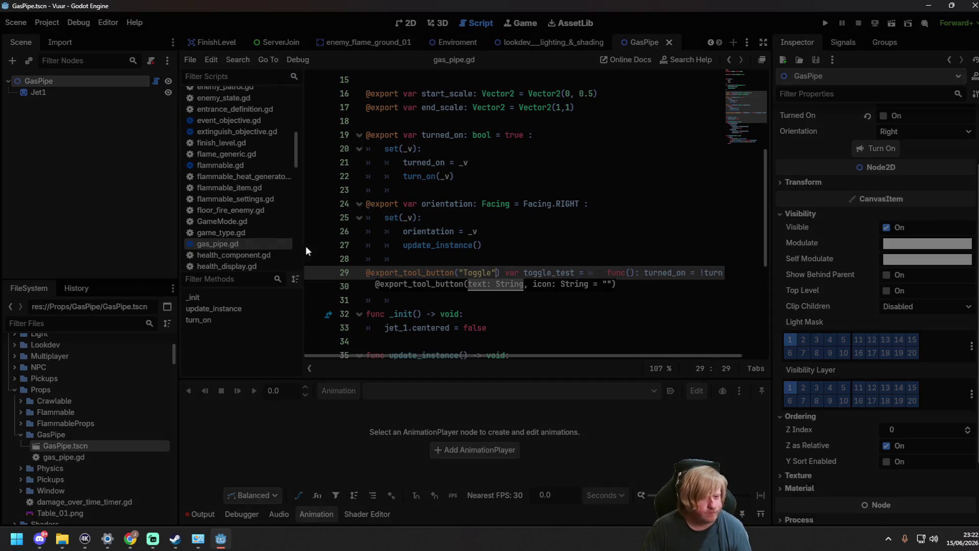
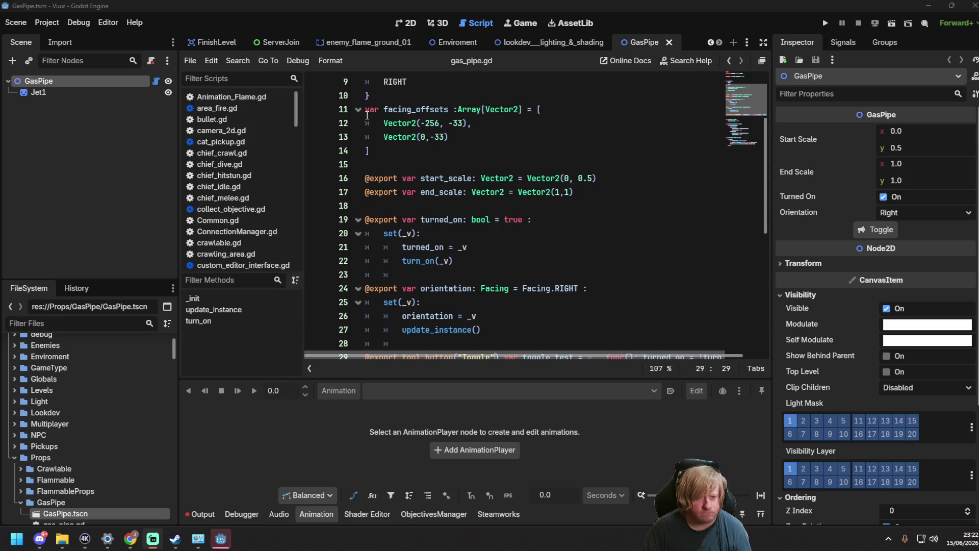
Save, open the FinishLevel scene in 2D, and drop a GasPipe.tscn instance onto the canvas.
left_click(445, 221)
key("ctrl+s")
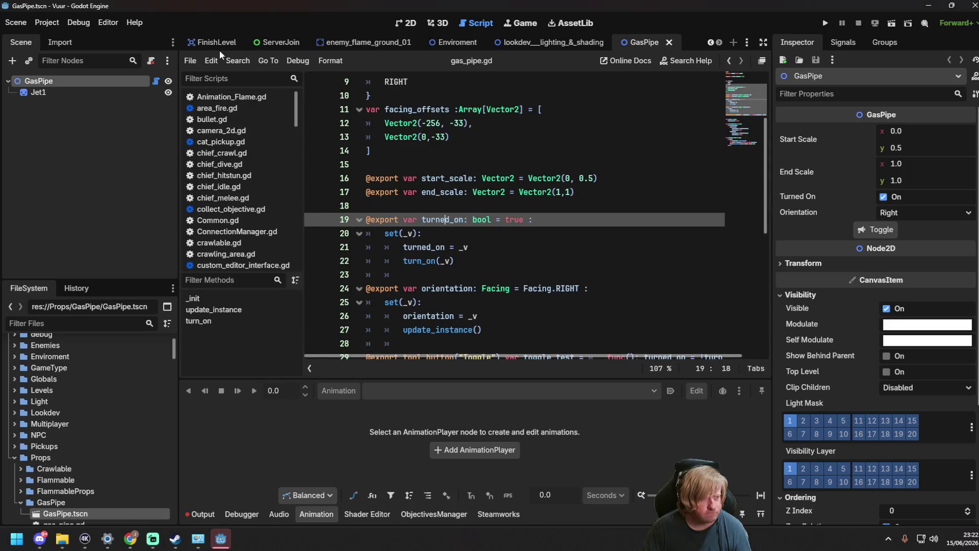
left_click(218, 43)
left_click(402, 23)
scroll(366, 228, "down", 5)
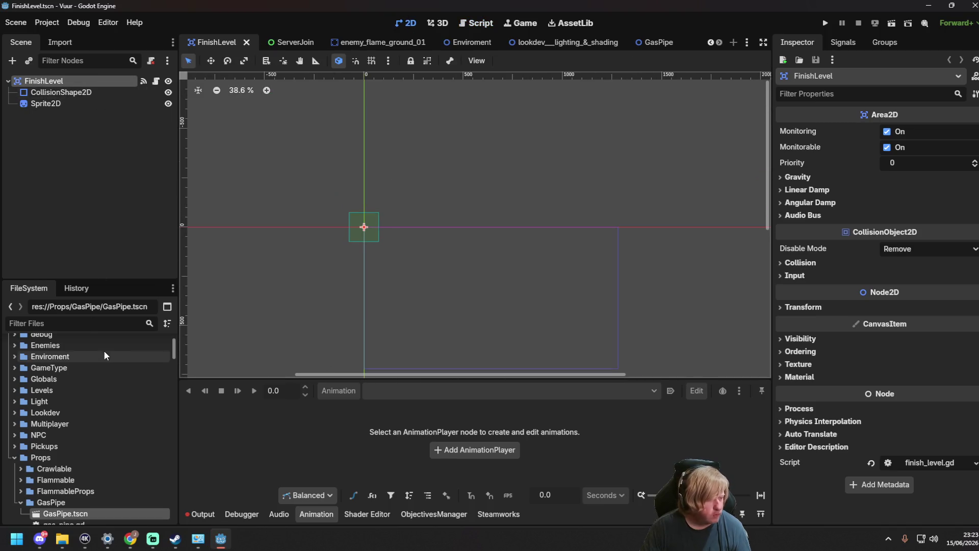
scroll(99, 519, "down", 2)
scroll(99, 518, "down", 2)
mouse_move(72, 468)
left_mouse_down()
mouse_move(443, 271)
mouse_move(479, 181)
left_mouse_up()
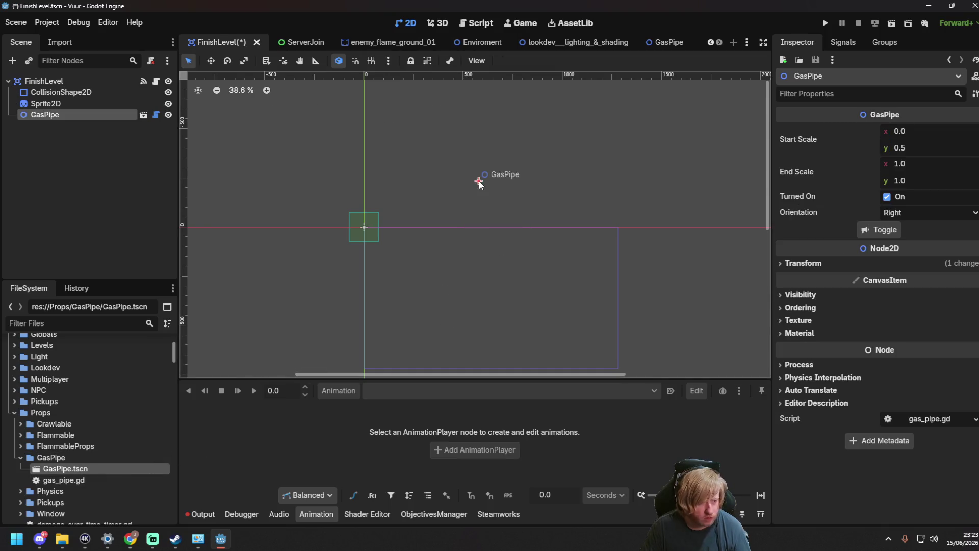
Toggle the GasPipe flame on and off repeatedly from the Inspector to test it.
left_click(873, 231)
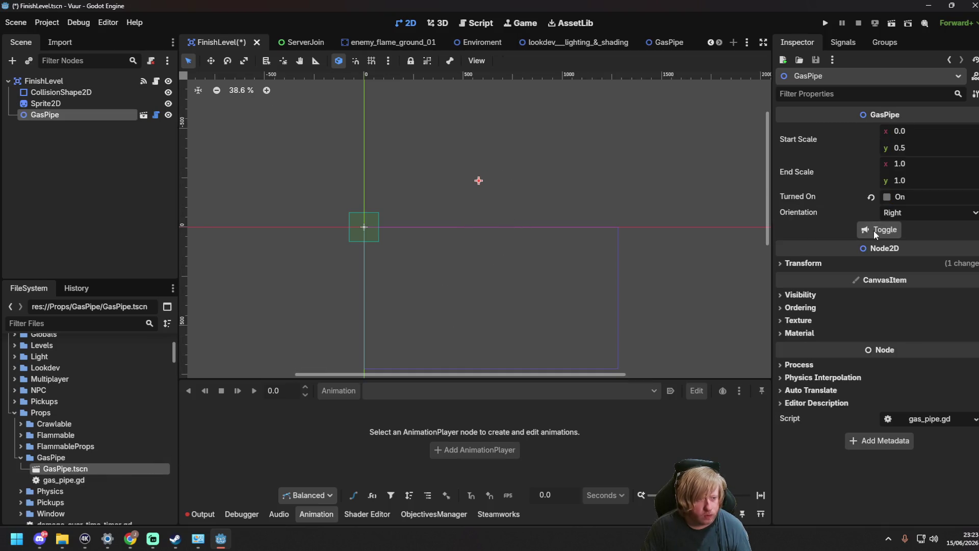
left_click(876, 231)
left_click(877, 231)
left_click(876, 231)
scroll(551, 185, "up", 3)
scroll(500, 183, "up", 2)
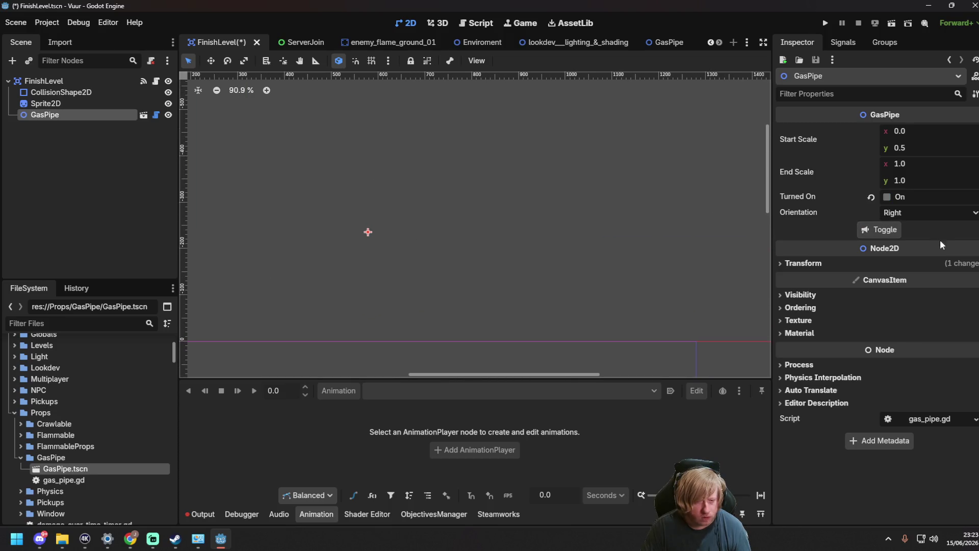
left_click(877, 231)
left_click(871, 230)
left_click(872, 231)
left_click(871, 231)
left_click(871, 230)
left_click(871, 231)
left_click(871, 231)
left_click(871, 231)
left_click(872, 230)
scroll(487, 255, "up", 5)
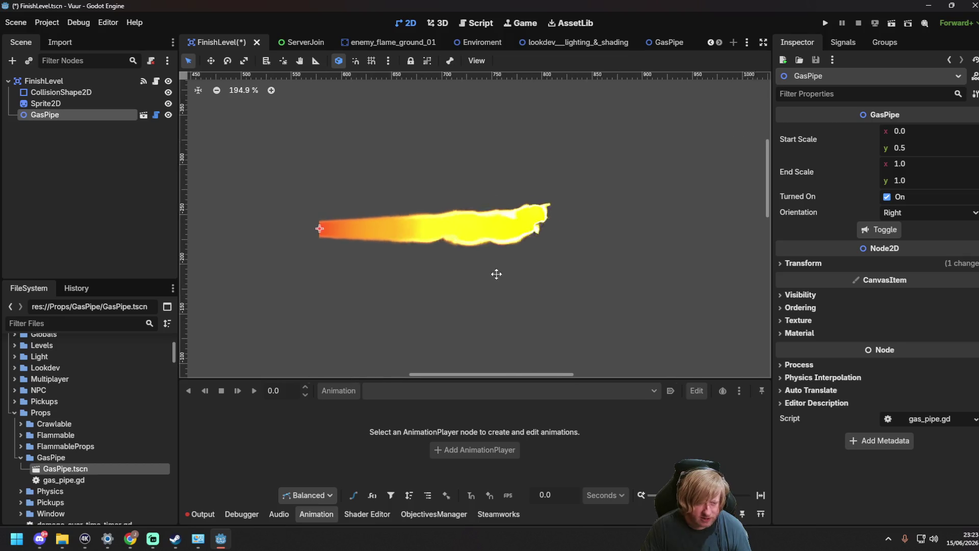
left_click(888, 232)
left_click(889, 233)
left_click(888, 232)
left_click(889, 233)
left_click(888, 232)
left_click(889, 233)
left_click(494, 264)
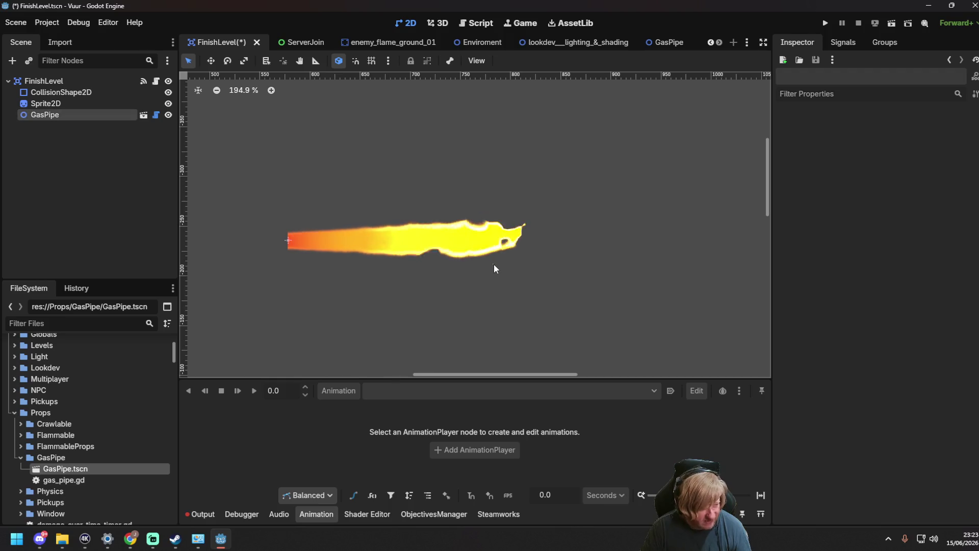
Select the GasPipe node and reopen its gas_pipe.gd script.
left_click(90, 113)
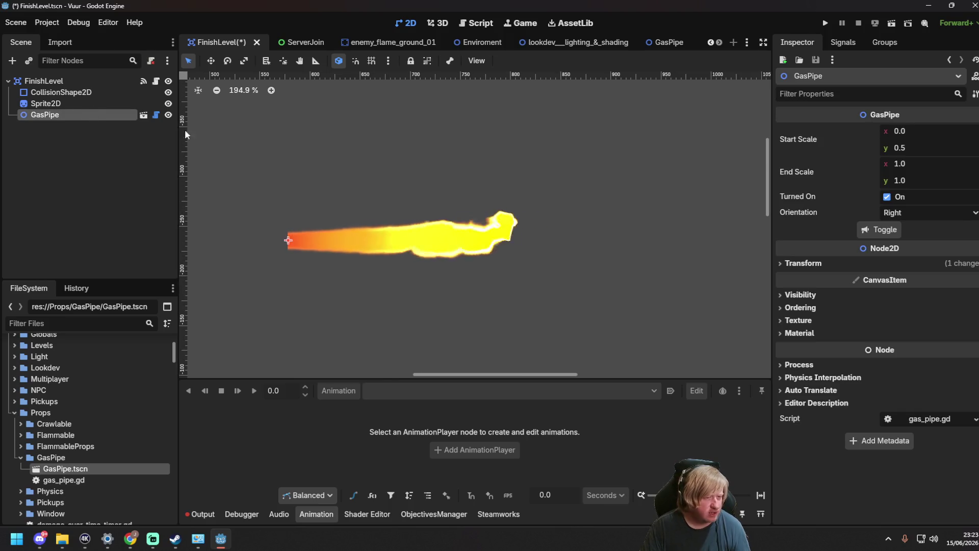
left_click(489, 92)
left_click(480, 21)
scroll(575, 230, "down", 6)
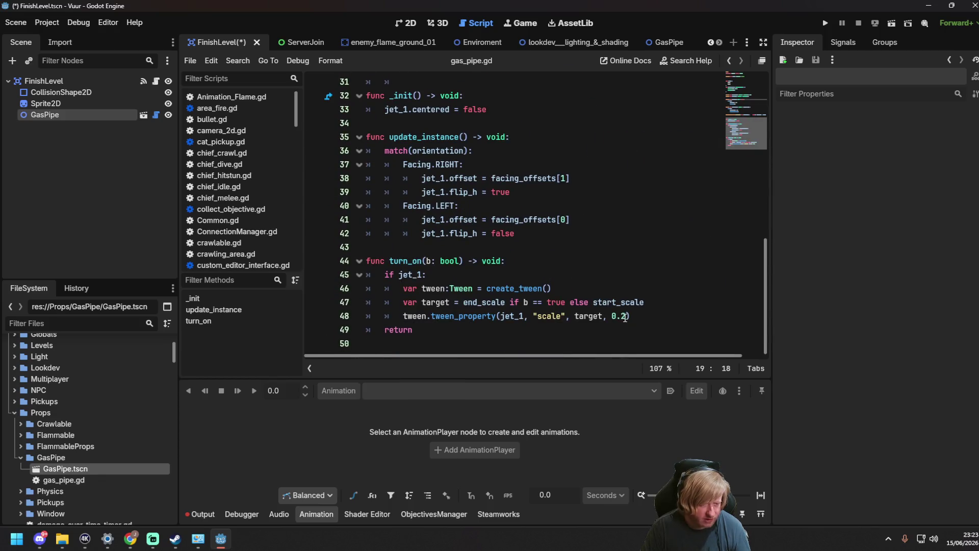
Add tween.set_ease(Tween.EASE_IN_OUT) below the scale tween on line 48 and save.
left_click(628, 315)
mouse_move(442, 317)
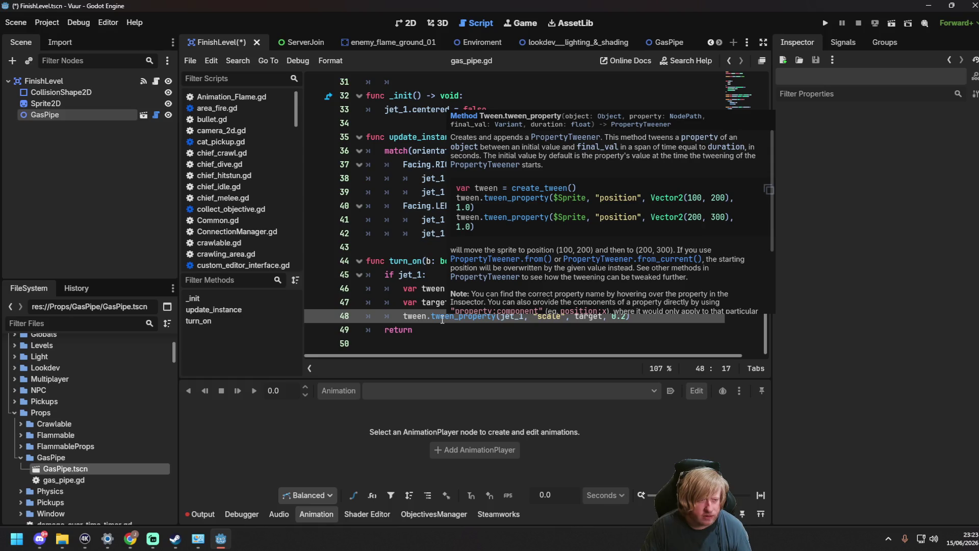
left_click(653, 311)
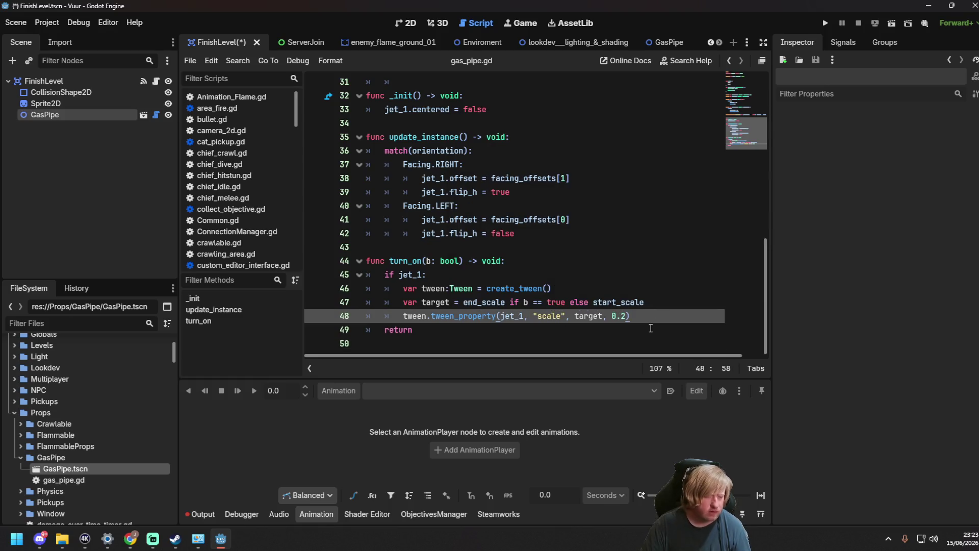
key("Return")
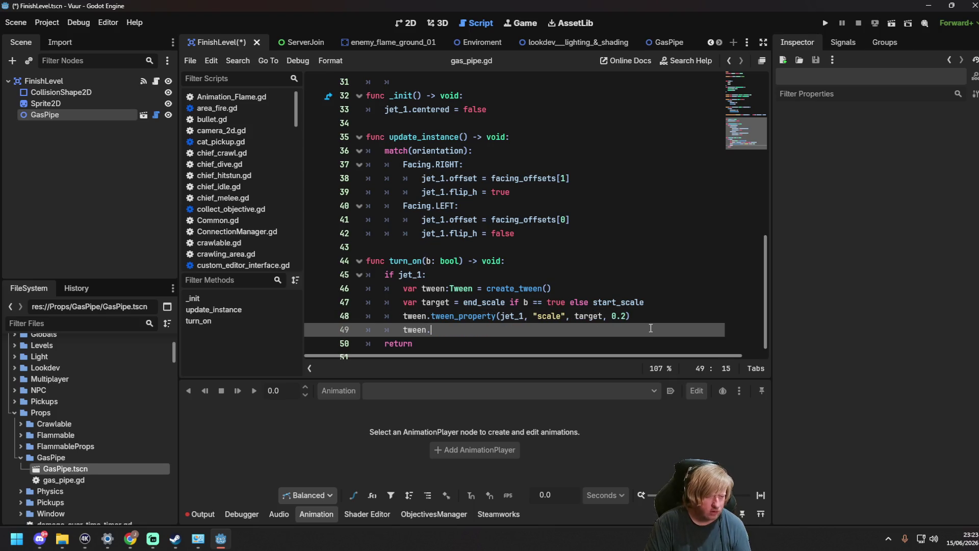
type("set")
key("Return")
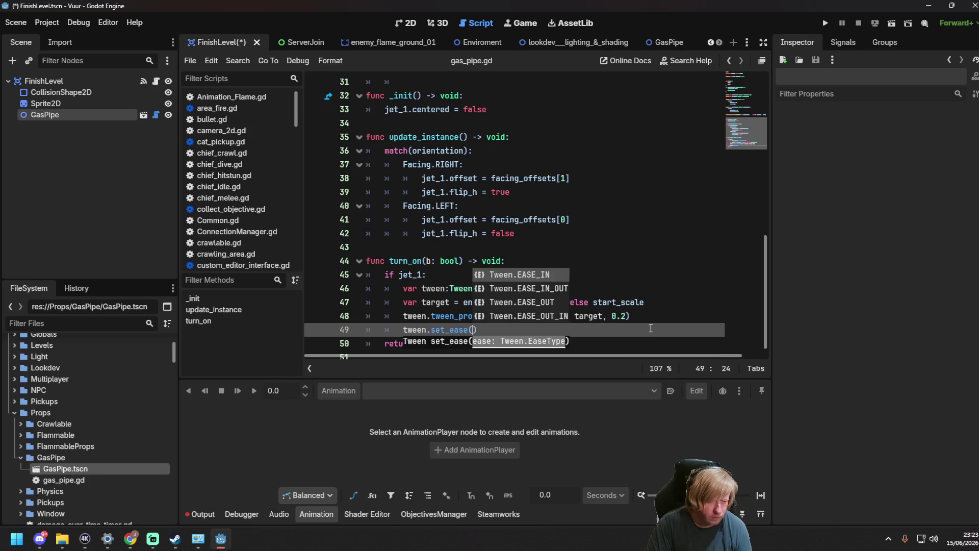
key("Down")
key("Down")
key("Down")
key("Up")
key("Up")
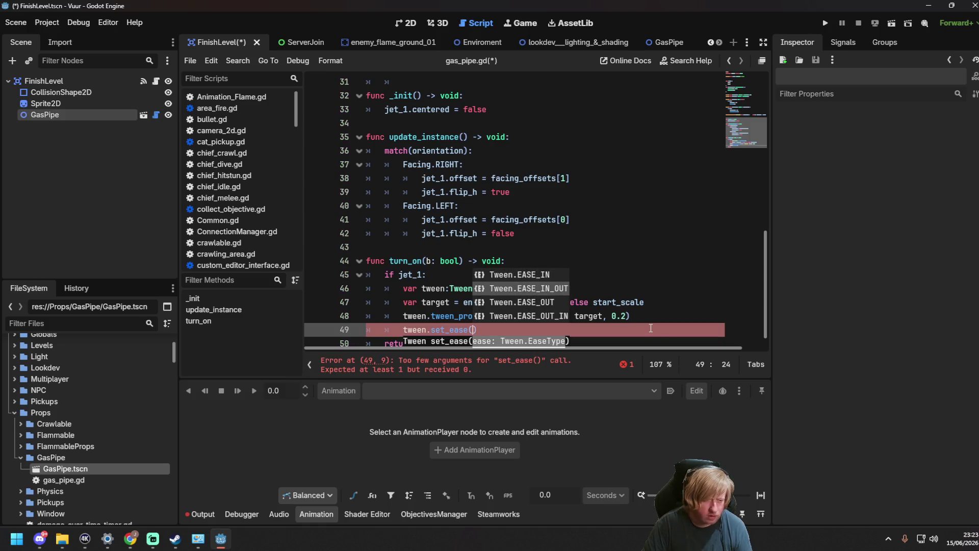
key("Return")
key("ctrl+s")
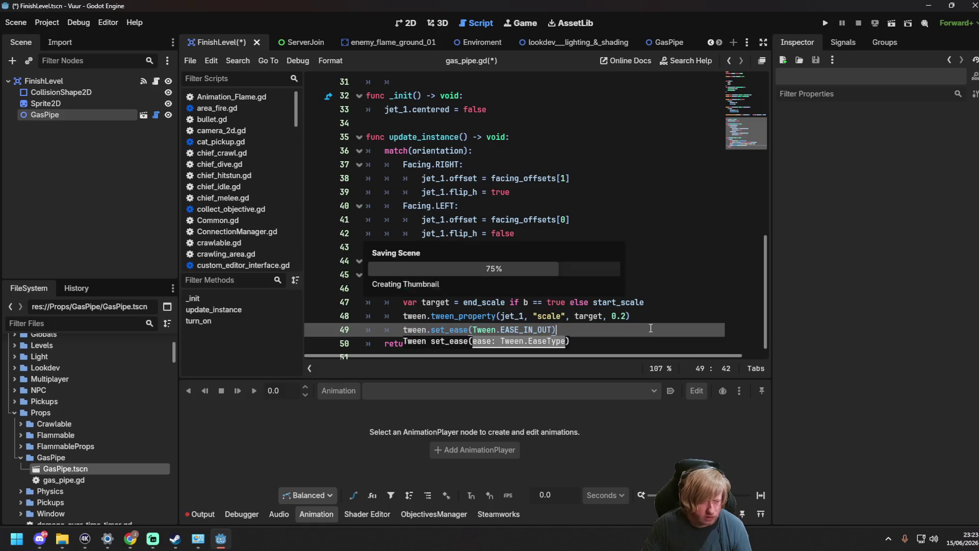
Change the tween duration from 0.2 to 0.1, save, and return to the FinishLevel 2D view.
left_click(623, 315)
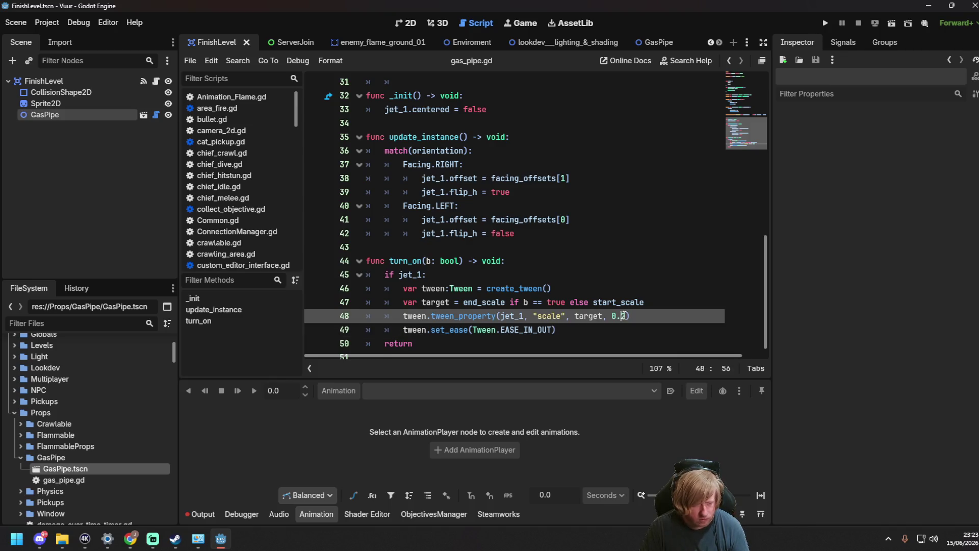
key("End")
key("ctrl+s")
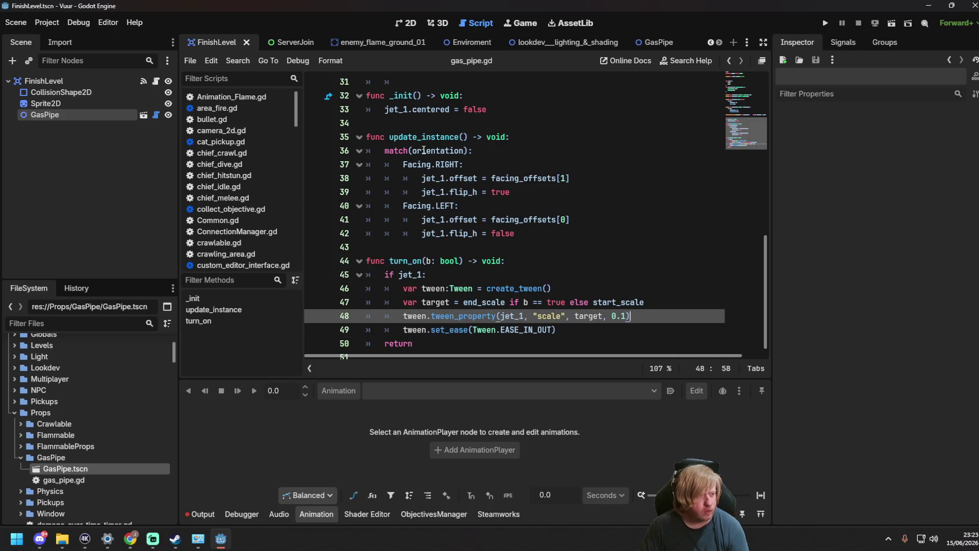
left_click(414, 24)
left_click(108, 81)
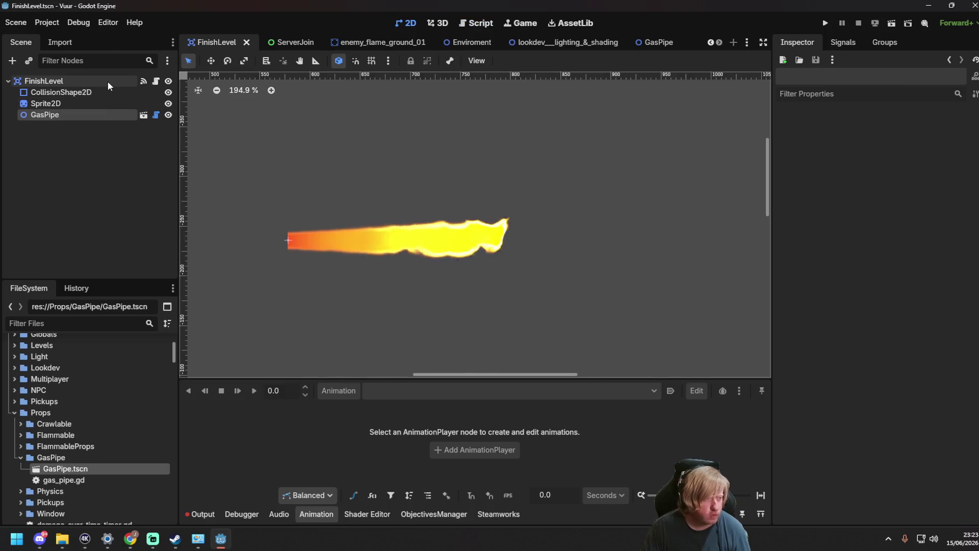
Select GasPipe and toggle its eased flame off and on several times.
left_click(93, 106)
left_click(88, 115)
left_click(880, 229)
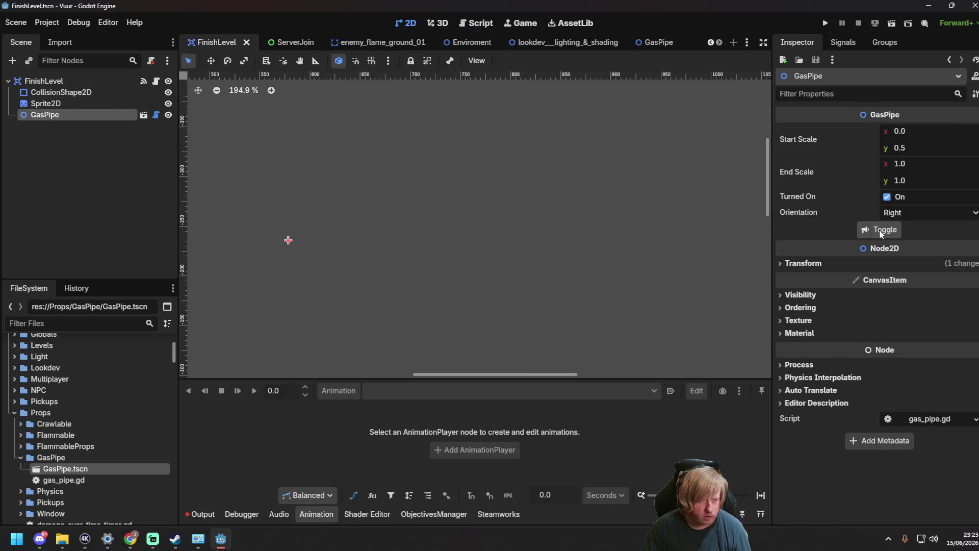
left_click(879, 229)
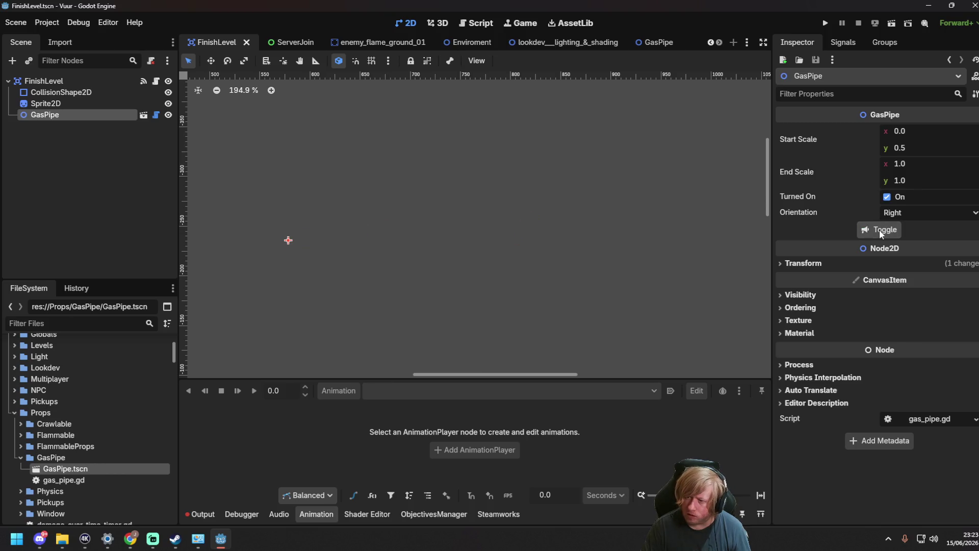
left_click(880, 230)
left_click(879, 231)
left_click(878, 231)
left_click(878, 231)
left_click(876, 231)
left_click(877, 231)
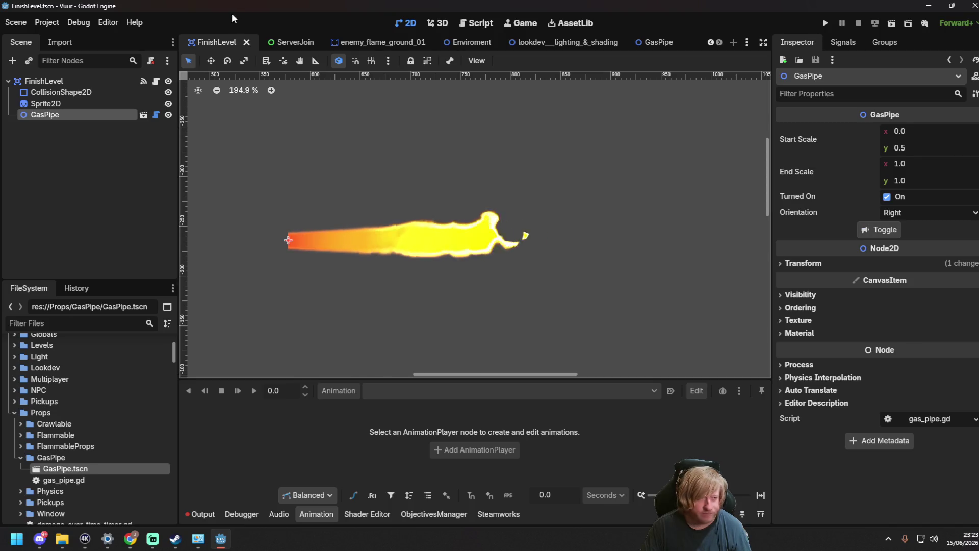
In gas_pipe.gd, delete the IN_OUT part of Tween.EASE_IN_OUT on line 49.
left_click(487, 26)
scroll(503, 284, "down", 1)
left_click_drag(522, 314, 550, 313)
key("Delete")
key("Delete")
key("BackSpace")
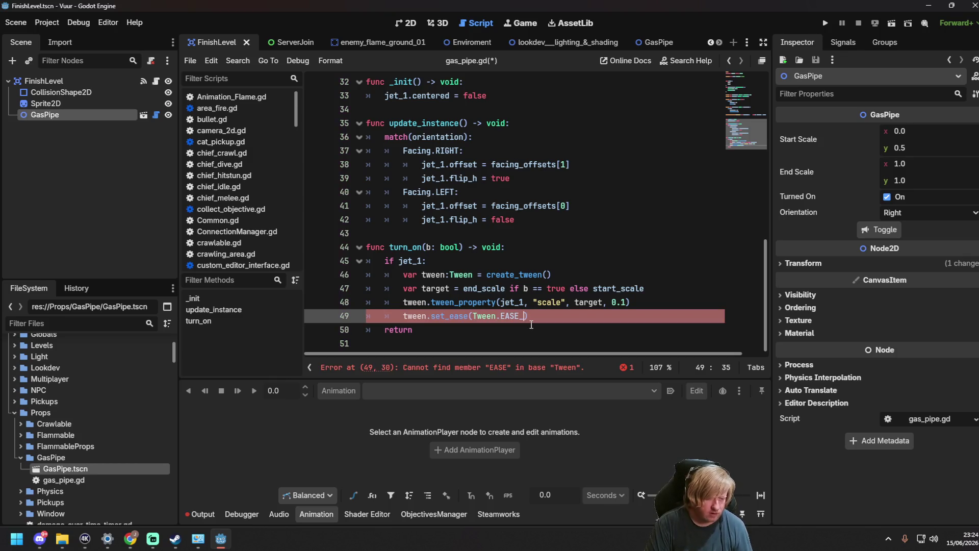
Pick Tween.EASE_IN as the easing from autocomplete and save the script.
key("Down")
key("Down")
key("Down")
key("Up")
key("Up")
key("Up")
key("Return")
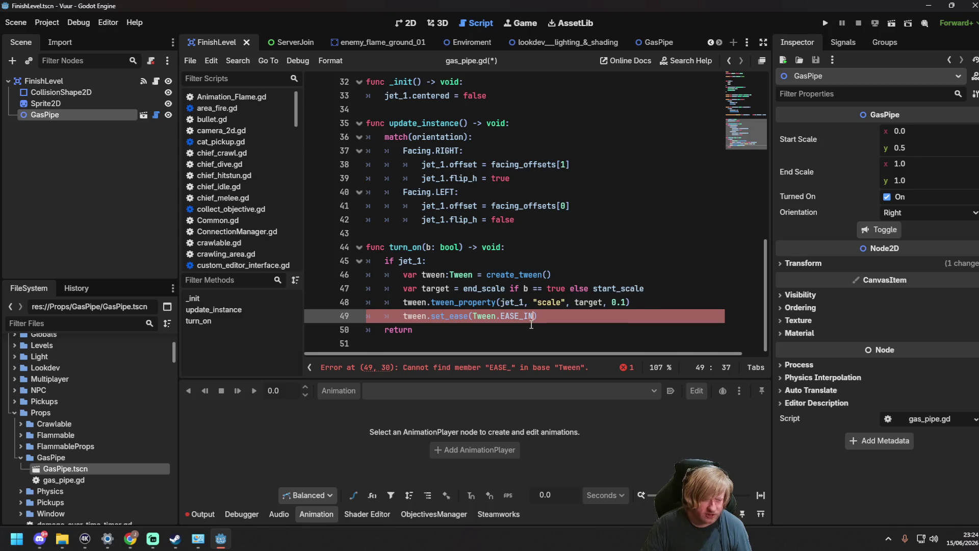
key("ctrl+s")
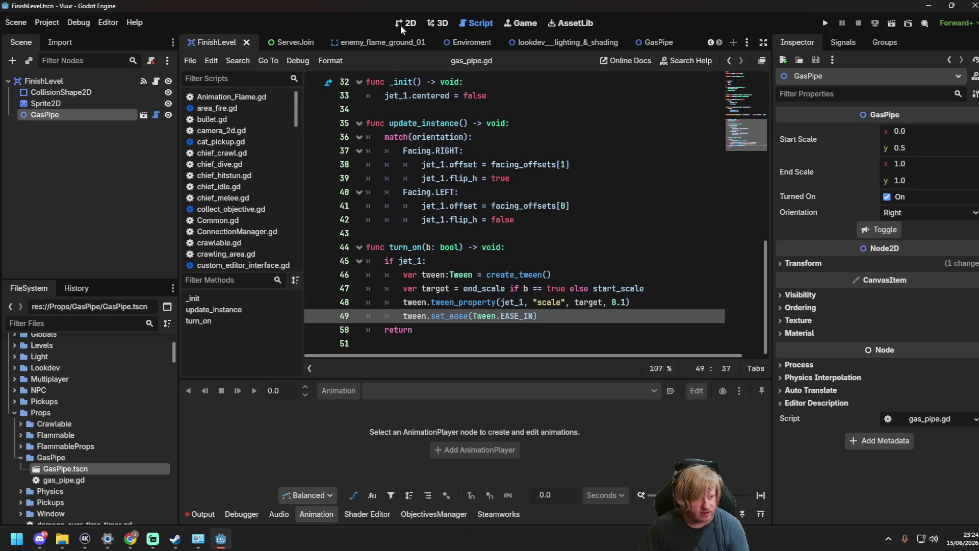
Test the ease-in flame by toggling GasPipe off and on repeatedly in 2D.
left_click(405, 23)
left_click(869, 230)
left_click(869, 231)
left_click(870, 231)
left_click(869, 231)
left_click(871, 231)
left_click(870, 229)
left_click(870, 230)
left_click(871, 230)
left_click(870, 230)
left_click(870, 229)
left_click(870, 229)
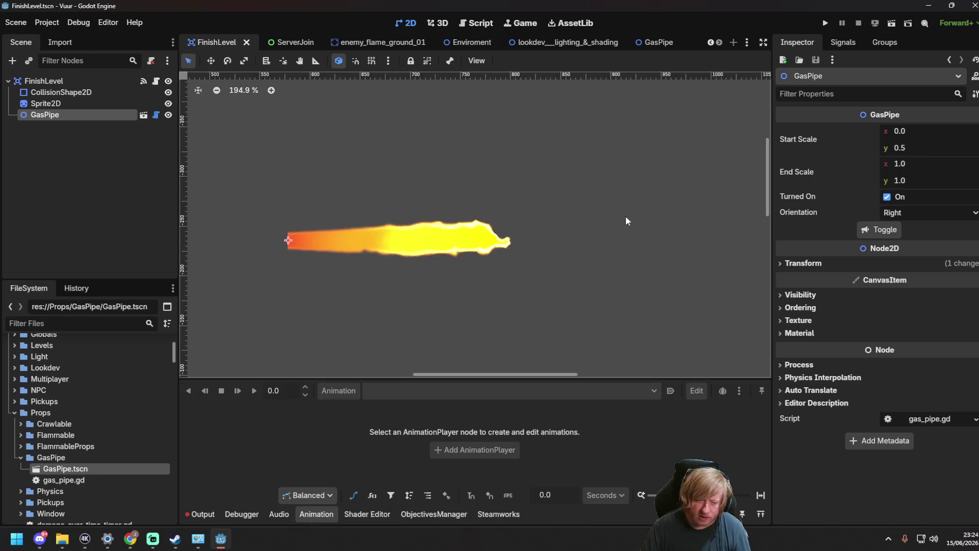
Change the tween duration from 0.1 to 0.05 and save the script.
key("ctrl+F3")
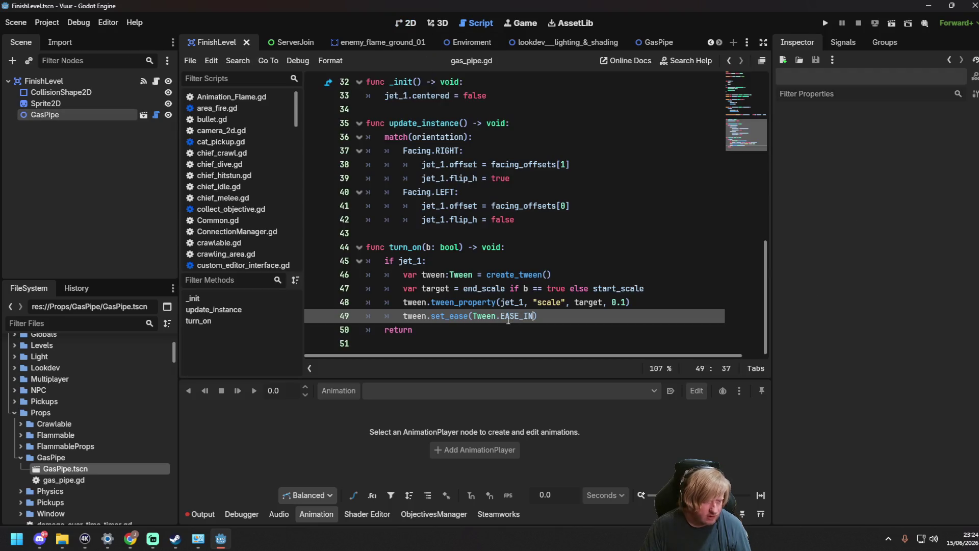
double_click(624, 302)
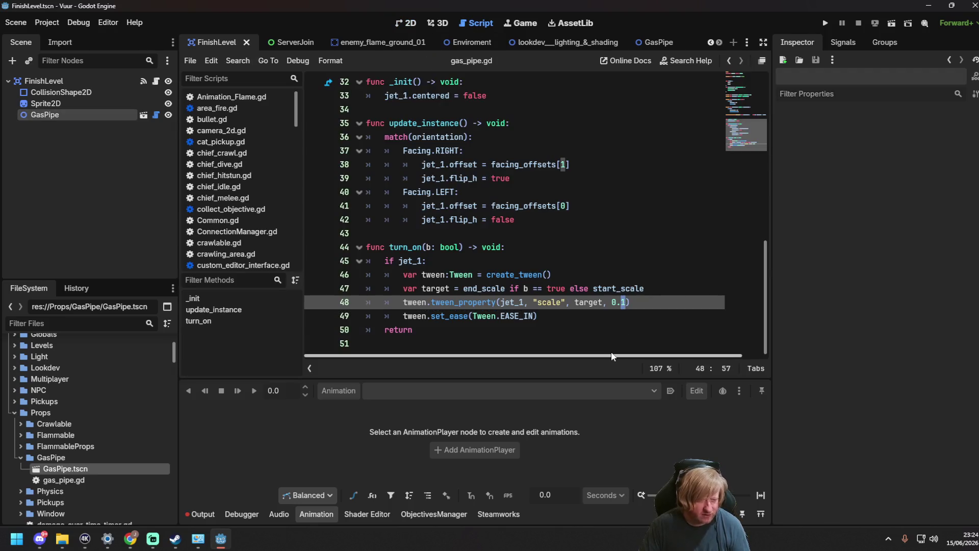
type("0.5")
key("ctrl+s")
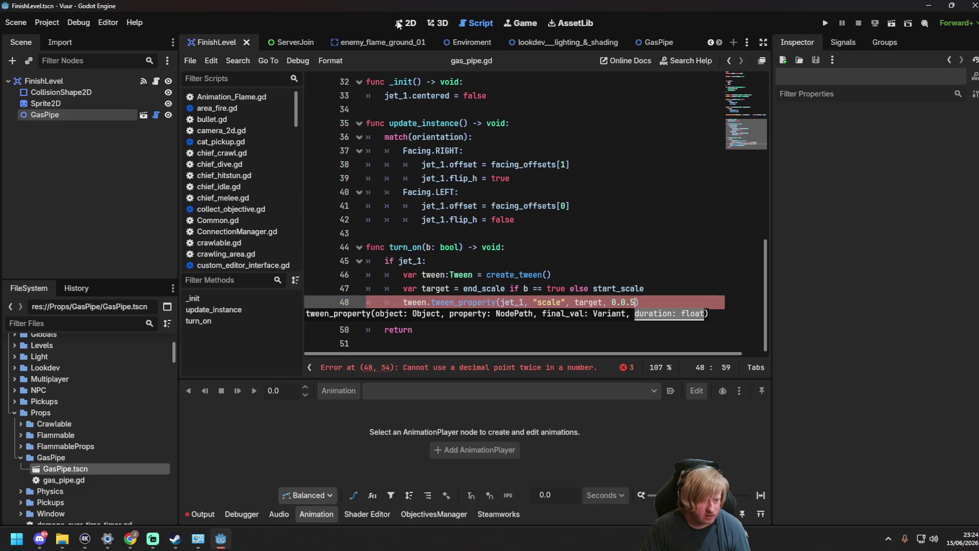
left_click(628, 302)
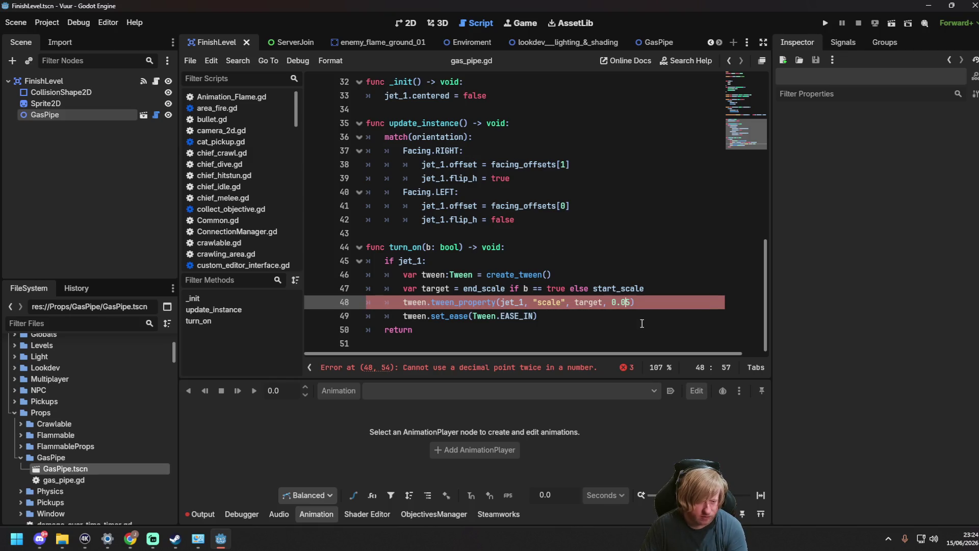
key("ctrl+s")
left_click(406, 23)
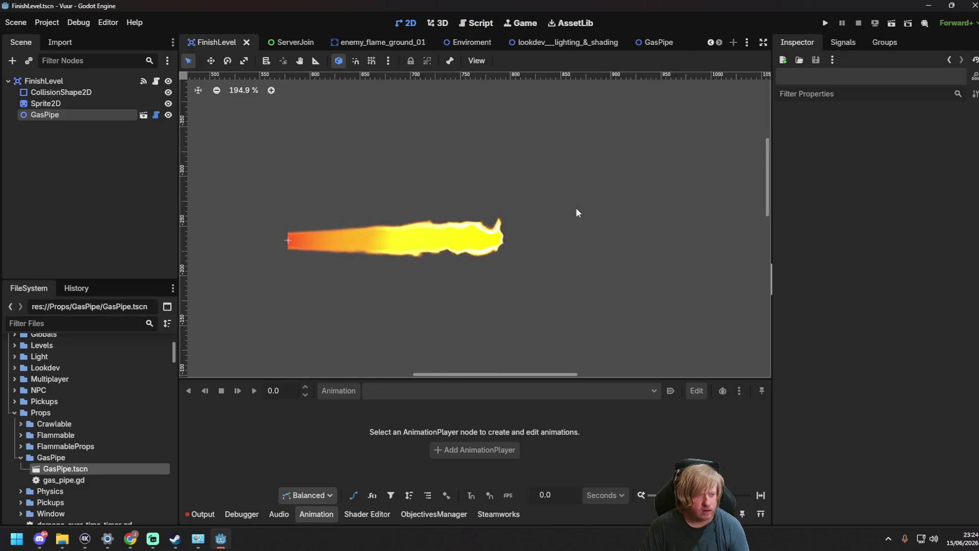
Select GasPipe, toggle its flame on and off repeatedly, and save the level scene.
left_click(85, 106)
left_click(84, 114)
left_click(877, 231)
left_click(876, 232)
left_click(876, 232)
left_click(876, 232)
left_click(876, 232)
left_click(876, 231)
left_click(876, 231)
key("ctrl+s")
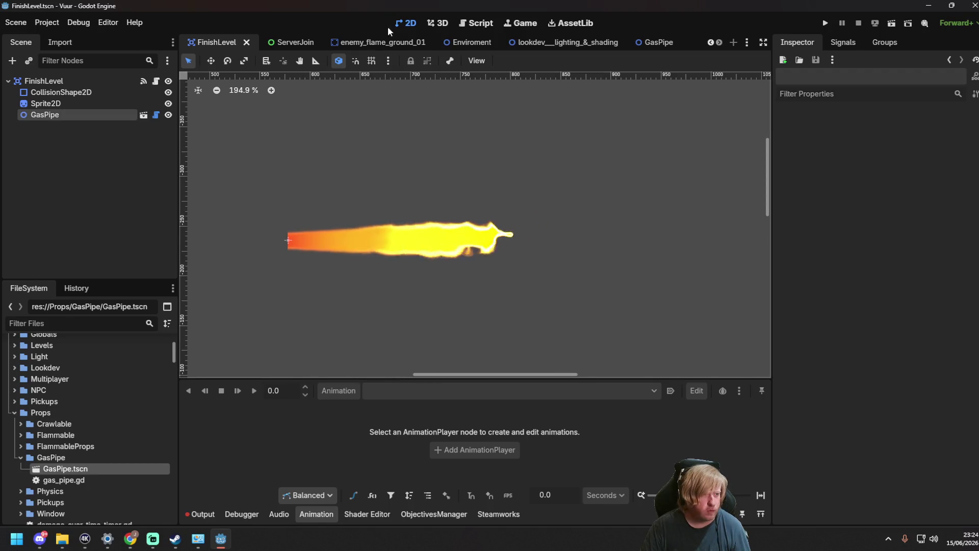
Reselect GasPipe, switch the flame off and on twice more, then return to gas_pipe.gd.
scroll(359, 247, "down", 10)
scroll(310, 247, "up", 8)
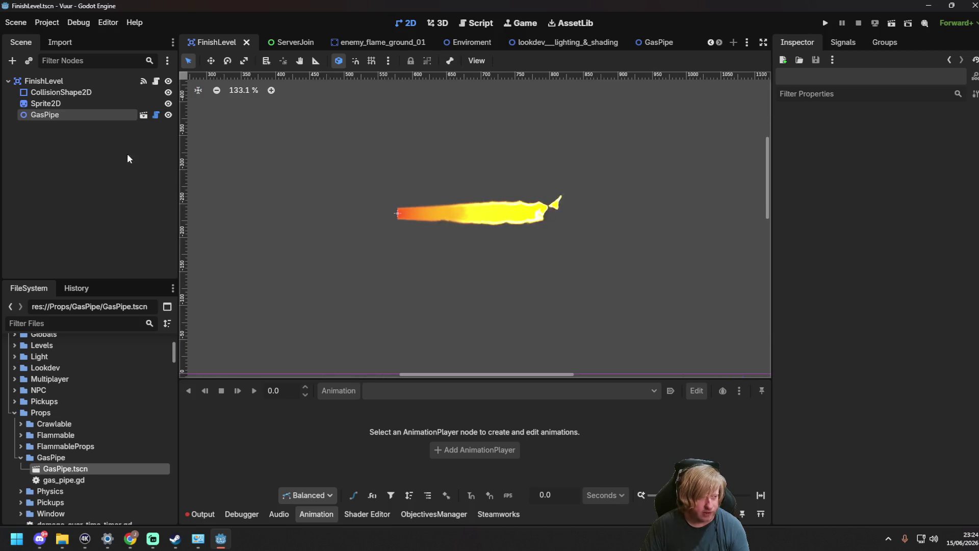
left_click(76, 104)
left_click(82, 115)
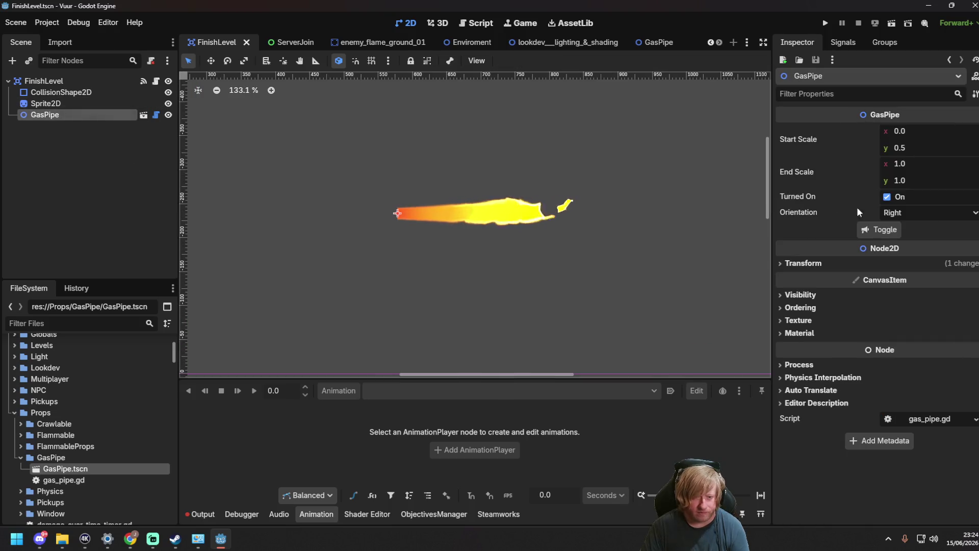
left_click(876, 234)
left_click(877, 234)
left_click(878, 233)
left_click(878, 233)
left_click(195, 183)
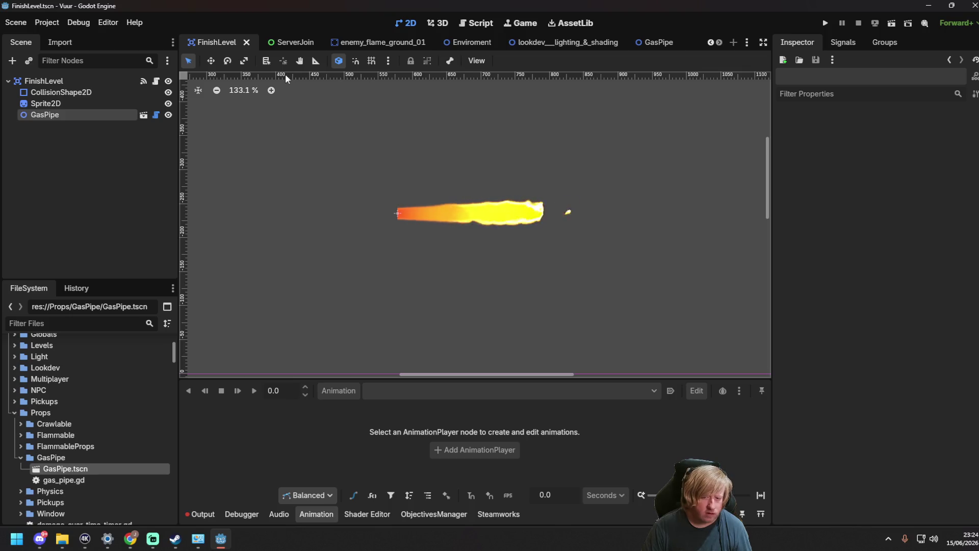
left_click(479, 23)
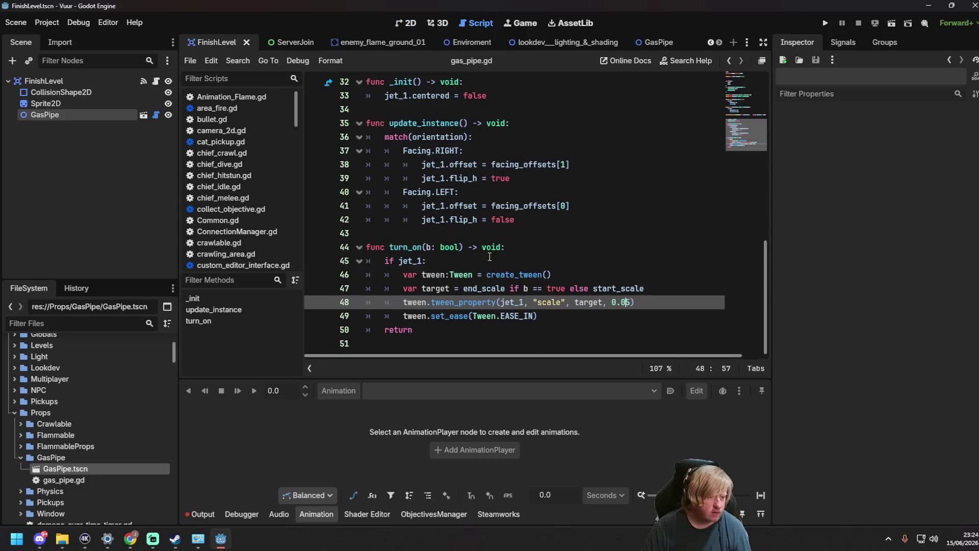
Open the GasPipe.tscn scene and view it on the 2D canvas with Jet1 selected.
scroll(511, 302, "up", 5)
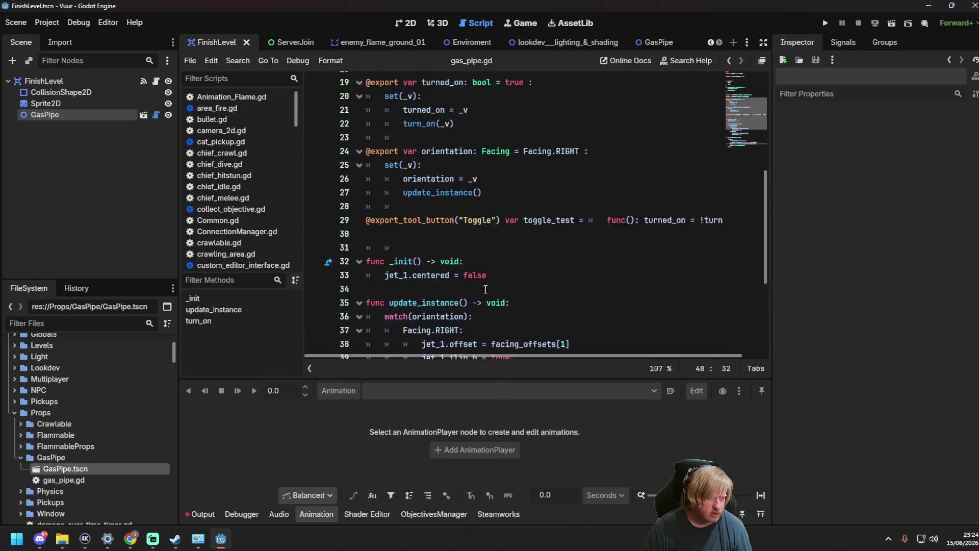
left_click(144, 116)
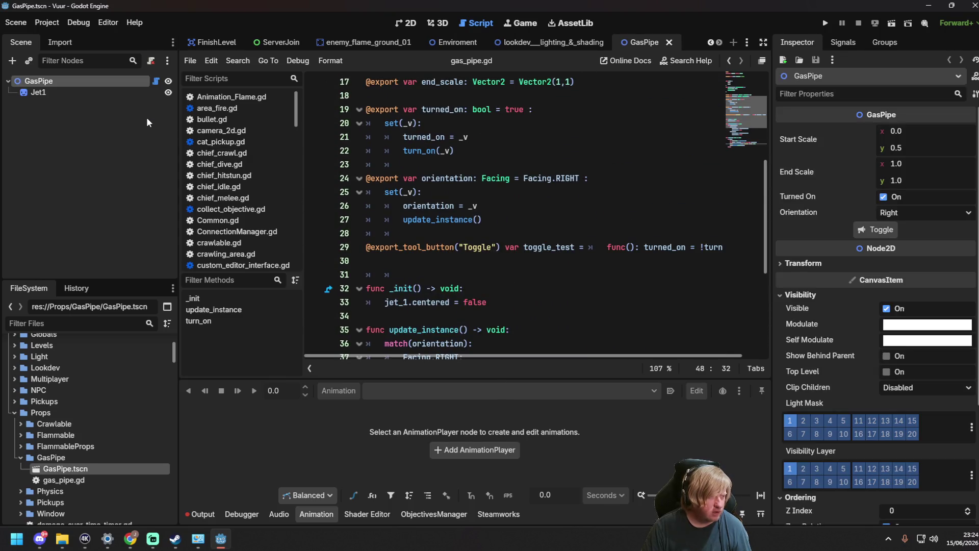
left_click(74, 85)
scroll(326, 153, "up", 5)
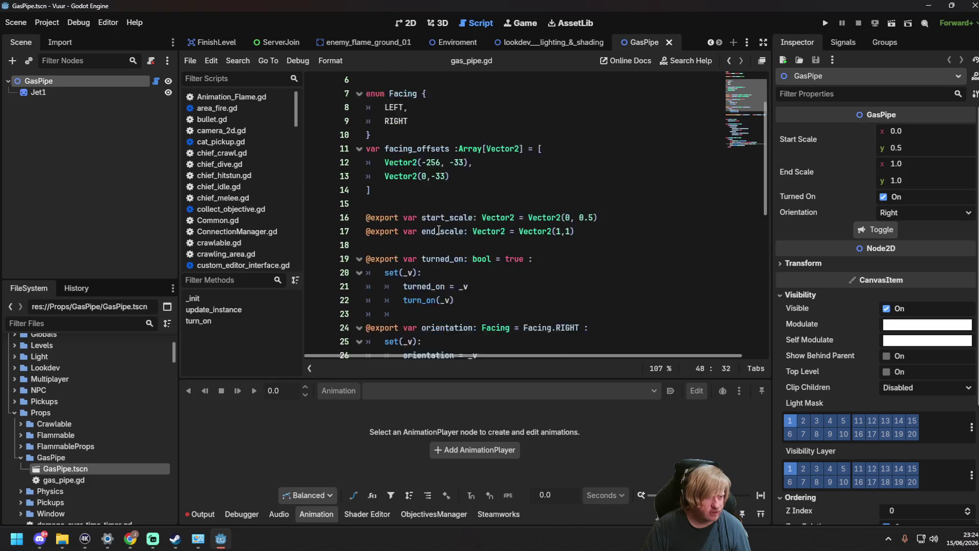
left_click(78, 93)
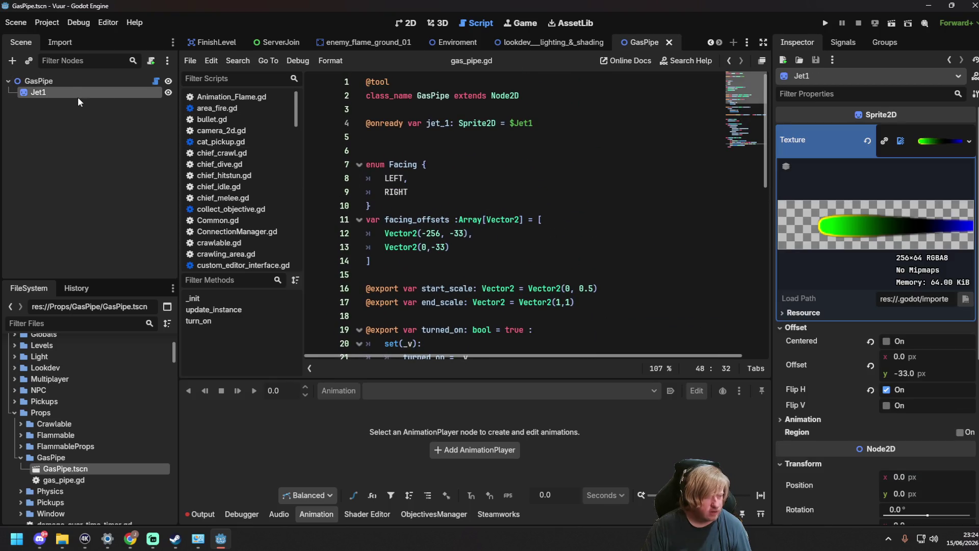
left_click(408, 24)
Duplicate the Jet1 sprite into Jet2 with Ctrl+D, then go back to gas_pipe.gd.
scroll(246, 221, "up", 8)
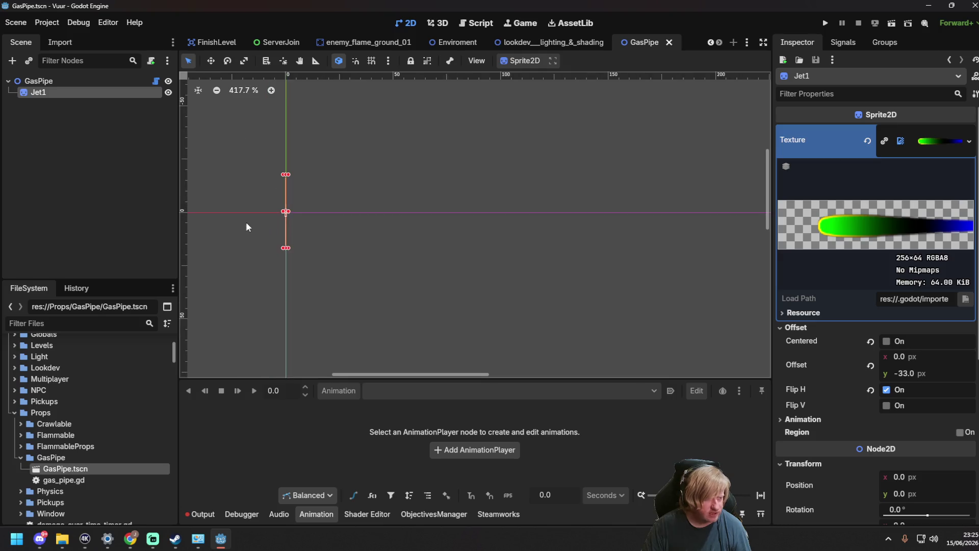
left_click(98, 111)
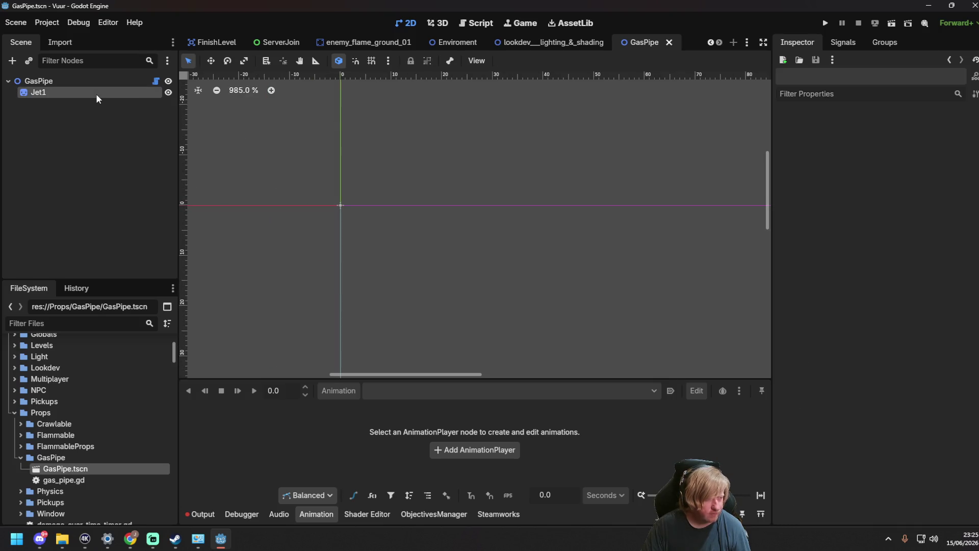
left_click(96, 94)
key("ctrl+d")
left_click(97, 116)
left_click(107, 107)
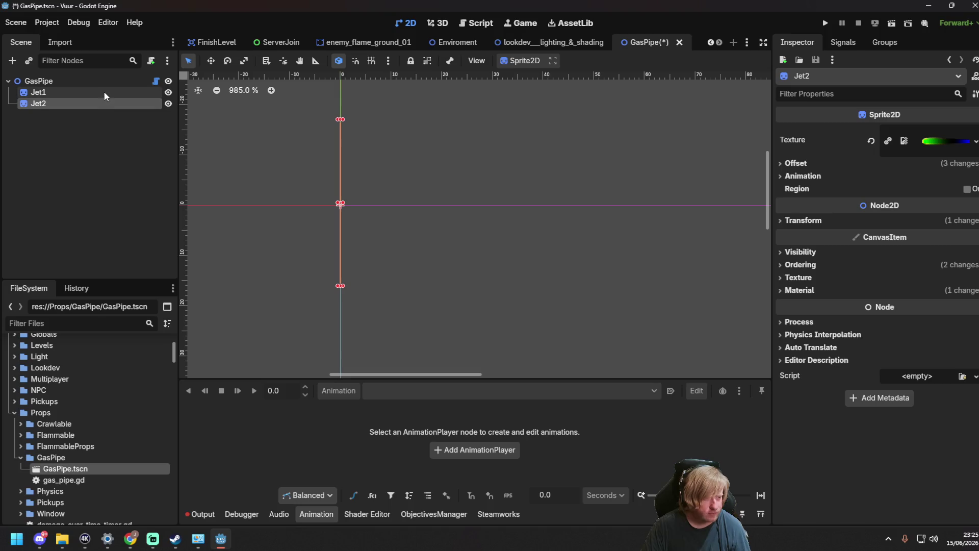
left_click(104, 90)
left_click(156, 80)
scroll(529, 227, "down", 4)
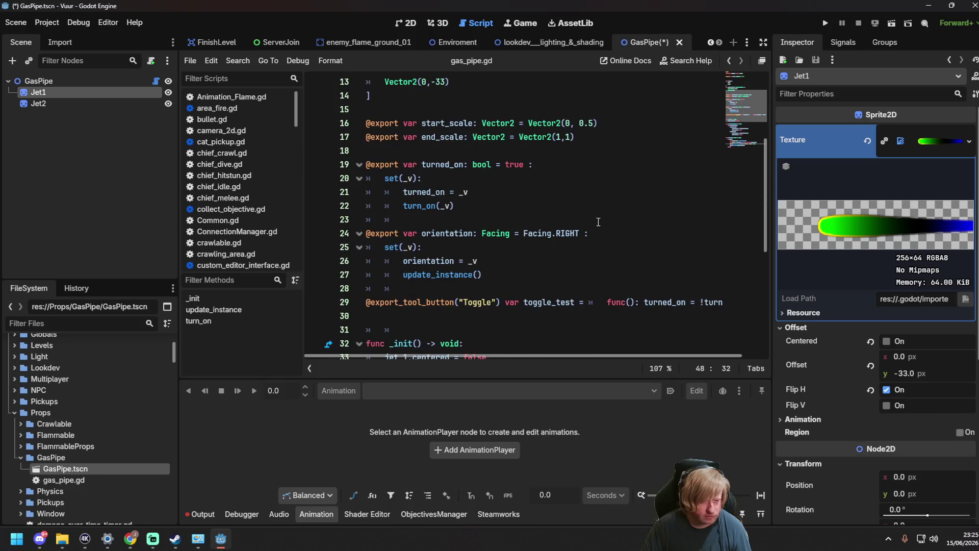
Review the turned_on export line in gas_pipe.gd and save the script.
scroll(596, 220, "down", 2)
left_click_drag(666, 354, 739, 359)
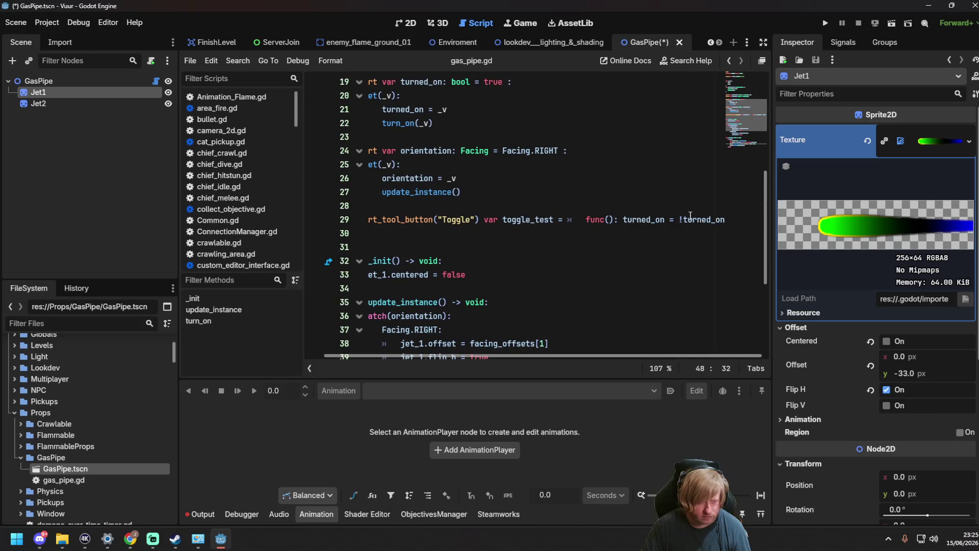
scroll(494, 222, "up", 3)
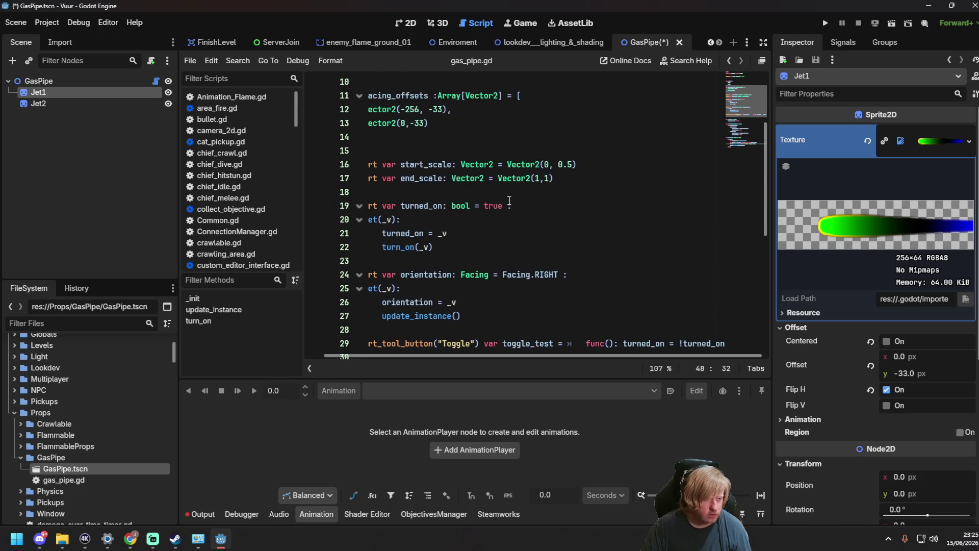
triple_click(509, 201)
left_click(549, 201)
key("ctrl+s")
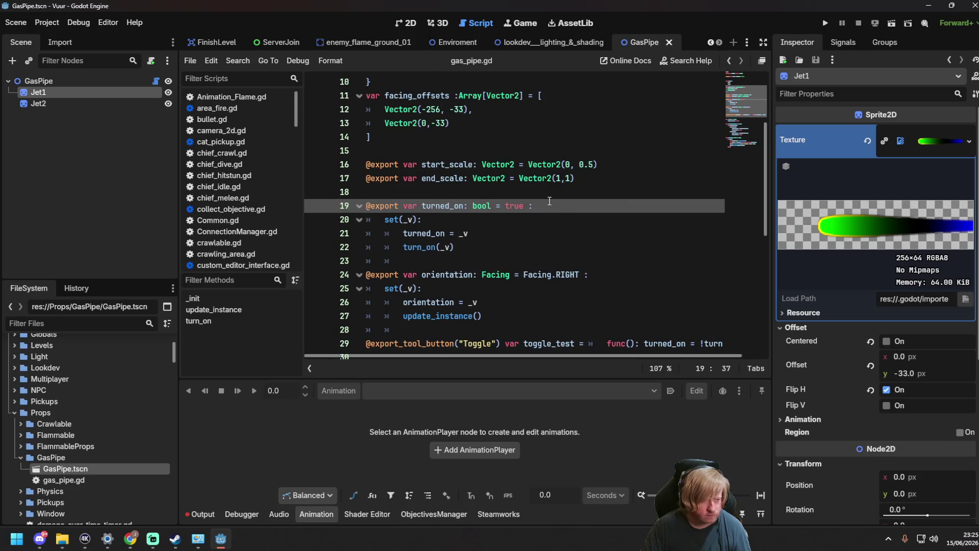
Insert blank lines below the _init function to start the new _ready function.
scroll(549, 201, "up", 3)
scroll(546, 203, "down", 5)
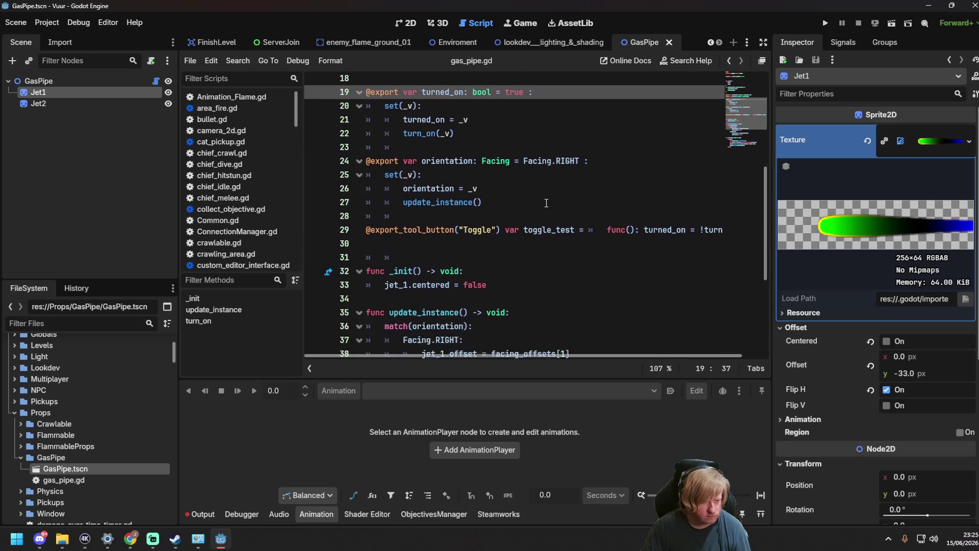
scroll(547, 203, "down", 3)
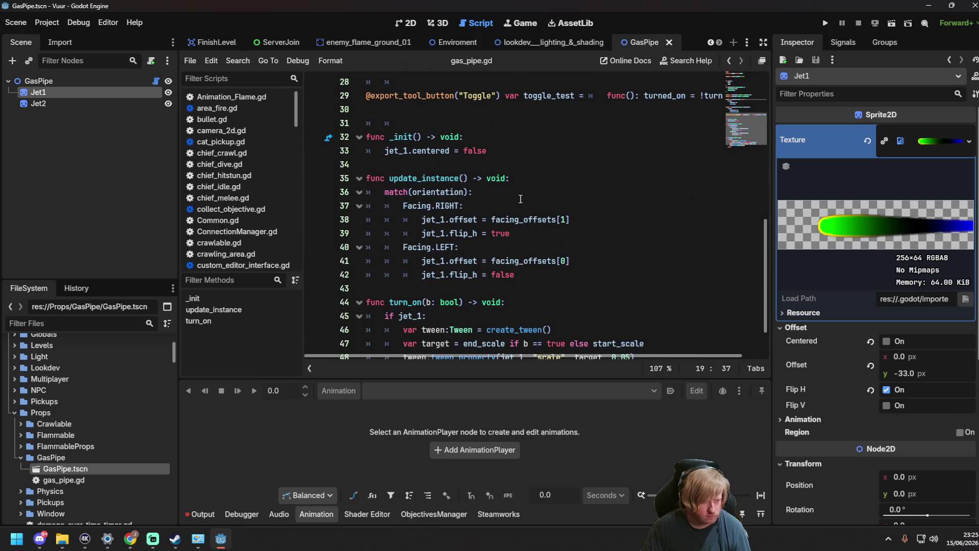
left_click(430, 167)
scroll(459, 179, "down", 1)
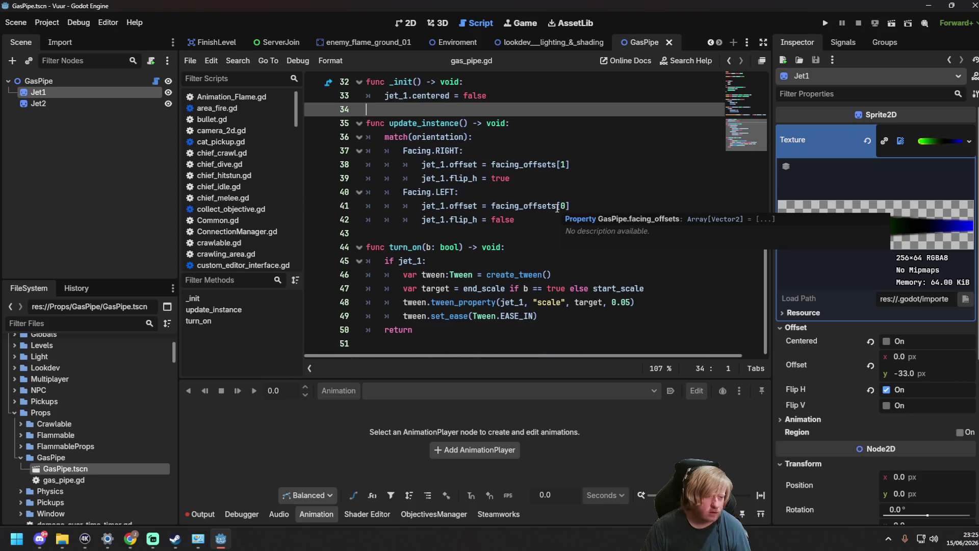
scroll(495, 188, "up", 3)
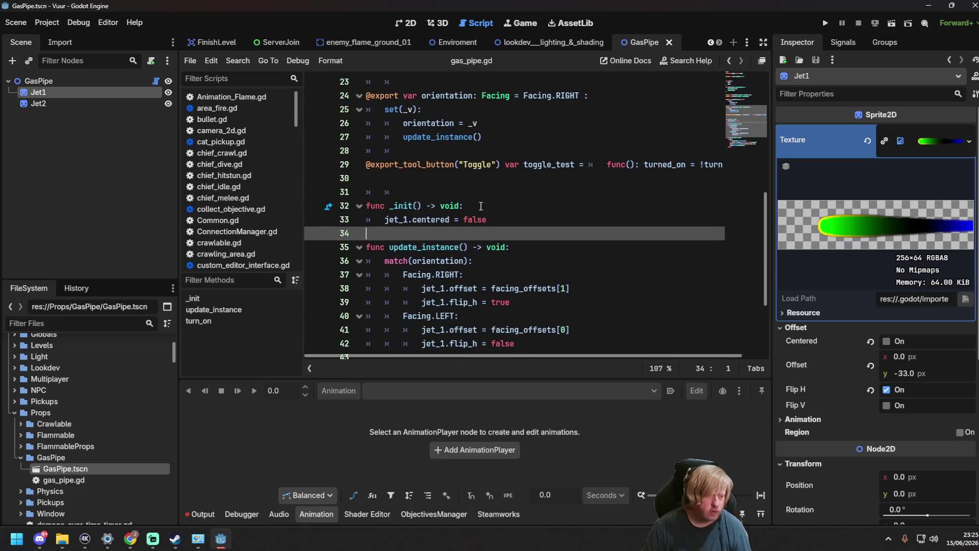
key("Return")
key("Return")
key("Up")
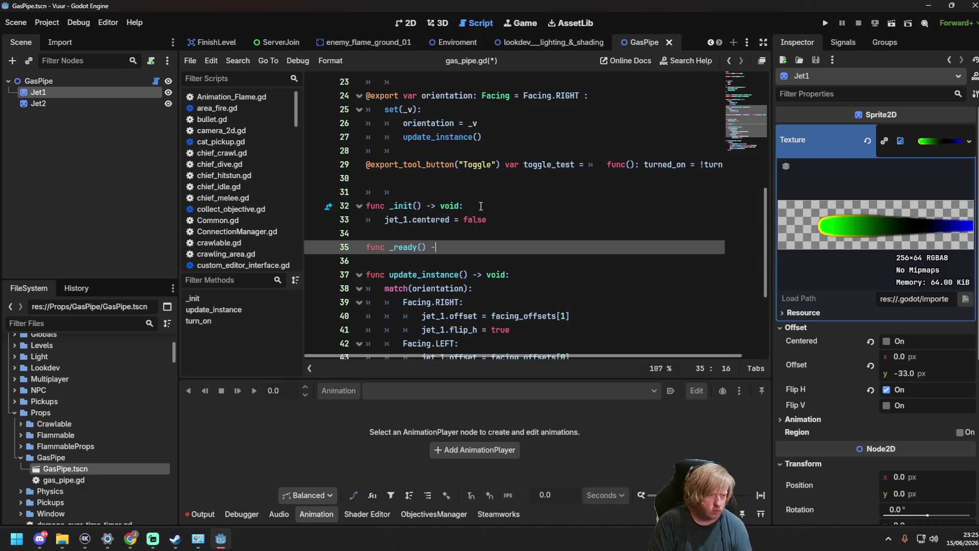
Complete the _ready function's return type declaration and save the script.
type("d:")
key("Return")
key("ctrl+s")
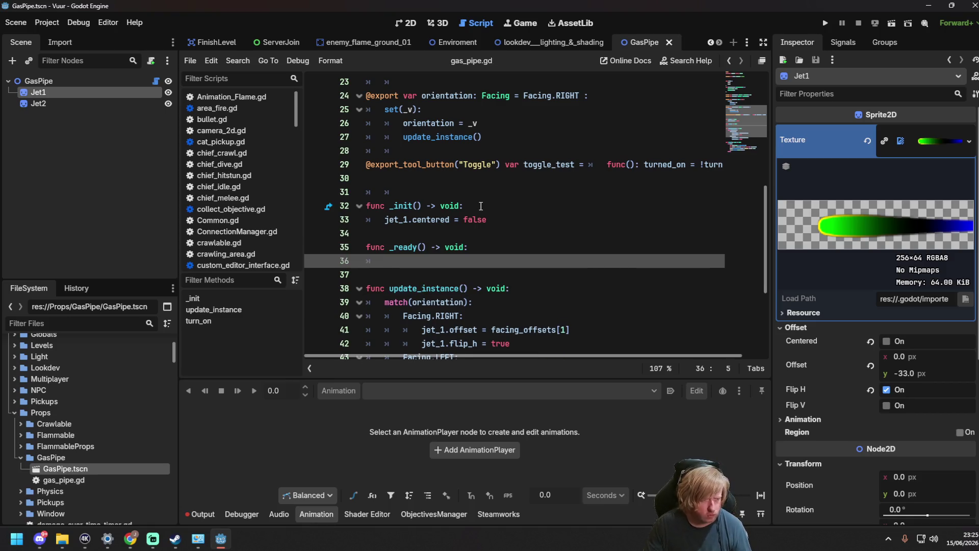
scroll(502, 207, "down", 4)
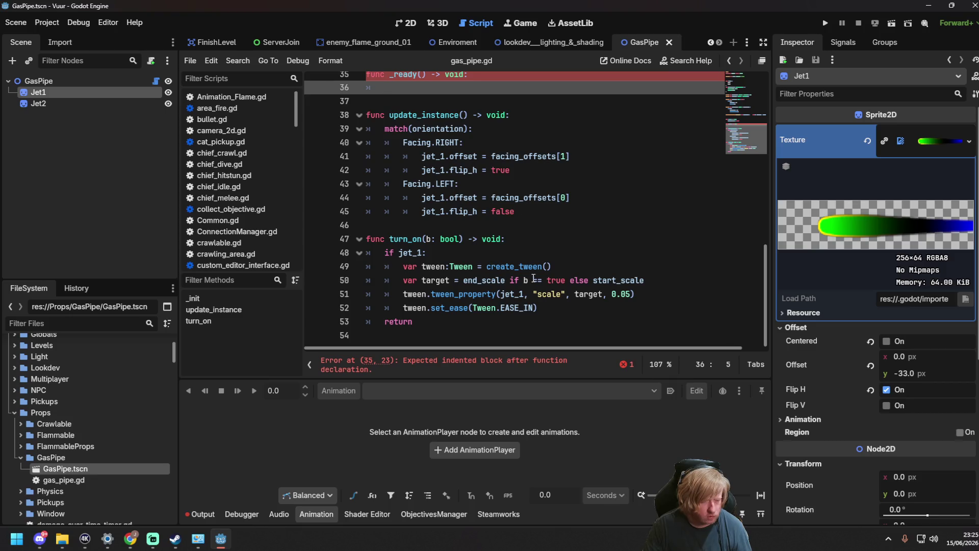
scroll(531, 282, "up", 6)
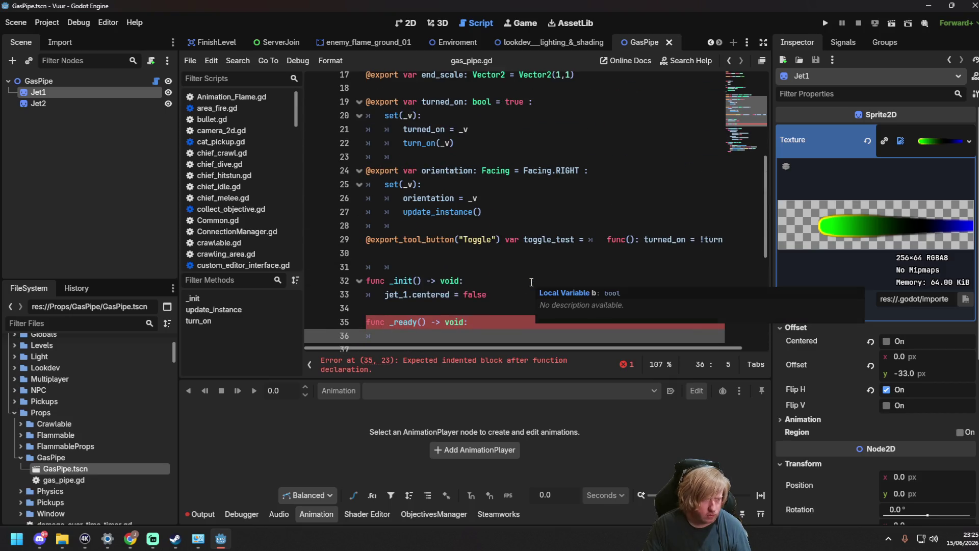
scroll(532, 282, "down", 6)
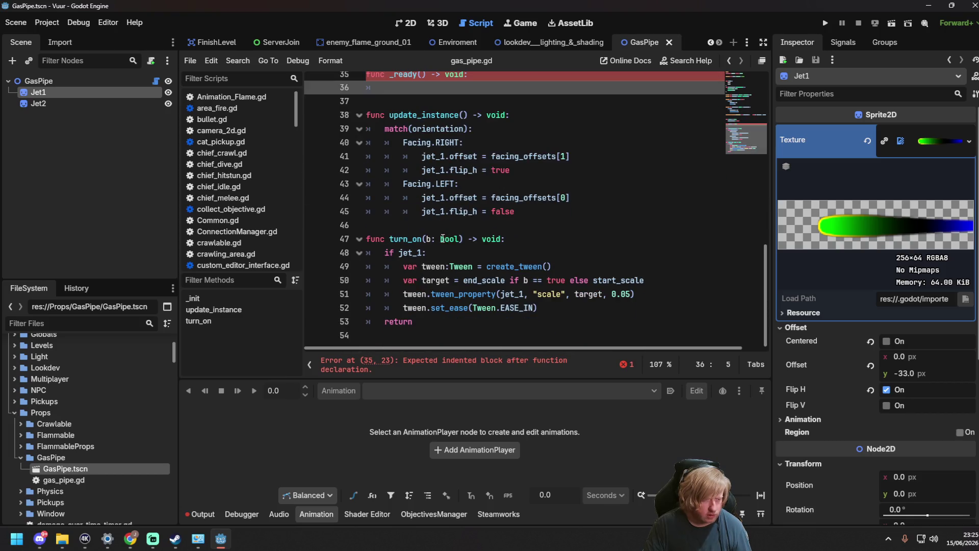
Add a tween parameter defaulting to true to turn_on's signature and save.
left_click(459, 238)
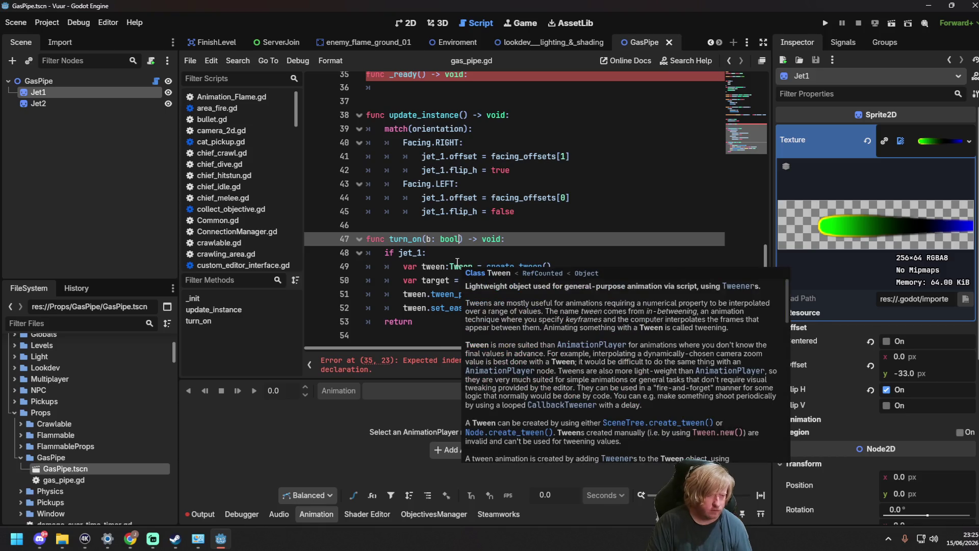
type(", tween")
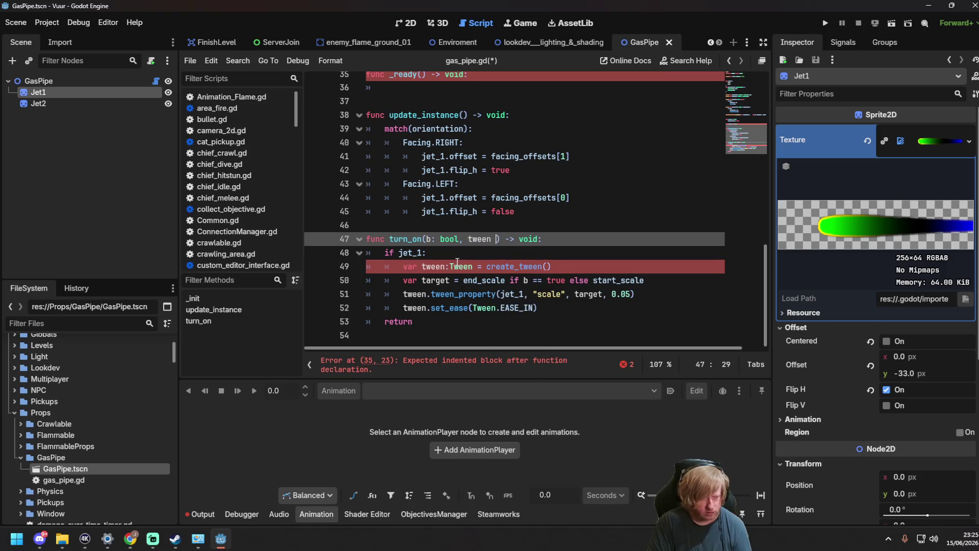
key("BackSpace")
type(": bool")
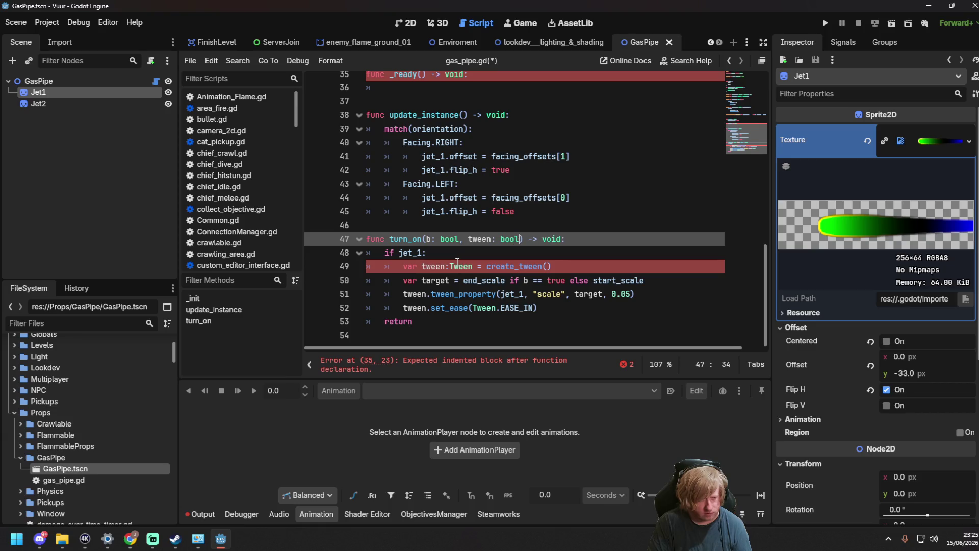
key("BackSpace")
key("BackSpace")
key("BackSpace")
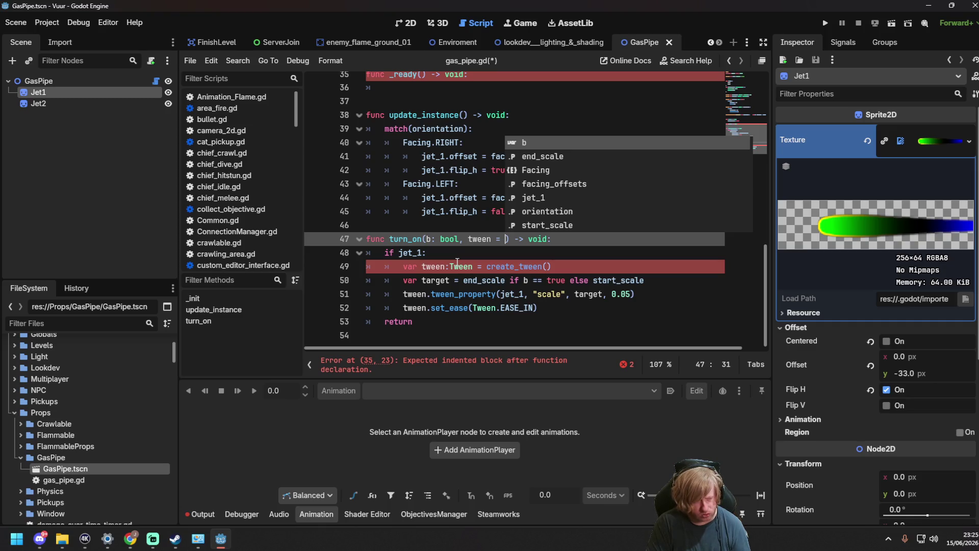
type("true")
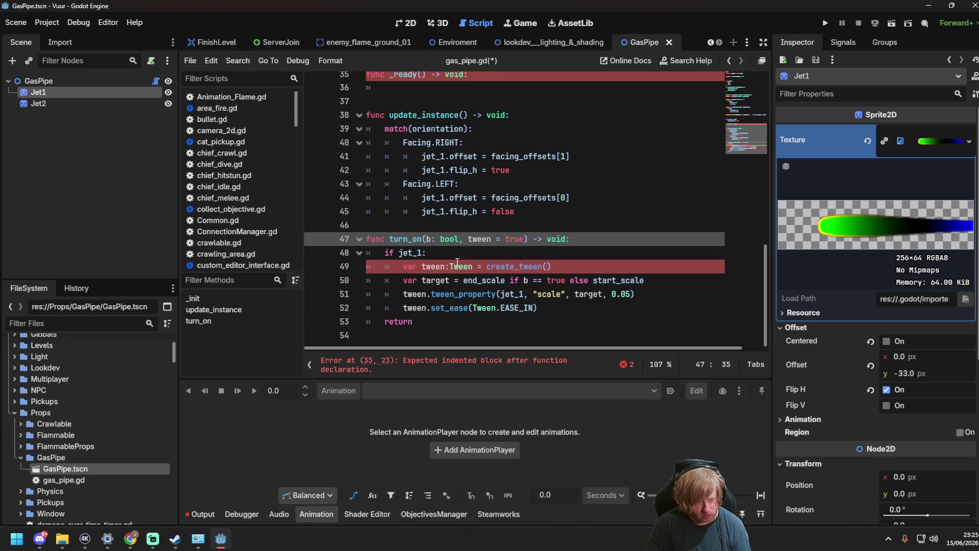
key("ctrl+s")
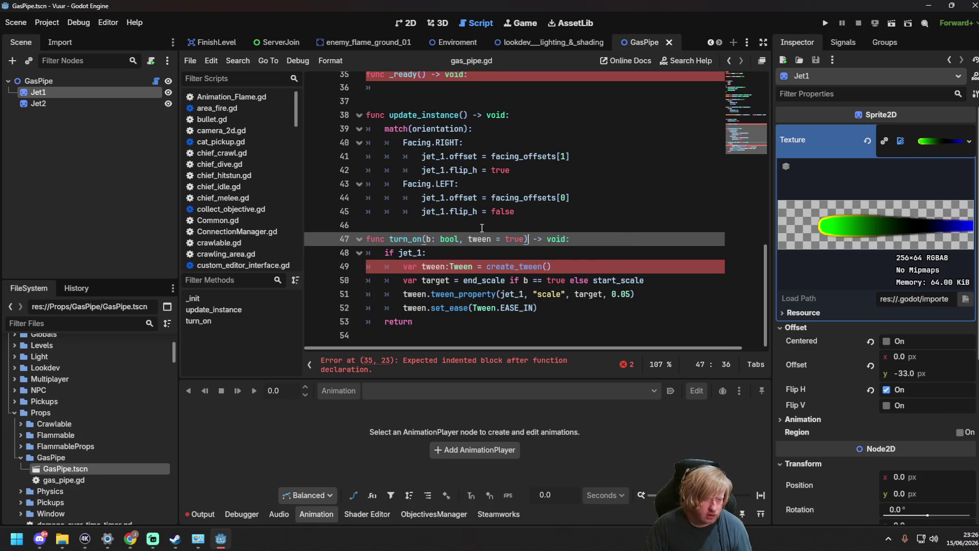
Rename turn_on's tween parameter to should_tween and save the script.
double_click(466, 239)
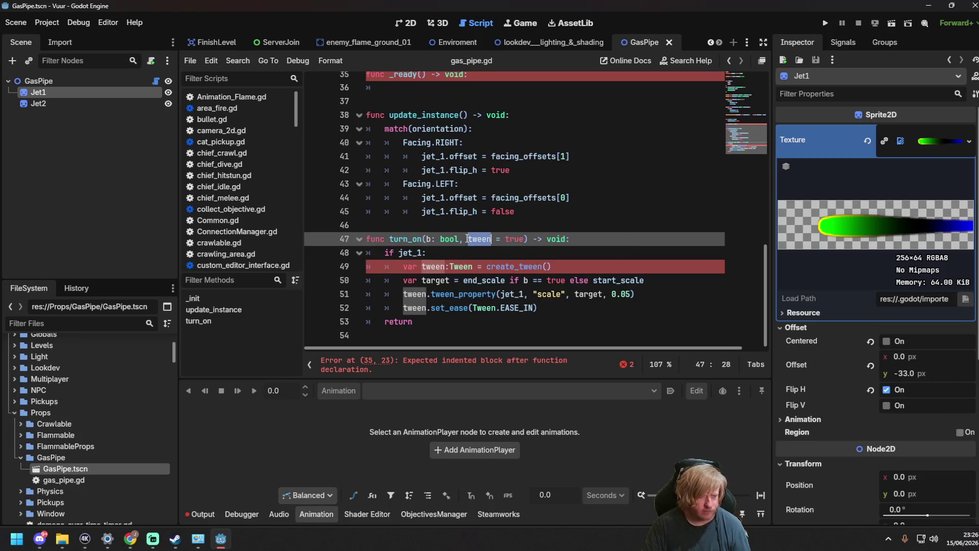
type("shoud")
key("BackSpace")
type("ld_tween")
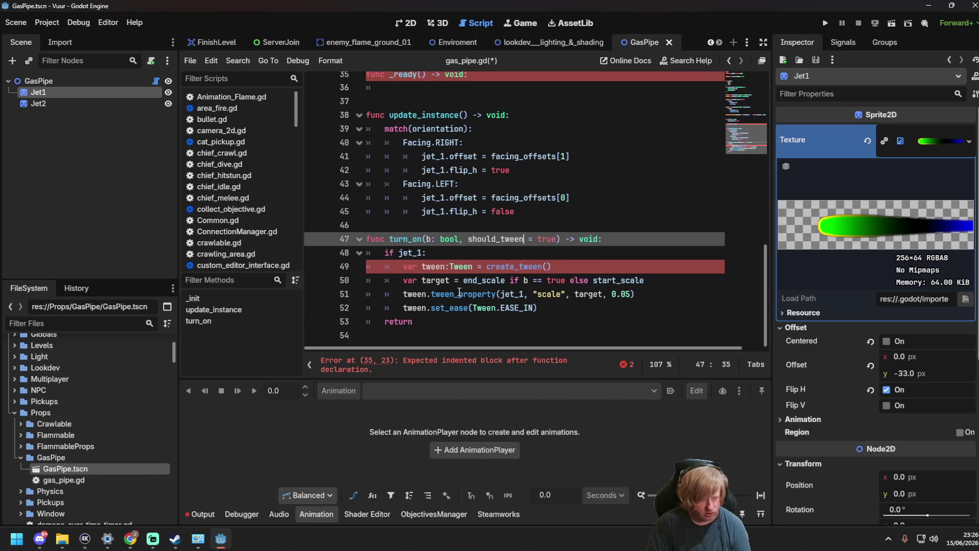
key("ctrl+s")
Remove the target-scale line from turn_on's tween block and close up the blank line.
mouse_move(403, 282)
left_mouse_down()
mouse_move(627, 294)
mouse_move(645, 281)
left_mouse_up()
key("ctrl+c")
key("BackSpace")
key("alt+Up")
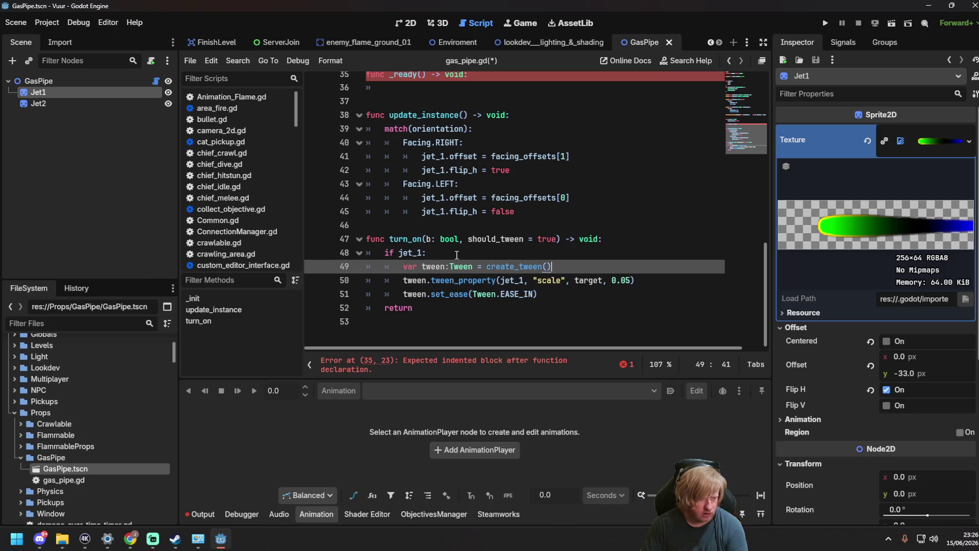
Place the target-scale line above the tween creation in turn_on.
key("ctrl+v")
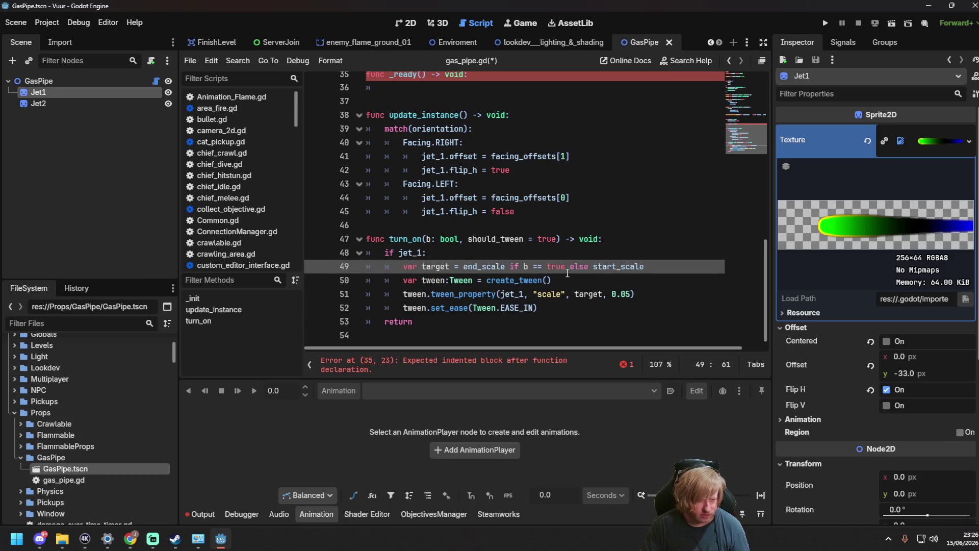
key("ctrl+z")
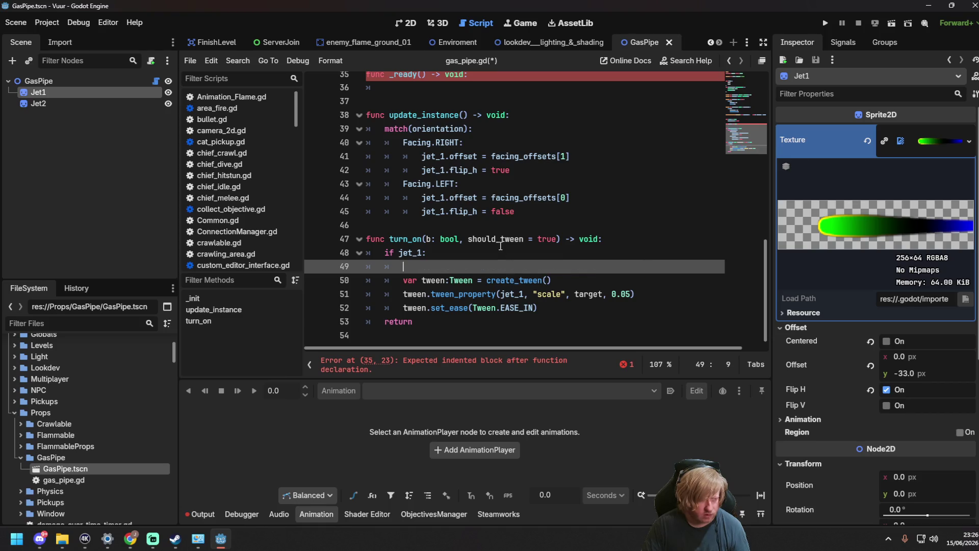
scroll(500, 245, "up", 2)
scroll(495, 243, "up", 4)
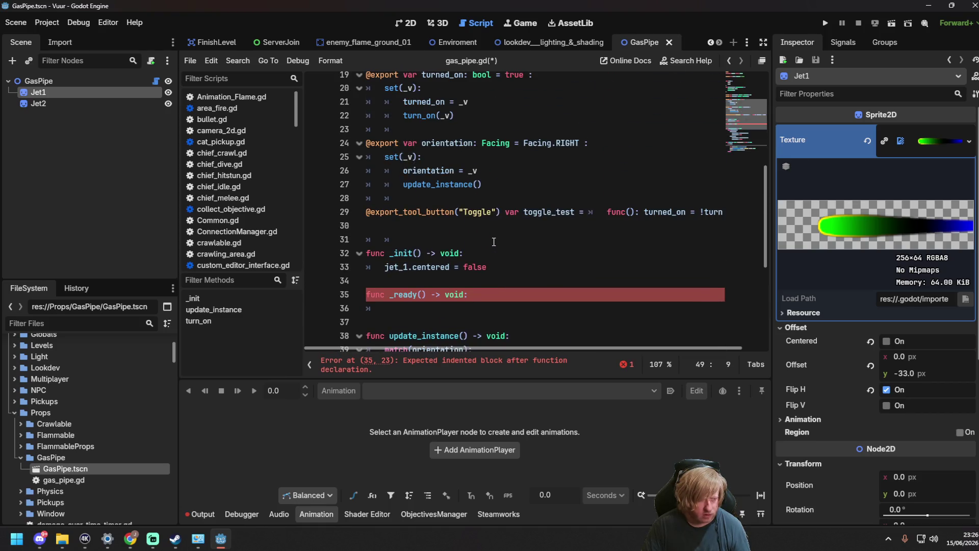
scroll(490, 238, "down", 4)
key("ctrl+v")
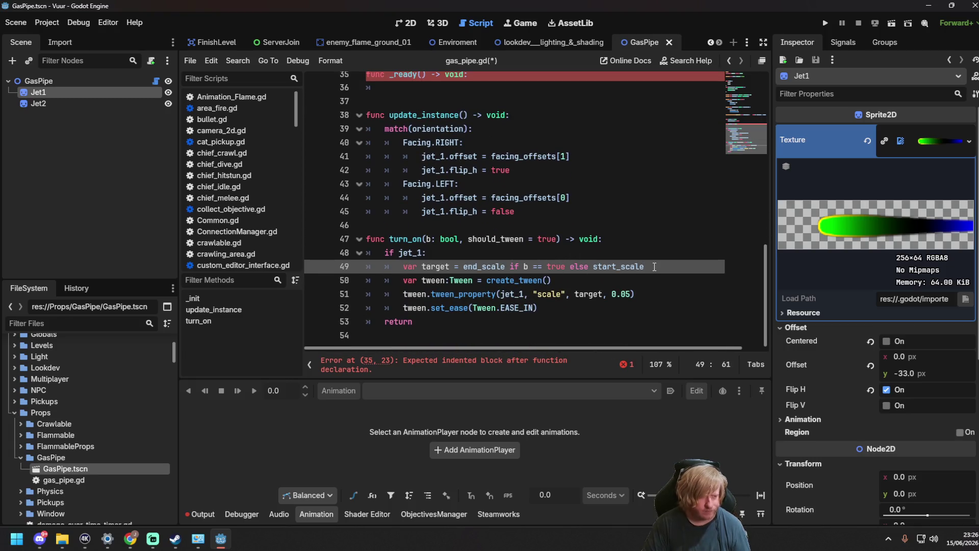
Nest the three tween lines under an 'if should_tween:' check and save.
key("Return")
type("if should_tween:")
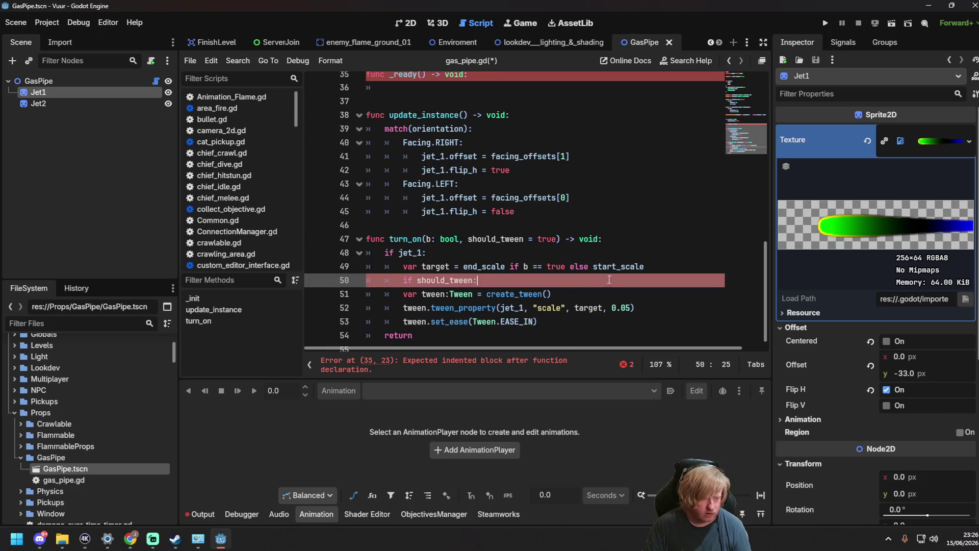
left_click_drag(552, 319, 386, 294)
key("Tab")
left_click(490, 275)
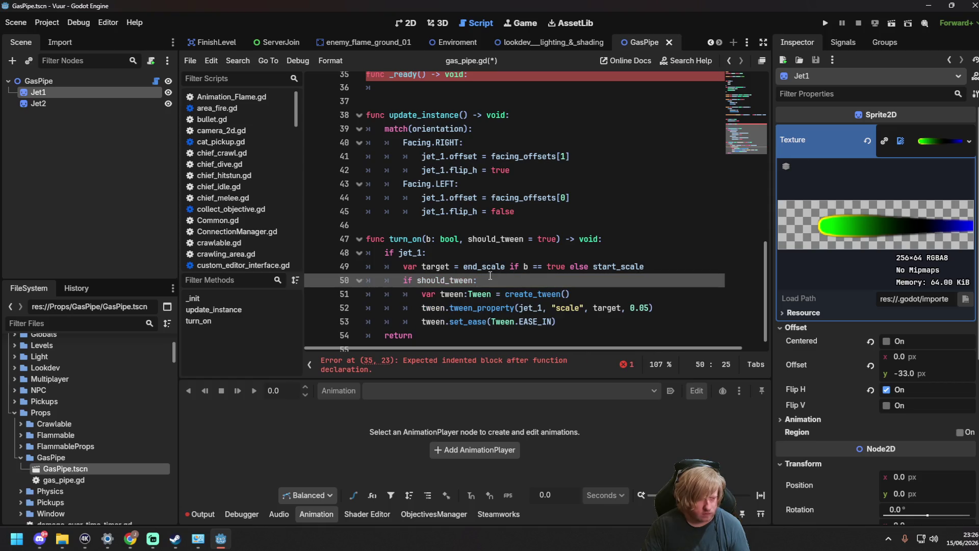
key("ctrl+s")
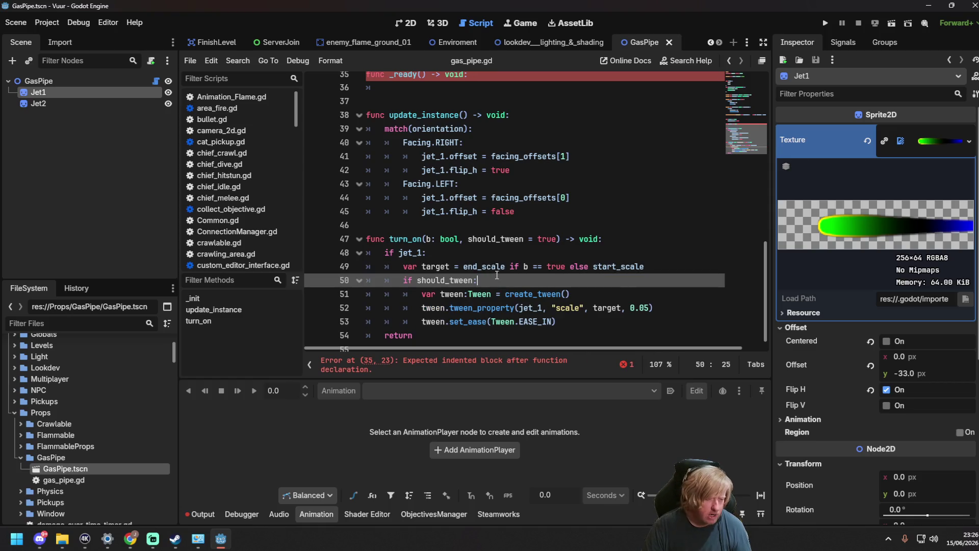
Add an else branch that sets jet_1.scale to target, then save the script.
scroll(497, 276, "down", 1)
left_click(566, 307)
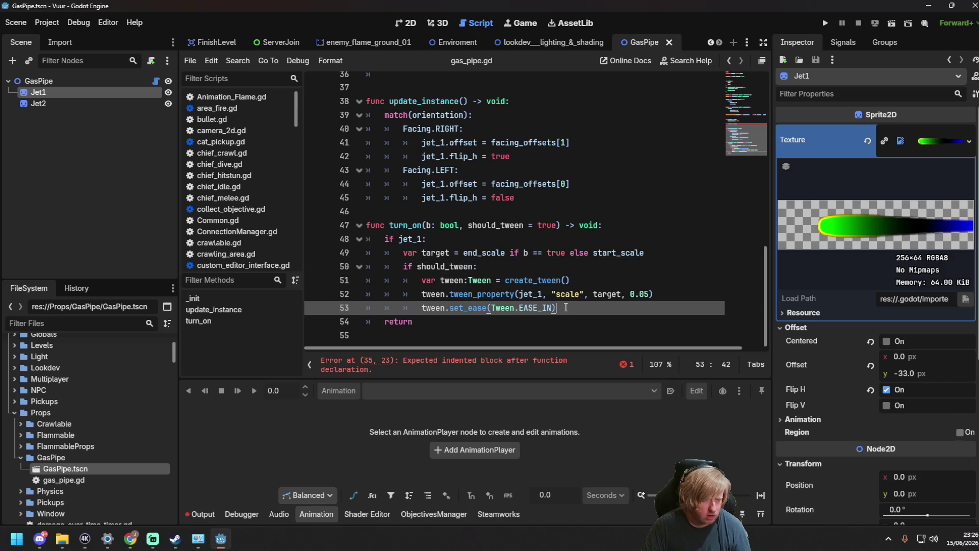
key("Return")
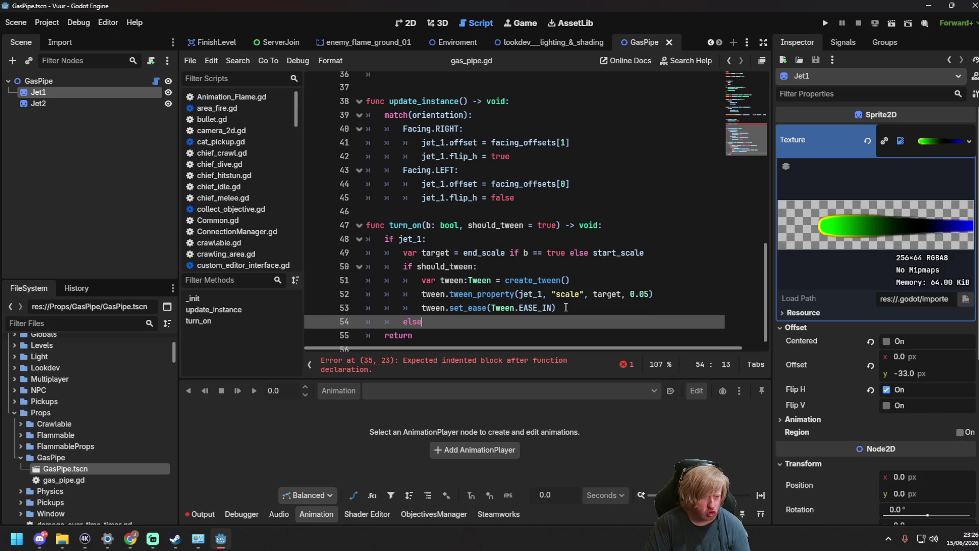
type(":")
key("Return")
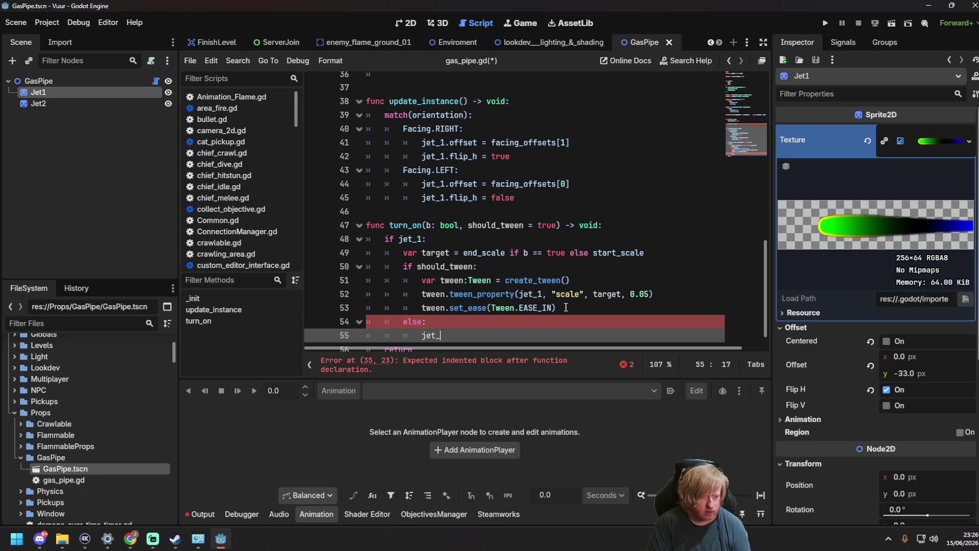
type("scale")
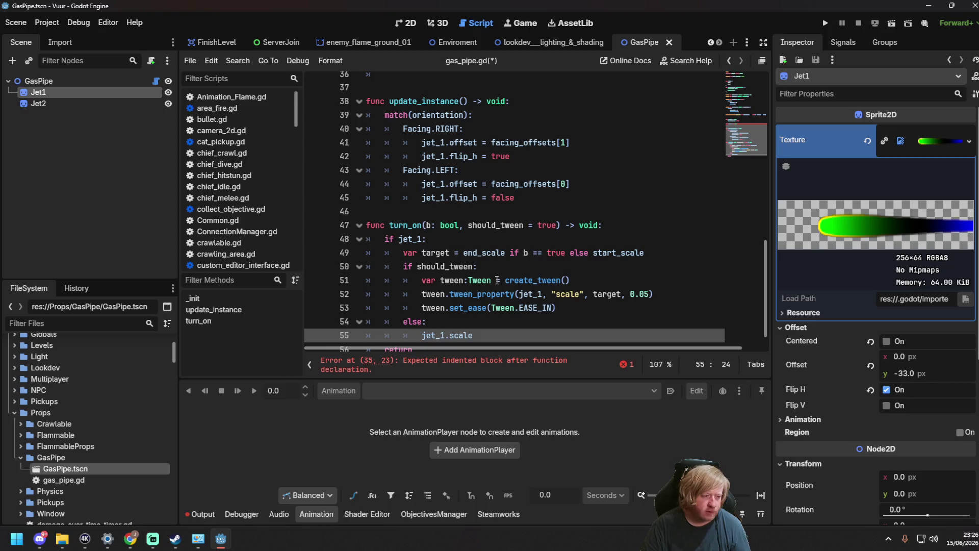
scroll(461, 276, "up", 4)
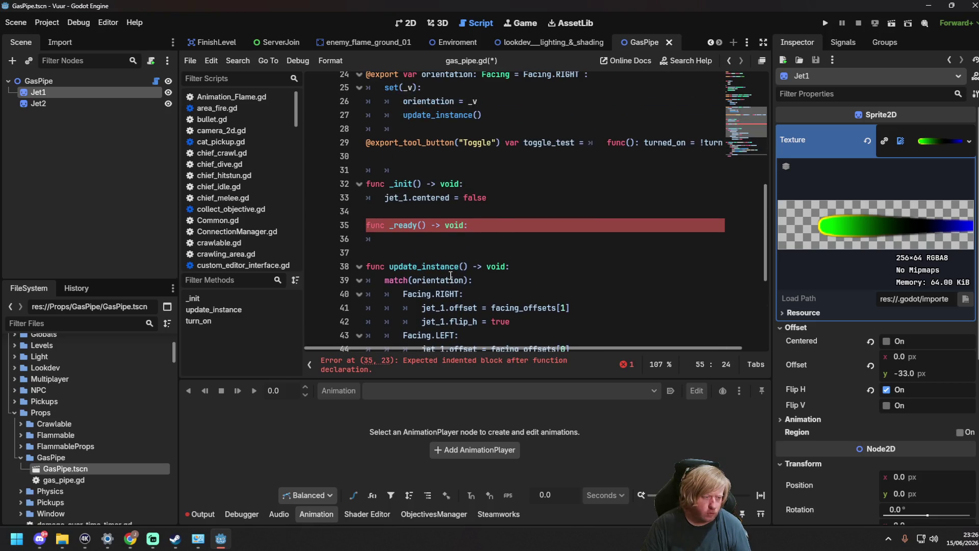
scroll(451, 275, "up", 1)
scroll(451, 276, "up", 4)
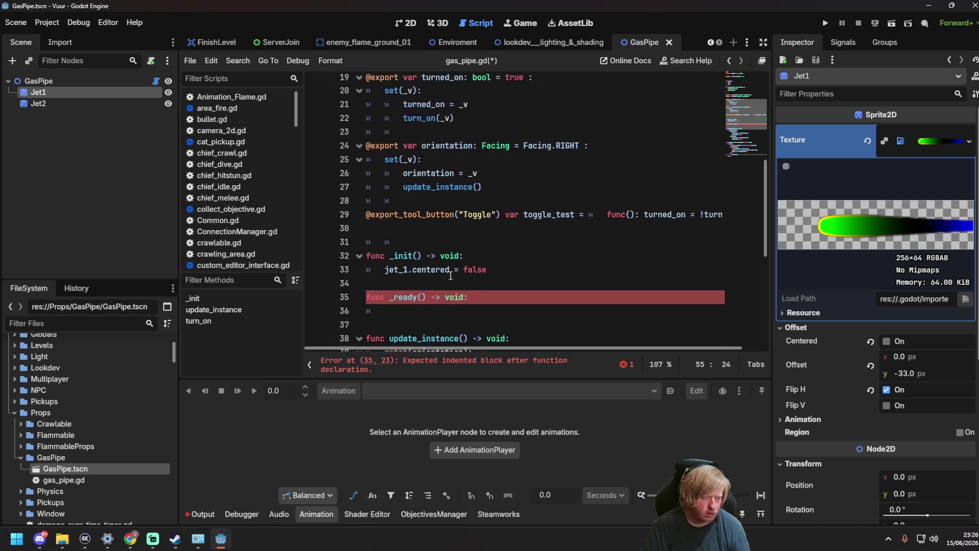
scroll(451, 275, "down", 7)
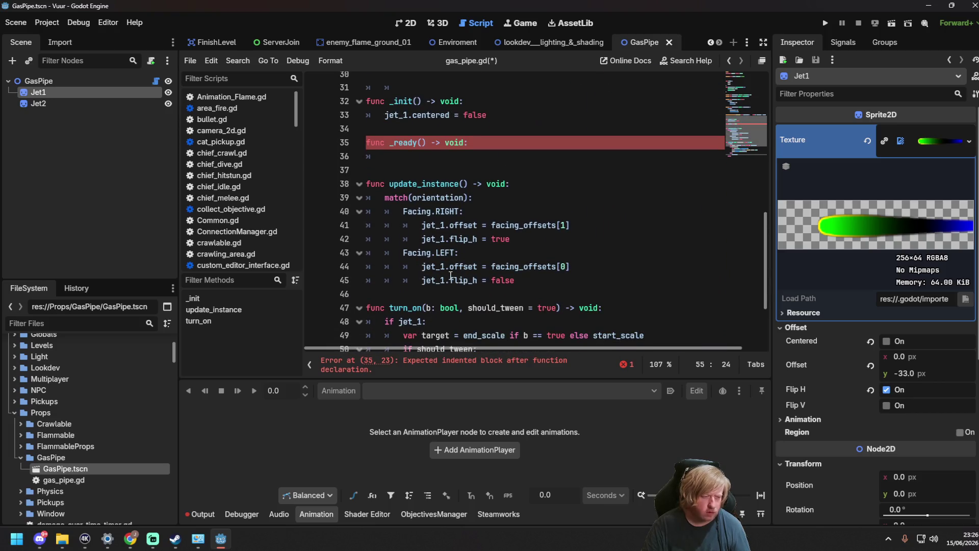
scroll(451, 276, "down", 3)
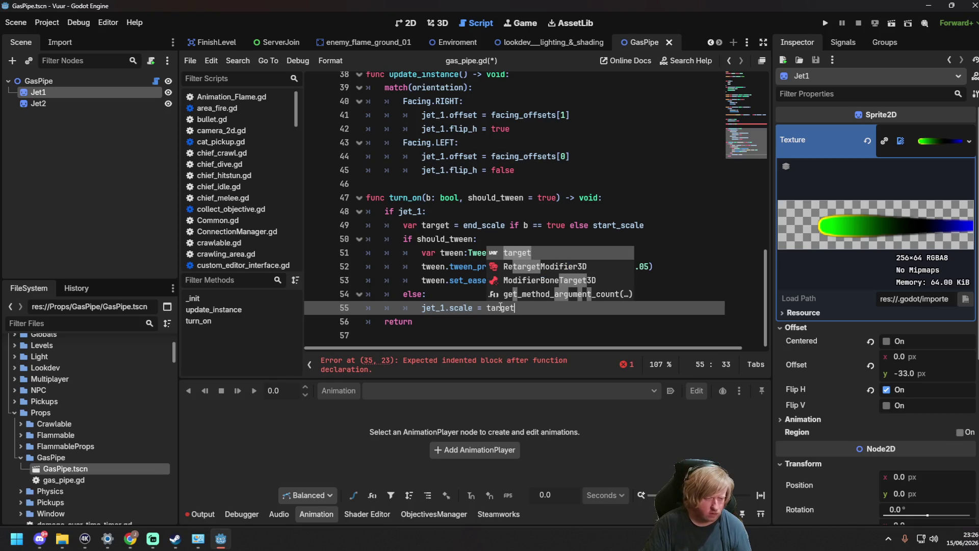
key("Escape")
key("ctrl+s")
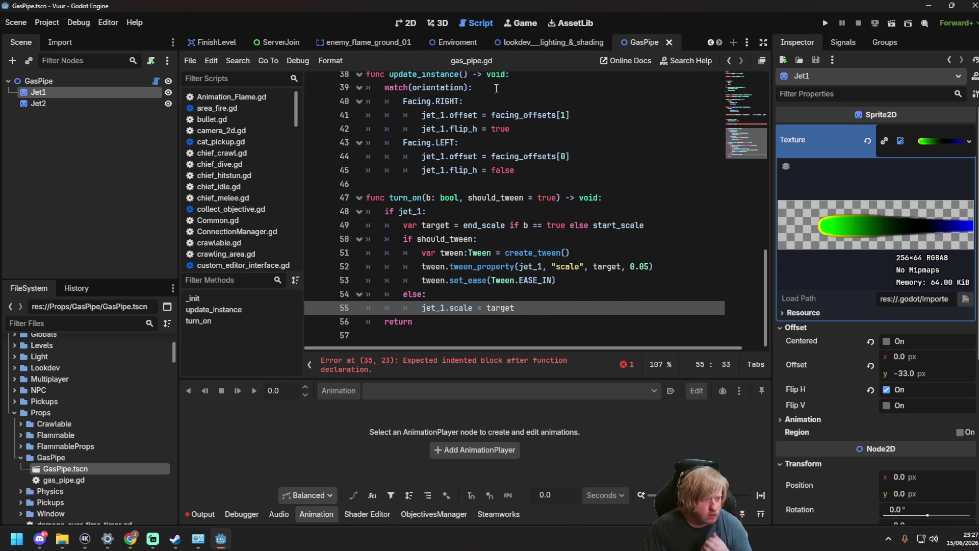
scroll(488, 254, "up", 5)
scroll(488, 254, "up", 1)
Call turn_on(turned_on, false) inside _ready and save the script.
left_click(473, 293)
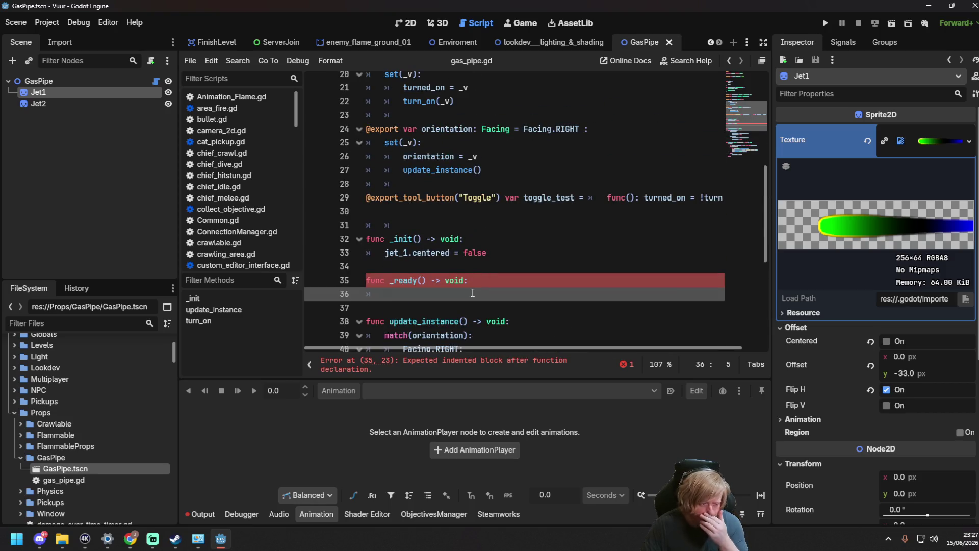
scroll(473, 293, "down", 6)
scroll(456, 268, "up", 6)
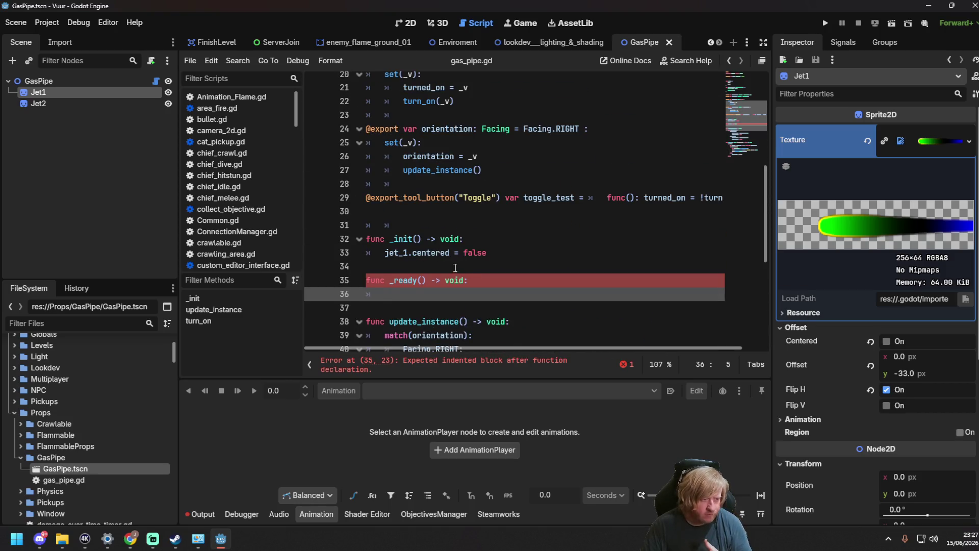
scroll(456, 268, "down", 1)
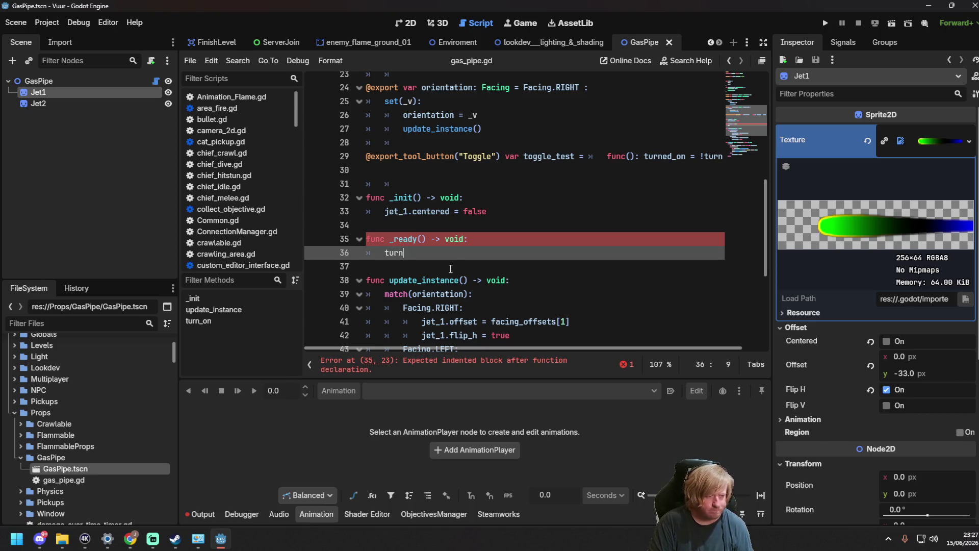
key("Return")
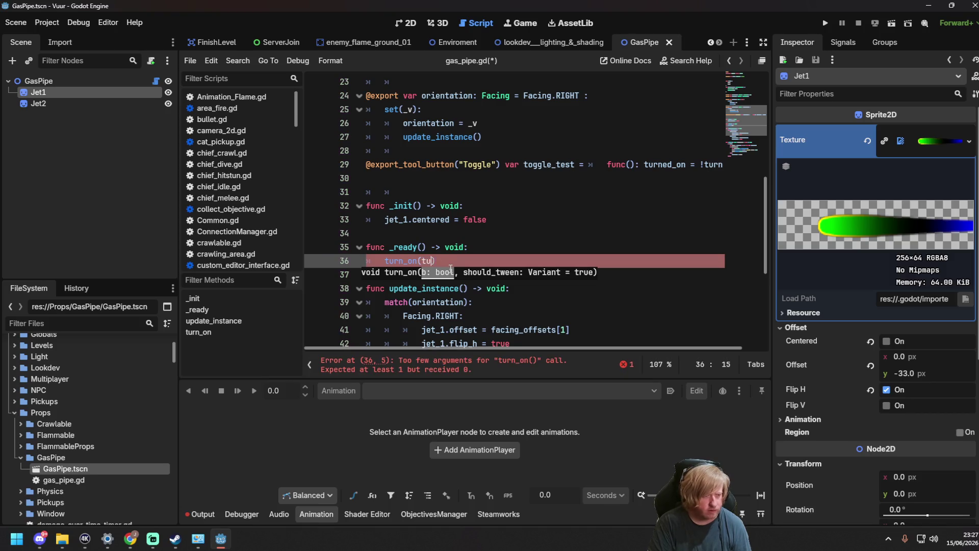
type(", fals")
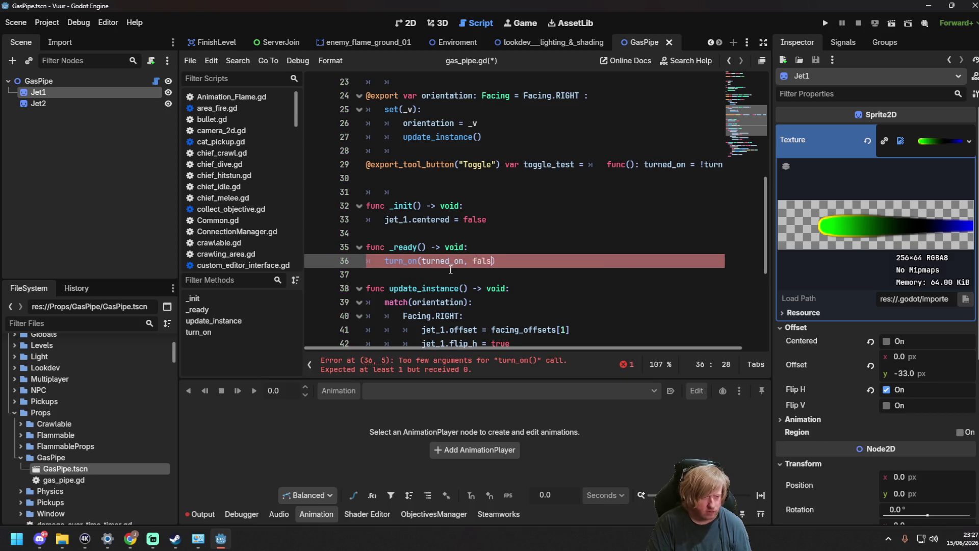
type("e)")
key("ctrl+s")
scroll(492, 209, "down", 4)
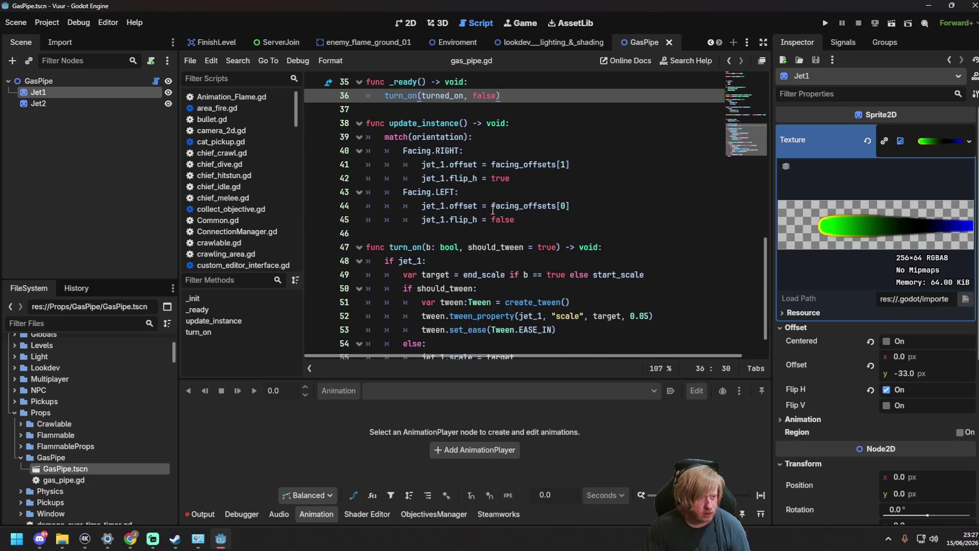
scroll(492, 209, "down", 1)
Switch back to the GasPipe 2D scene view.
left_click(411, 24)
scroll(458, 222, "down", 5)
scroll(439, 234, "up", 7)
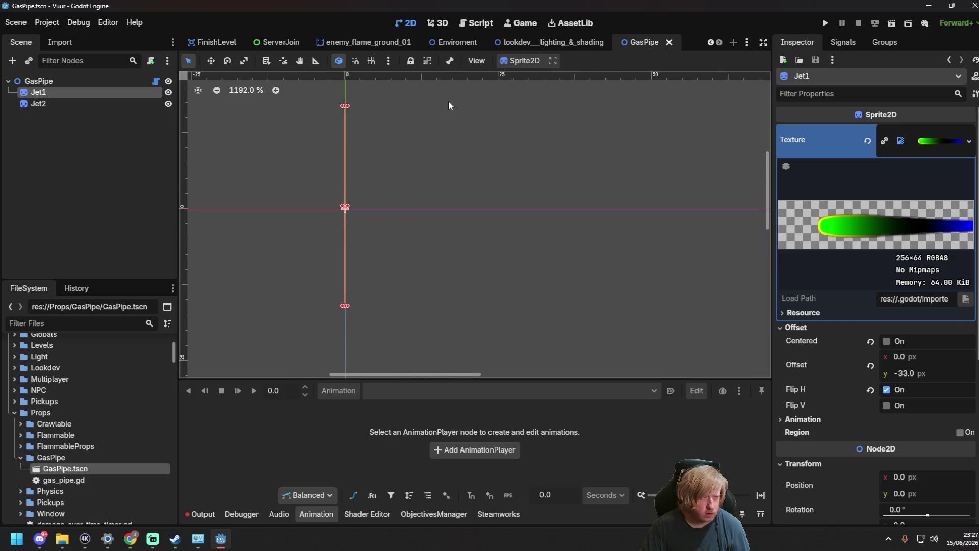
Toggle the GasPipe root's gas flame twice to test turn_on, then select Jet2 and save the scene.
left_click(65, 103)
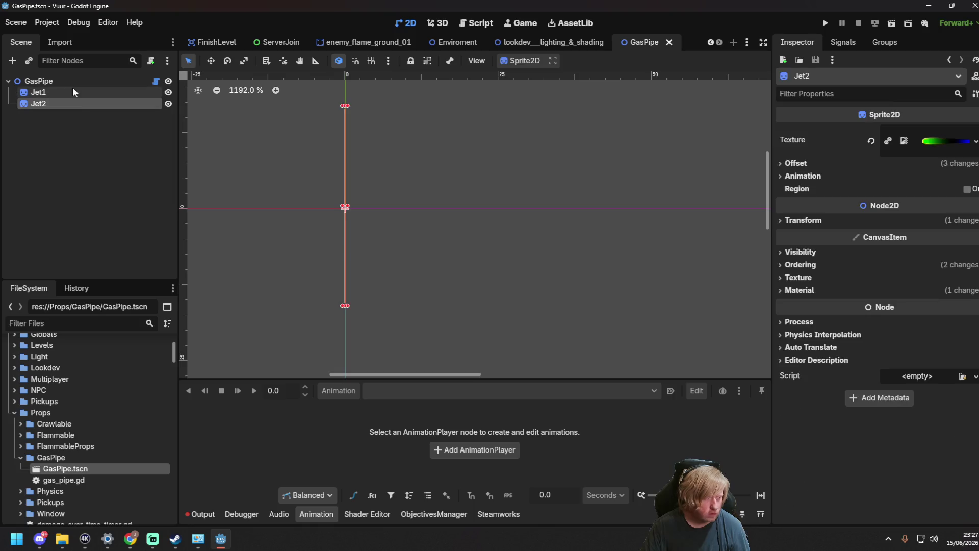
left_click(72, 81)
left_click(868, 230)
left_click(867, 231)
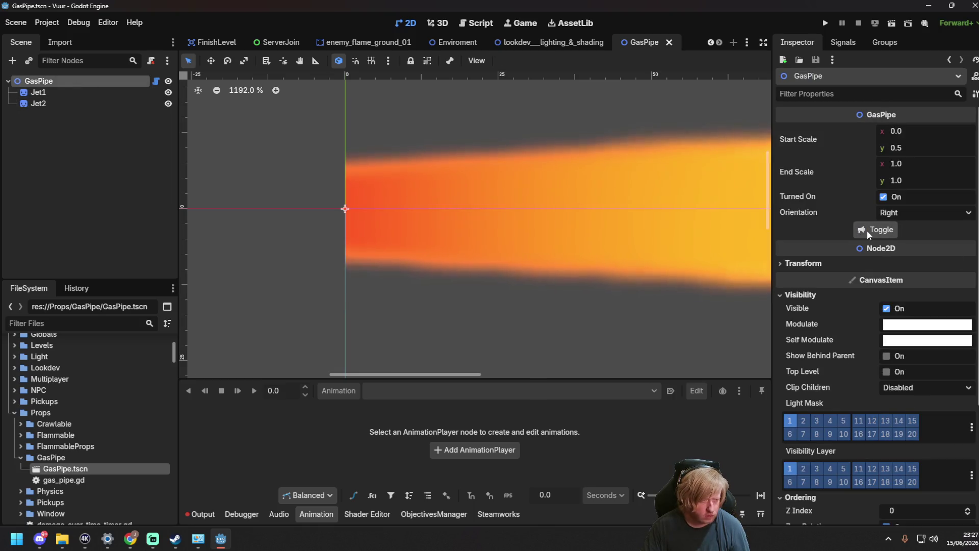
scroll(461, 306, "down", 4)
scroll(409, 284, "down", 2)
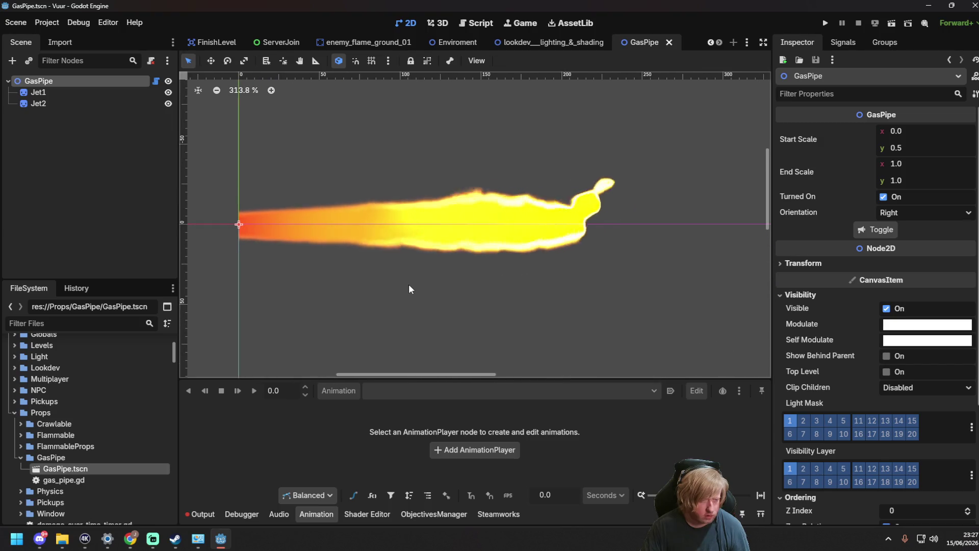
left_click(122, 93)
left_click(121, 105)
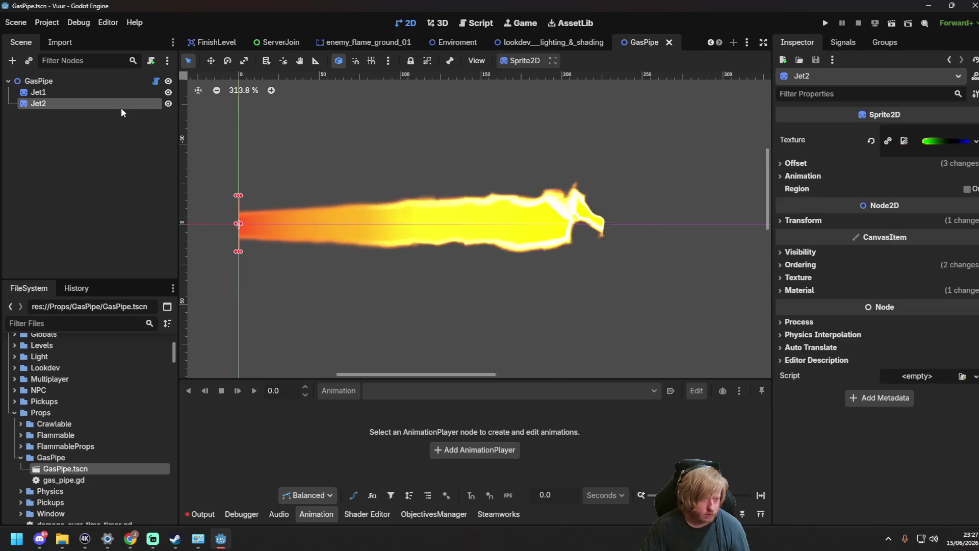
left_click(115, 79)
left_click(112, 105)
key("ctrl+s")
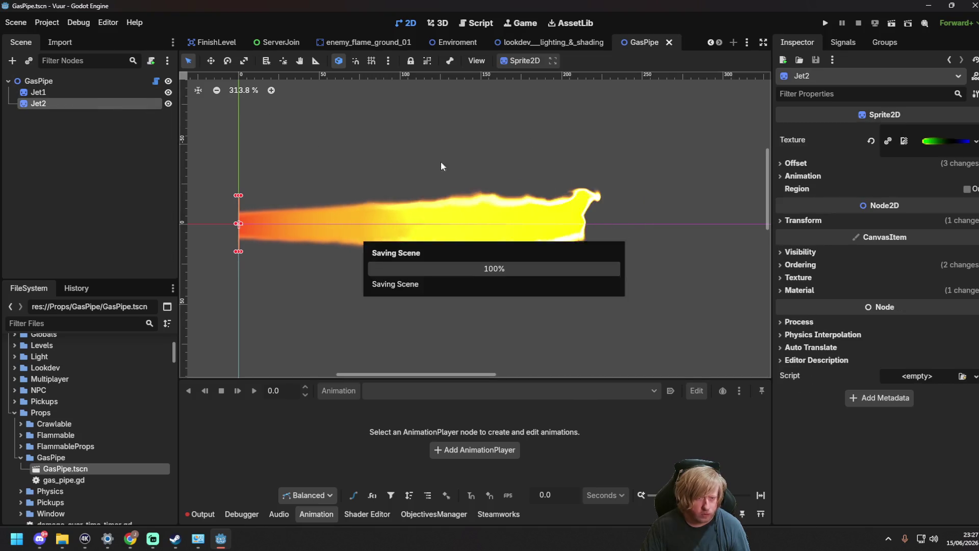
Set Jet2's Transform scale to 1.0 by 1.0 and save the GasPipe scene.
left_click(777, 222)
left_click(903, 282)
type("1")
key("Return")
key("ctrl+s")
scroll(350, 241, "down", 2)
scroll(349, 240, "down", 6)
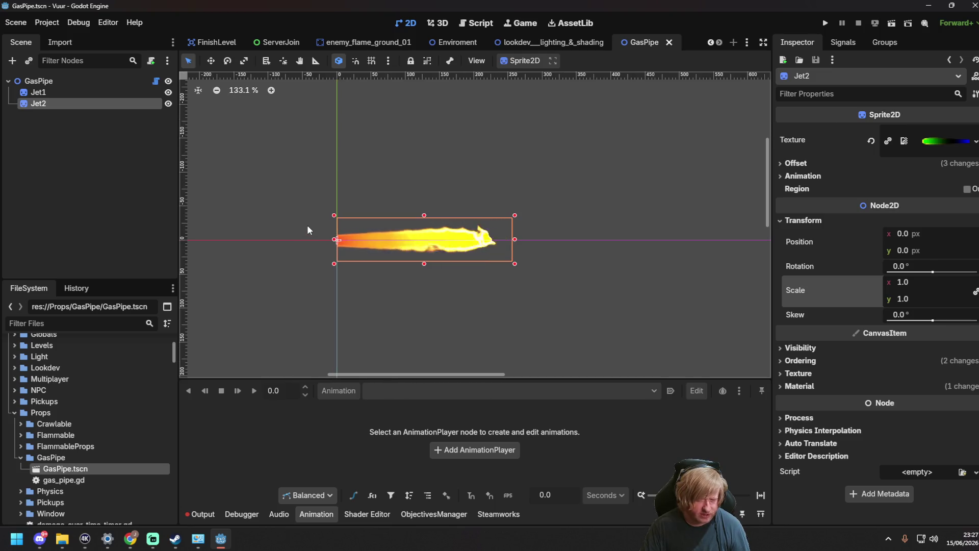
scroll(307, 222, "up", 3)
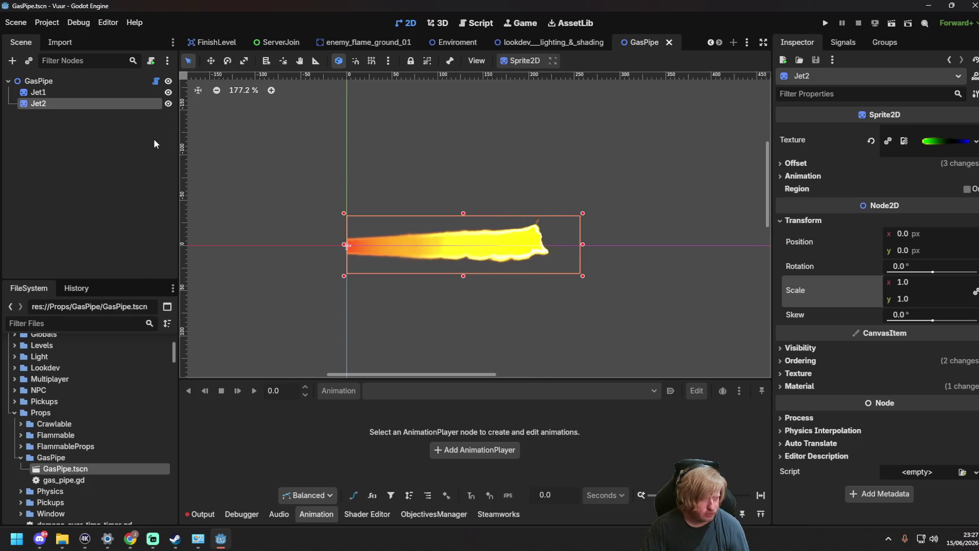
key("w")
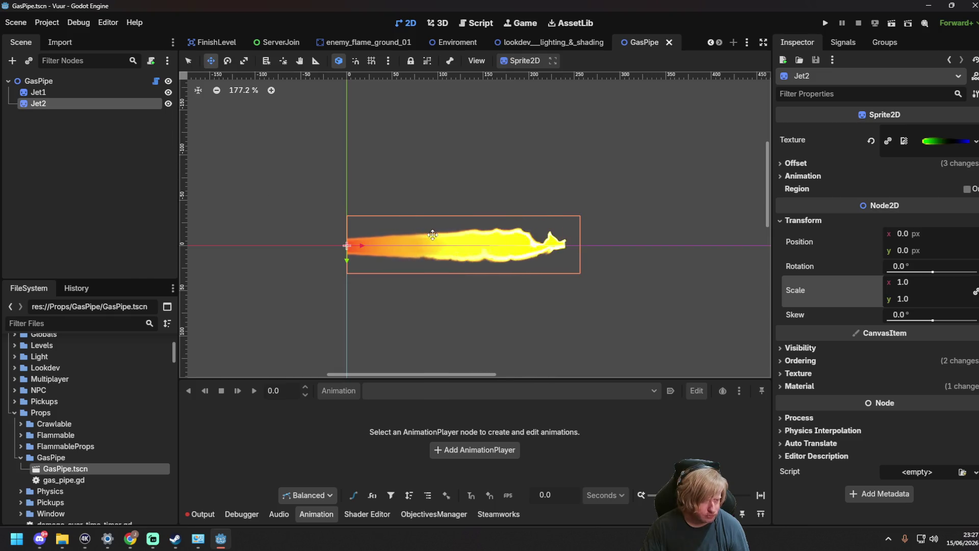
Rename Jet1 to LowJet and Jet2 to HighJet, then drag HighJet up to about y -72.
left_click(52, 93)
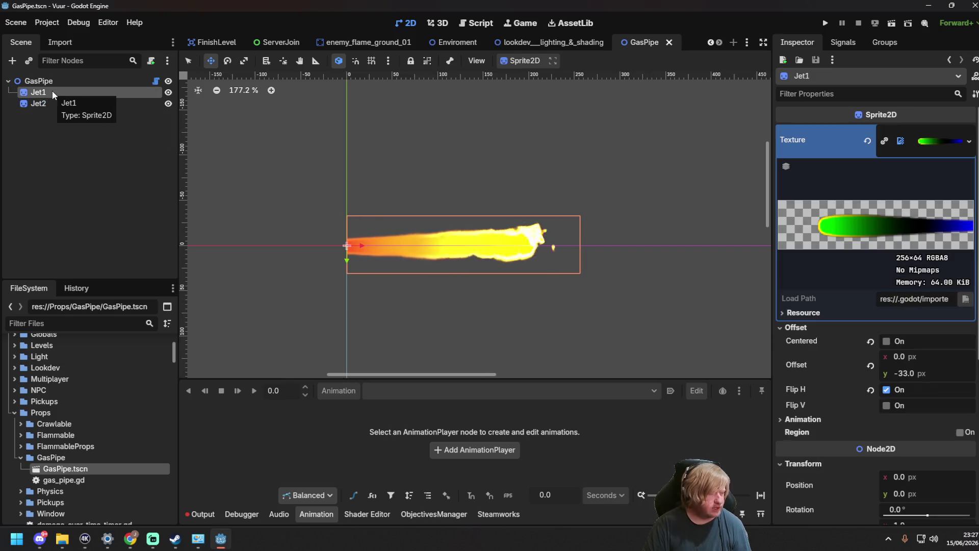
left_click(52, 91)
type("L")
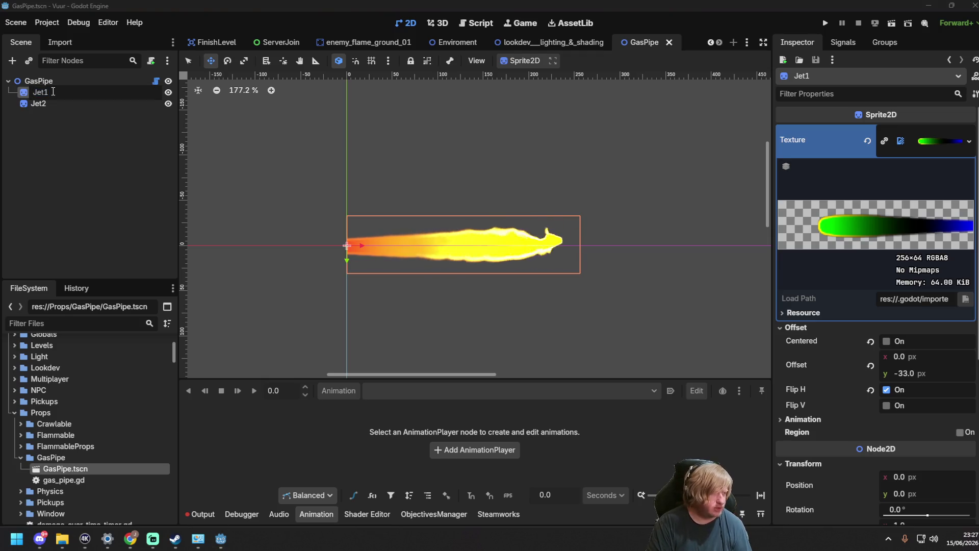
type("owJet")
key("Return")
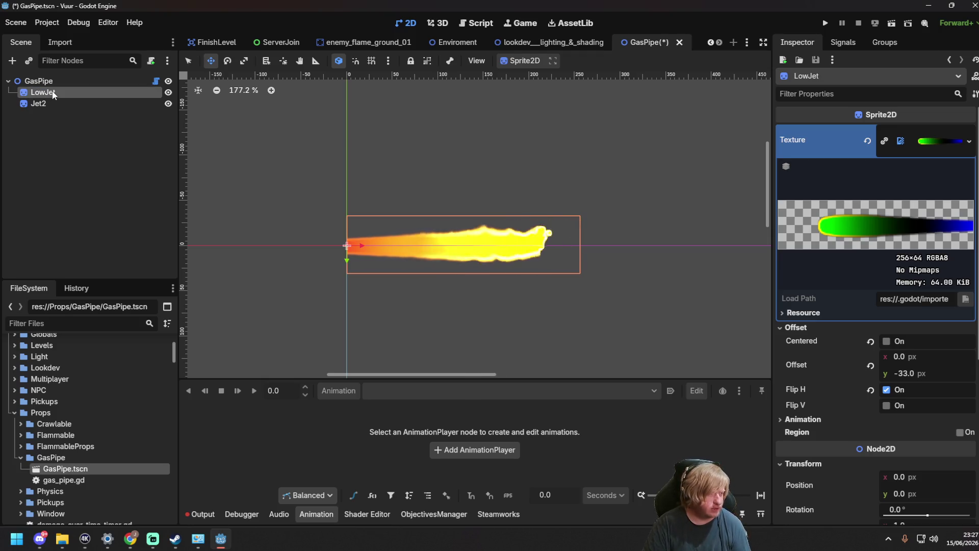
double_click(59, 103)
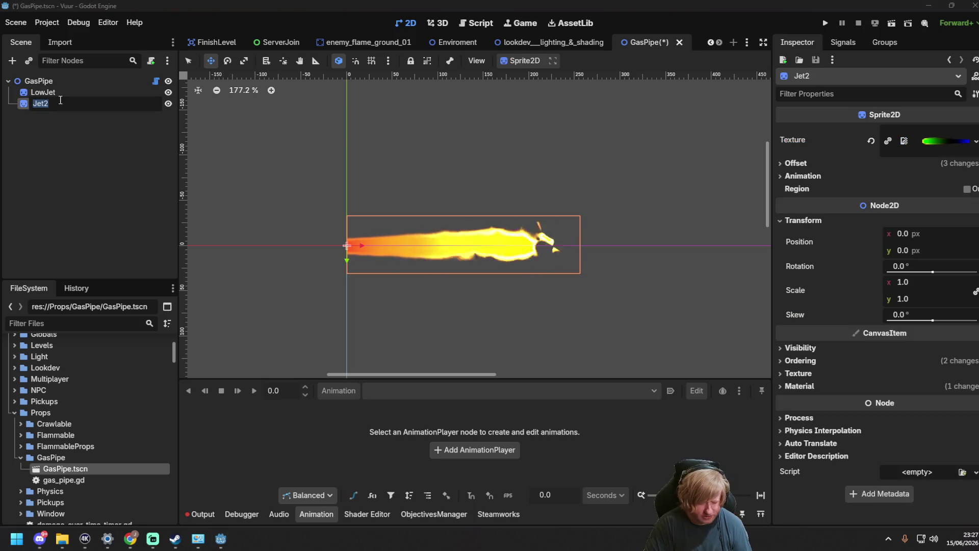
type("HighJet")
key("Return")
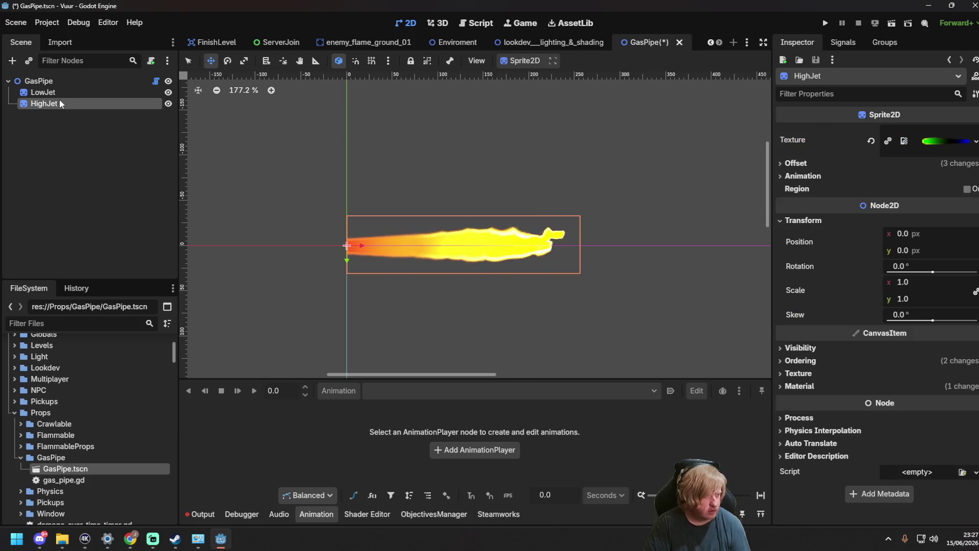
mouse_move(428, 245)
left_mouse_down()
mouse_move(428, 183)
mouse_move(385, 192)
left_mouse_up()
Return to the Select tool, clear the selection, and save the scene with the renamed jets.
key("q")
left_click(403, 321)
key("ctrl+s")
scroll(360, 203, "up", 5)
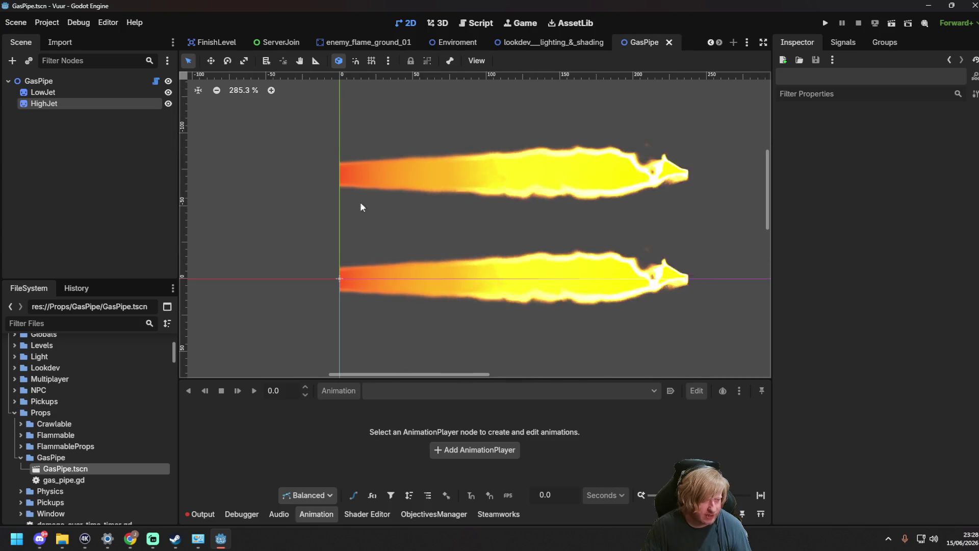
Locate HighJet's Flame_RGBA_Shader.tres through its ShaderMaterial and open it in the shader editor.
left_click(366, 164)
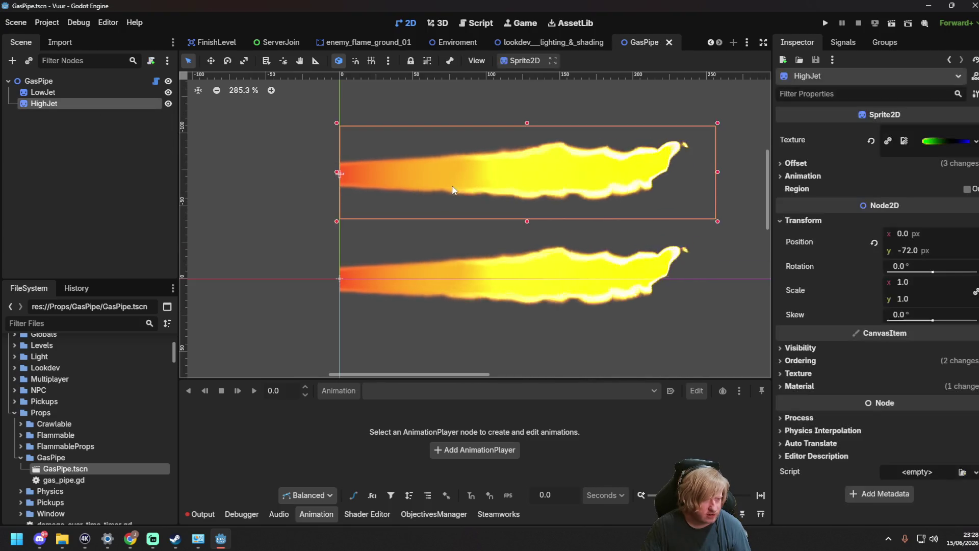
left_click(786, 386)
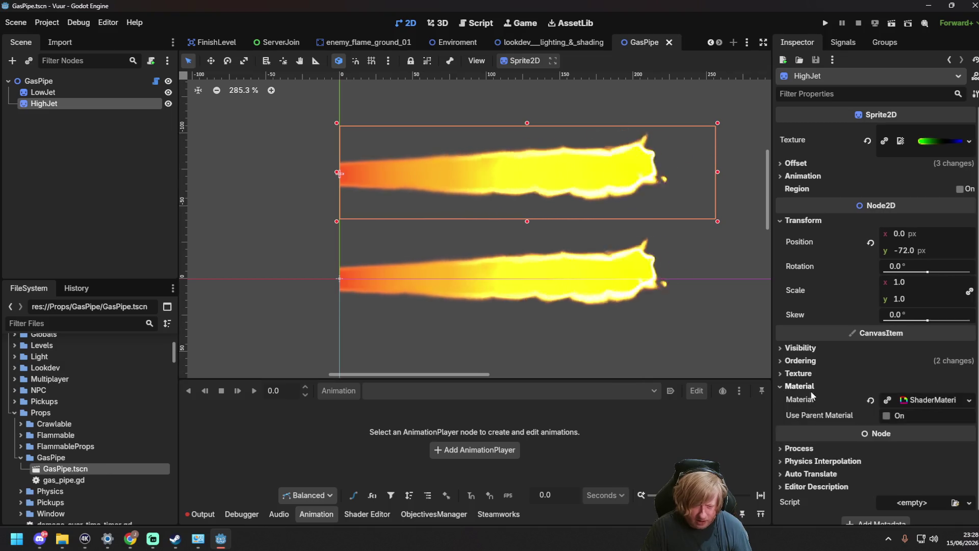
scroll(887, 362, "down", 1)
left_click(924, 390)
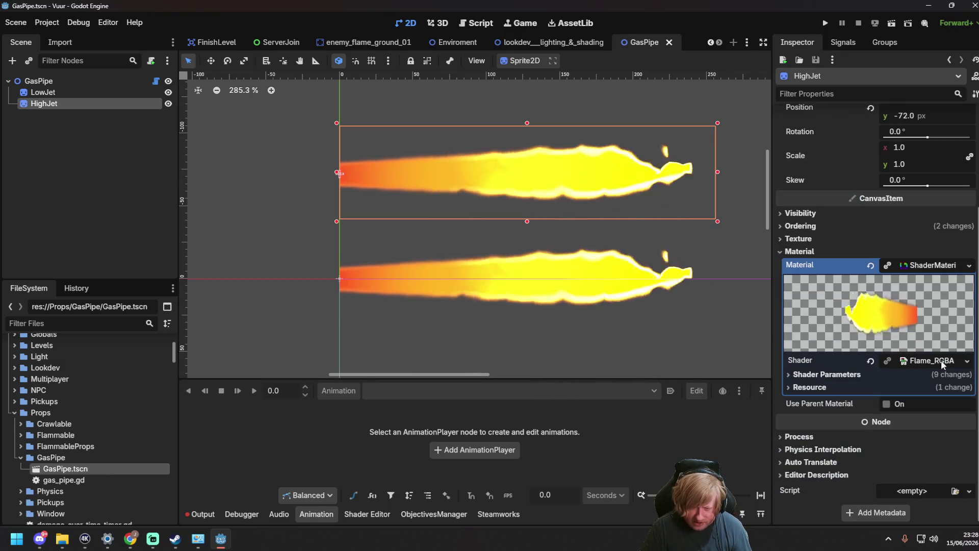
left_click(966, 360)
left_click(892, 483)
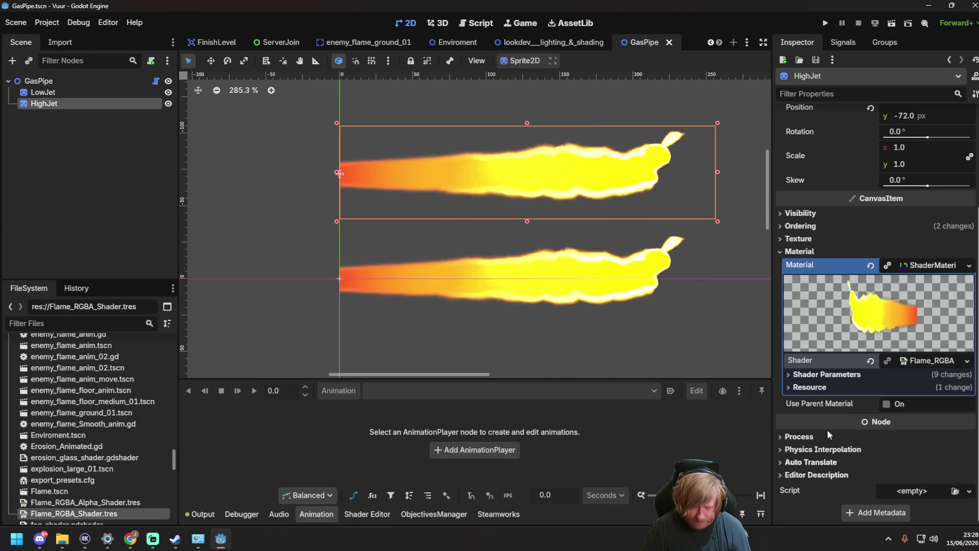
double_click(128, 445)
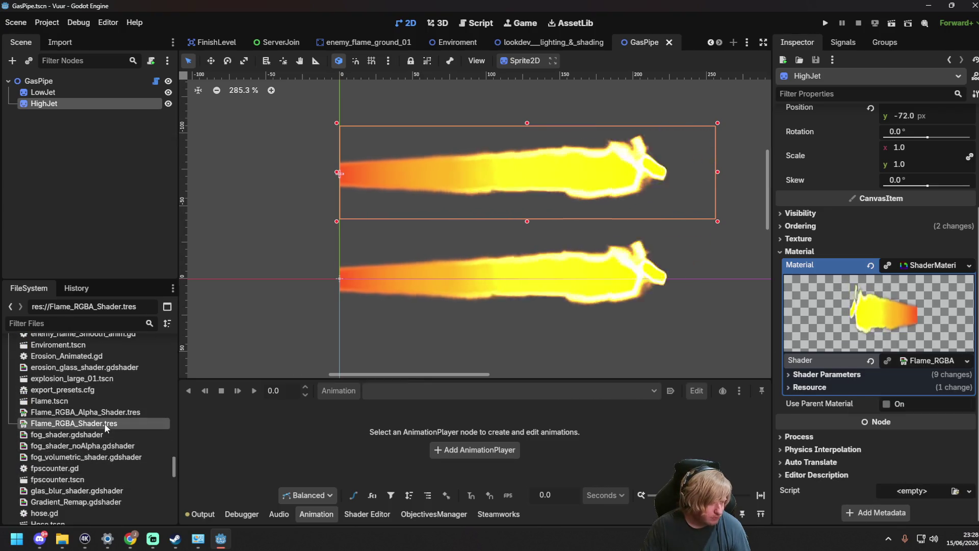
Show the Fragment stage of the shader graph and move the time Input node left.
left_click(266, 438)
left_click(488, 366)
scroll(560, 465, "up", 4)
left_click(550, 460)
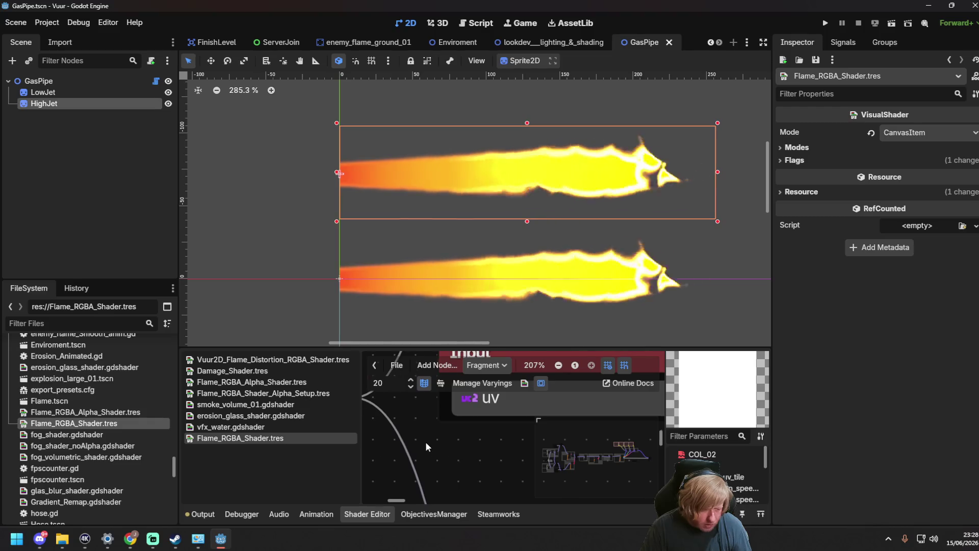
scroll(433, 439, "down", 9)
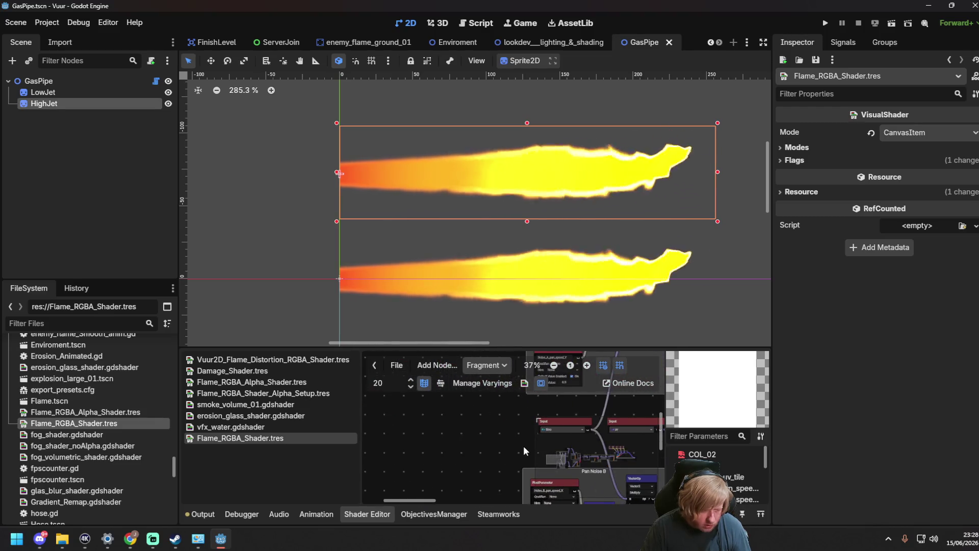
scroll(524, 446, "left", 5)
scroll(551, 428, "up", 2)
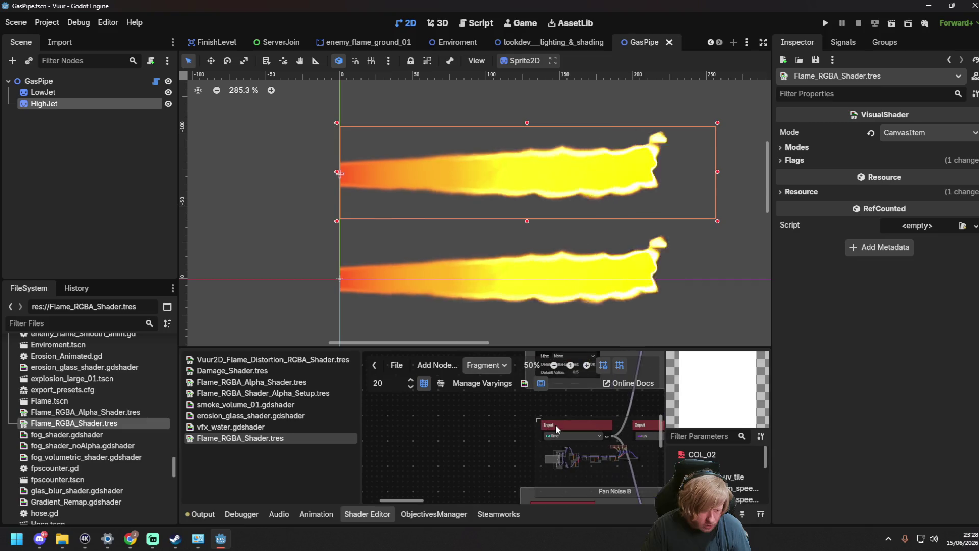
scroll(562, 457, "up", 2)
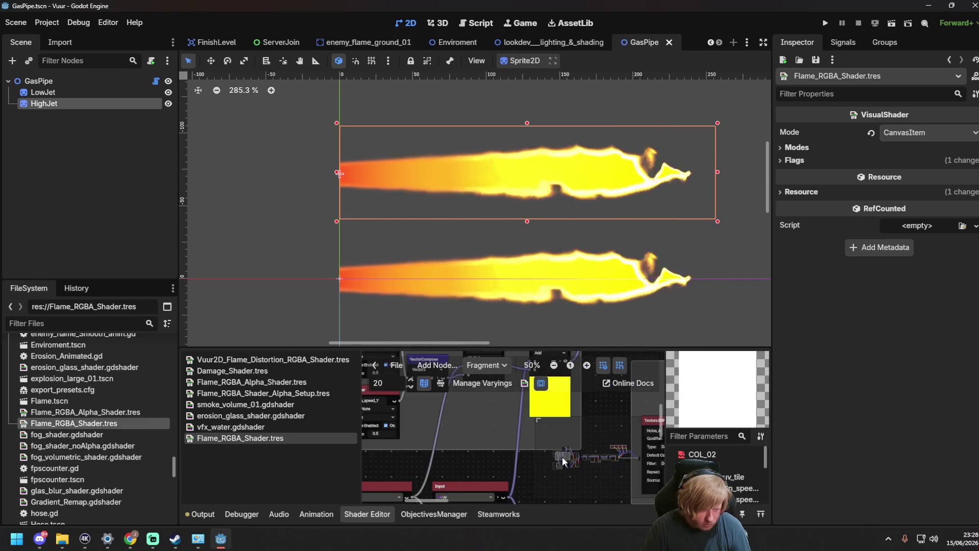
scroll(396, 414, "up", 2)
left_click_drag(395, 421, 461, 470)
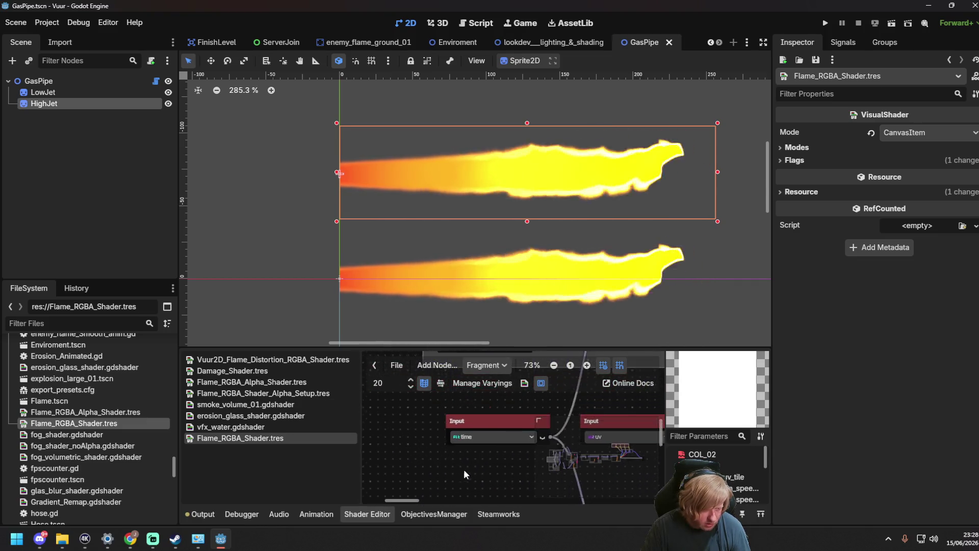
mouse_move(501, 424)
left_mouse_down()
mouse_move(399, 424)
mouse_move(480, 424)
mouse_move(455, 423)
left_mouse_up()
scroll(446, 410, "right", 2)
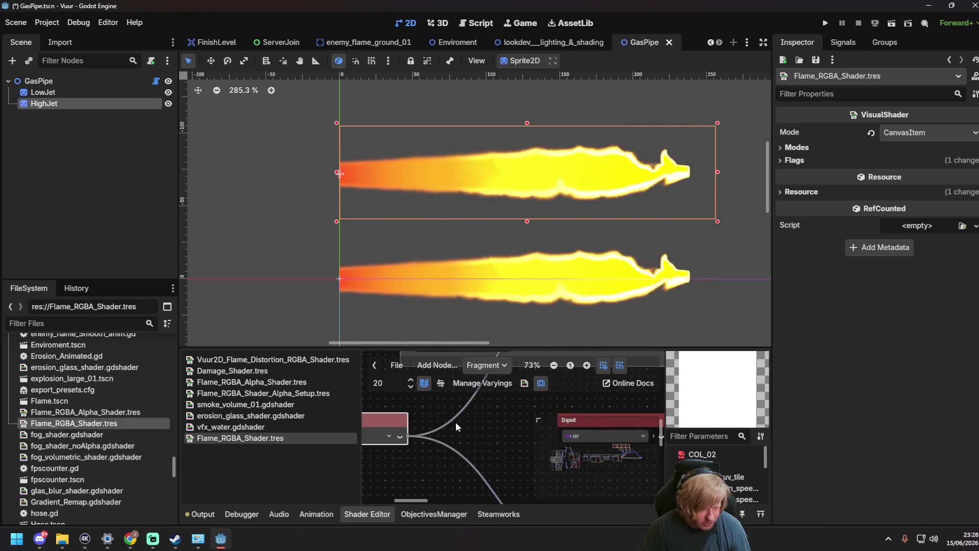
Add a FloatOp Add node wired from the time Input and place it beside the time node.
right_click(455, 422)
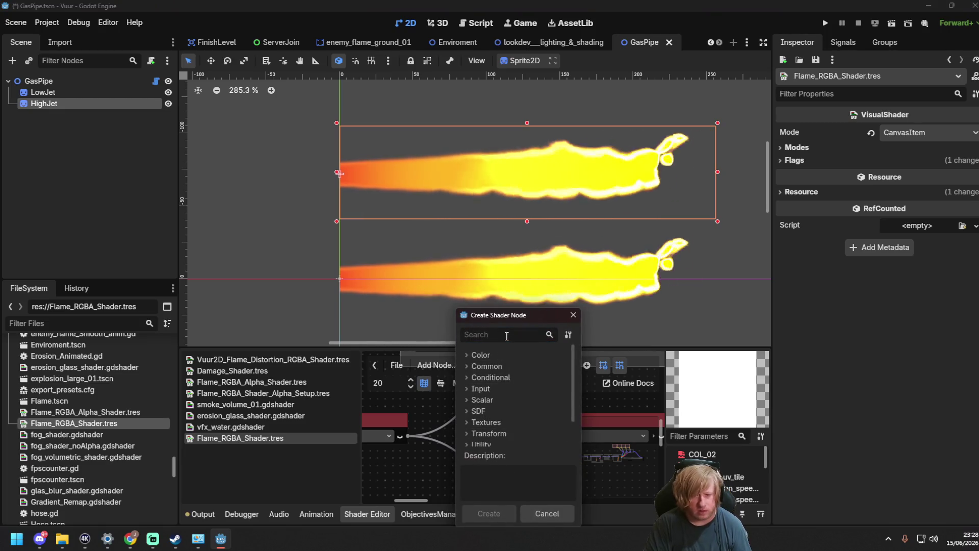
type("floatop")
key("Escape")
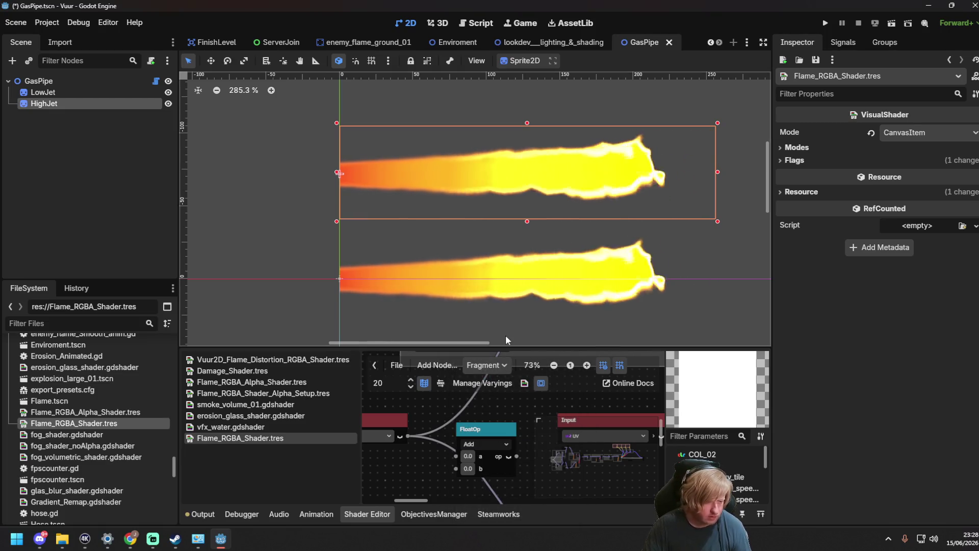
left_click_drag(471, 427, 456, 411)
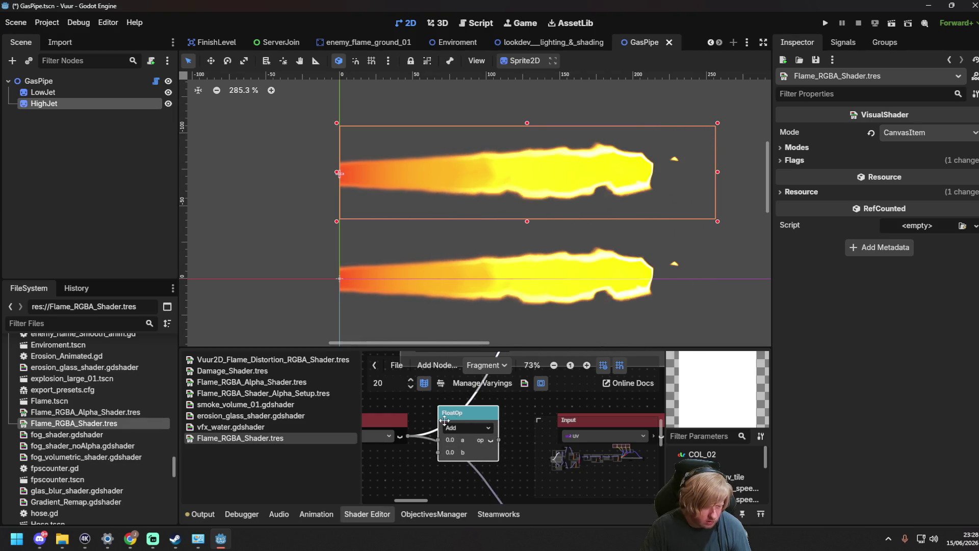
left_click(402, 435)
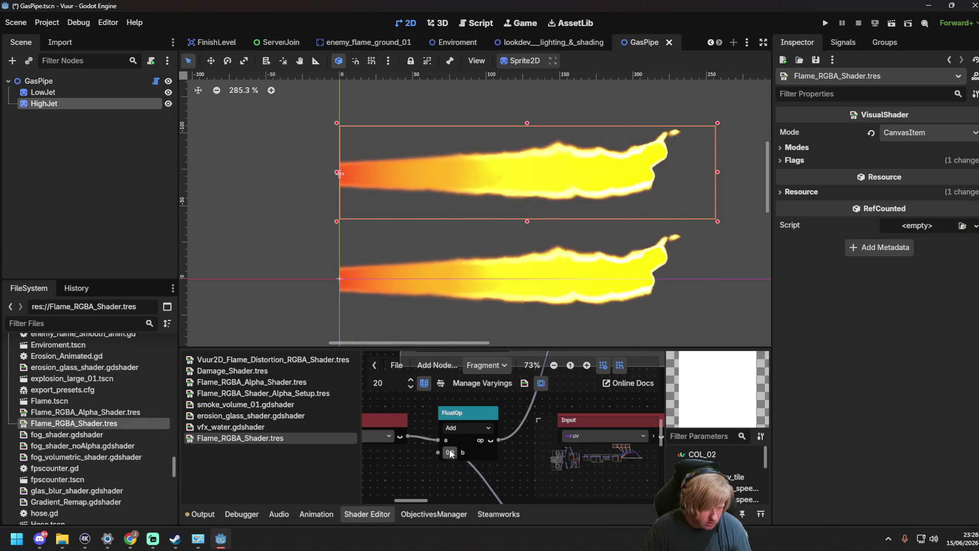
mouse_move(454, 430)
left_mouse_down()
mouse_move(465, 449)
mouse_move(459, 464)
mouse_move(476, 421)
left_mouse_up()
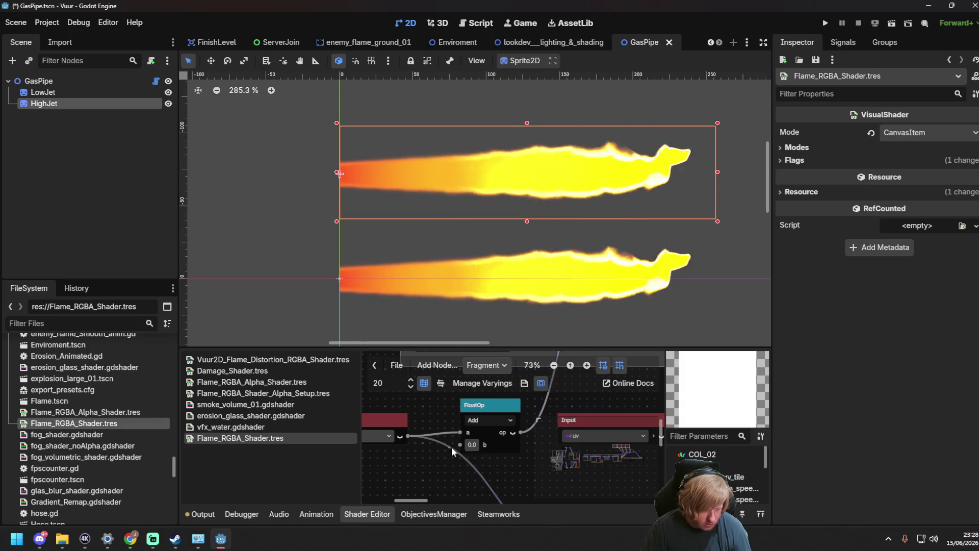
left_click(454, 445)
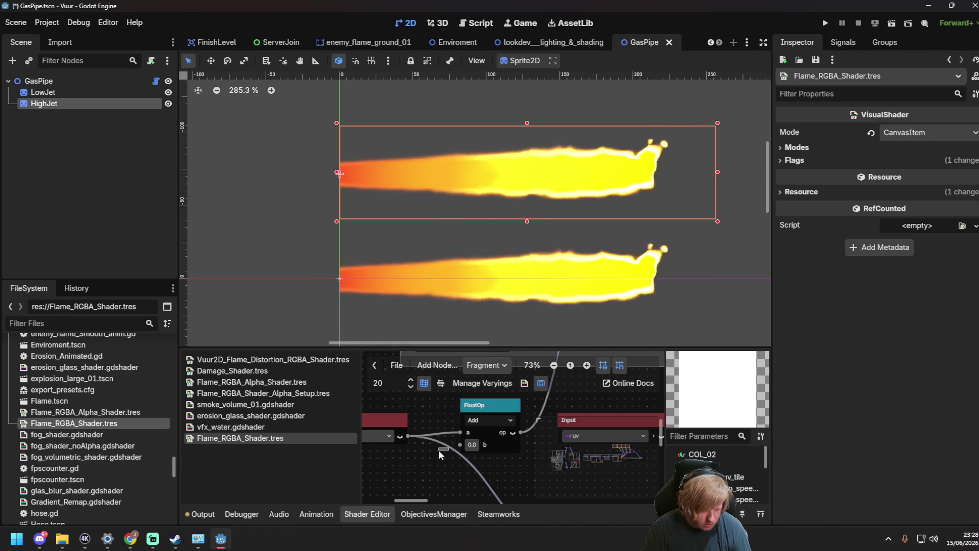
scroll(434, 466, "down", 2)
scroll(434, 464, "down", 2)
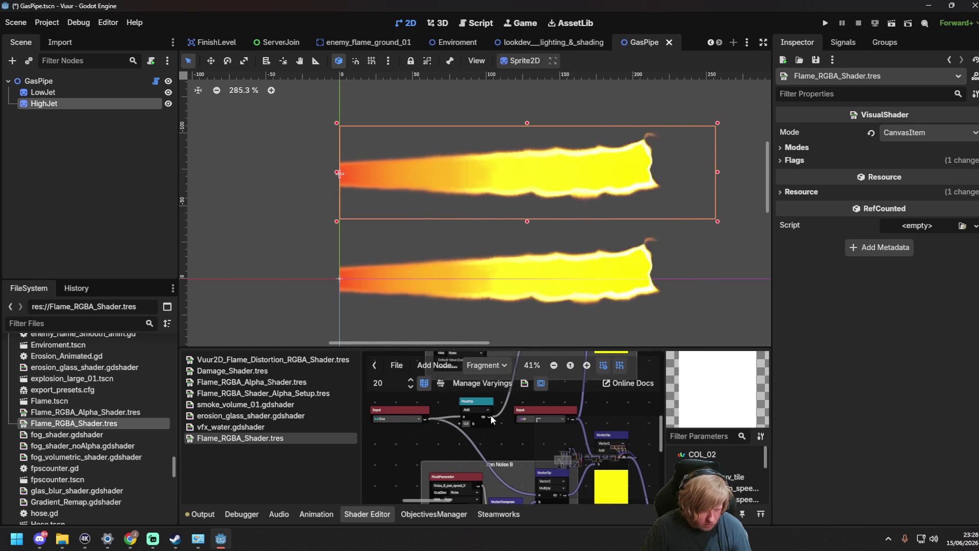
left_click_drag(484, 415, 474, 419)
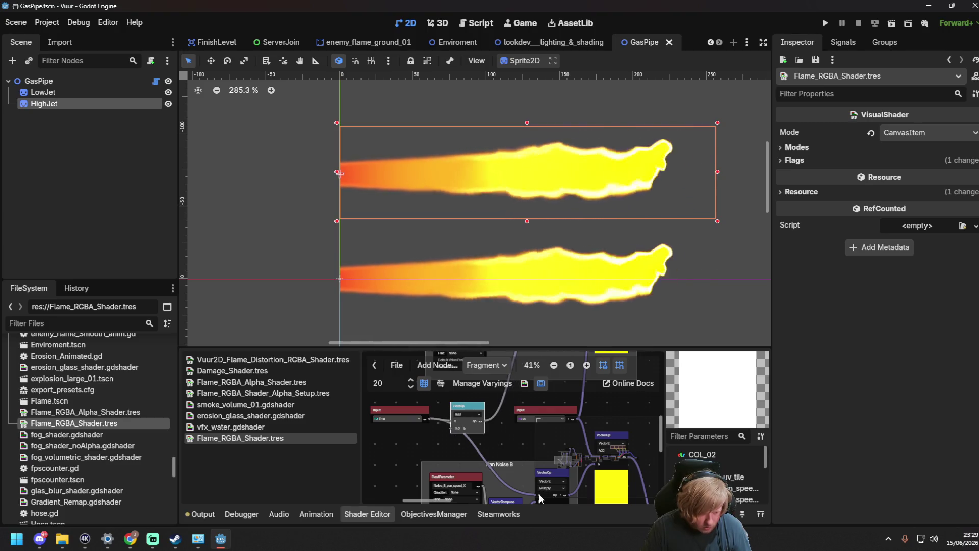
Bring the yellow preview node to the centre of the shader graph.
scroll(565, 459, "right", 2)
scroll(445, 429, "up", 2)
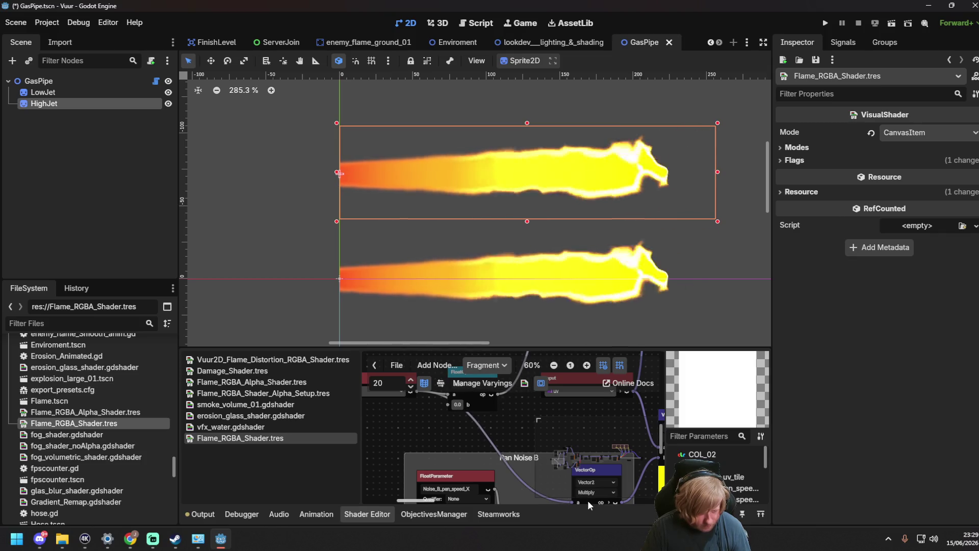
scroll(574, 501, "down", 2)
mouse_move(476, 467)
left_mouse_down()
mouse_move(476, 440)
mouse_move(580, 397)
left_mouse_up()
scroll(580, 396, "up", 3)
scroll(580, 397, "left", 5)
scroll(469, 436, "down", 1)
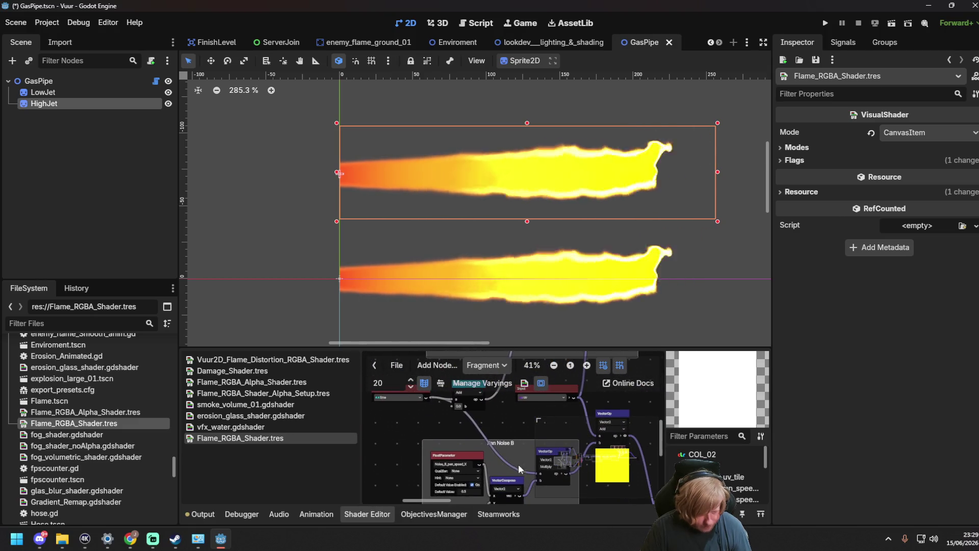
scroll(534, 473, "left", 3)
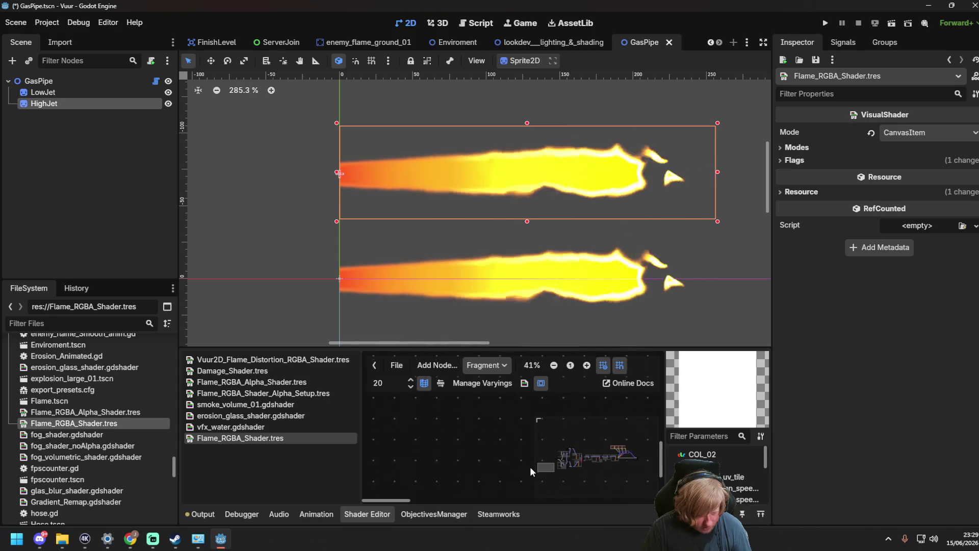
scroll(492, 444, "up", 4)
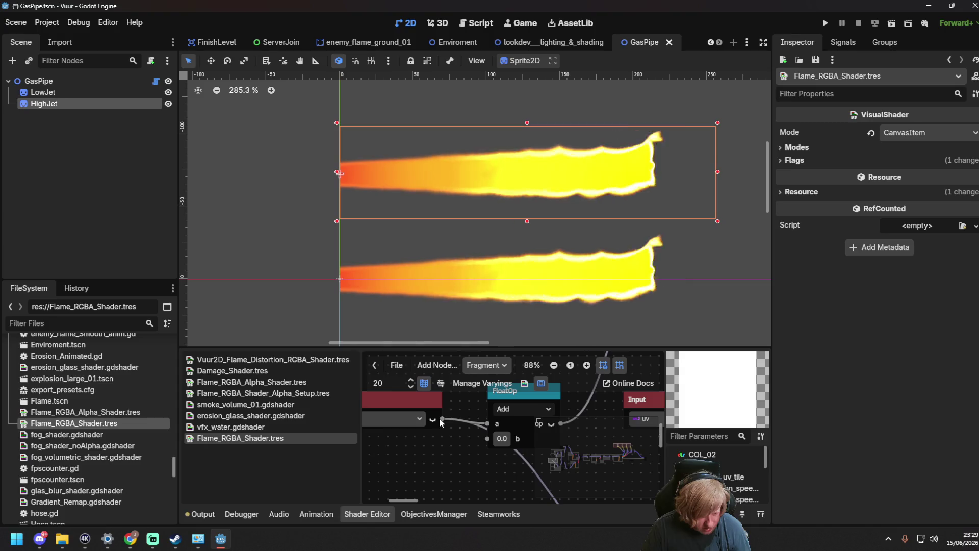
Connect the FloatOp Add output to the VectorOp's b input.
right_click(442, 418)
left_click(468, 430)
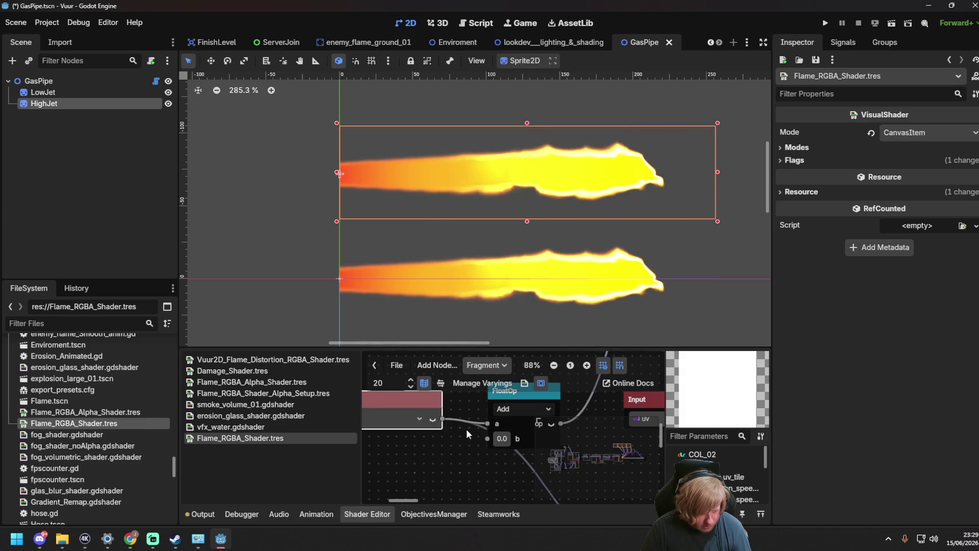
right_click(436, 414)
key("Escape")
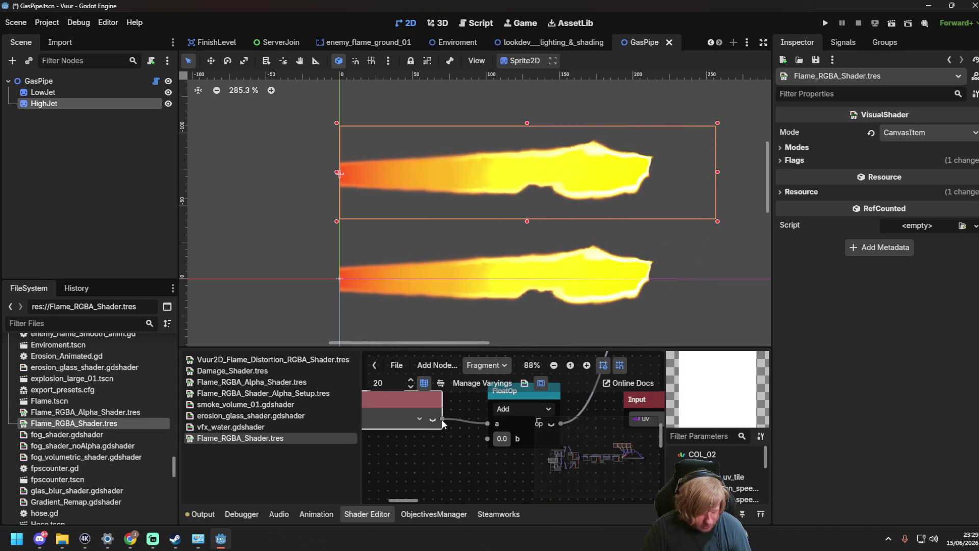
scroll(395, 405, "down", 5)
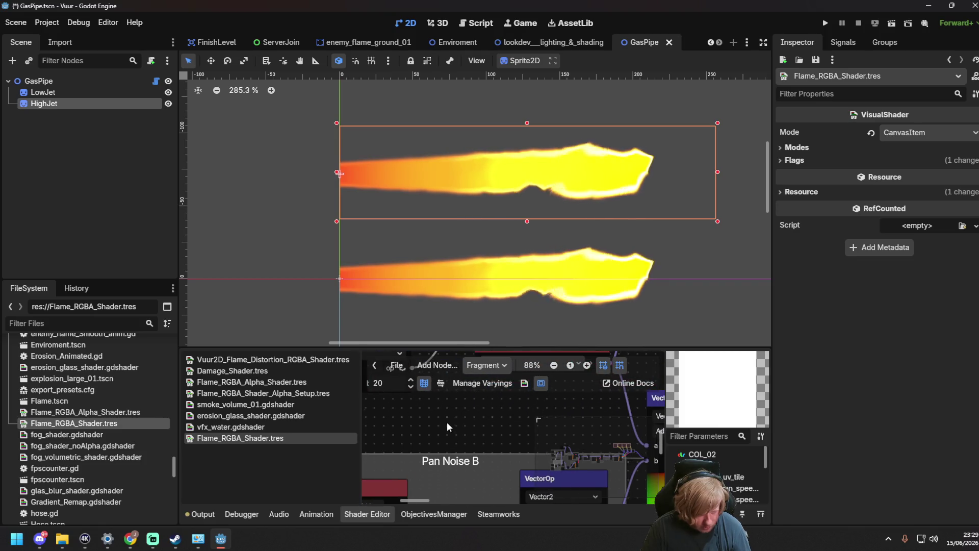
scroll(444, 427, "down", 2)
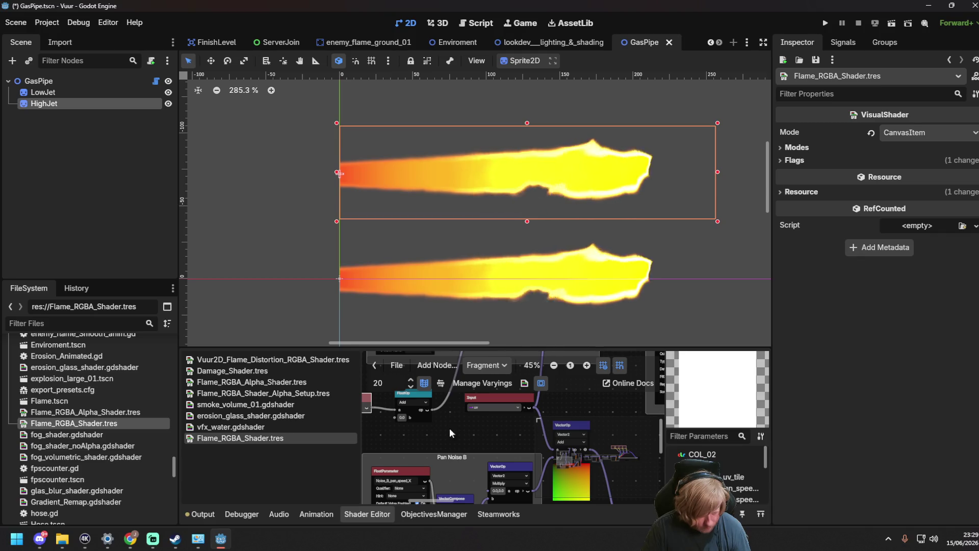
left_click_drag(430, 408, 490, 493)
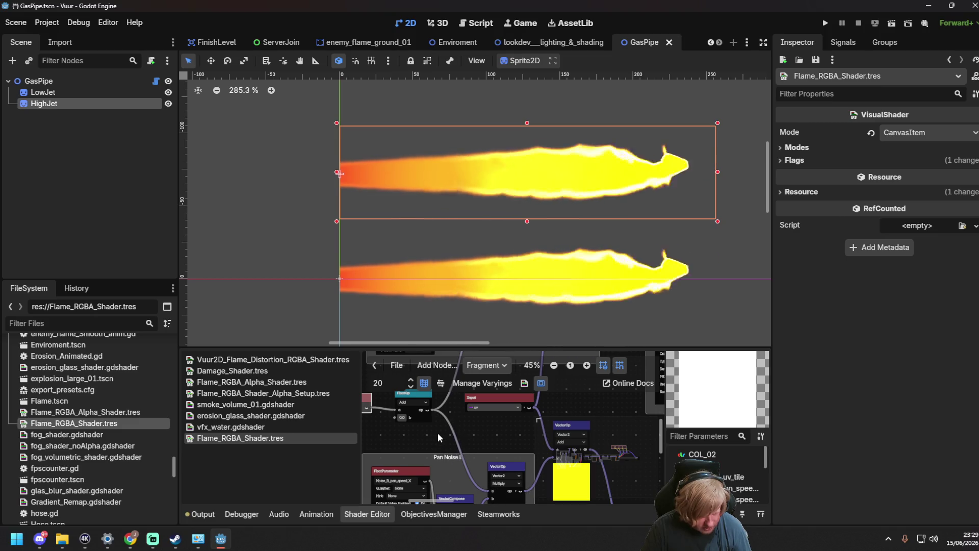
scroll(400, 423, "up", 4)
scroll(423, 445, "down", 3)
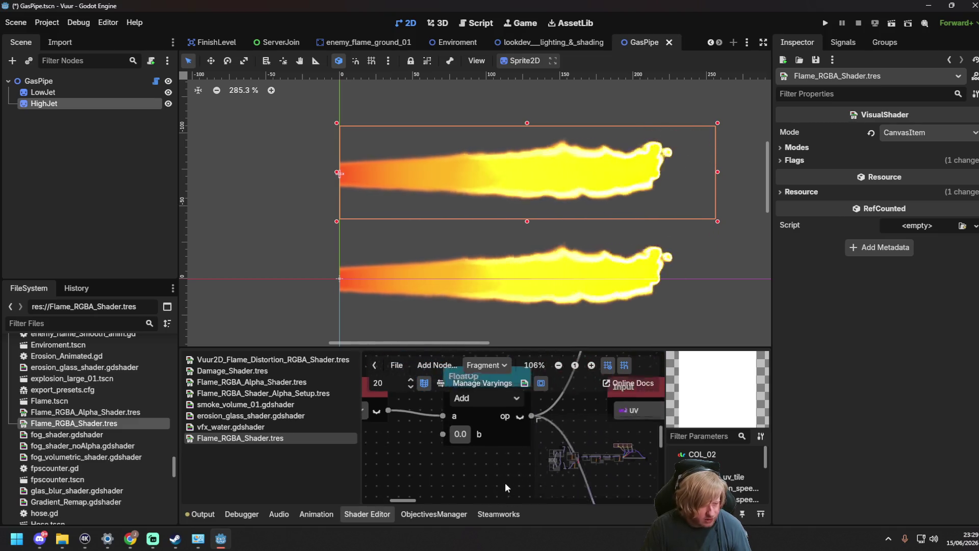
Bring the time Input node into view and reopen the Create Shader Node dialog.
left_click_drag(501, 411, 476, 453)
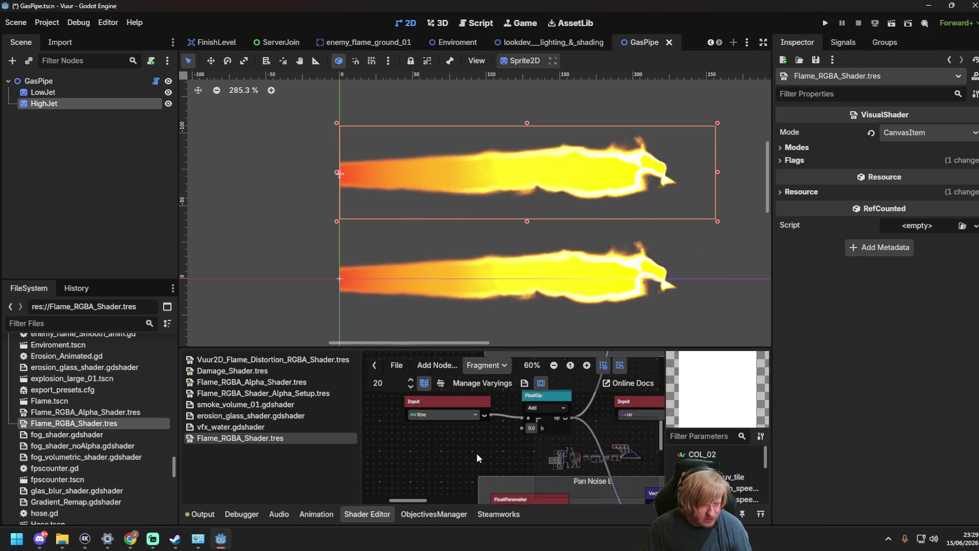
right_click(518, 431)
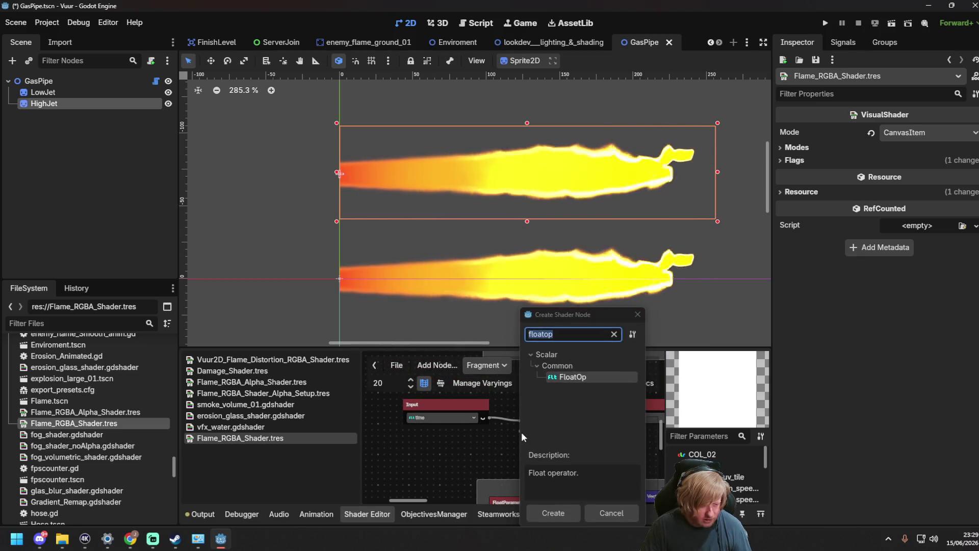
left_click(562, 333)
key("Escape")
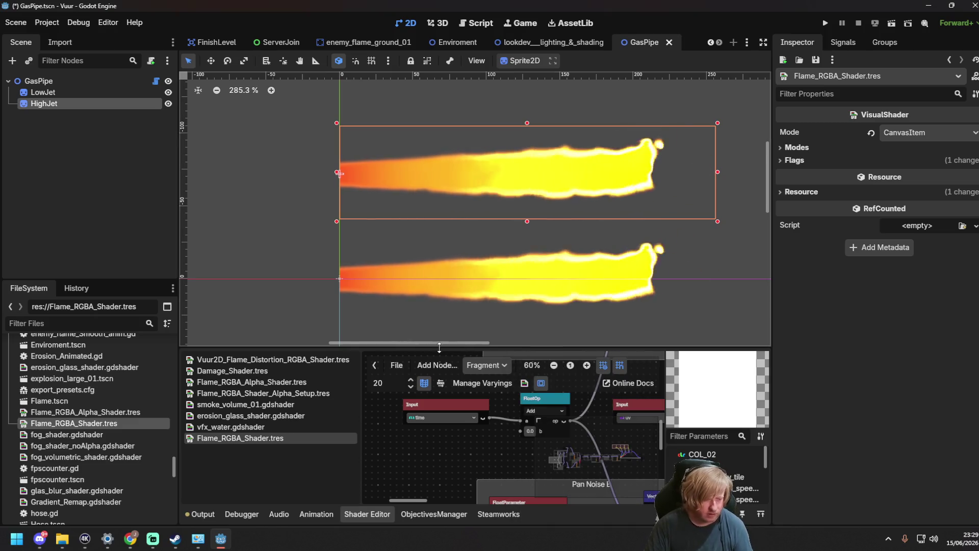
right_click(469, 453)
Search the node chooser for 'parameter' and add a FloatParameter node to the graph.
type("parameter fl")
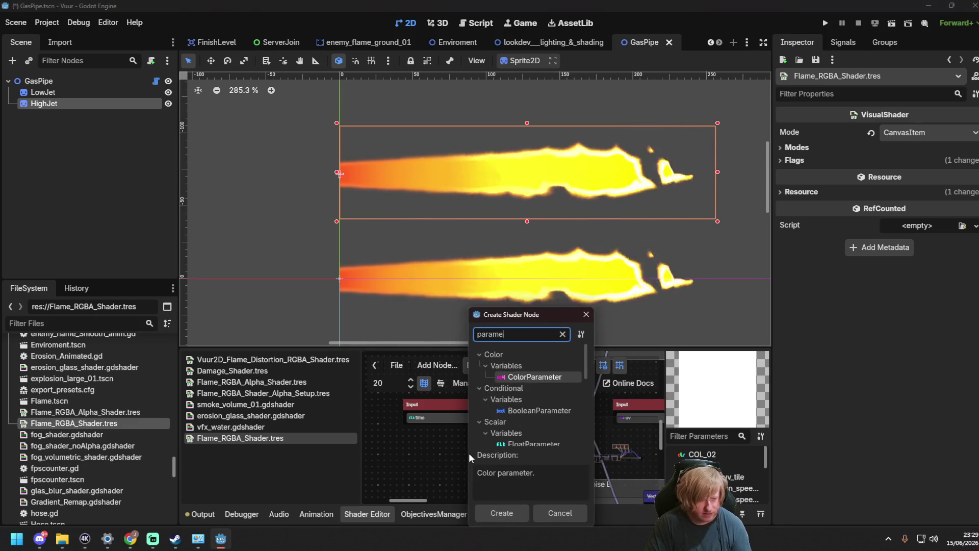
key("BackSpace")
key("BackSpace")
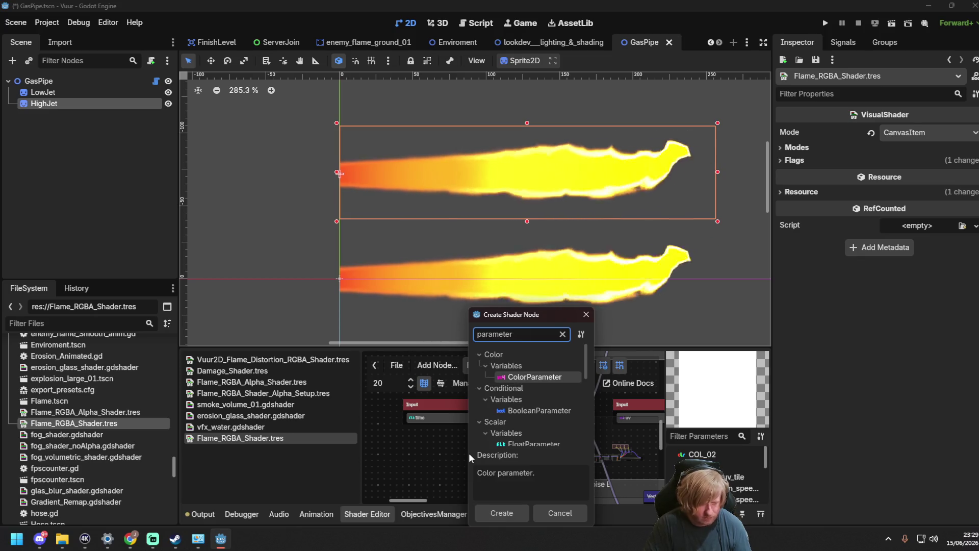
scroll(541, 427, "down", 1)
double_click(533, 422)
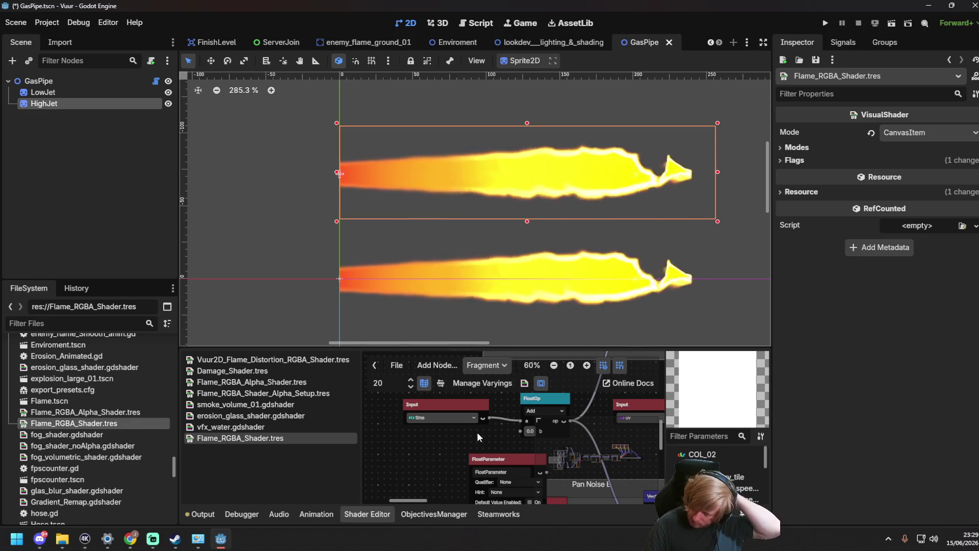
scroll(98, 409, "down", 10)
scroll(98, 409, "up", 10)
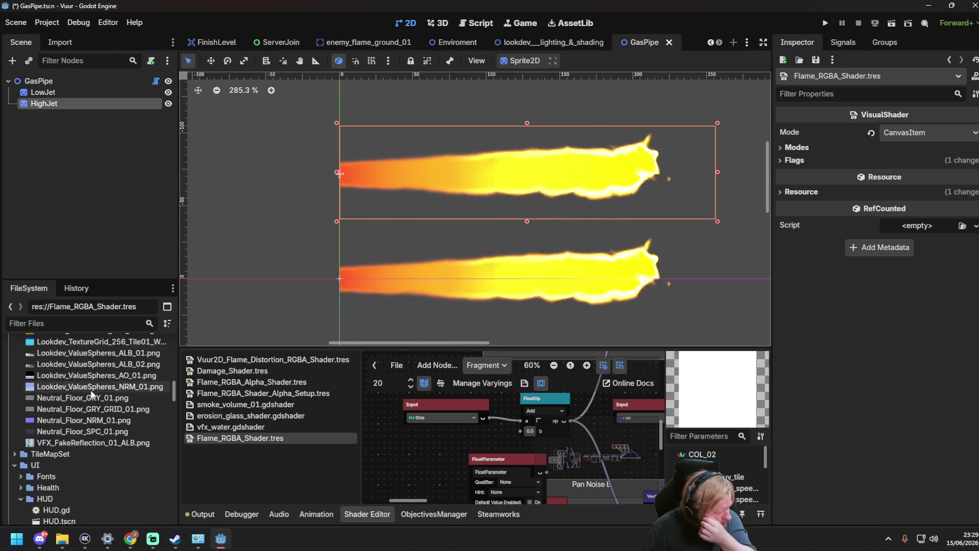
scroll(91, 403, "up", 5)
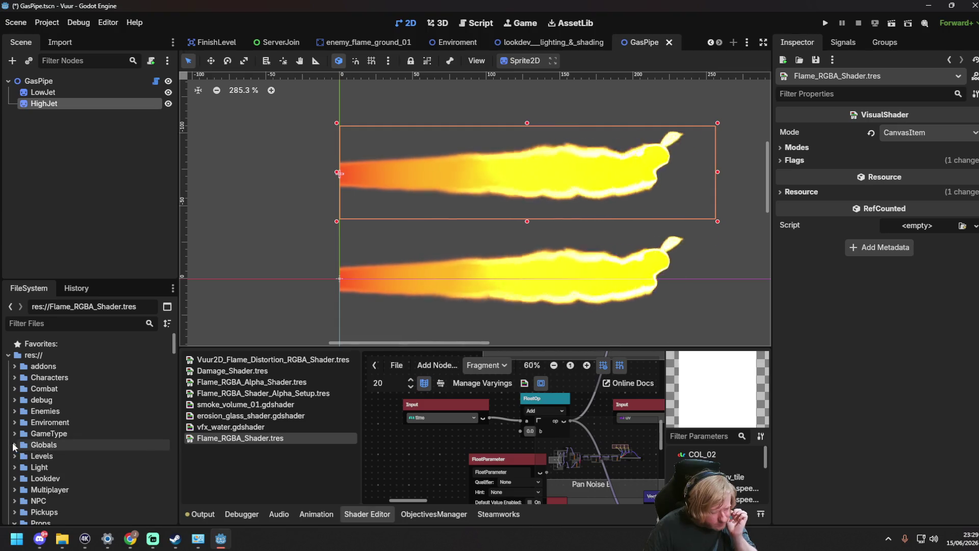
Open Globals/Common.gd and search all files for set_shader_param, then return to the shader graph.
double_click(45, 445)
double_click(54, 455)
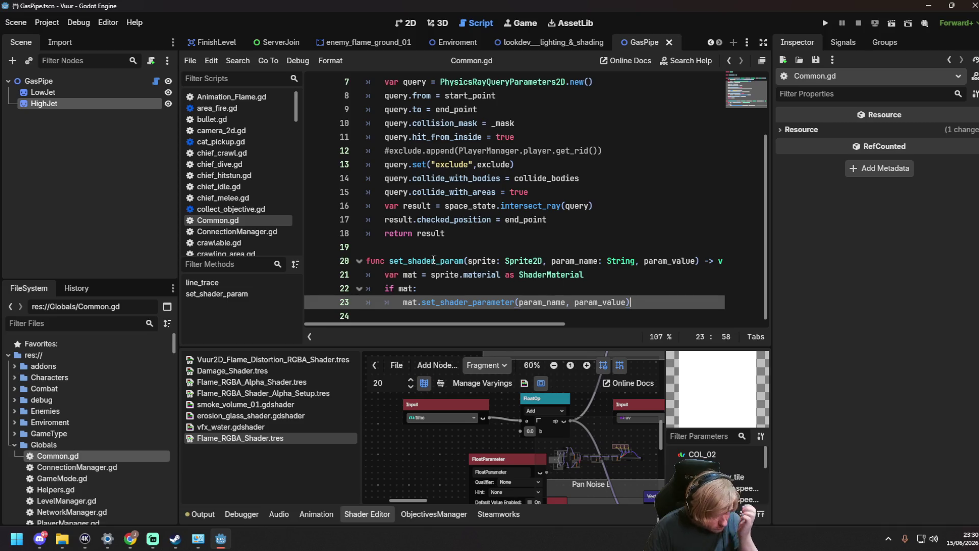
left_click_drag(390, 262, 467, 261)
left_click(237, 60)
left_click(264, 144)
left_click(503, 322)
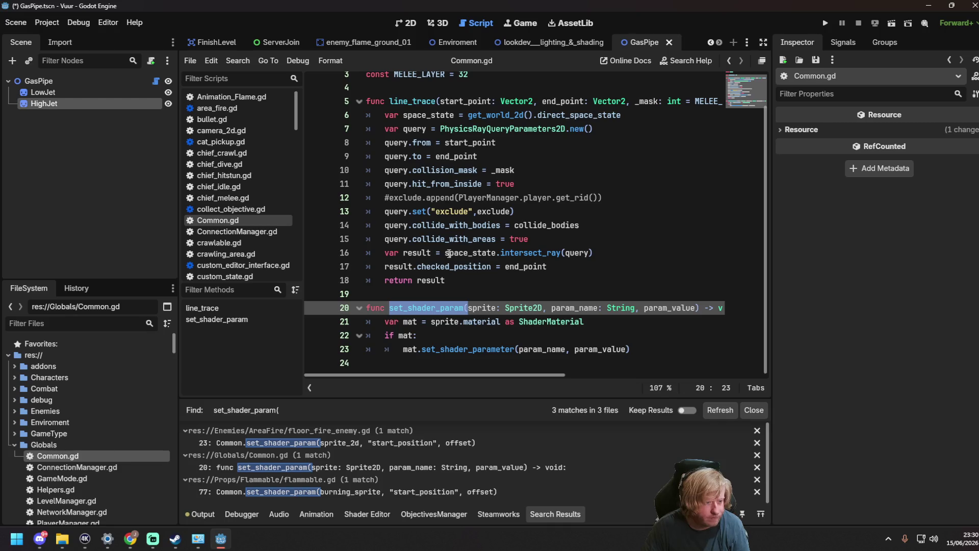
left_click(363, 515)
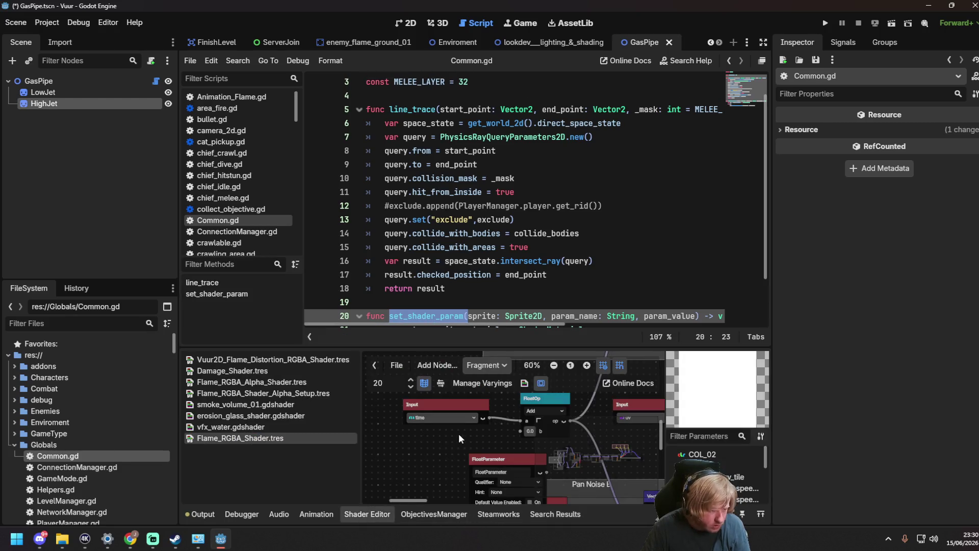
Rerun Find in Files for set_shader_param(, getting 3 matches in 3 files.
scroll(445, 463, "down", 3)
scroll(412, 417, "up", 2)
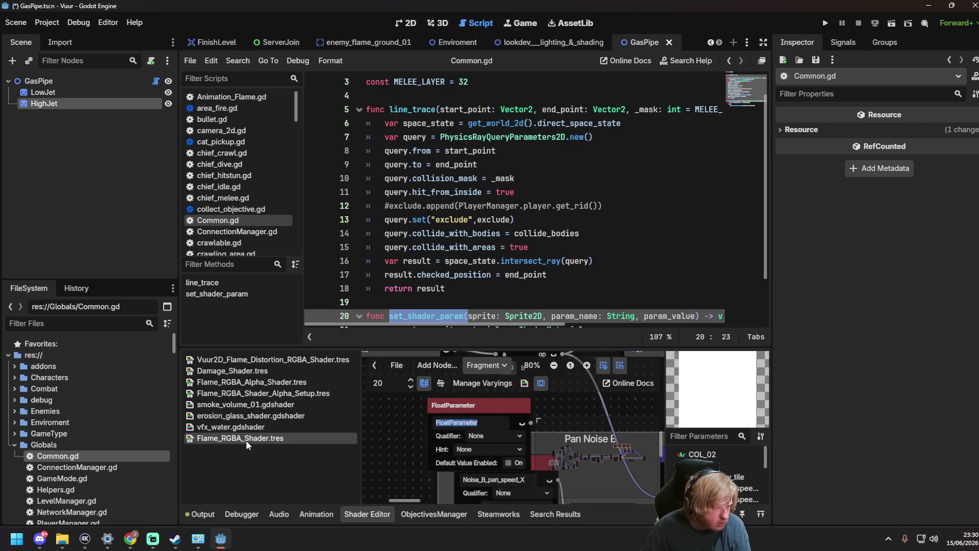
left_click(238, 60)
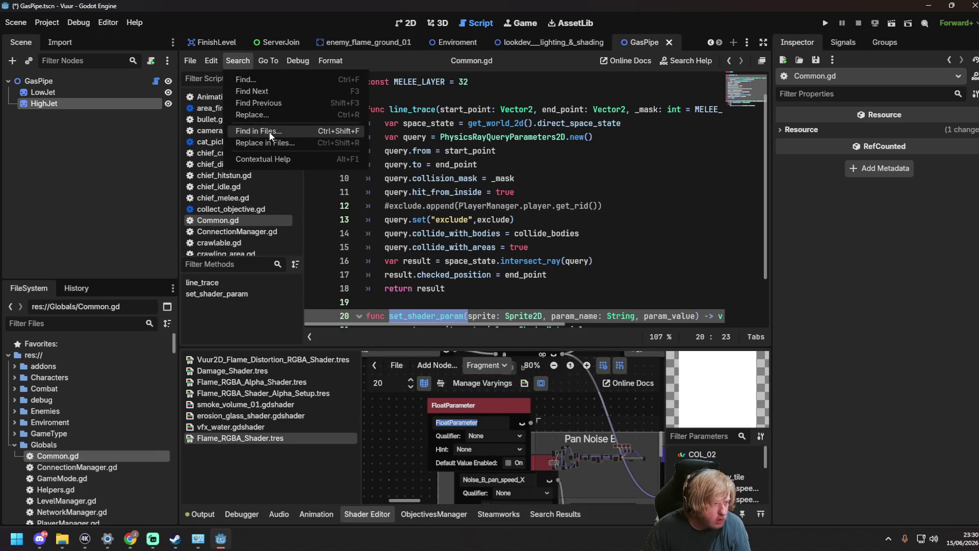
left_click(255, 133)
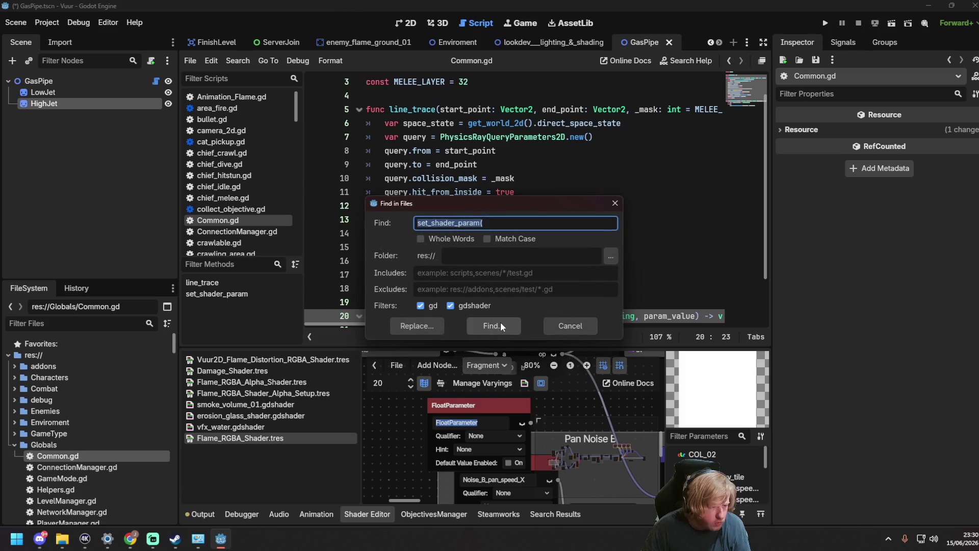
left_click(550, 521)
left_click(581, 335)
key("Return")
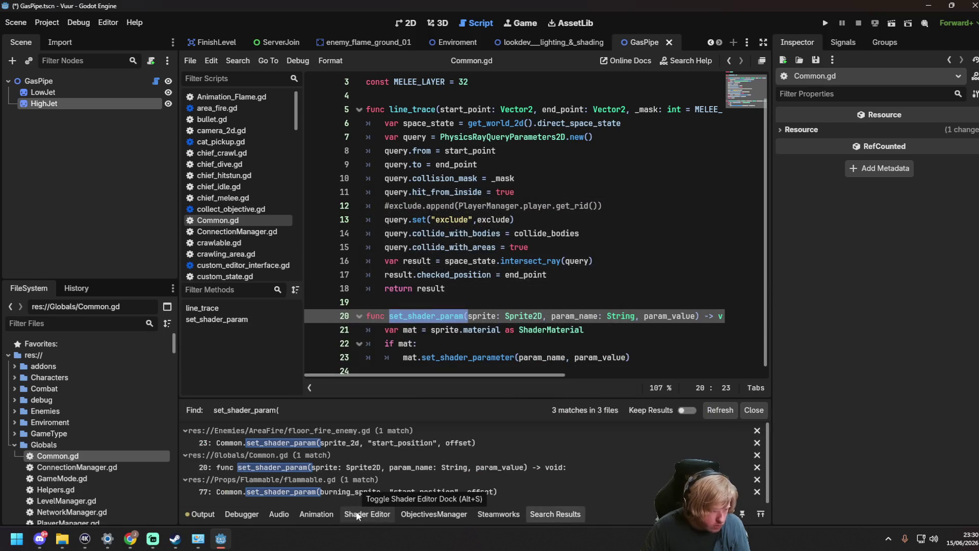
left_click(357, 515)
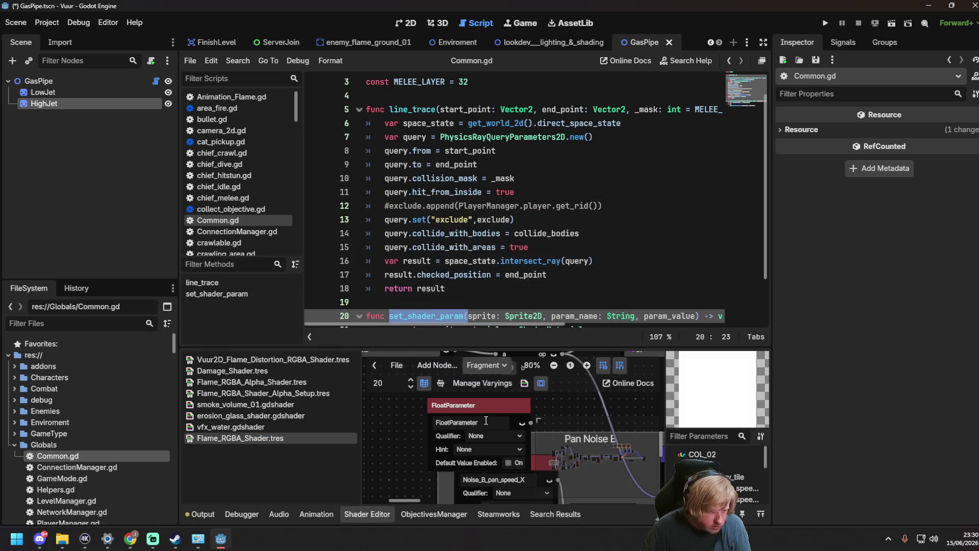
Name the parameter start_position, enable its default value, and move it further left.
type("_position")
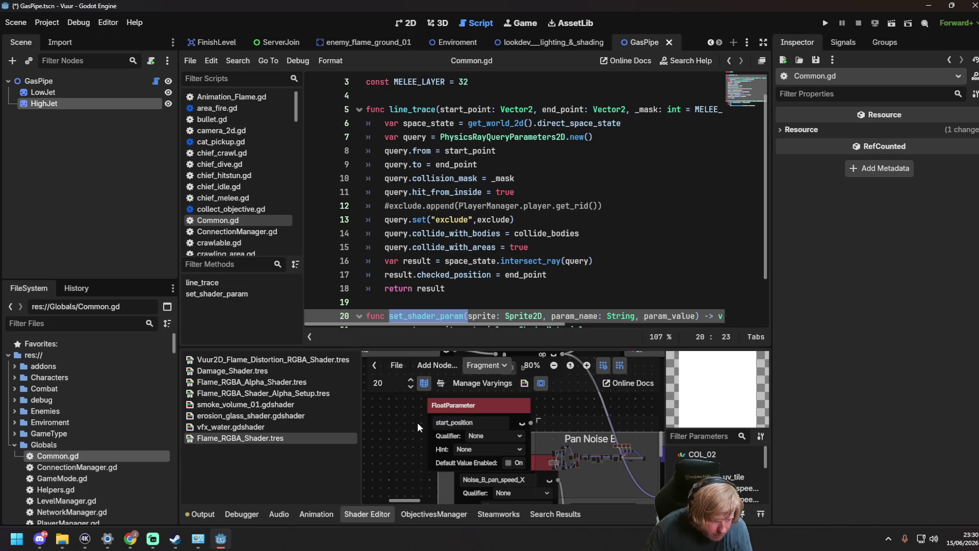
left_click(508, 463)
scroll(407, 444, "up", 2)
scroll(407, 449, "down", 4)
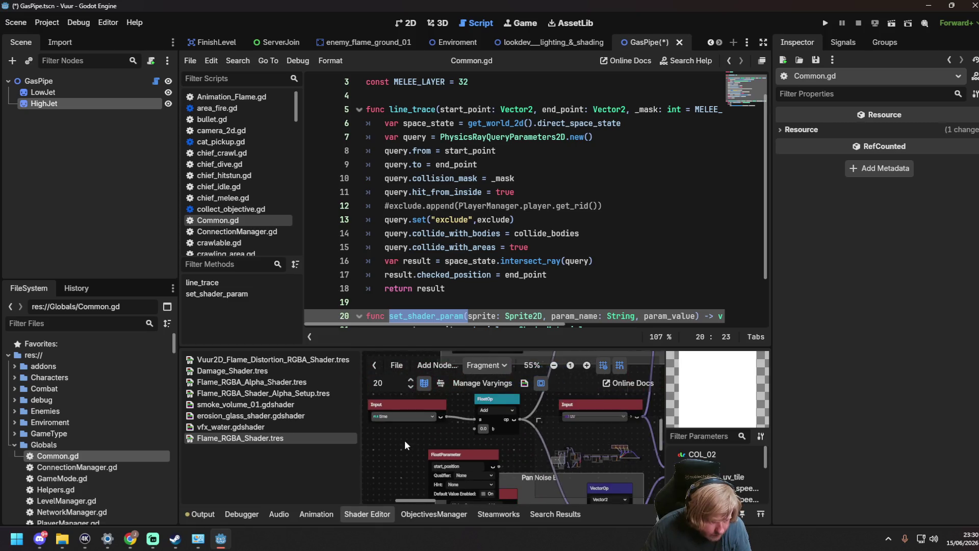
scroll(407, 413, "left", 5)
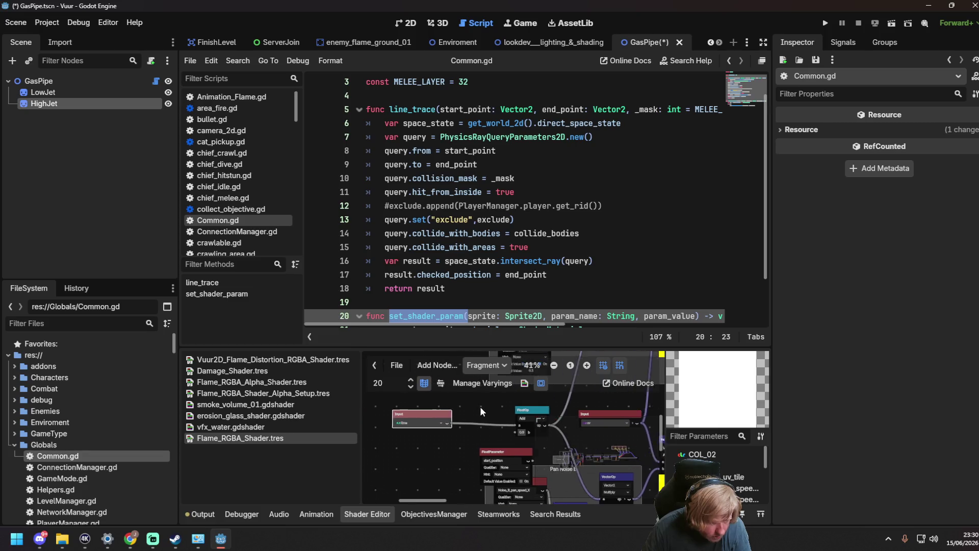
left_click_drag(516, 453, 389, 435)
scroll(408, 448, "up", 1)
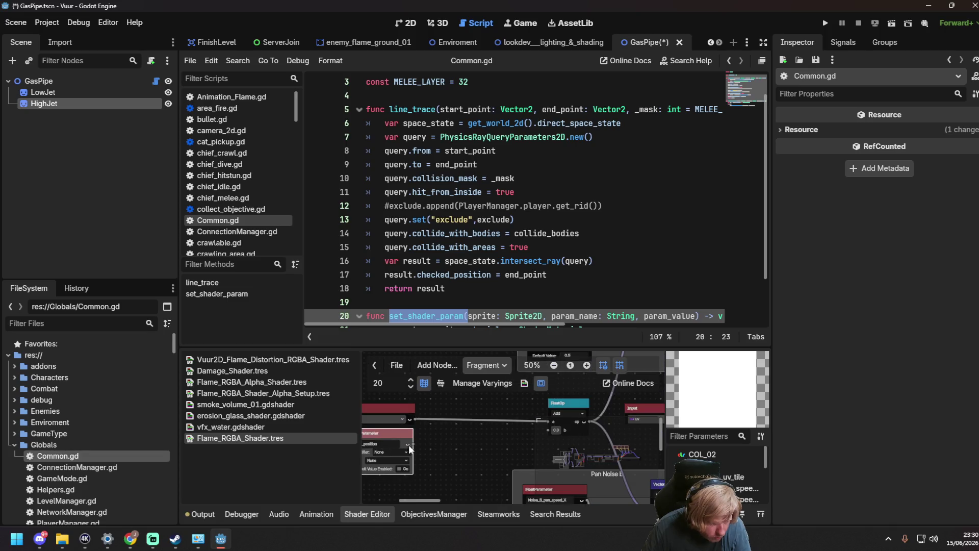
Wire start_position into the Add node's a input and save the scene.
mouse_move(412, 443)
left_mouse_down()
mouse_move(530, 441)
mouse_move(553, 430)
left_mouse_up()
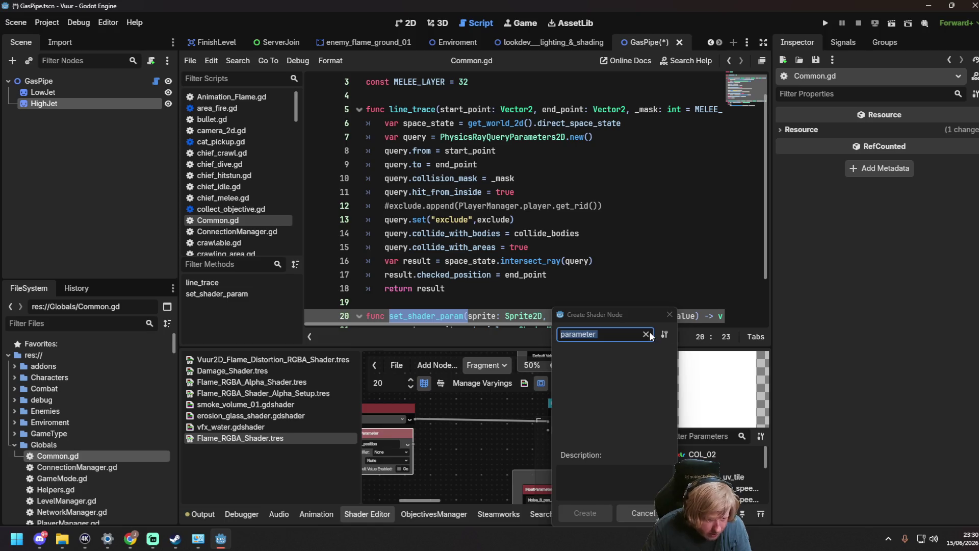
left_click(670, 314)
left_click_drag(415, 442, 553, 420)
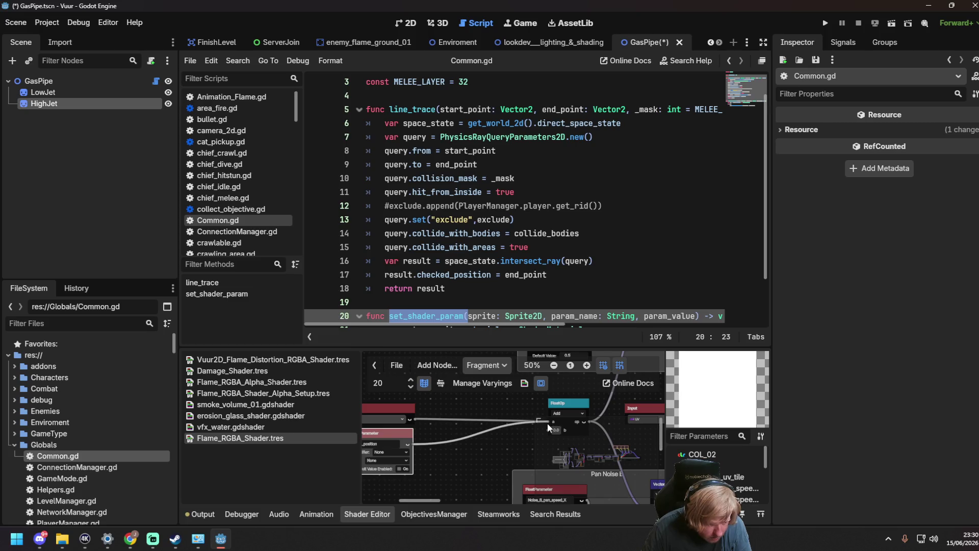
left_click(478, 448)
key("ctrl+s")
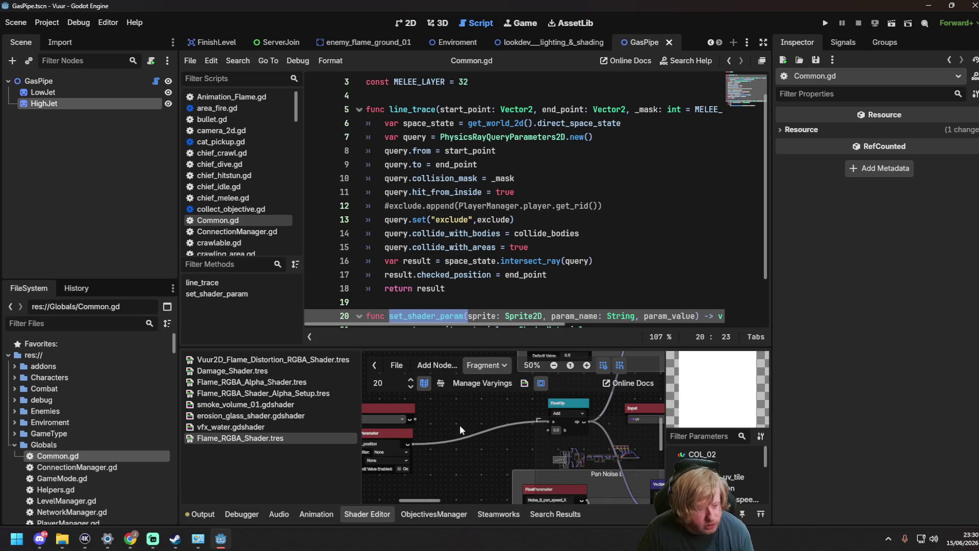
Save the current shader changes with Ctrl+S.
scroll(444, 444, "up", 1)
scroll(449, 443, "down", 2)
scroll(501, 276, "down", 1)
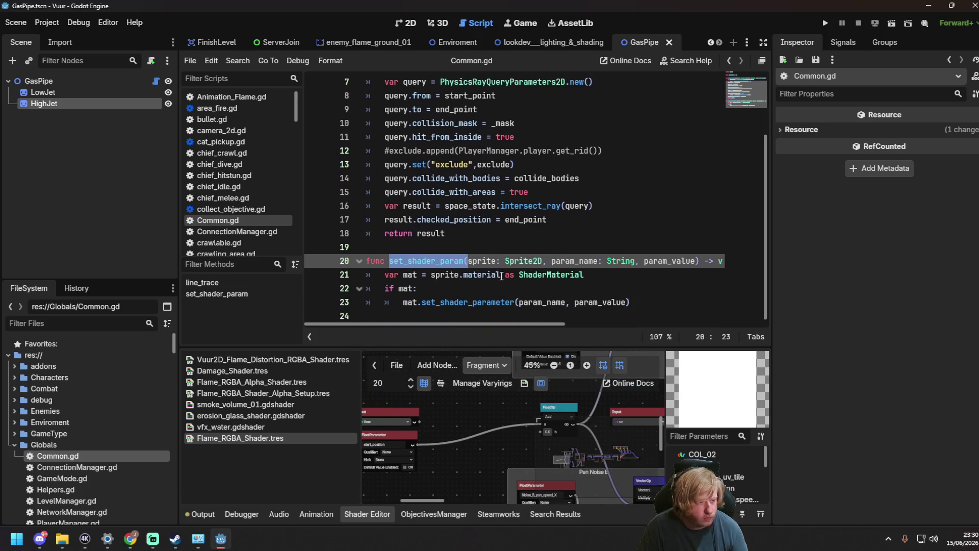
key("ctrl+s")
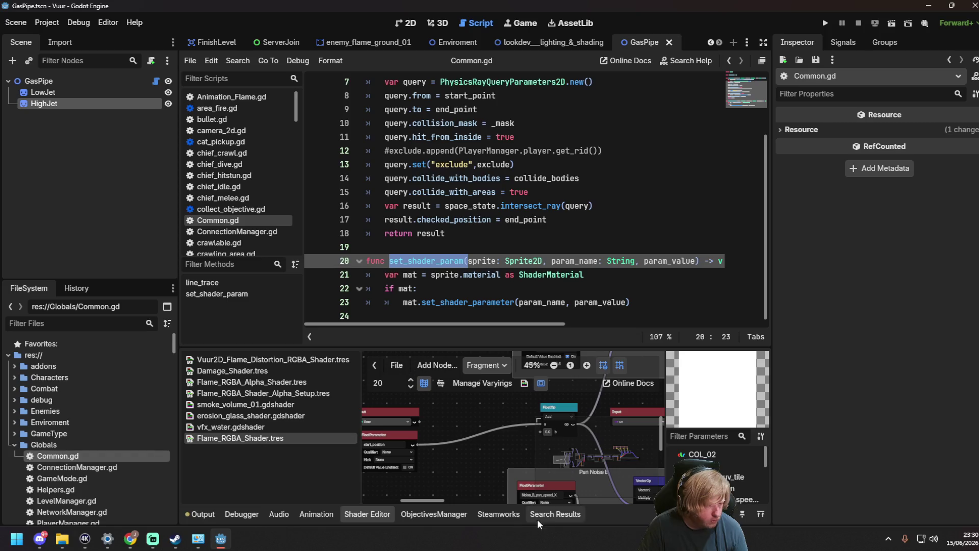
Select the random offset and set_shader_param lines in floor_fire_enemy.gd, then view GasPipe in 2D.
left_click(536, 515)
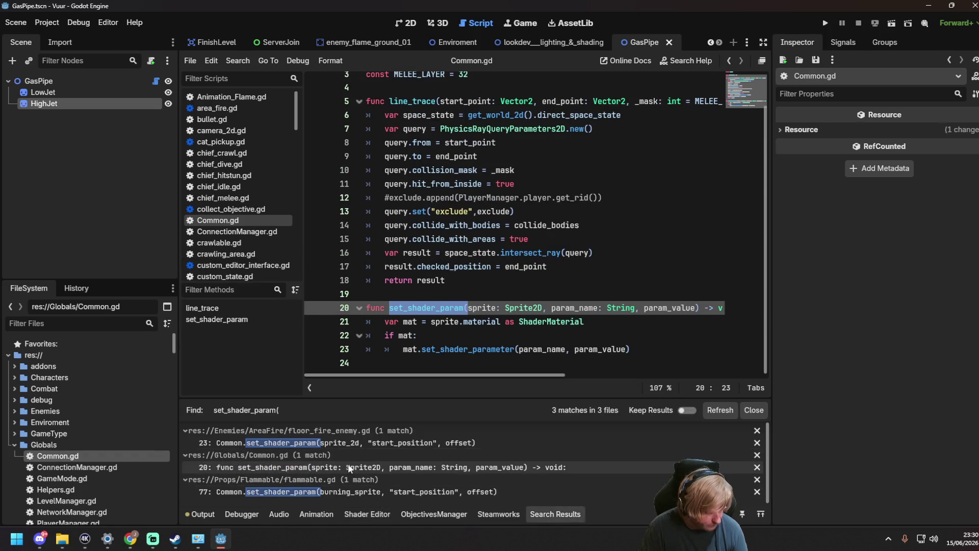
left_click(323, 444)
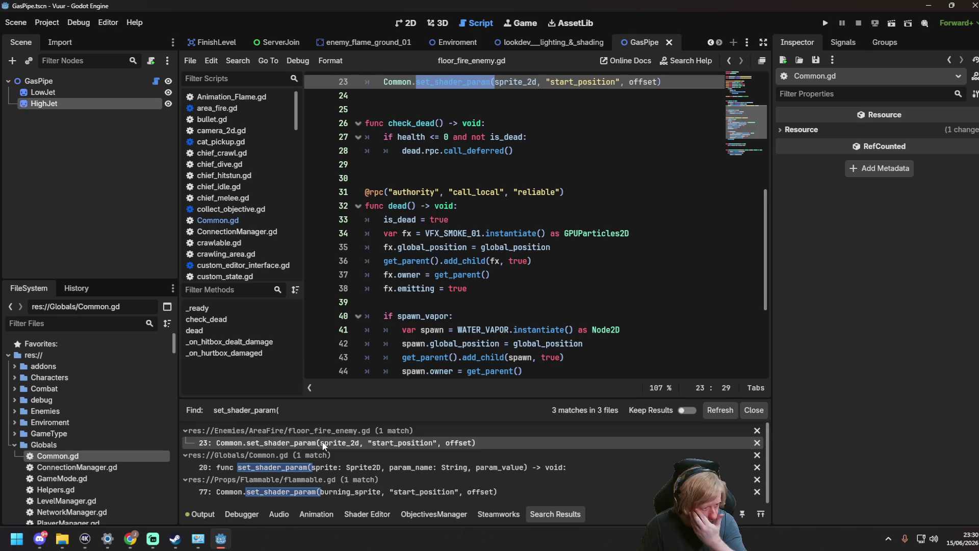
scroll(585, 268, "up", 3)
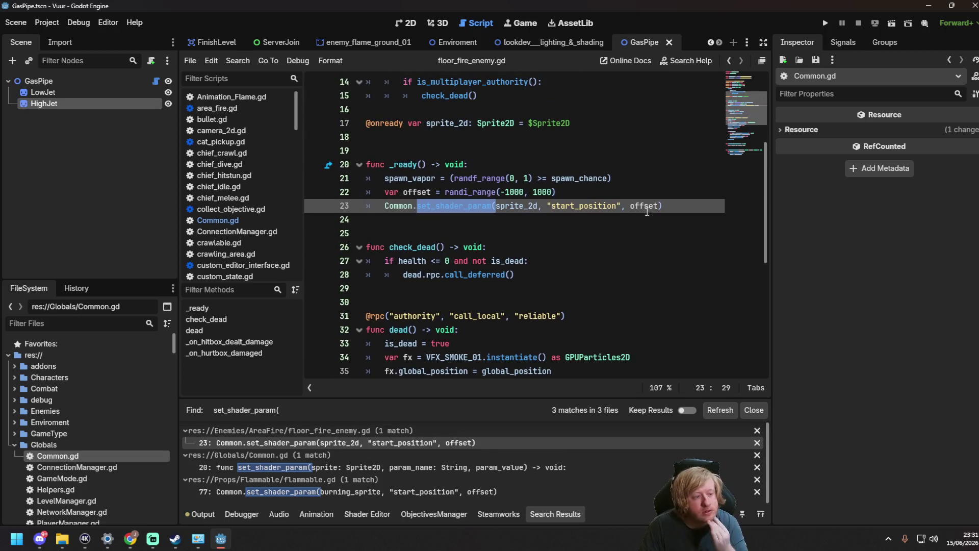
mouse_move(661, 205)
left_mouse_down()
mouse_move(421, 205)
mouse_move(389, 192)
left_mouse_up()
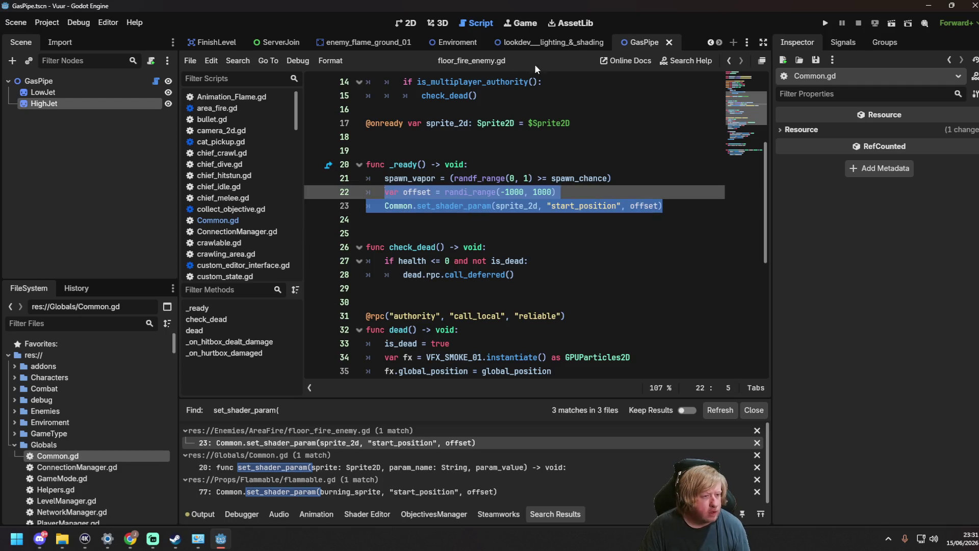
left_click(409, 24)
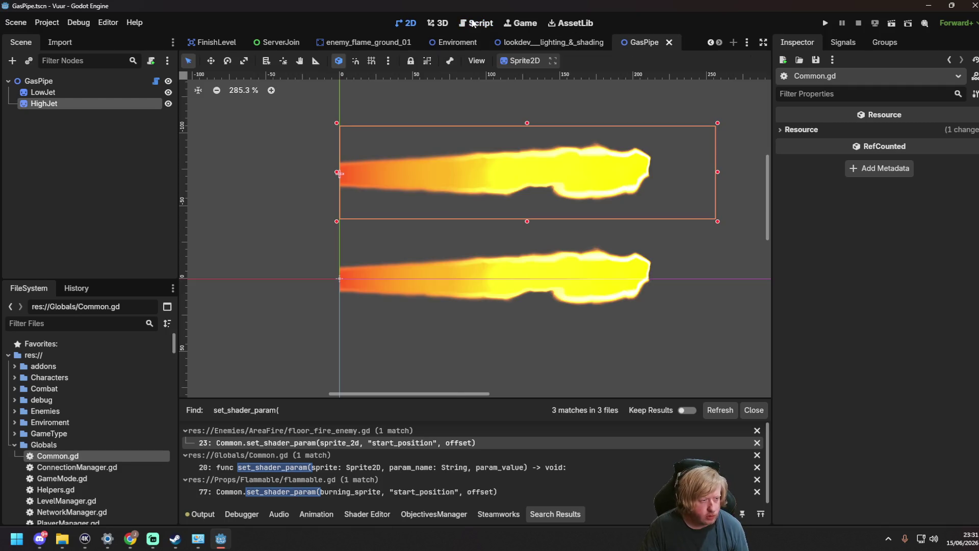
Paste the random offset and set_shader_param lines into gas_pipe.gd's _ready and save.
left_click(475, 24)
scroll(245, 225, "down", 5)
left_click(246, 220)
scroll(459, 255, "up", 6)
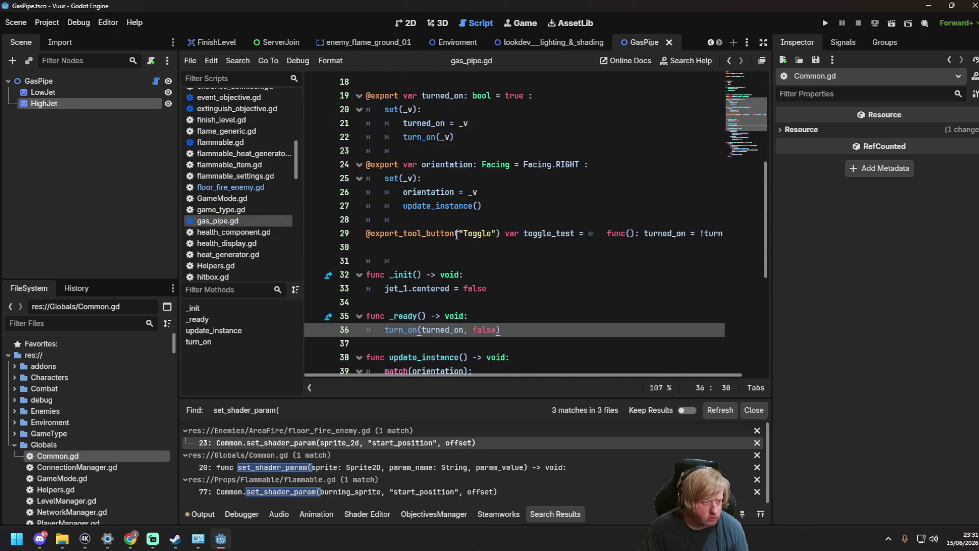
scroll(475, 288, "down", 2)
left_click(507, 278)
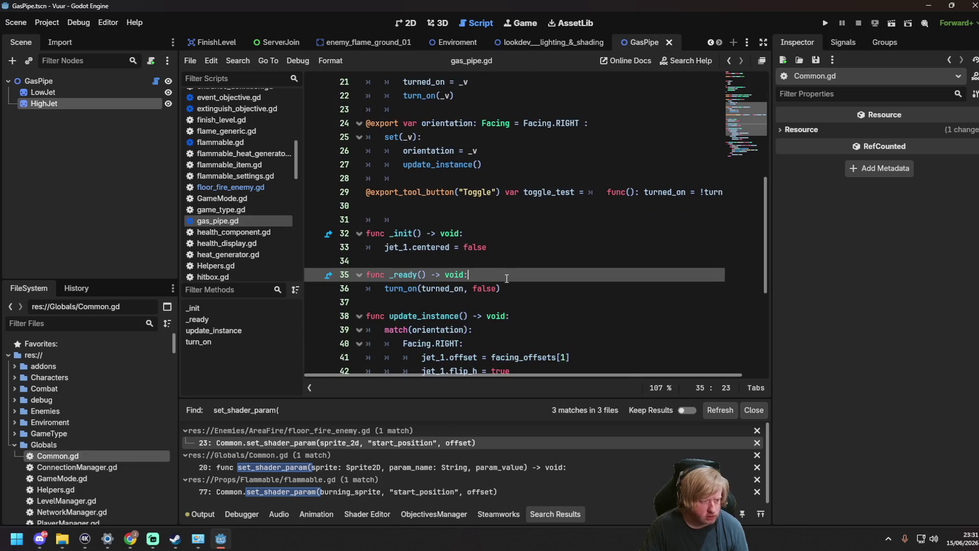
type("var offset = randi_range(-1000, 1000) \tCommon.set_shader_param(sprite_2d, \"start_position\", offset)")
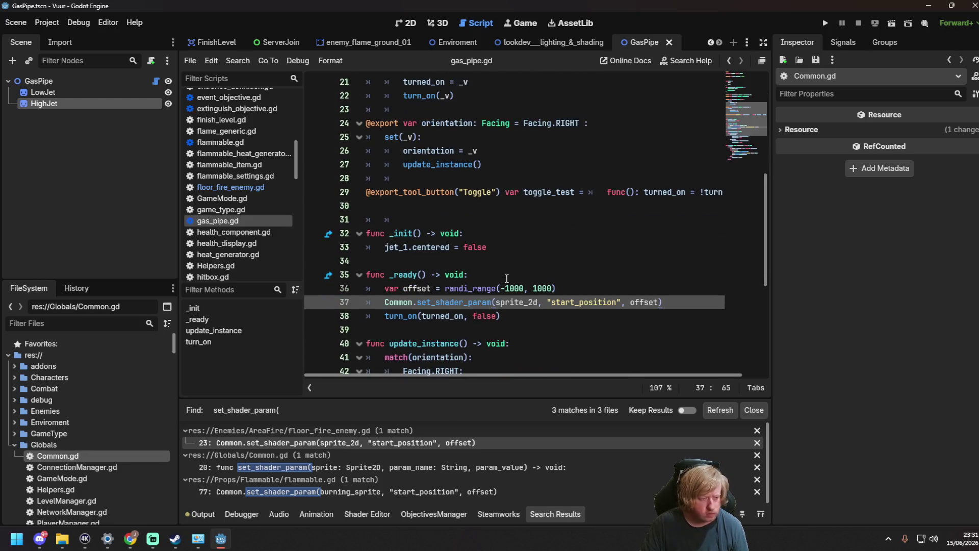
key("Up")
key("ctrl+s")
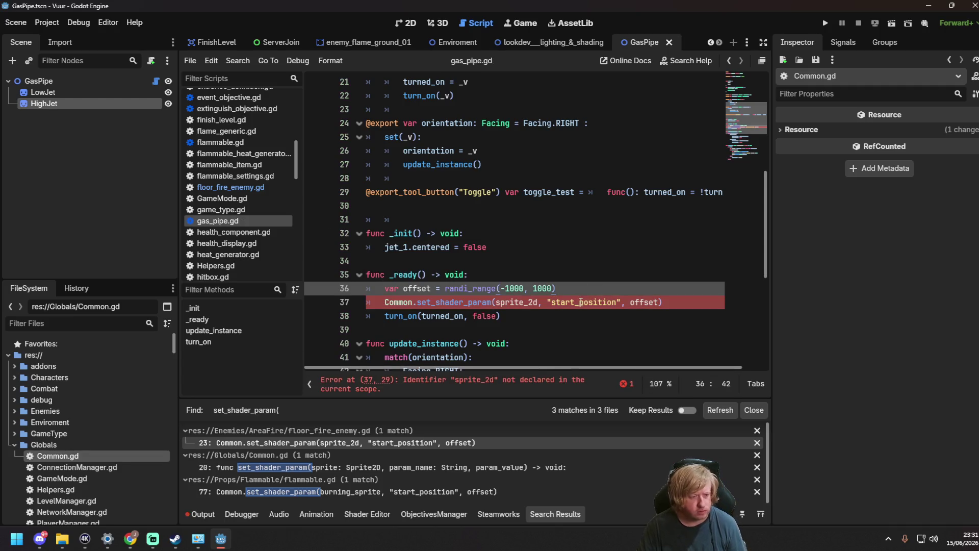
Change sprite_2d to jet_1 and rename offset to offset1 on lines 36–37.
left_click_drag(498, 302, 530, 301)
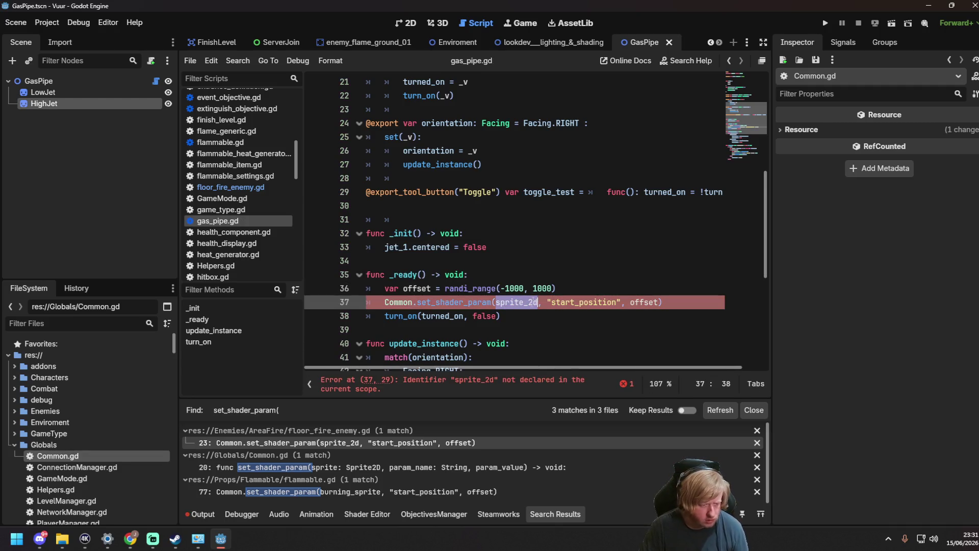
type("jet1")
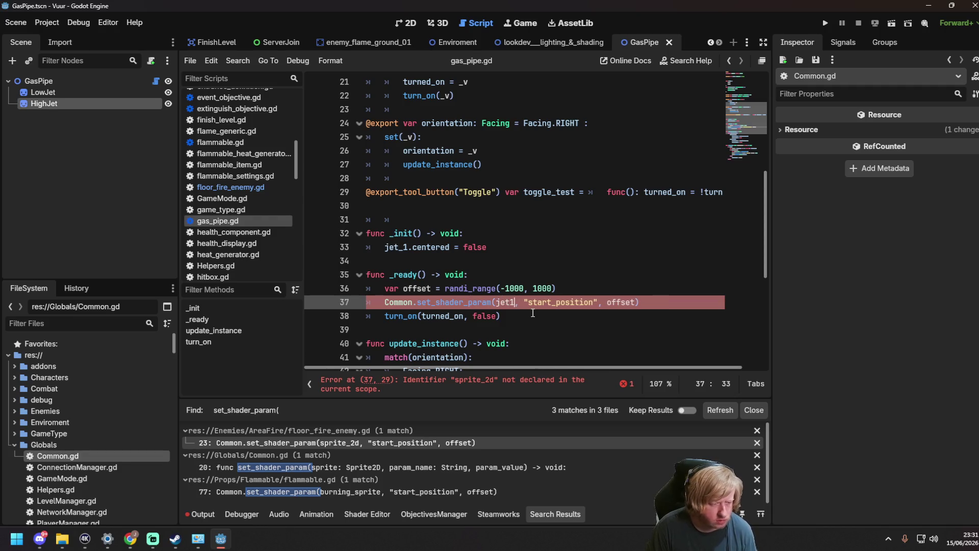
key("BackSpace")
type("_1")
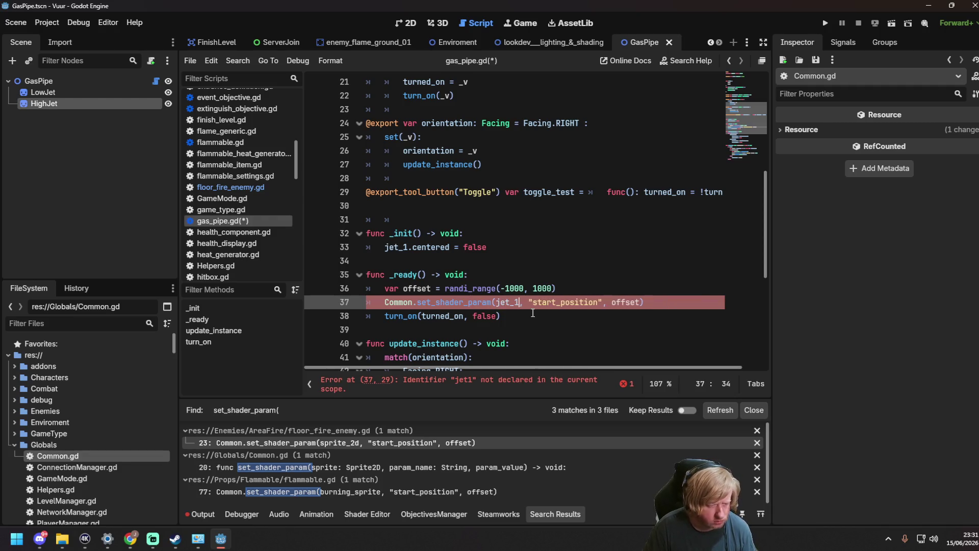
left_click(433, 289)
type("1")
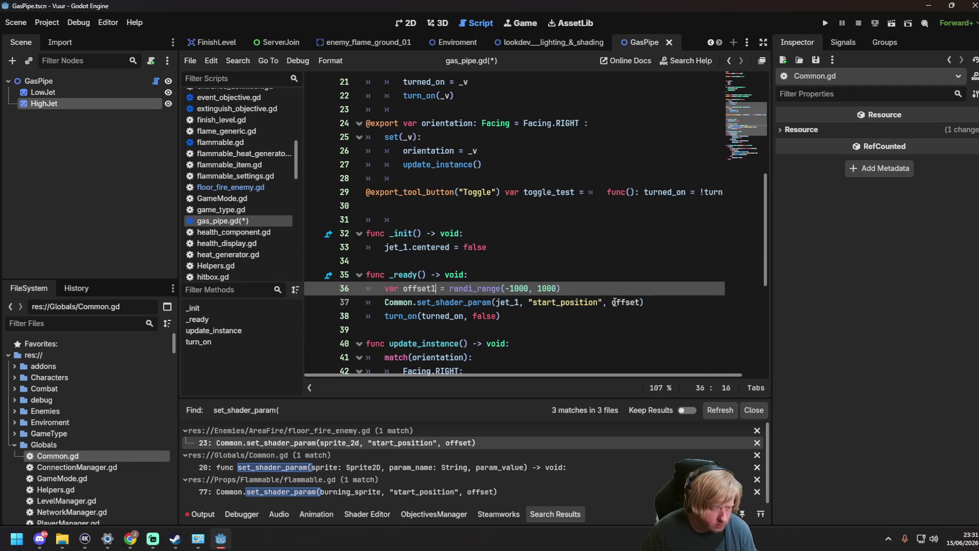
left_click(641, 302)
type("1")
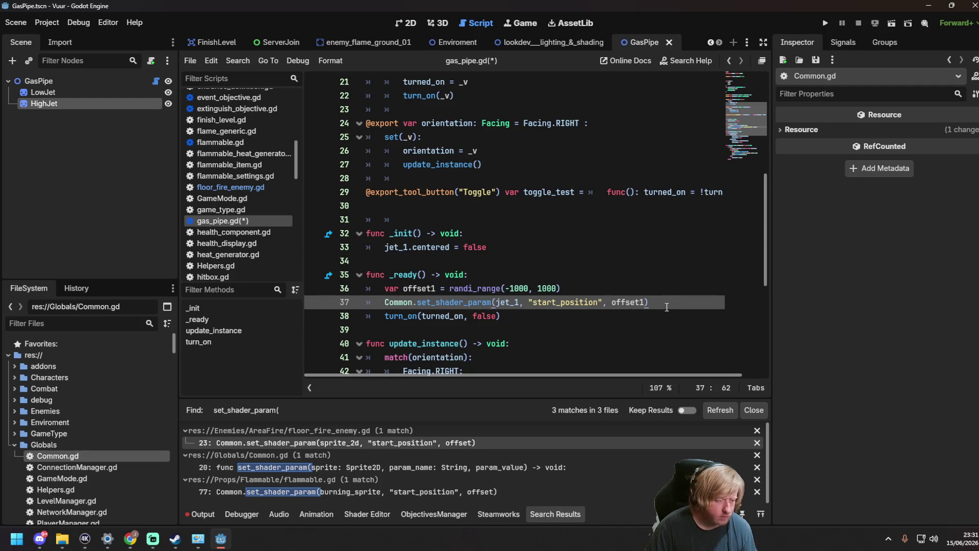
key("Return")
scroll(566, 215, "up", 7)
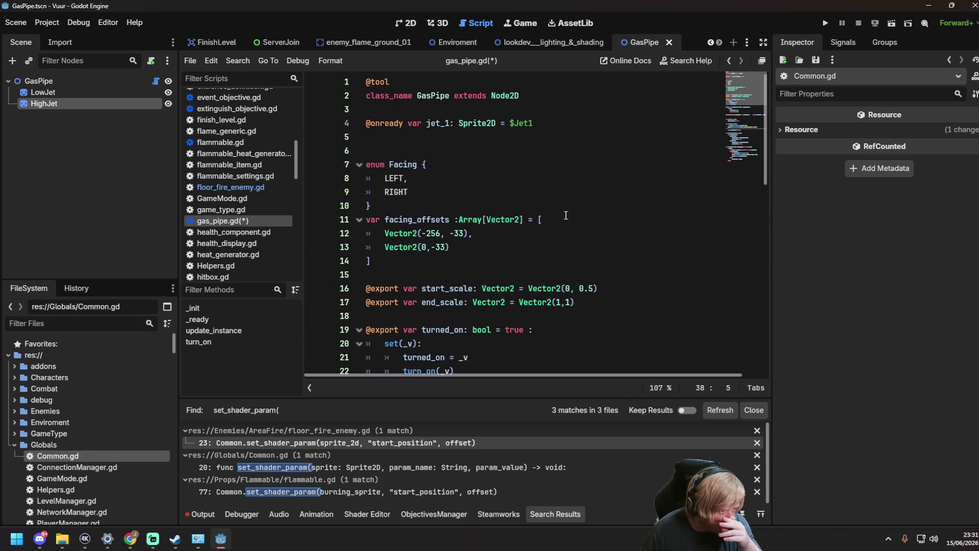
Rename the line 4 jet variable to low_jet and replace jet_1 on lines 33 and 37.
double_click(516, 125)
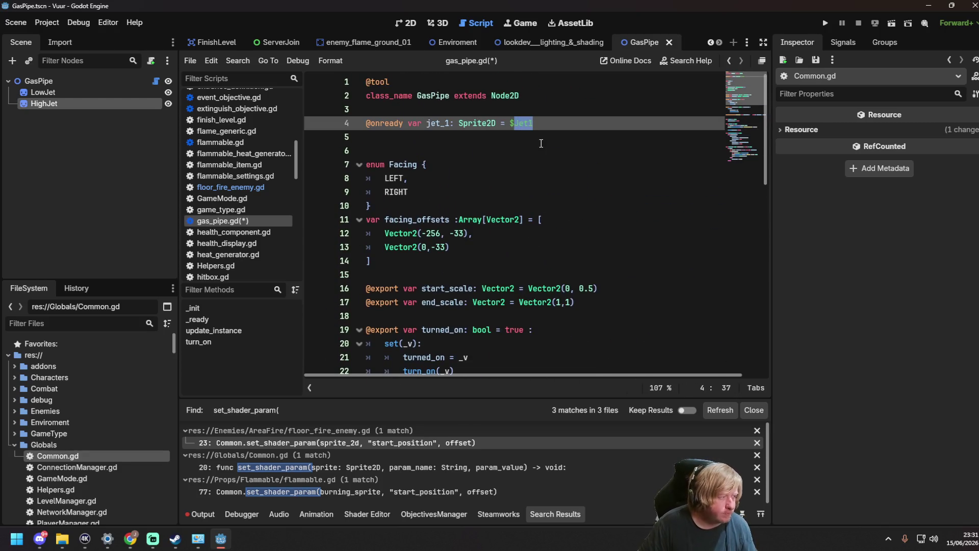
type("J")
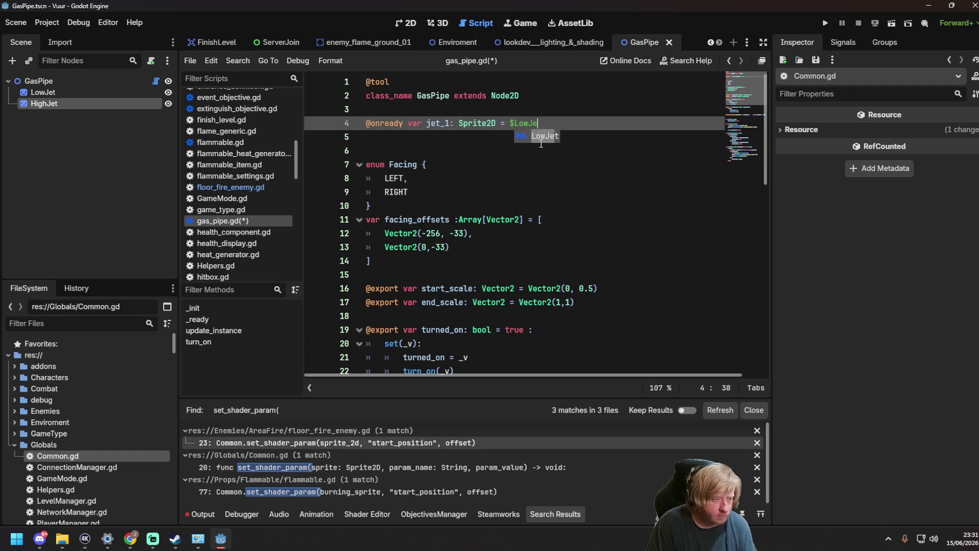
type("t")
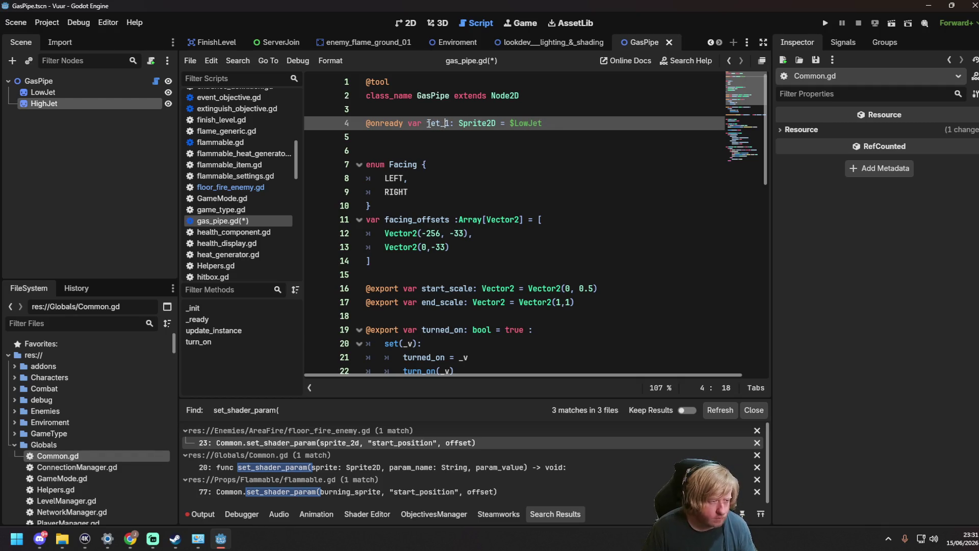
type("low_jet")
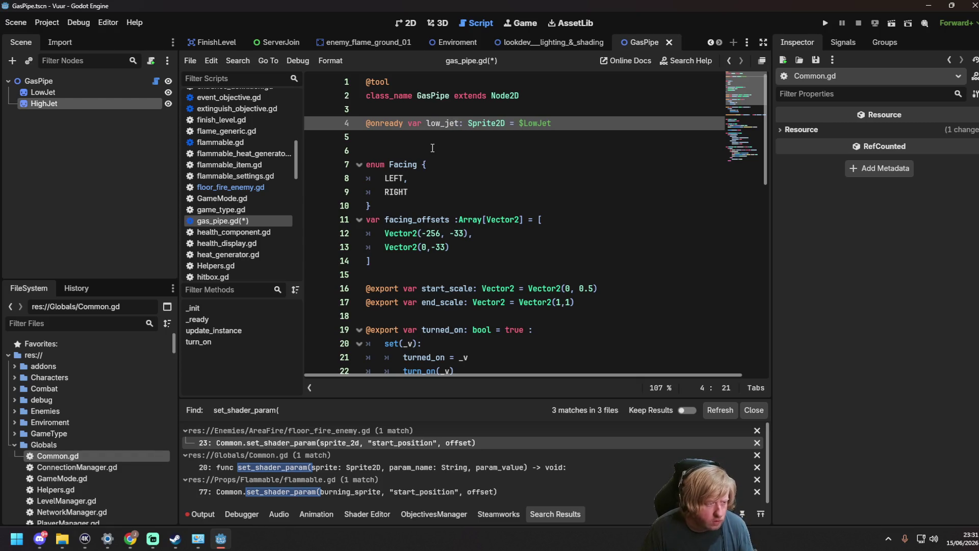
left_click(427, 123, "shift")
scroll(481, 237, "down", 3)
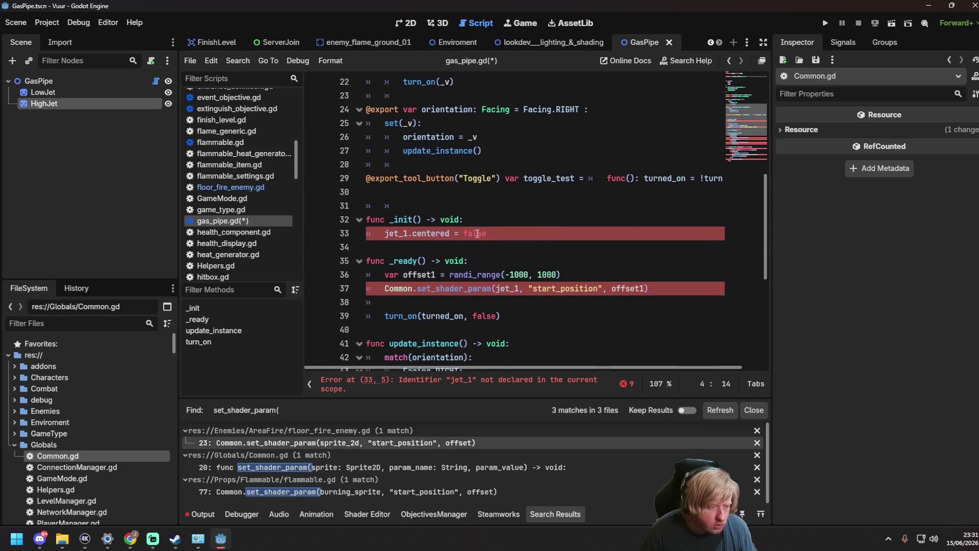
double_click(393, 234)
type("low_jet")
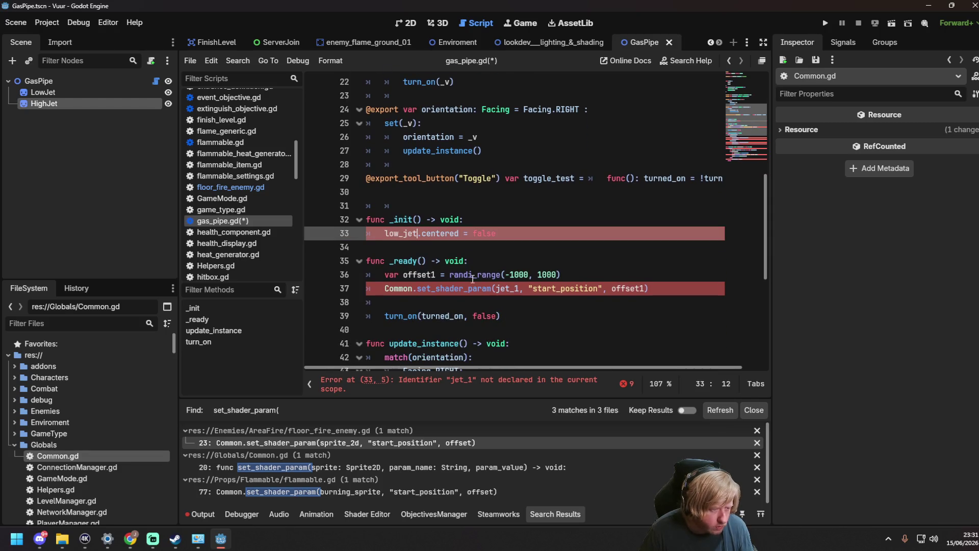
double_click(496, 288)
type("low_jet")
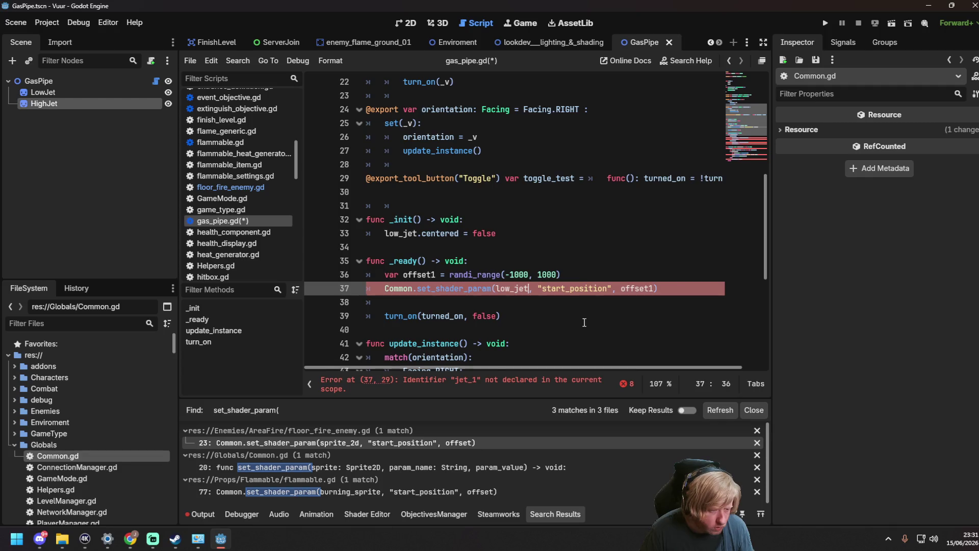
Replace jet_1 with low_jet on lines 44, 45, 47, 48 and 51.
scroll(605, 314, "down", 1)
scroll(605, 313, "down", 5)
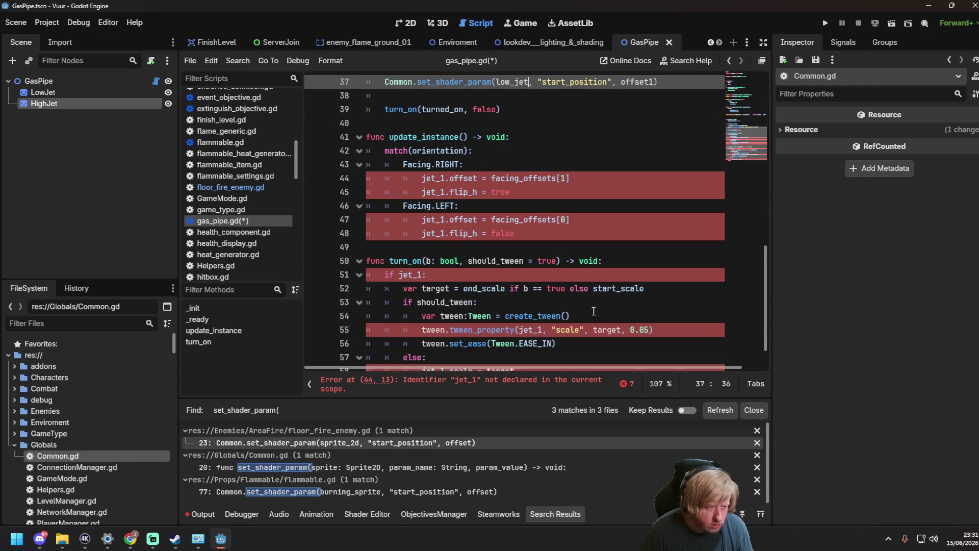
double_click(423, 178)
type("low_jet")
double_click(445, 191)
type("low_jet")
double_click(433, 219)
type("low_jet")
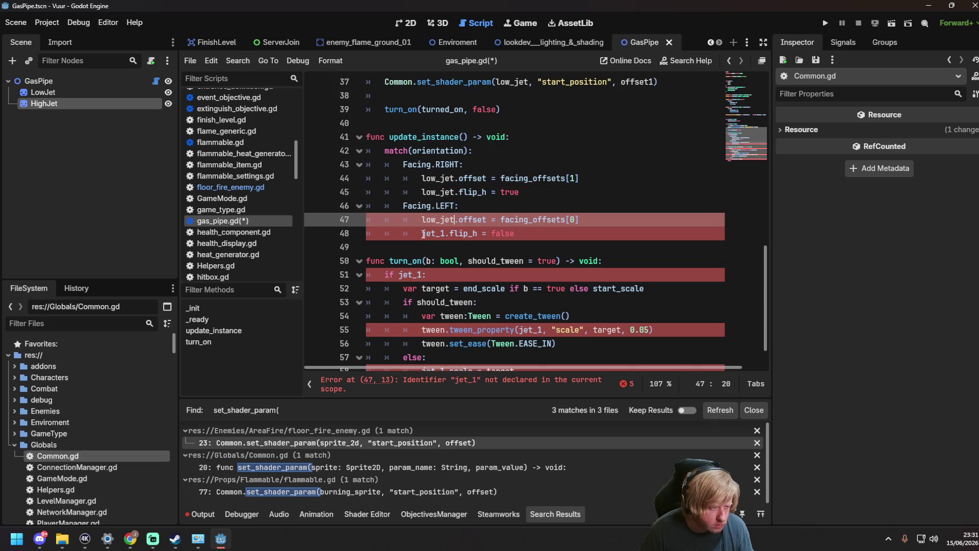
double_click(423, 233)
type("low_jet")
double_click(423, 274)
type("low_jet")
Replace the remaining jet_1 references, including line 55, with low_jet and save gas_pipe.gd.
scroll(533, 273, "down", 1)
left_click(530, 289)
double_click(529, 289)
type("low_jet")
double_click(436, 330)
type("low_jet")
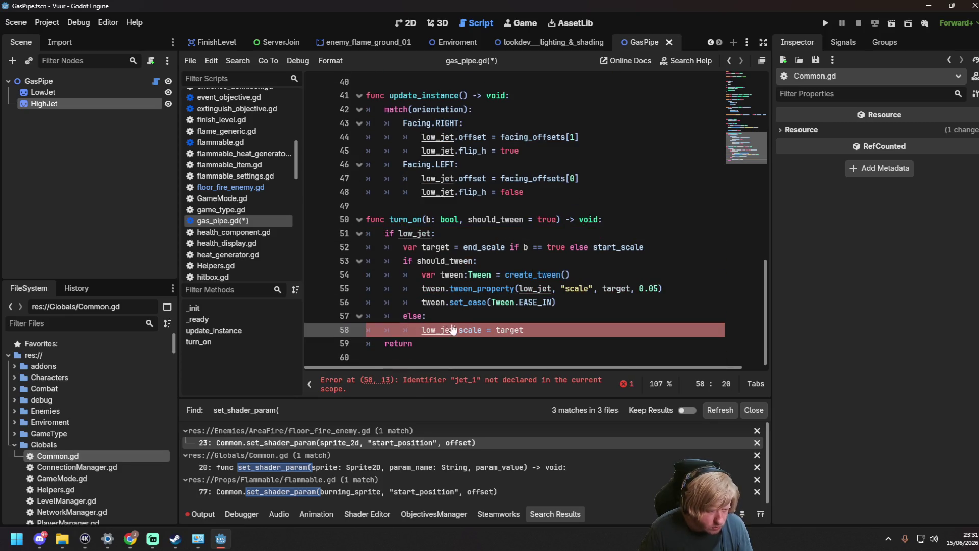
key("Up")
key("ctrl+s")
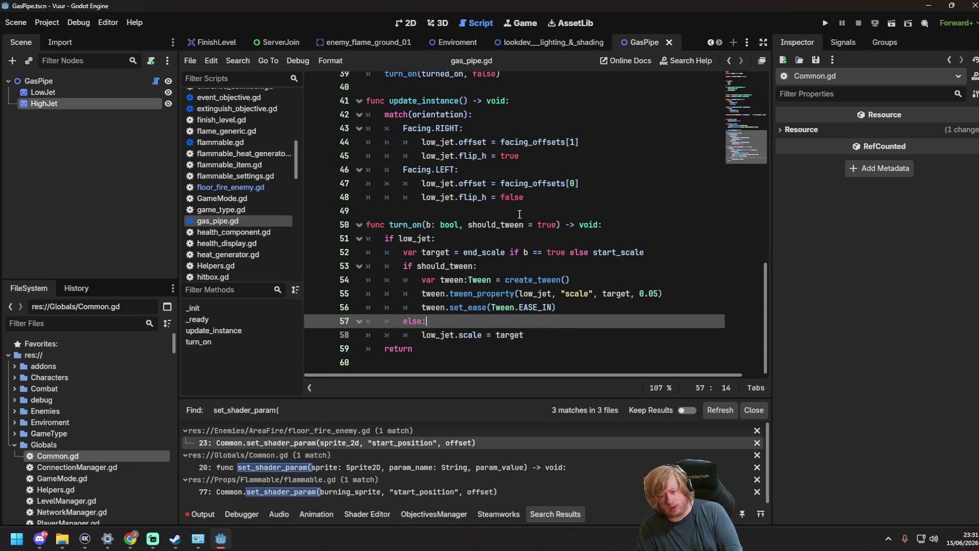
scroll(503, 198, "up", 12)
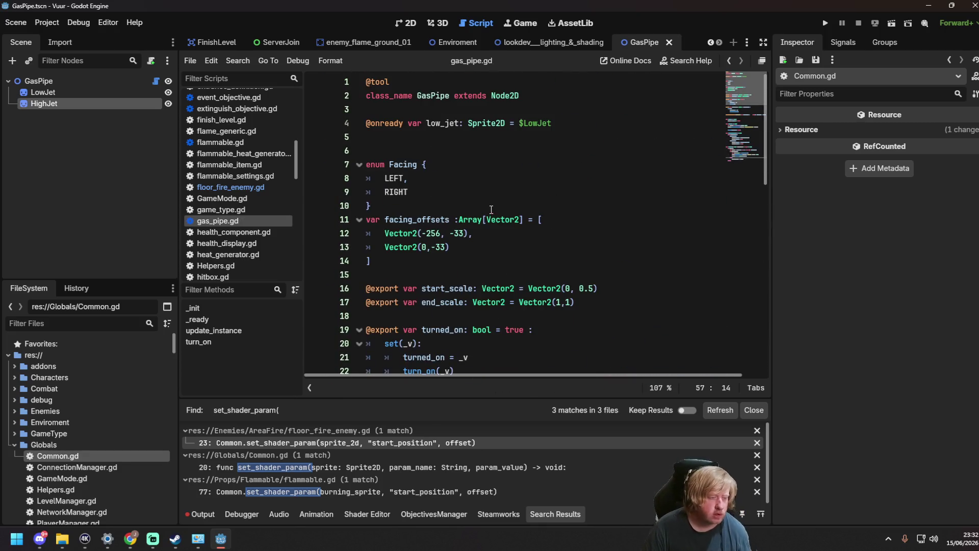
Duplicate the offset1 and set_shader_param lines in _ready, renaming the copy's variable to offset2.
scroll(492, 209, "down", 10)
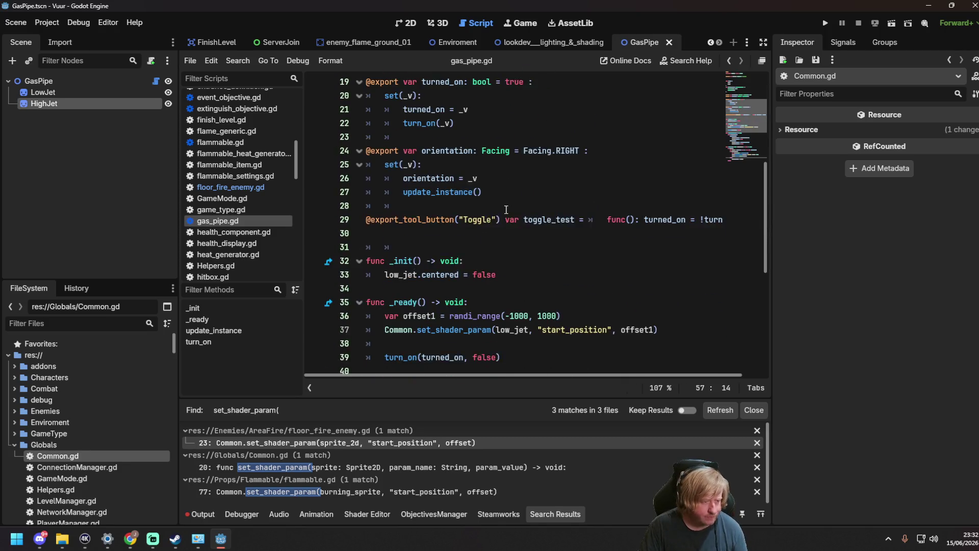
scroll(510, 209, "up", 6)
scroll(488, 247, "down", 4)
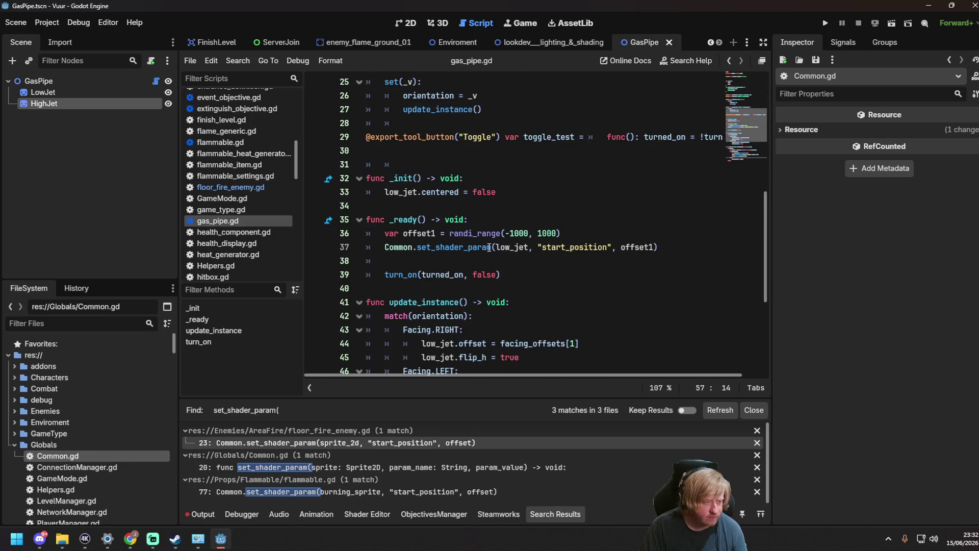
scroll(488, 241, "down", 1)
left_click(668, 206)
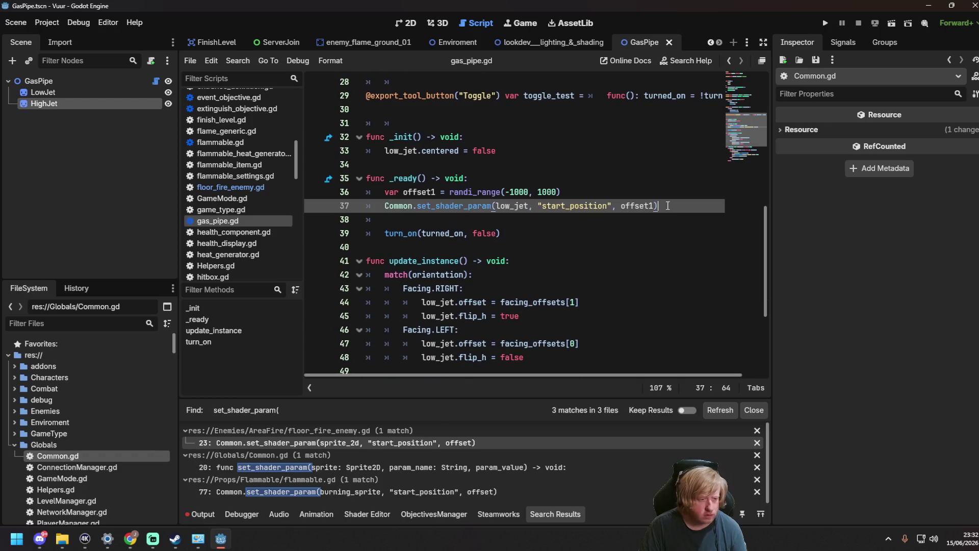
mouse_move(671, 207)
left_mouse_down()
mouse_move(367, 206)
mouse_move(367, 193)
left_mouse_up()
key("ctrl+c")
left_click(425, 218)
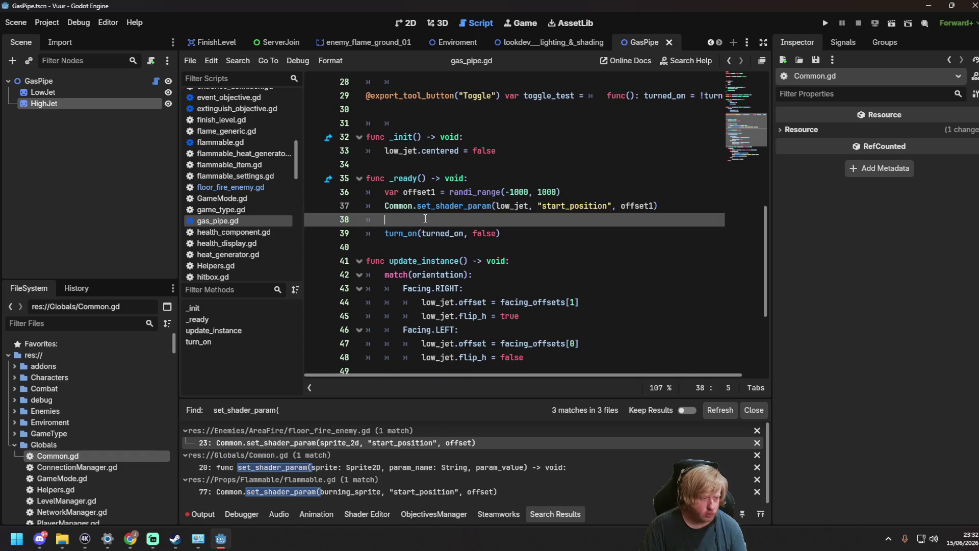
key("Return")
key("Return")
key("Up")
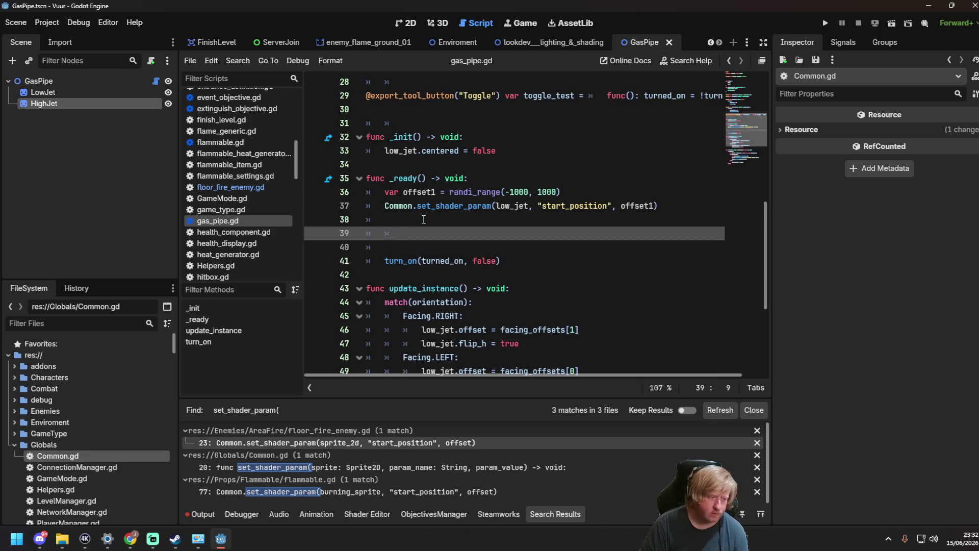
key("ctrl+v")
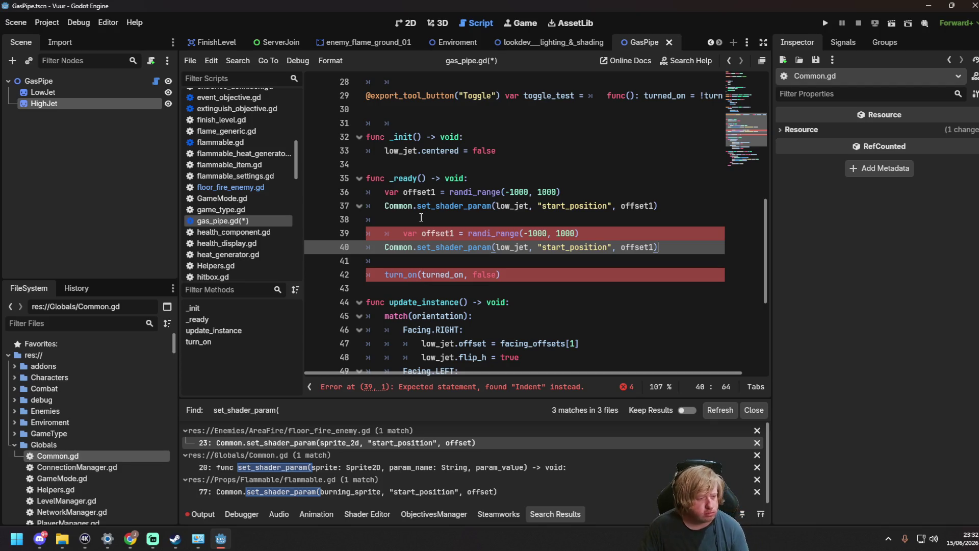
left_click(407, 231)
key("BackSpace")
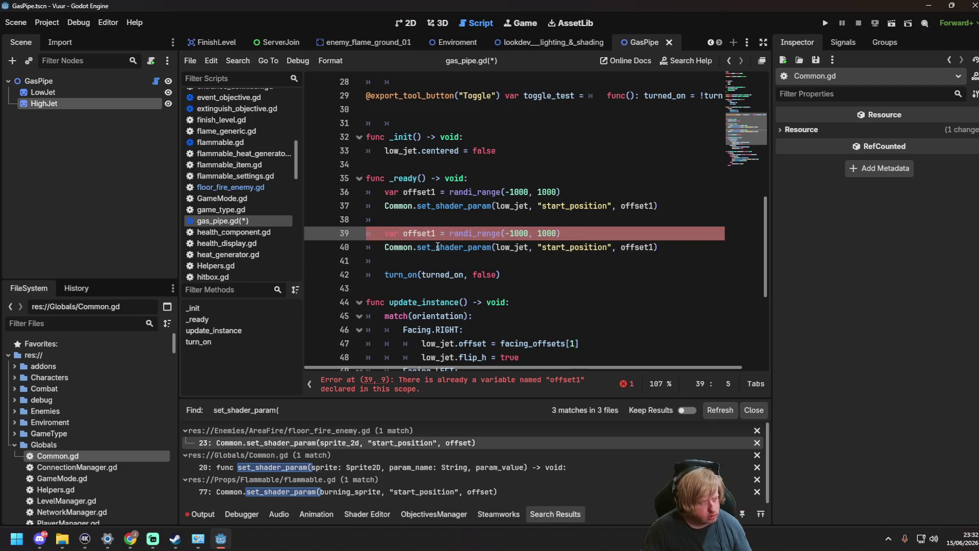
left_click(437, 235)
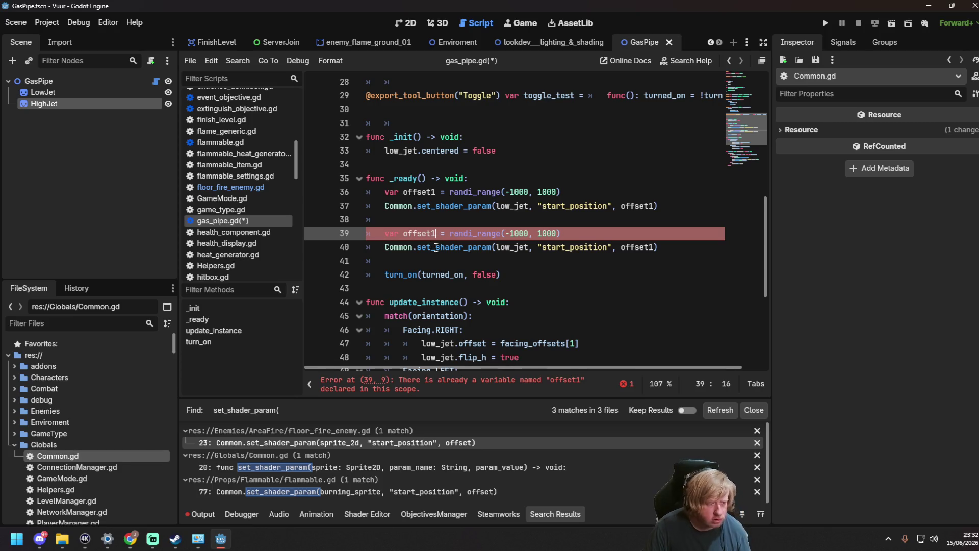
key("BackSpace")
type("2")
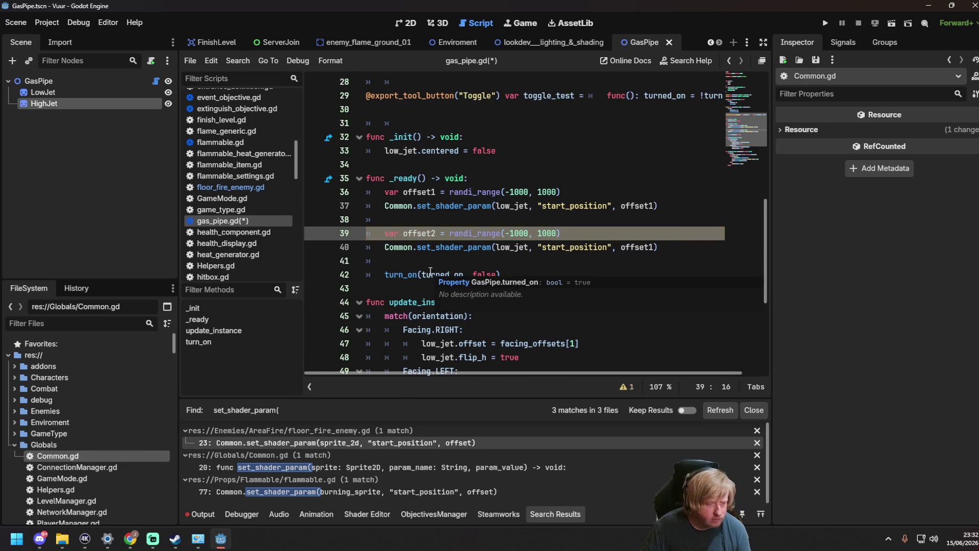
Add a HighJet node reference, point the second shader call at high_jet, and save.
scroll(467, 206, "up", 9)
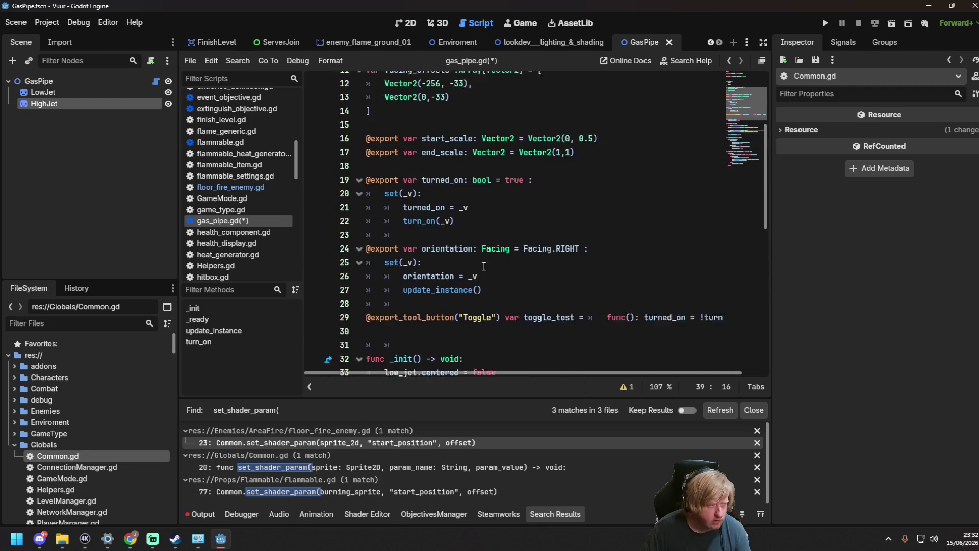
left_click_drag(81, 104, 379, 135)
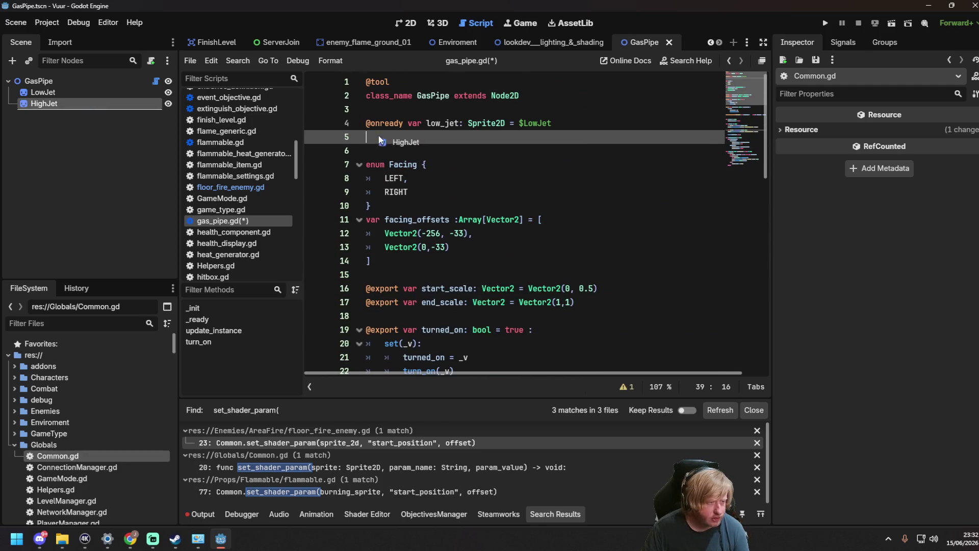
scroll(430, 282, "down", 8)
scroll(428, 287, "down", 1)
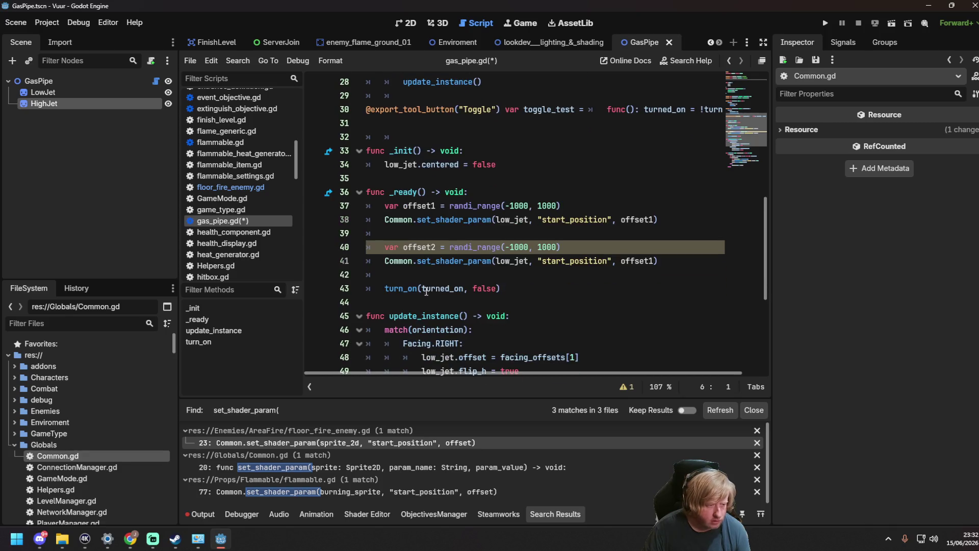
left_click_drag(497, 262, 511, 263)
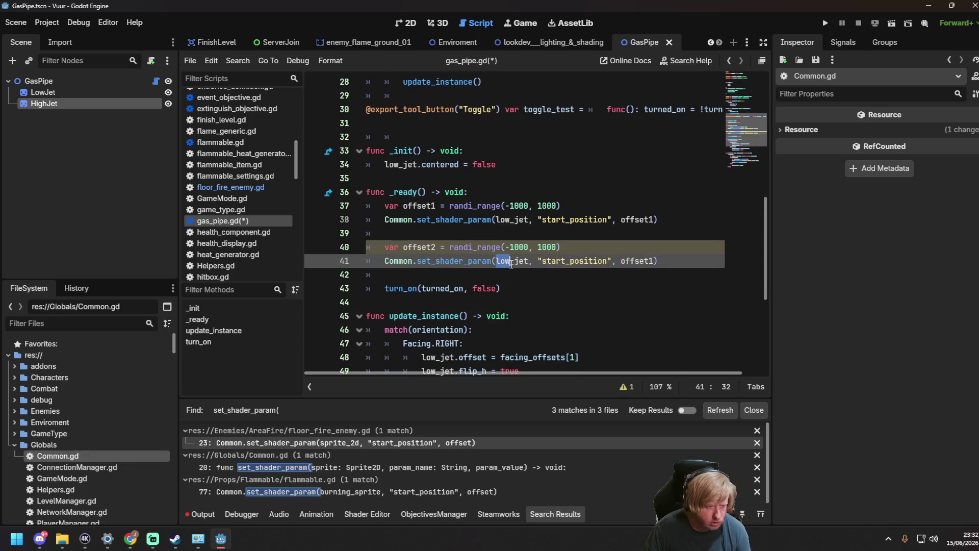
type("high")
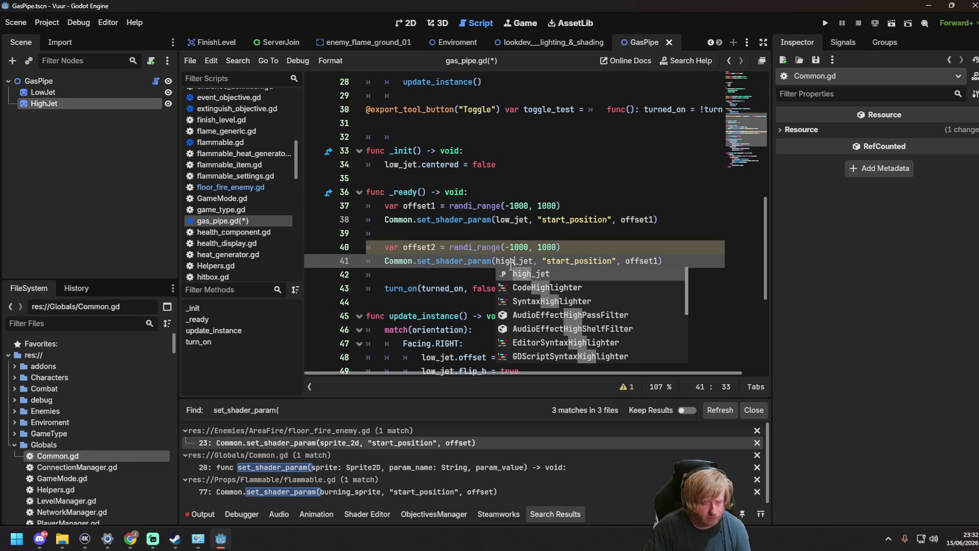
left_click(445, 247)
key("ctrl+s")
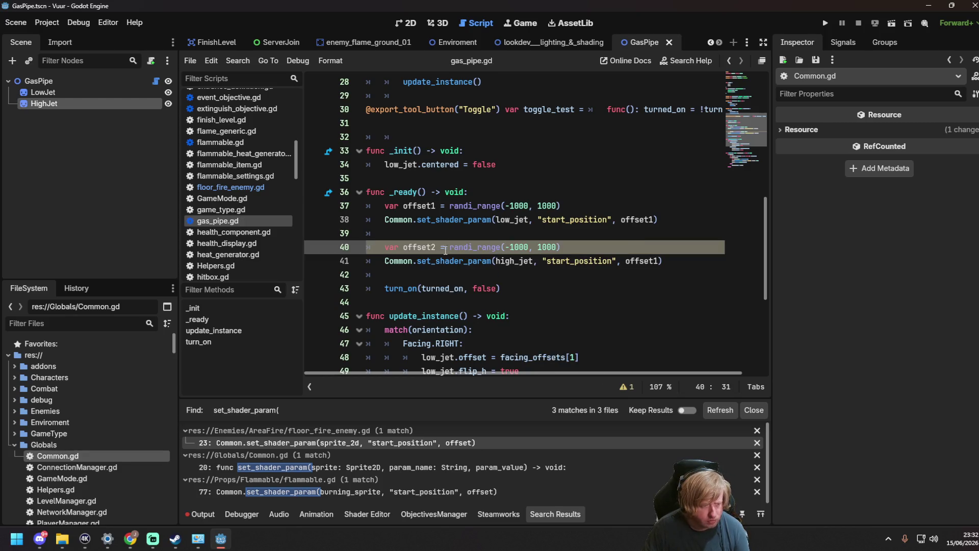
left_click(423, 288)
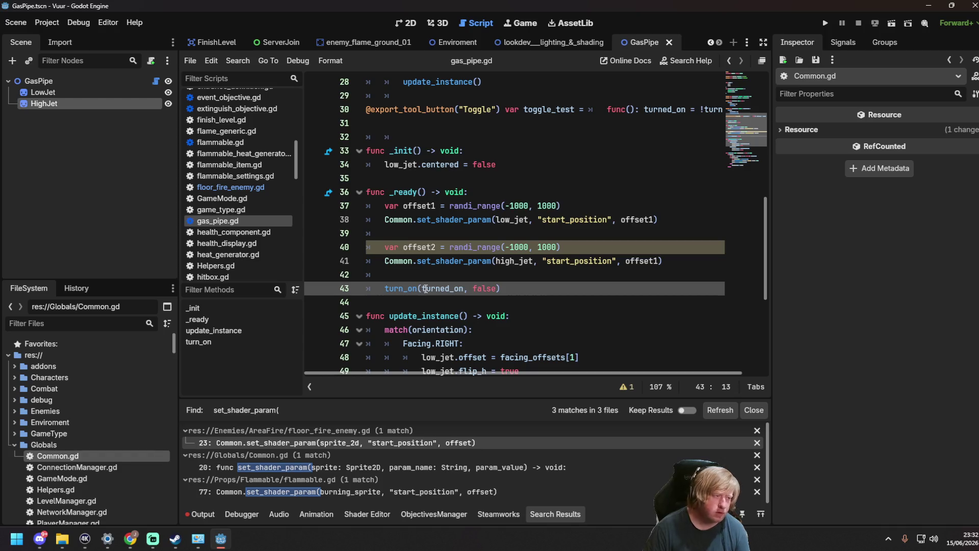
Change the tool button label to 'Toggle Jet 1' and save the script.
scroll(426, 289, "up", 4)
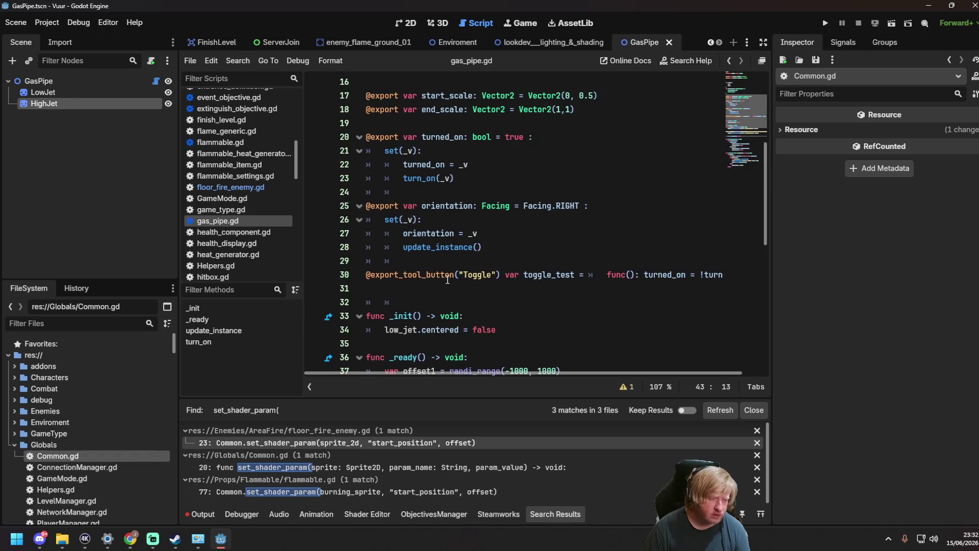
left_click(492, 274)
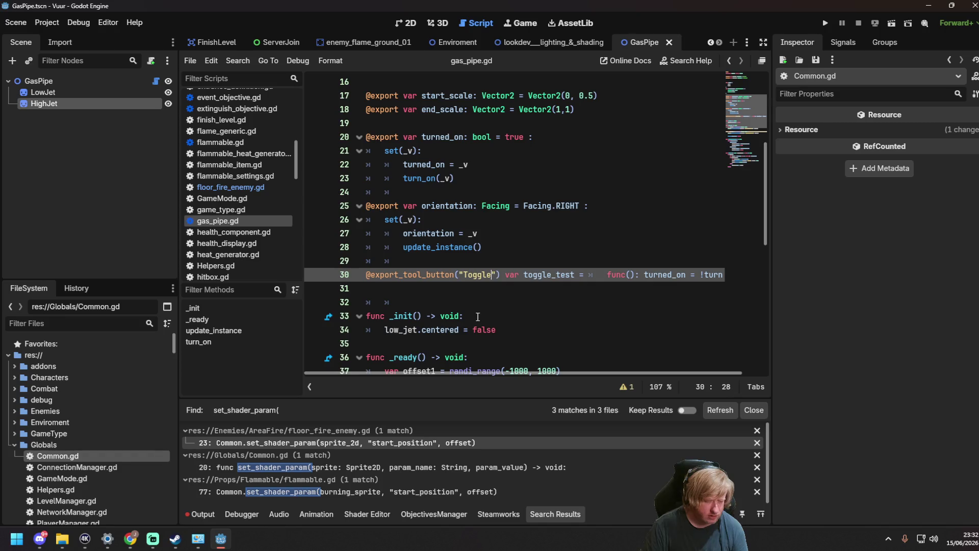
type("Jet 1")
key("ctrl+s")
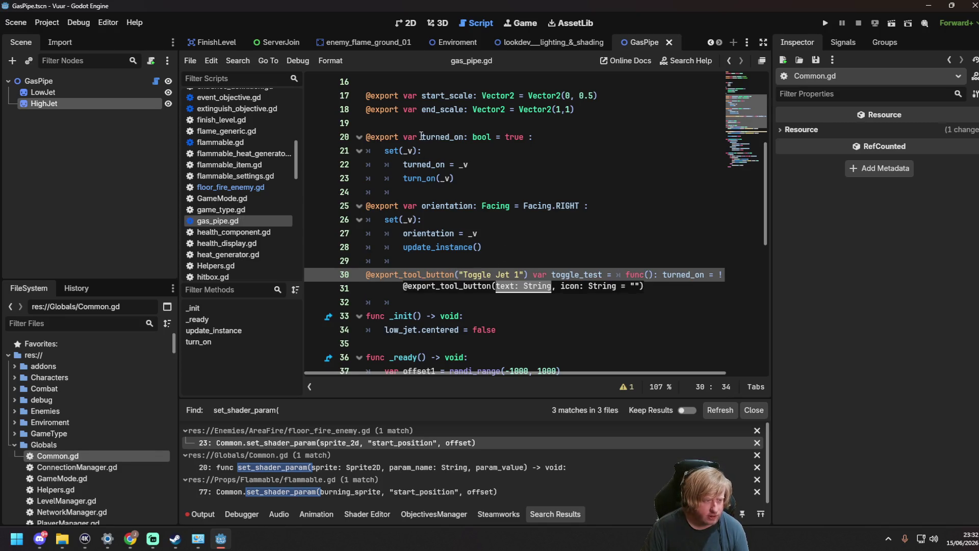
Rename the turned_on declaration to low_turned_on and update its setter and toggle lambda uses.
left_click(465, 135)
left_click(422, 137)
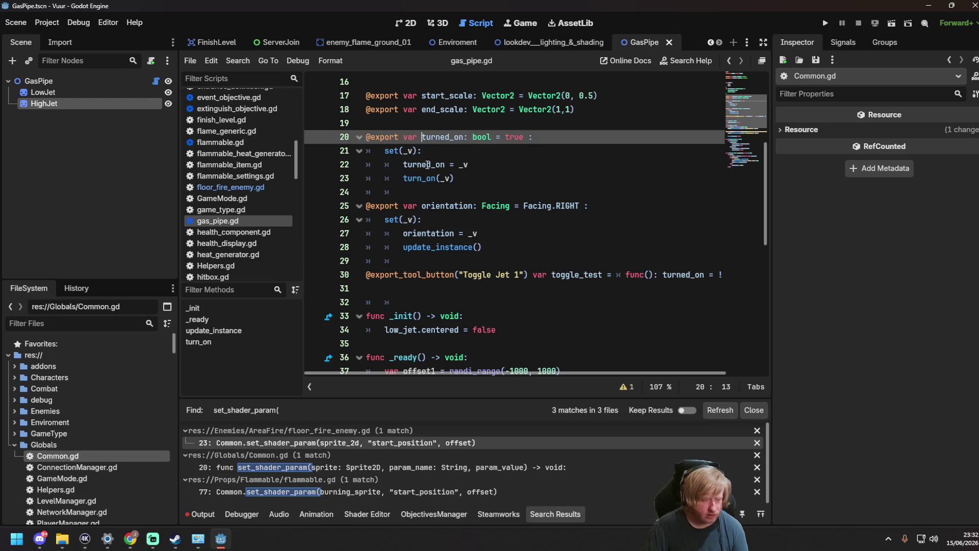
type("_")
key("BackSpace")
key("BackSpace")
type("low_")
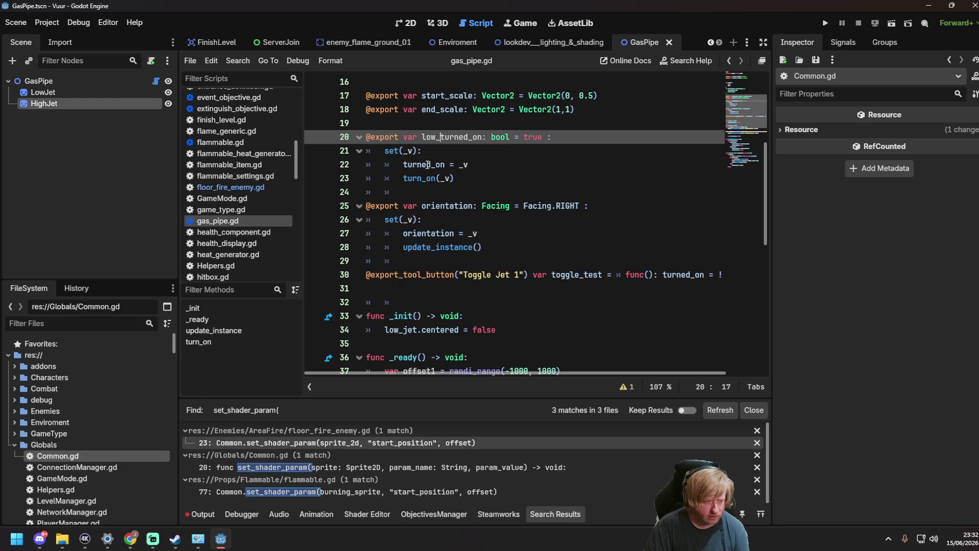
left_click_drag(423, 137, 440, 137)
key("ctrl+c")
left_click(405, 164)
key("ctrl+v")
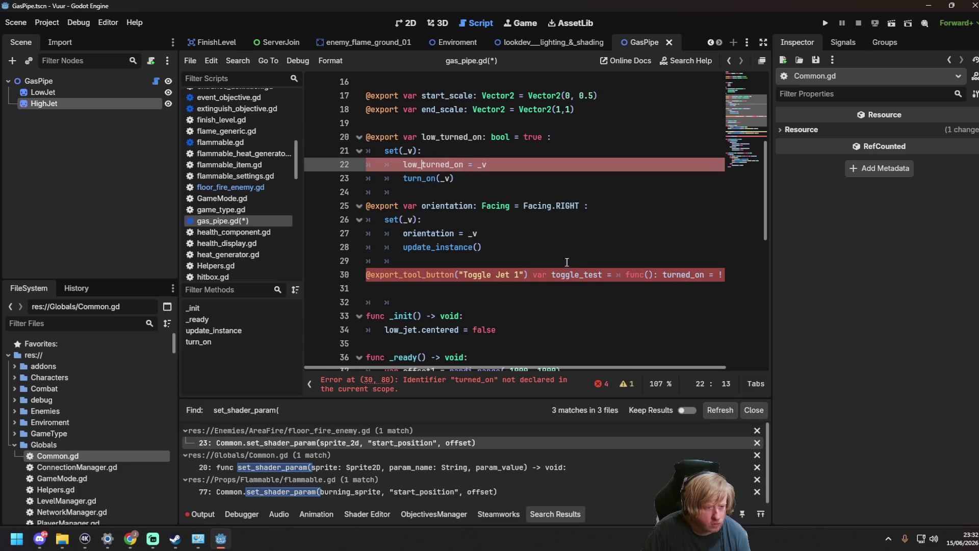
left_click(663, 274)
key("ctrl+v")
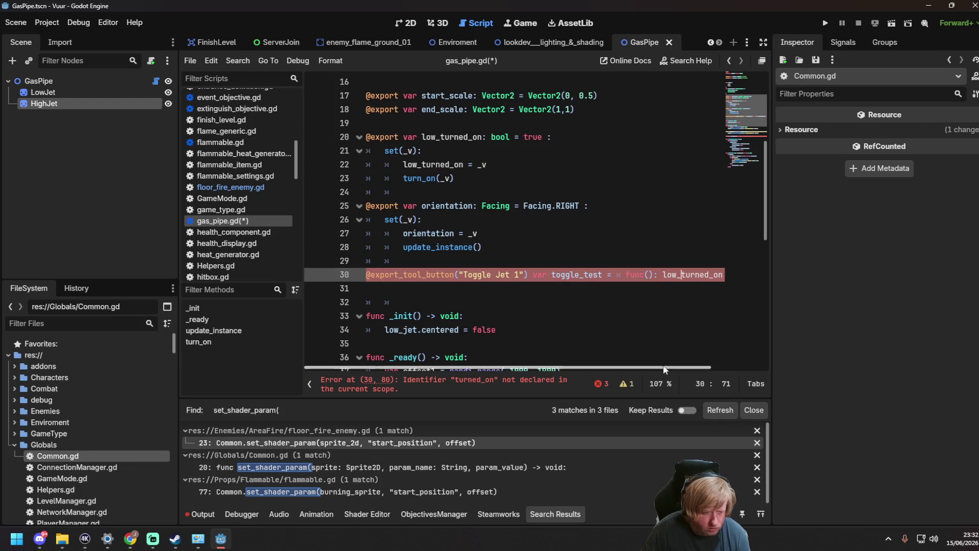
left_click_drag(688, 369, 741, 368)
left_click(684, 275)
key("ctrl+v")
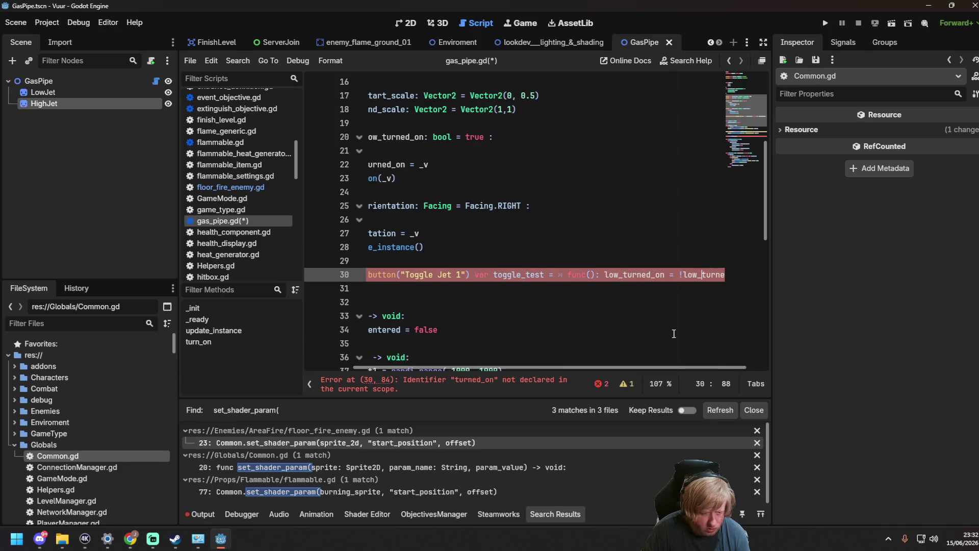
left_click_drag(651, 368, 564, 367)
Relabel the tool button as 'Toggle Low Jet' and save.
left_click(497, 274)
left_click_drag(512, 273, 520, 275)
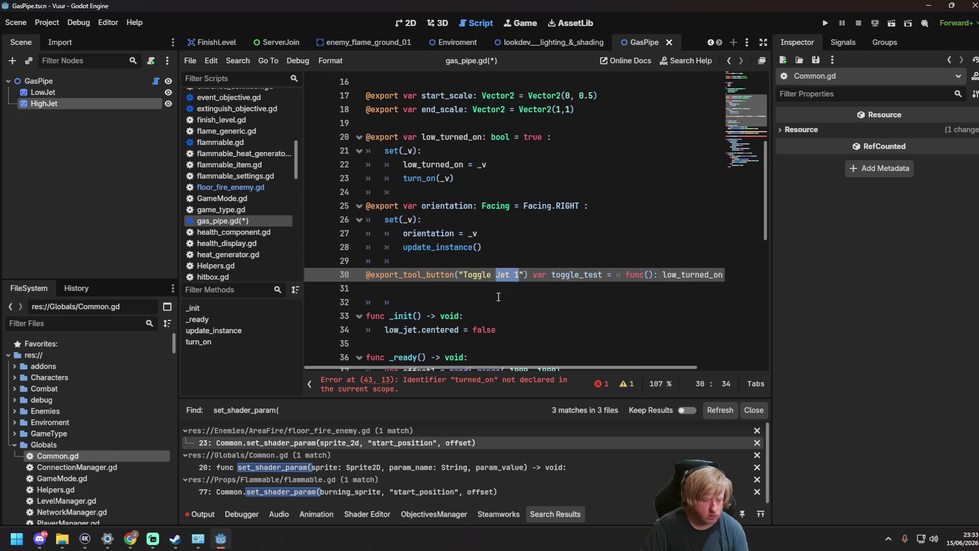
type("Low Jet")
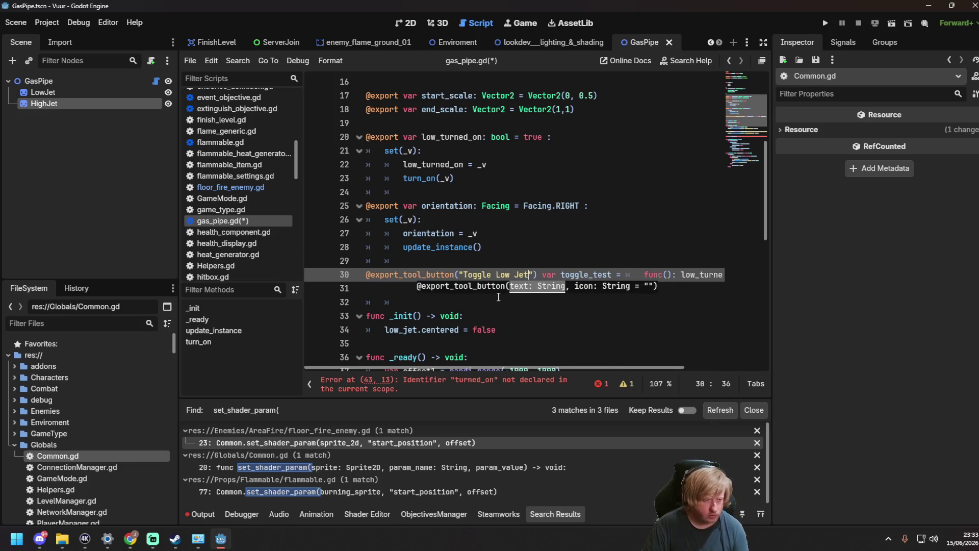
key("ctrl+s")
Change _ready's turn_on argument on line 43 to low_turned_on.
left_click(498, 300)
scroll(475, 277, "down", 5)
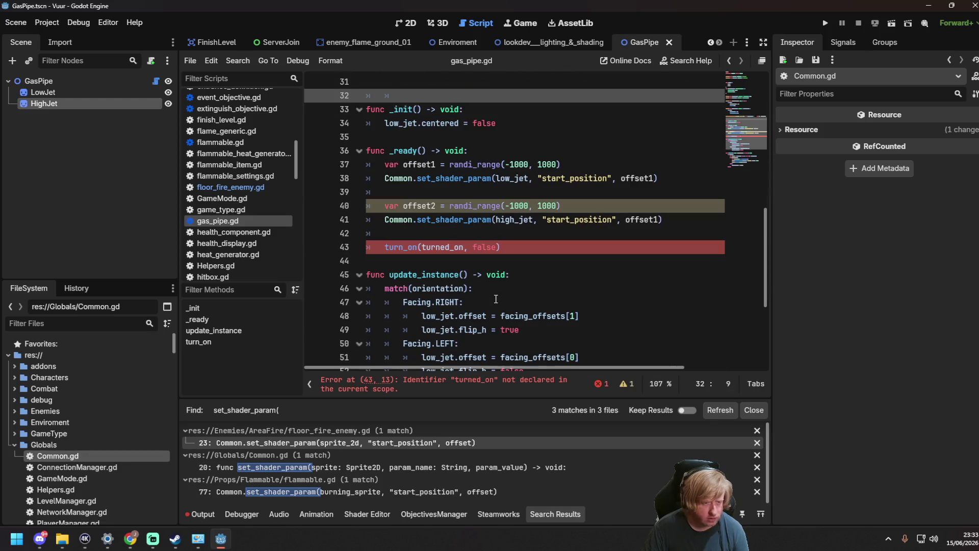
left_click(425, 244)
type("low_")
left_click(552, 248)
Save, then make line 41's high_jet set_shader_param call pass offset2 instead of offset1.
key("ctrl+s")
left_click(424, 248)
scroll(469, 306, "up", 6)
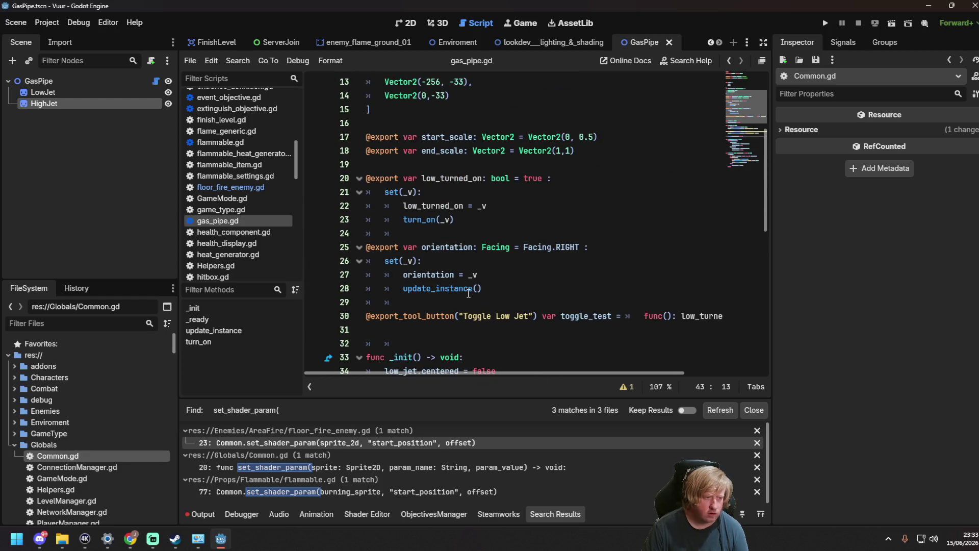
scroll(467, 287, "up", 4)
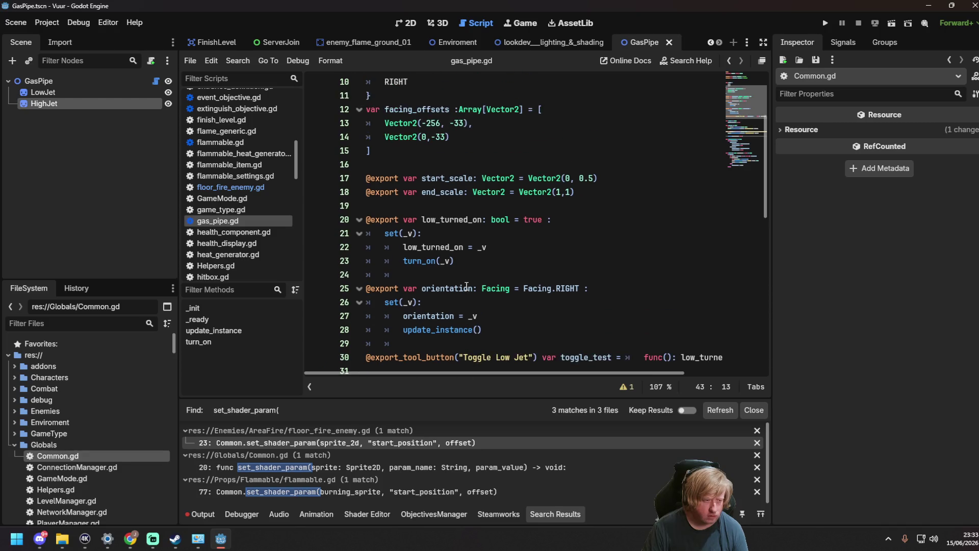
scroll(466, 283, "down", 10)
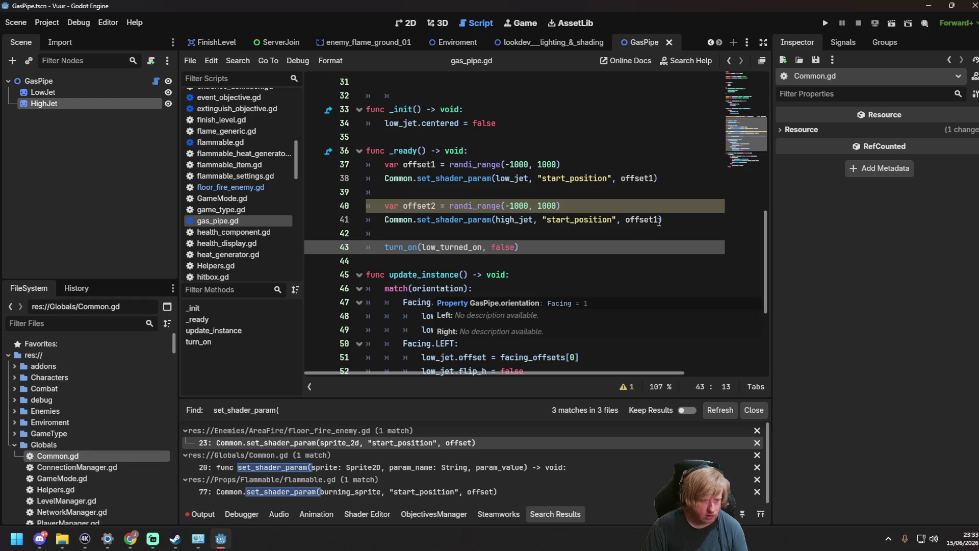
left_click(658, 220)
key("BackSpace")
type("2")
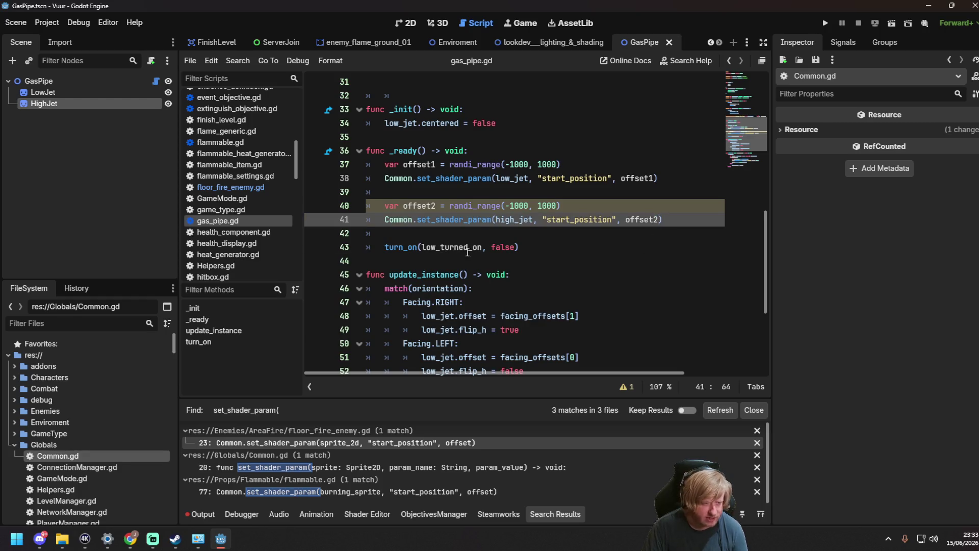
left_click(421, 247)
mouse_move(420, 284)
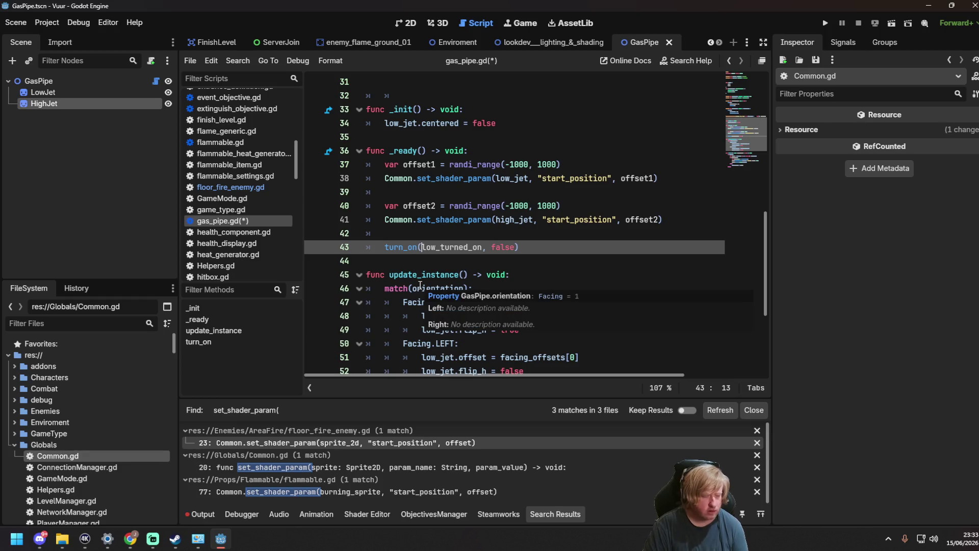
scroll(420, 284, "down", 4)
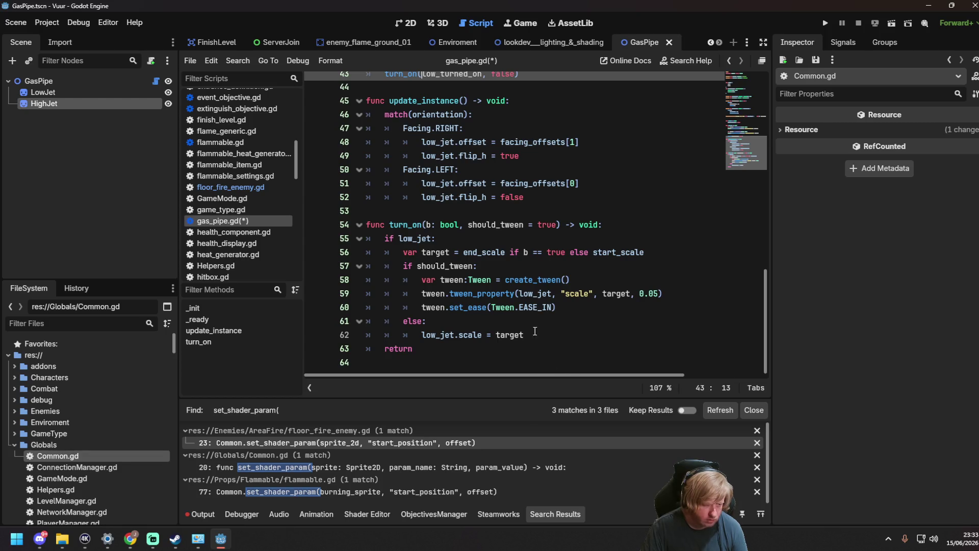
Add a sprite:Sprite2D first parameter to turn_on's signature and save.
mouse_move(520, 292)
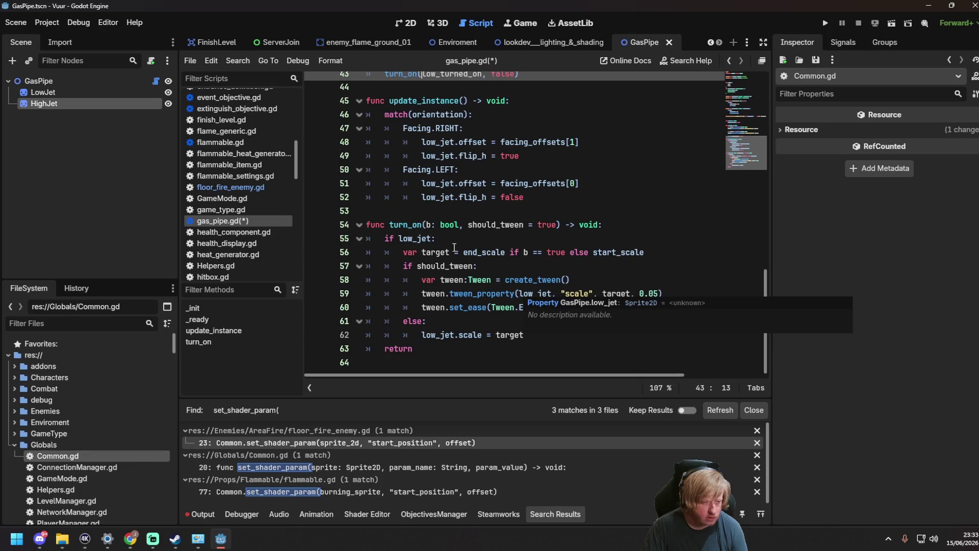
left_click(427, 224)
type("sprite:Sprite2D,")
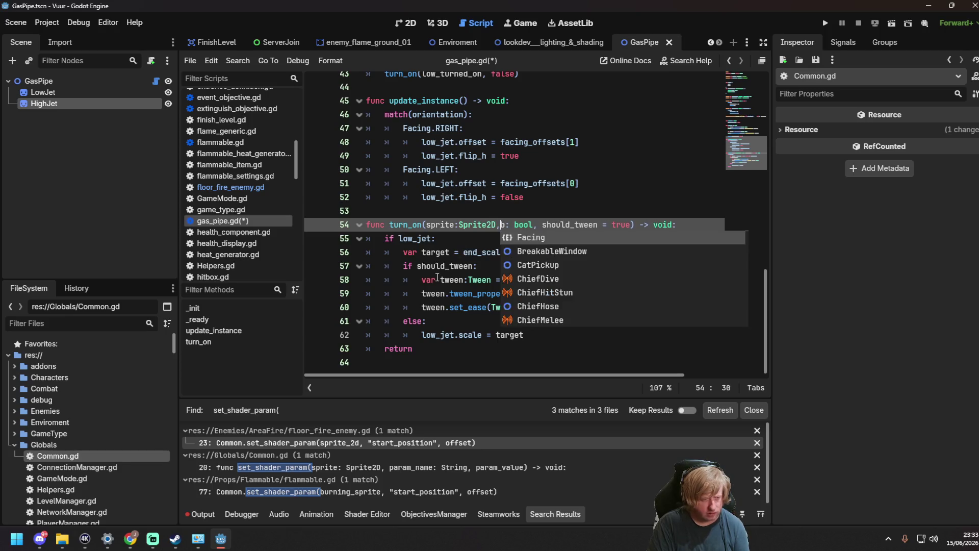
key("ctrl+s")
Pass low_jet as the first argument of the turn_on call on line 43 and save.
scroll(449, 270, "up", 6)
scroll(474, 258, "down", 2)
left_click(422, 247)
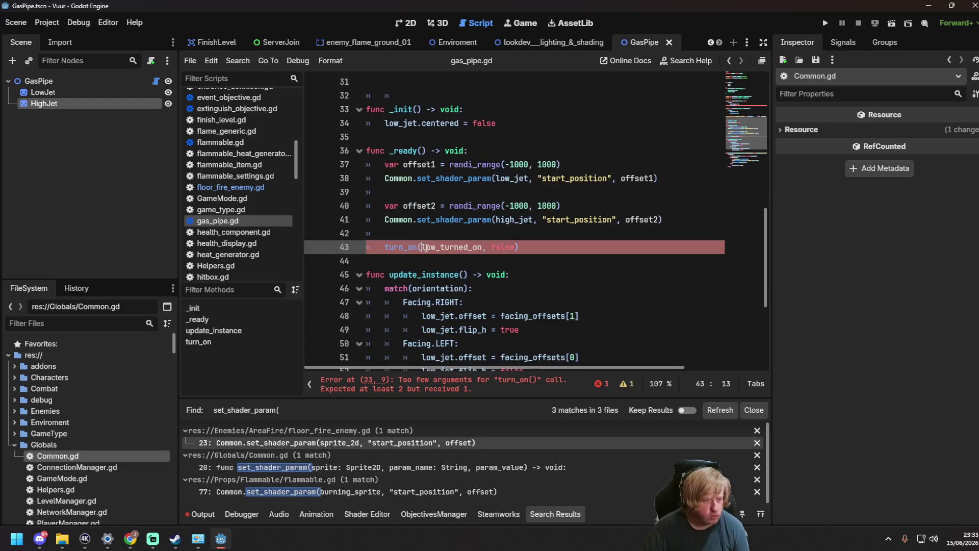
type("l")
key("Escape")
type("ow_jet,")
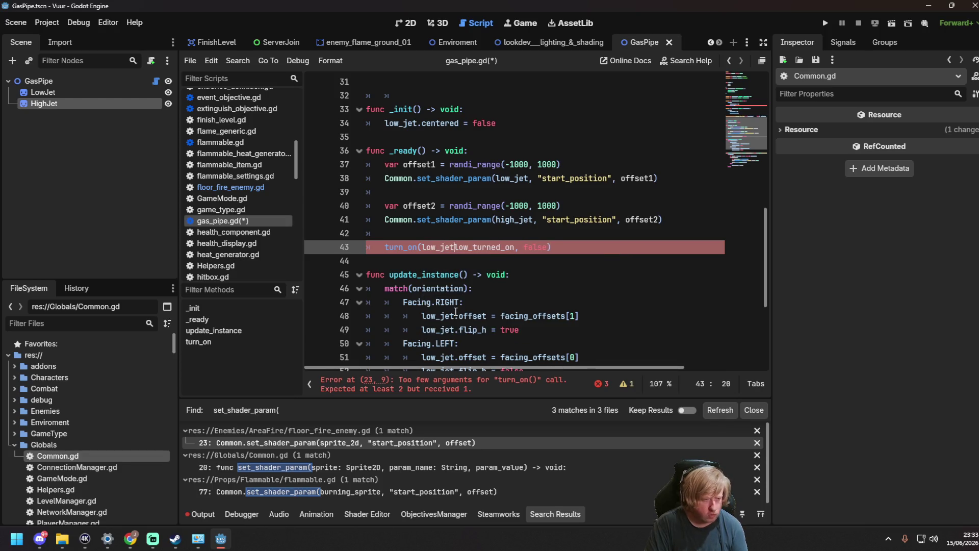
left_click(504, 247)
key("ctrl+s")
Pass low_jet as the first turn_on argument in the low_turned_on setter and save.
scroll(572, 227, "up", 4)
scroll(541, 232, "up", 1)
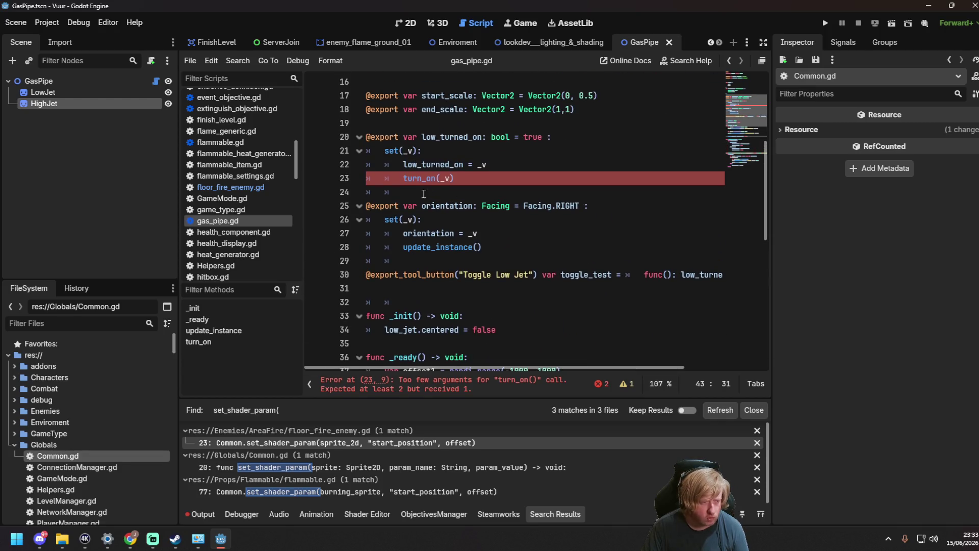
left_click(405, 178)
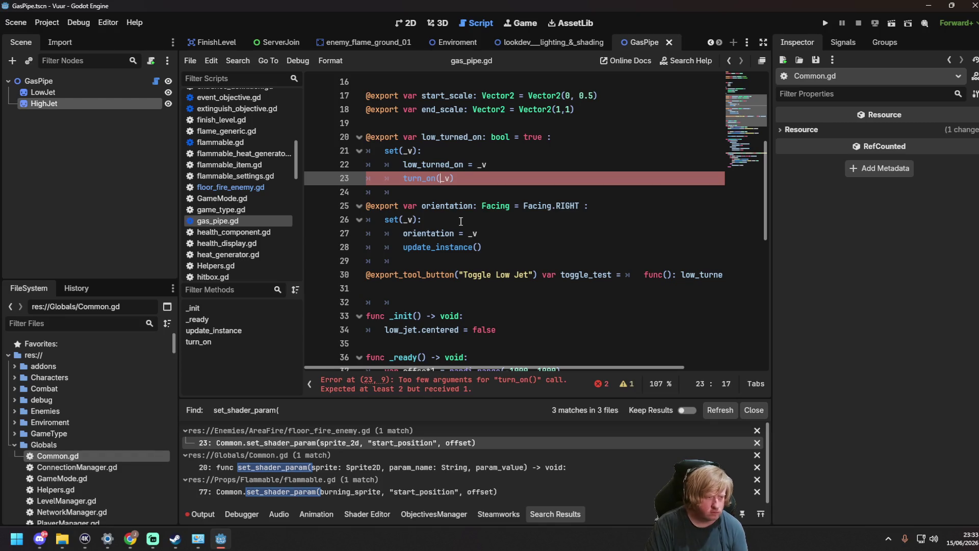
type("low_jet,")
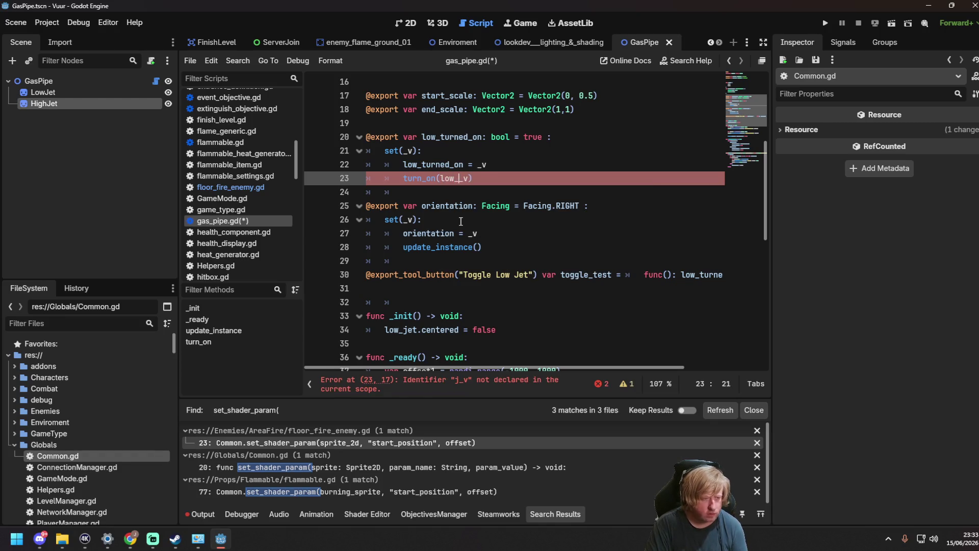
left_click(514, 164)
key("ctrl+s")
Copy the low_turned_on export block (lines 20–23) and paste a duplicate beneath it.
mouse_move(498, 178)
left_mouse_down()
mouse_move(449, 178)
mouse_move(360, 140)
left_mouse_up()
key("ctrl+c")
left_click(514, 180)
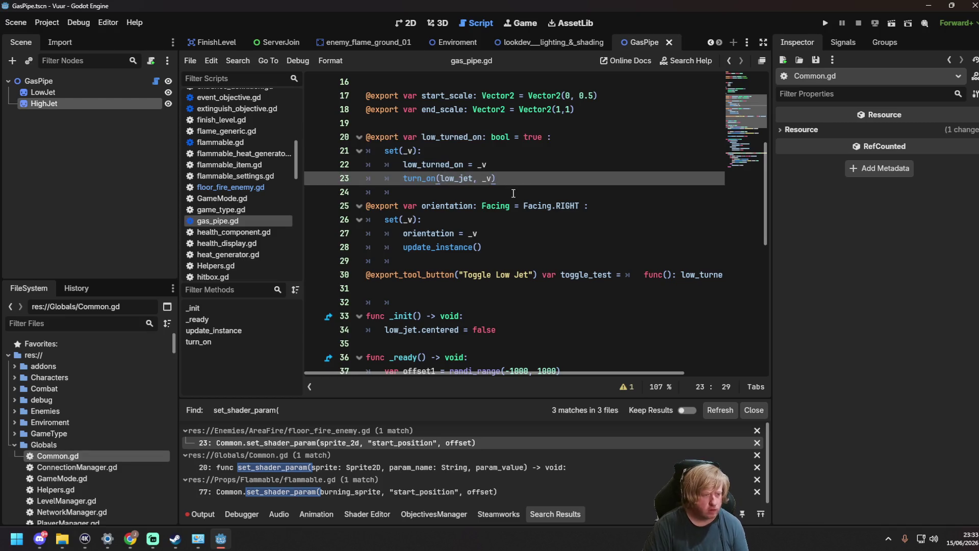
key("Return")
key("Return")
key("ctrl+v")
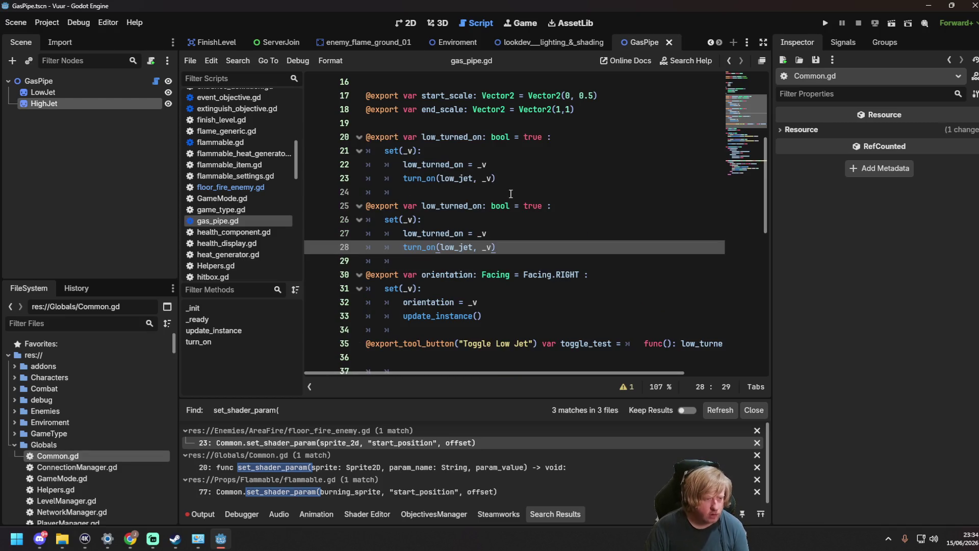
left_click_drag(421, 206, 433, 205)
type("high")
key("Delete")
key("Down")
key("Down")
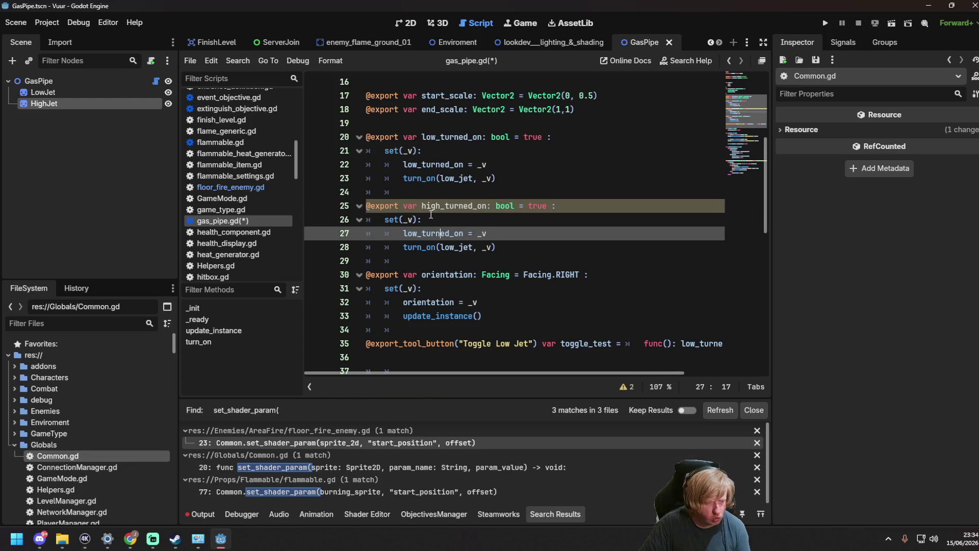
key("Left")
key("Left")
key("BackSpace")
key("BackSpace")
key("BackSpace")
type("high")
key("Right")
key("Right")
key("Right")
key("Escape")
key("Down")
key("Right")
key("Delete")
key("Delete")
key("Delete")
type("high")
key("ctrl+s")
scroll(617, 231, "down", 7)
scroll(622, 238, "down", 3)
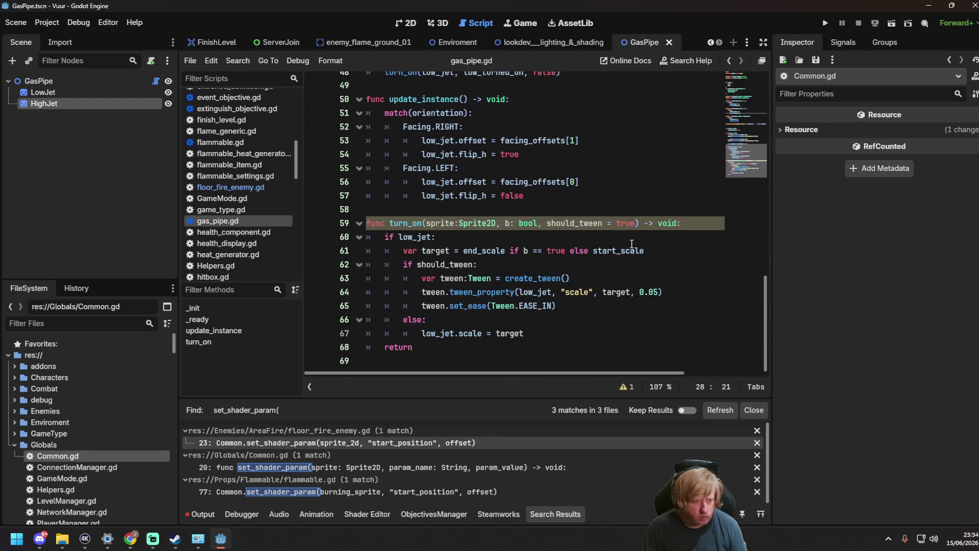
left_click(576, 231)
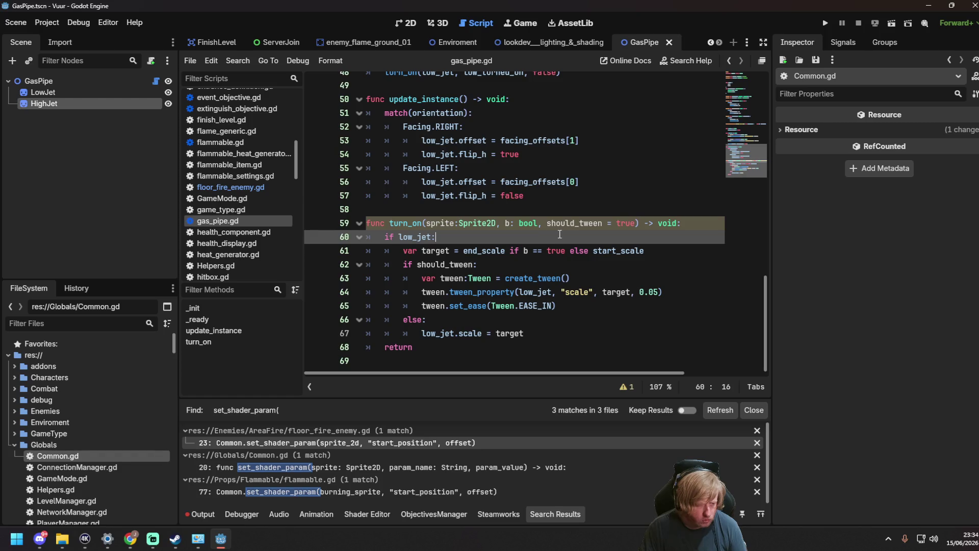
left_click_drag(519, 291, 548, 292)
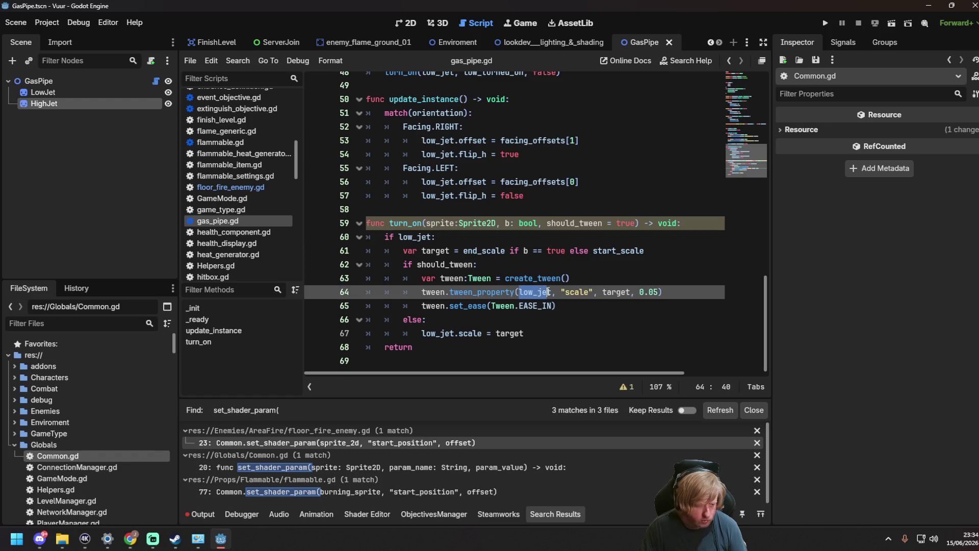
type("sprite")
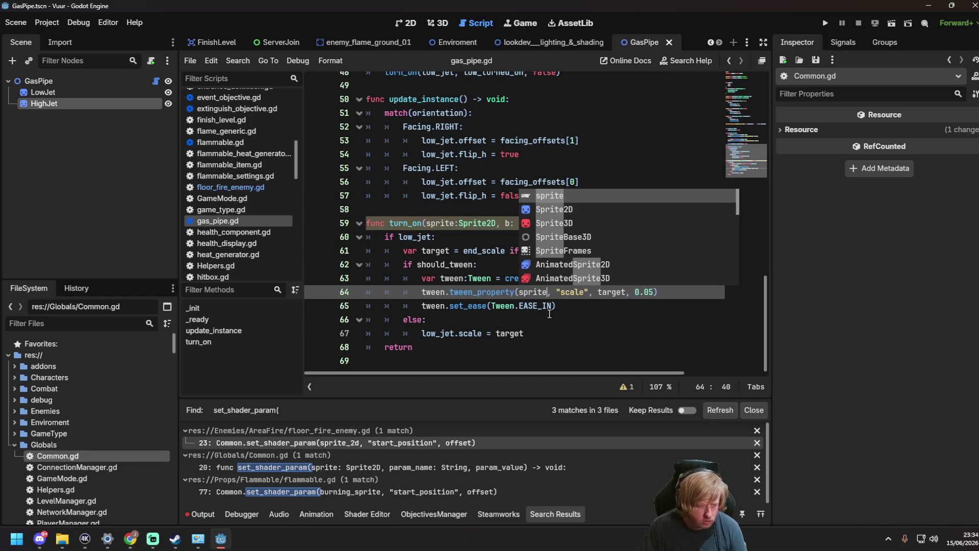
left_click(561, 317)
key("ctrl+s")
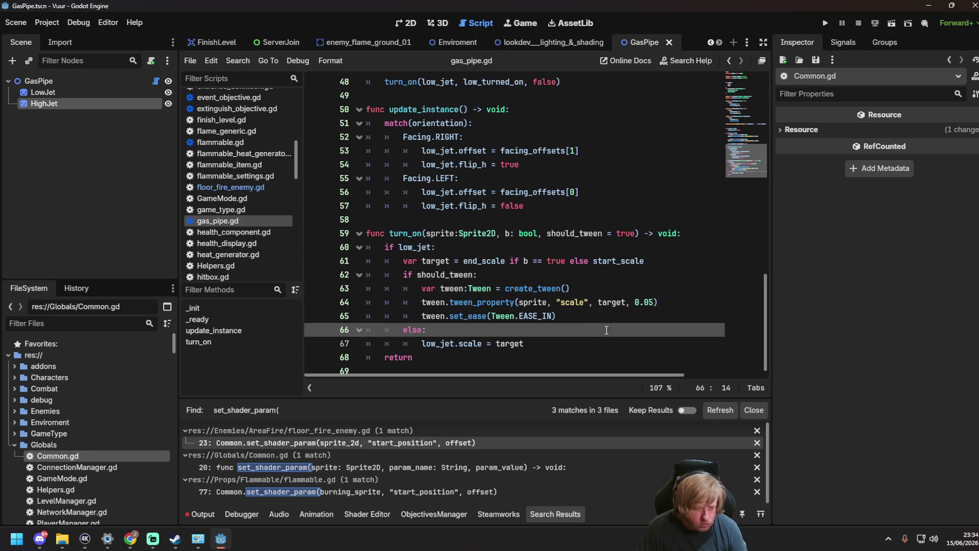
left_click(590, 317)
scroll(510, 307, "up", 10)
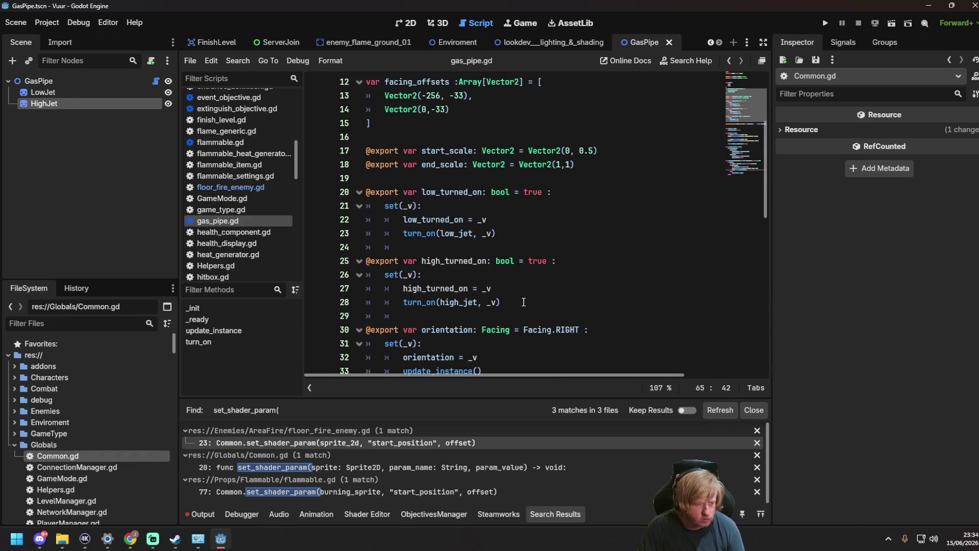
scroll(491, 291, "down", 6)
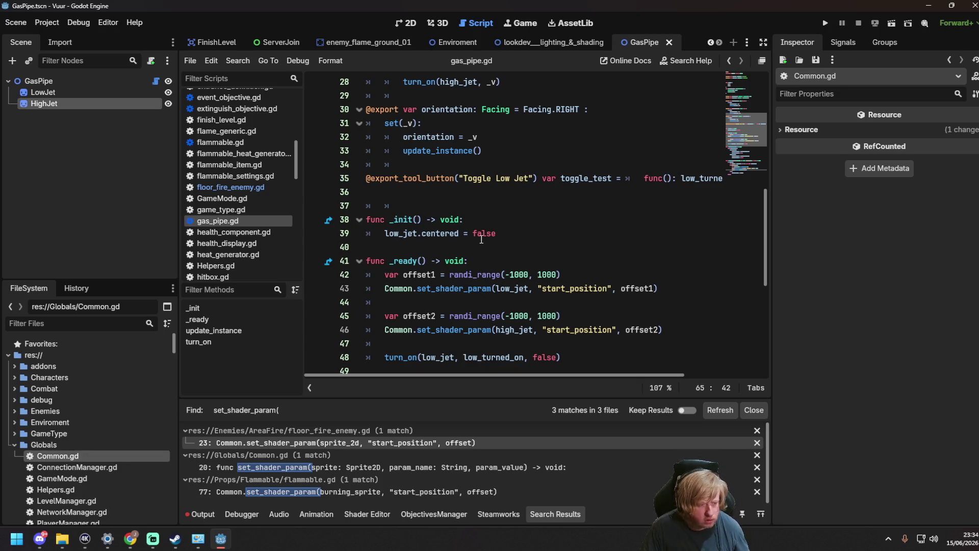
scroll(479, 260, "down", 3)
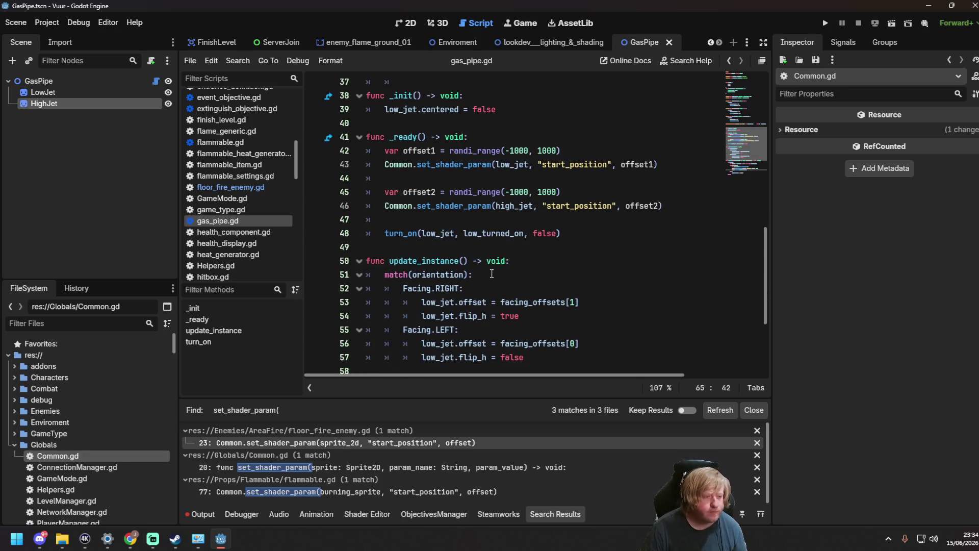
left_click(563, 237)
key("Return")
type("turn_opn")
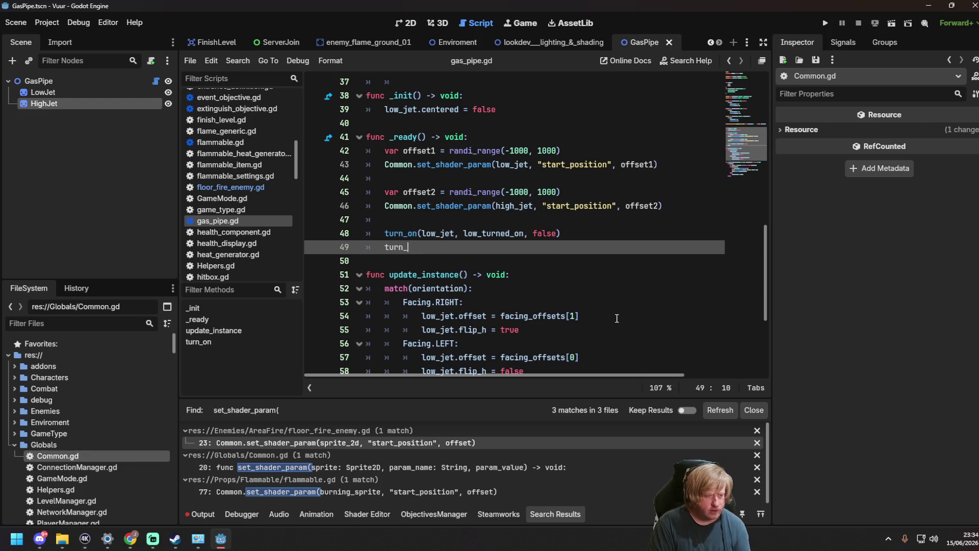
type("n(hi")
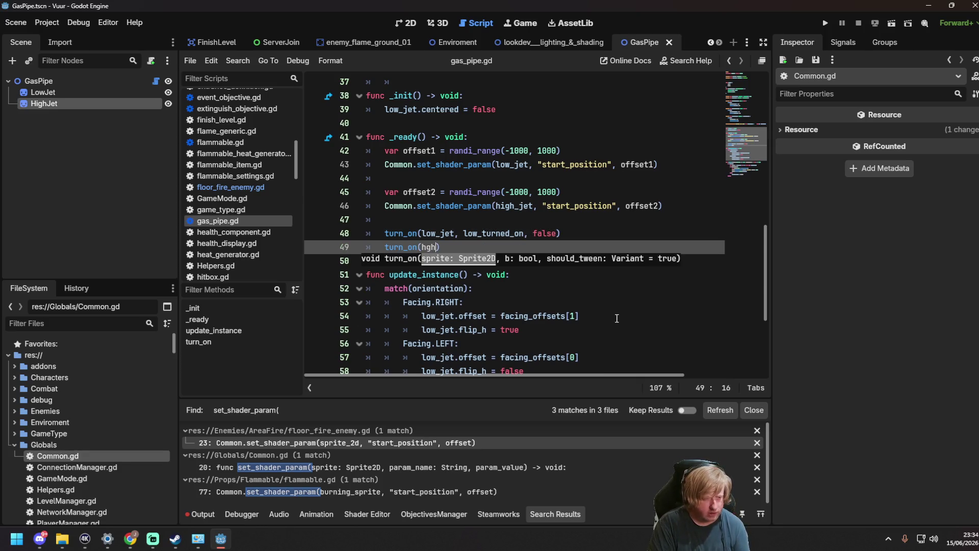
key("Return")
type(", hi")
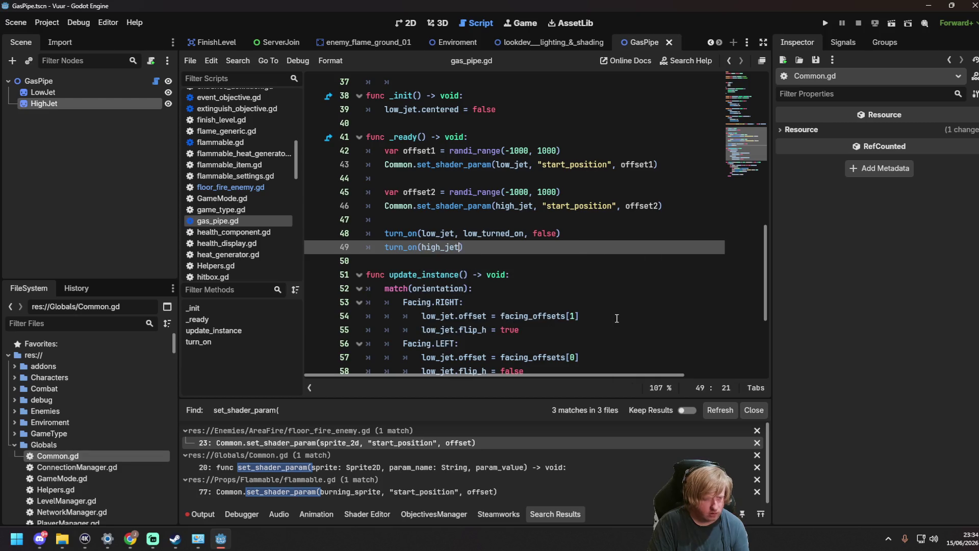
type("gh_turned")
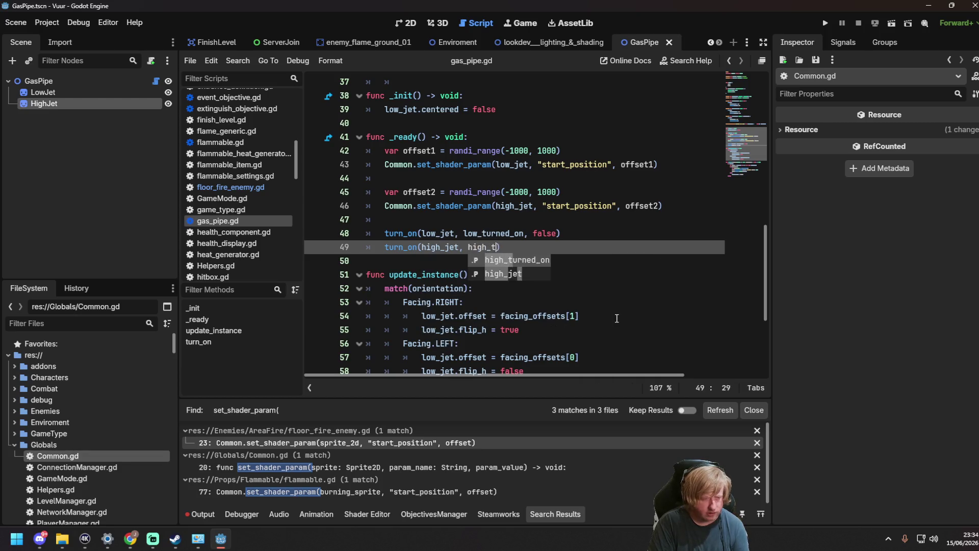
key("Return")
type(", false")
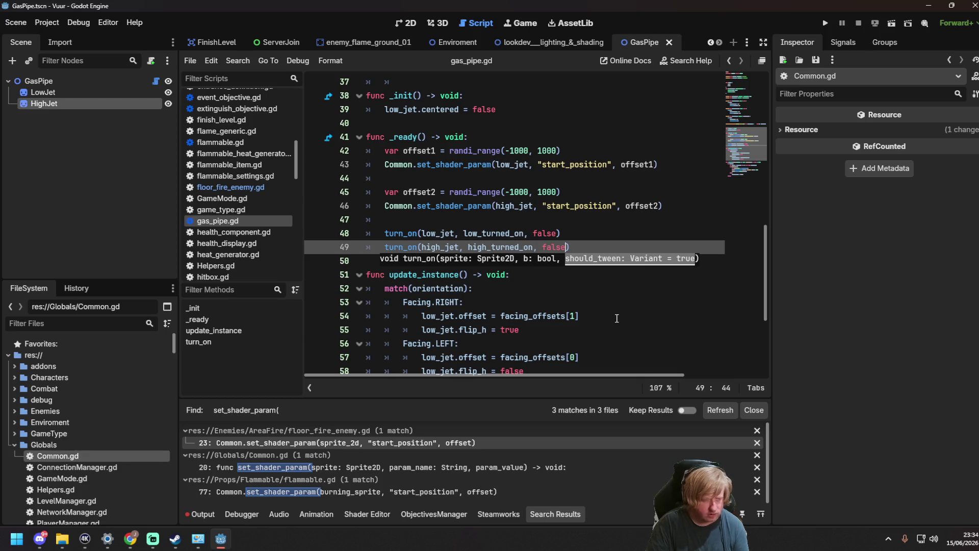
left_click(621, 205)
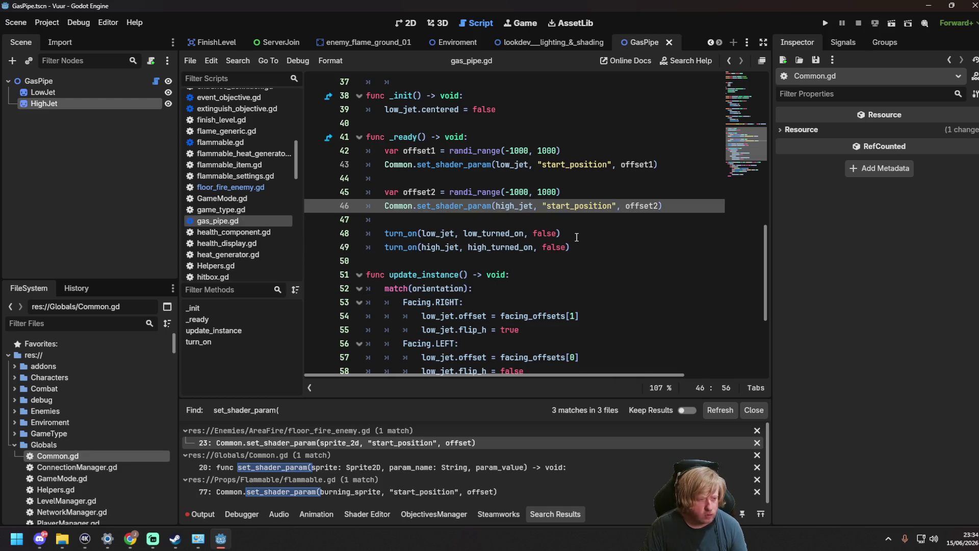
scroll(577, 239, "up", 8)
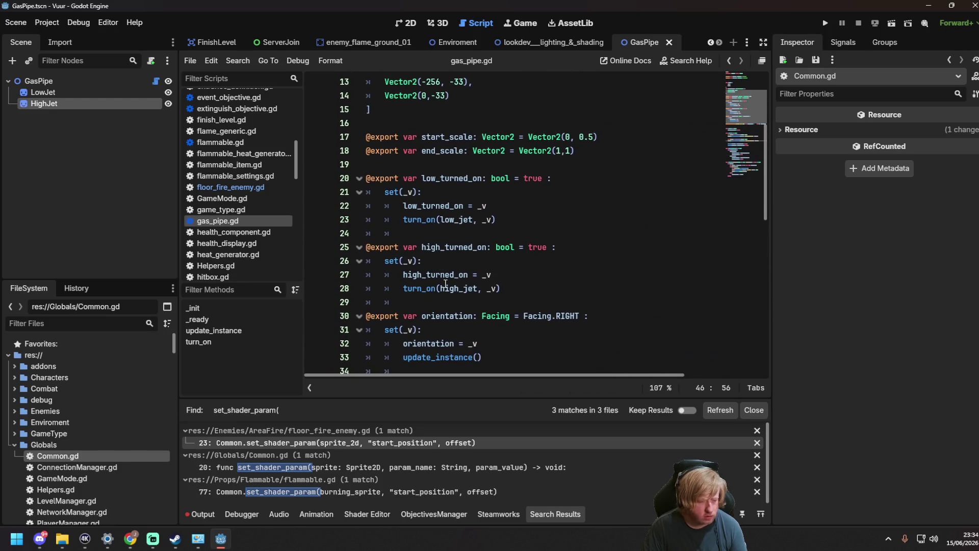
scroll(507, 192, "down", 4)
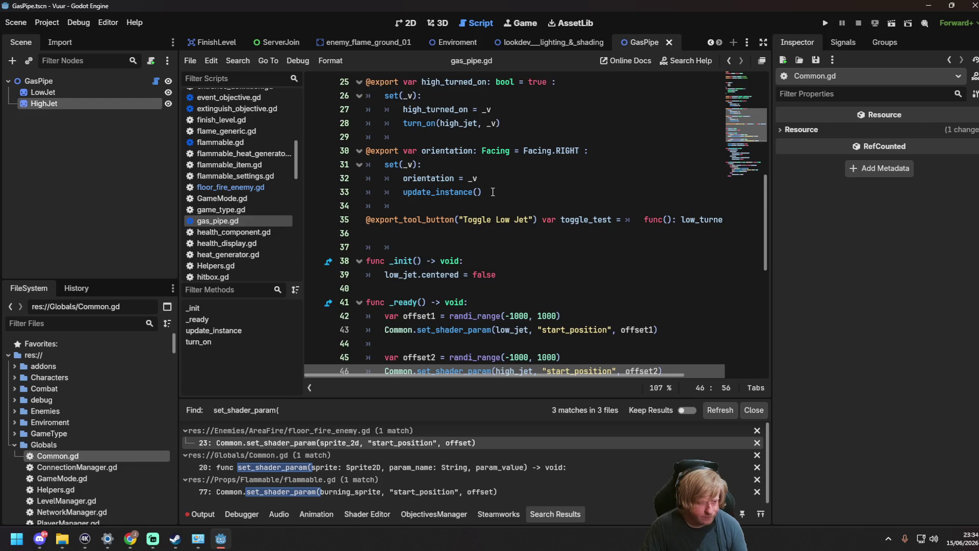
scroll(493, 191, "down", 6)
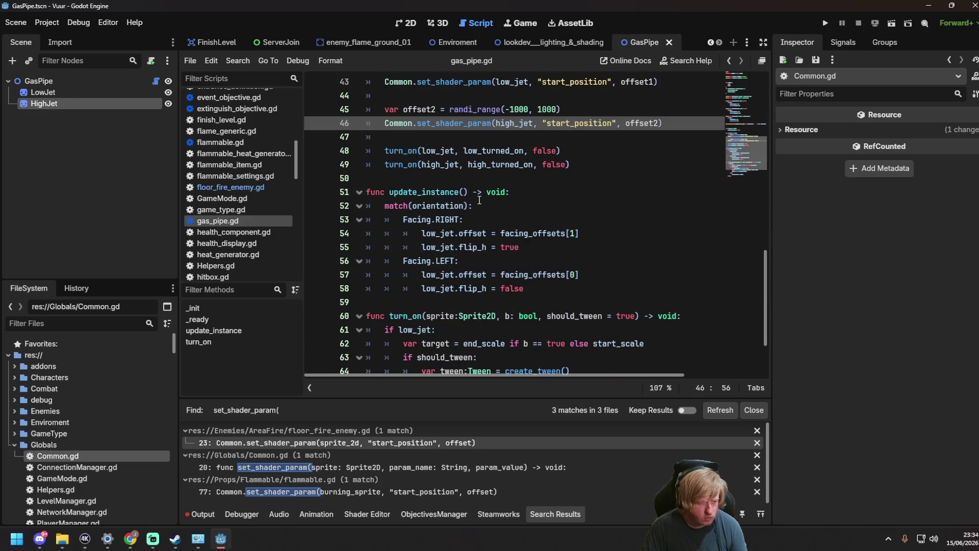
Under Facing.RIGHT, add a high_jet offset line using facing offset index 1.
left_click(524, 249)
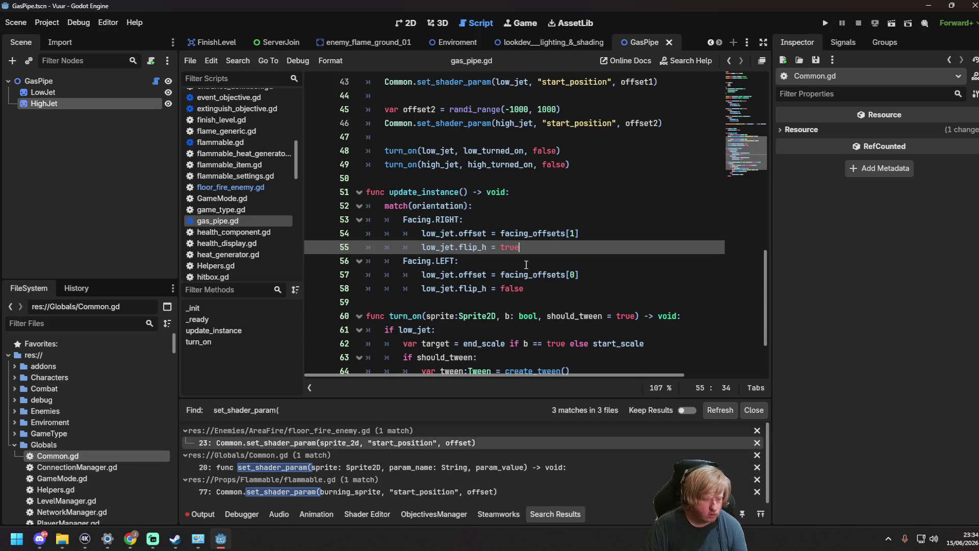
key("Return")
type("high_jet.off")
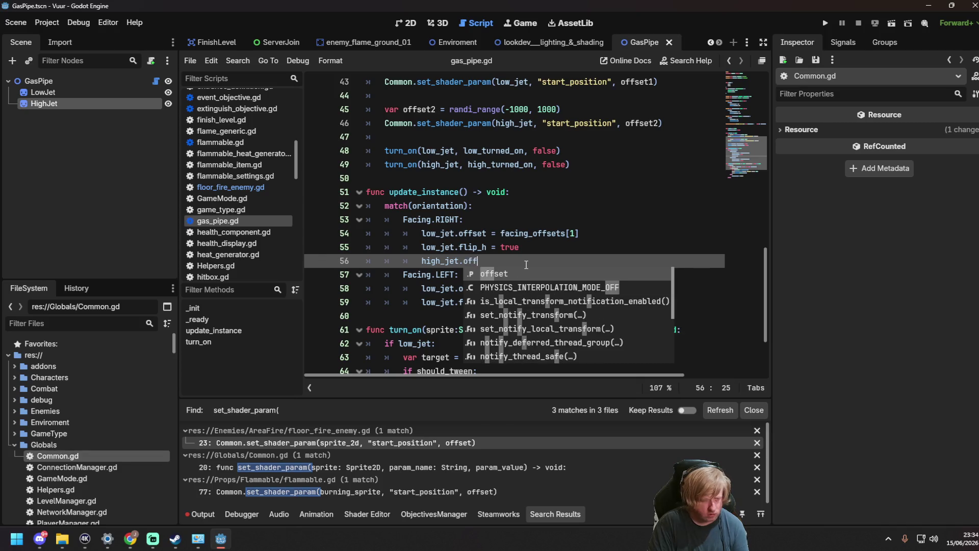
key("Return")
type("acing_off")
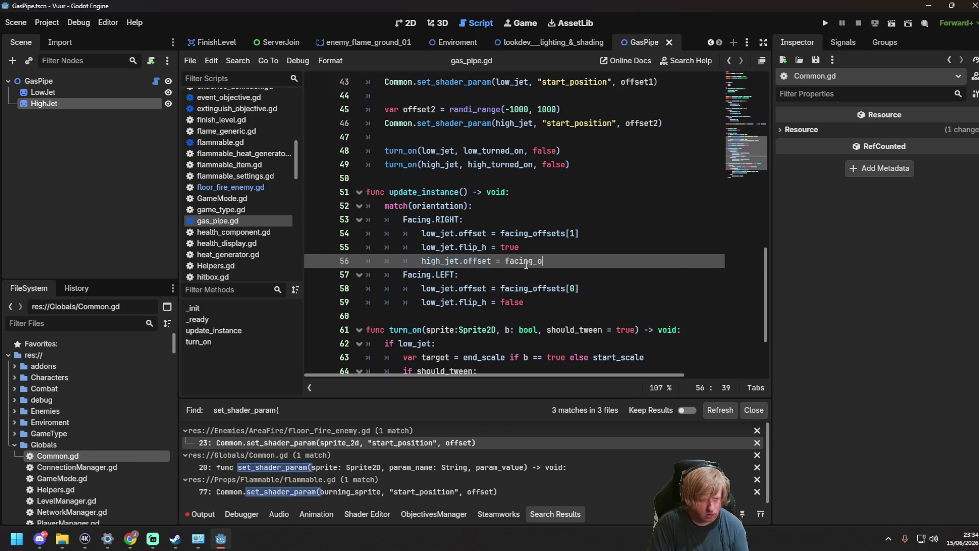
type("1")
key("Home")
key("shift+End")
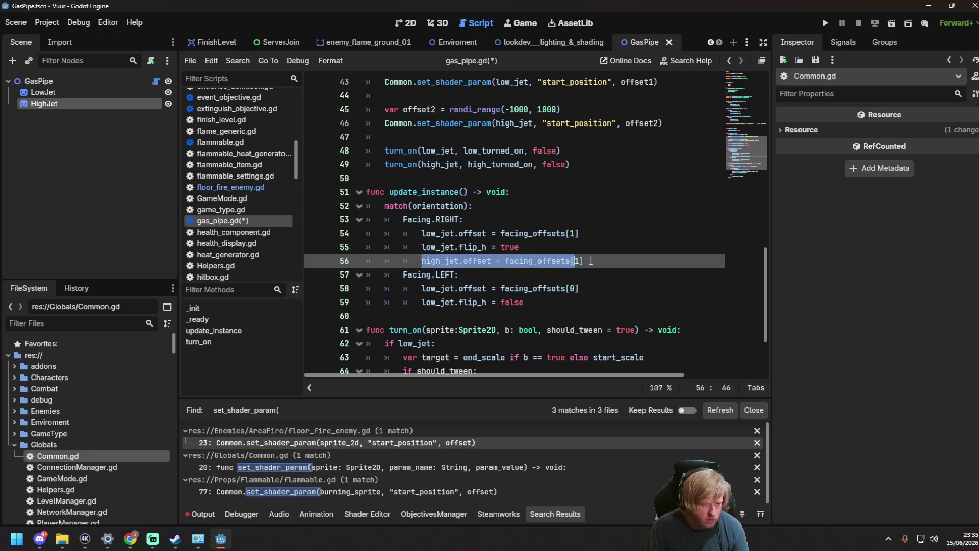
Copy the low_jet flip_h line below it as a high_jet flip_h line.
left_click_drag(422, 247, 520, 247)
key("ctrl+c")
left_click(615, 257)
key("Return")
key("ctrl+v")
key("Left")
key("Left")
key("Left")
key("BackSpace")
key("BackSpace")
key("BackSpace")
type("high")
key("ctrl+s")
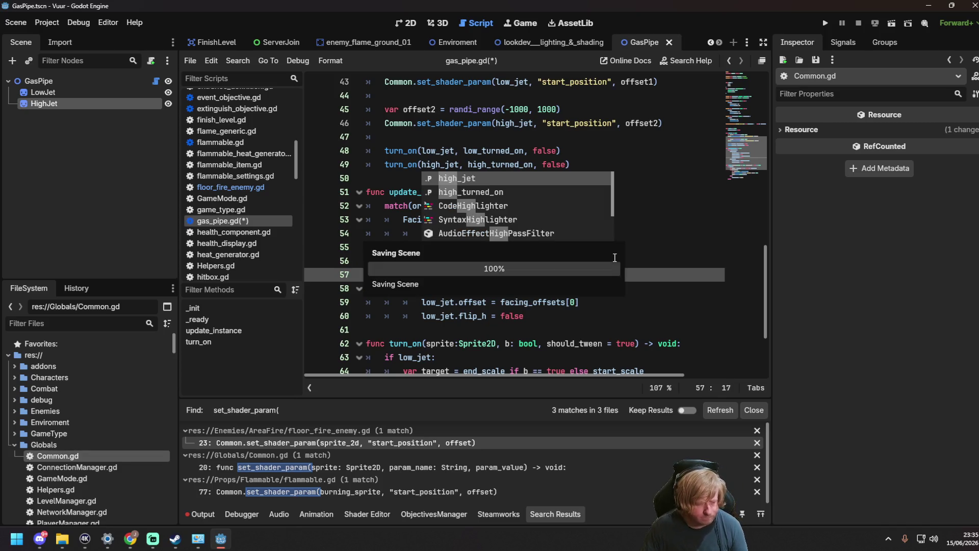
key("Escape")
left_click(531, 274)
Add the high_jet lines to Facing.LEFT with offset index 0 and flip_h false, then save.
left_click_drag(531, 275, 356, 263)
key("ctrl+c")
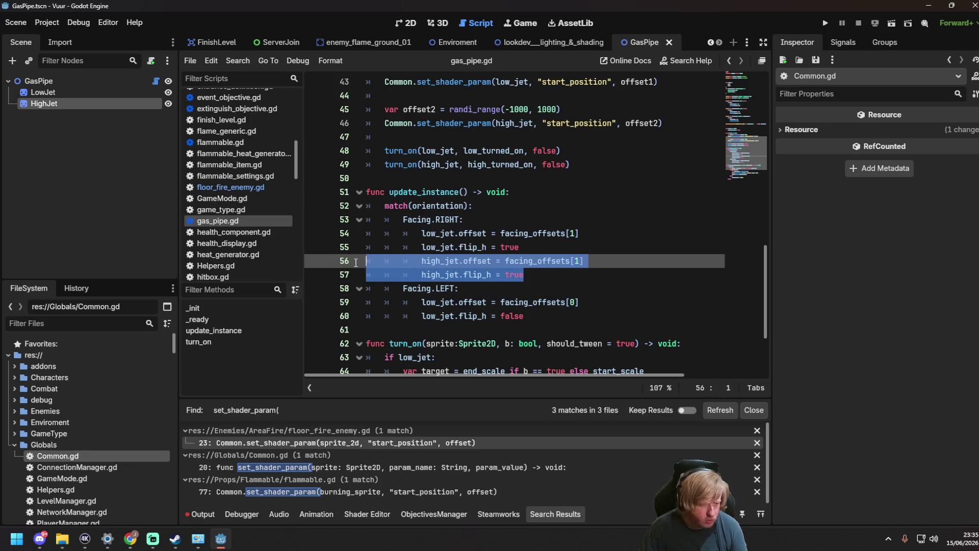
left_click(538, 316)
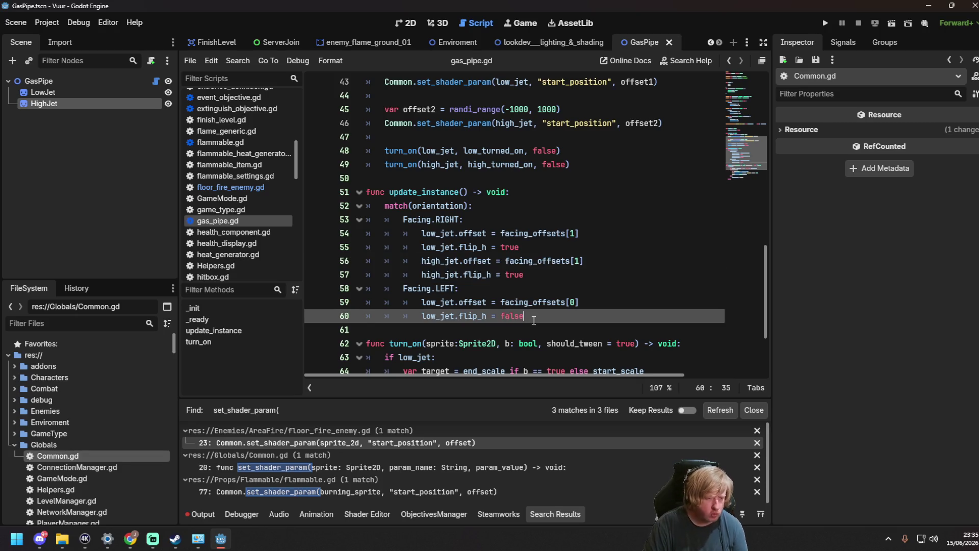
key("Return")
key("ctrl+v")
key("BackSpace")
key("BackSpace")
key("BackSpace")
type("false")
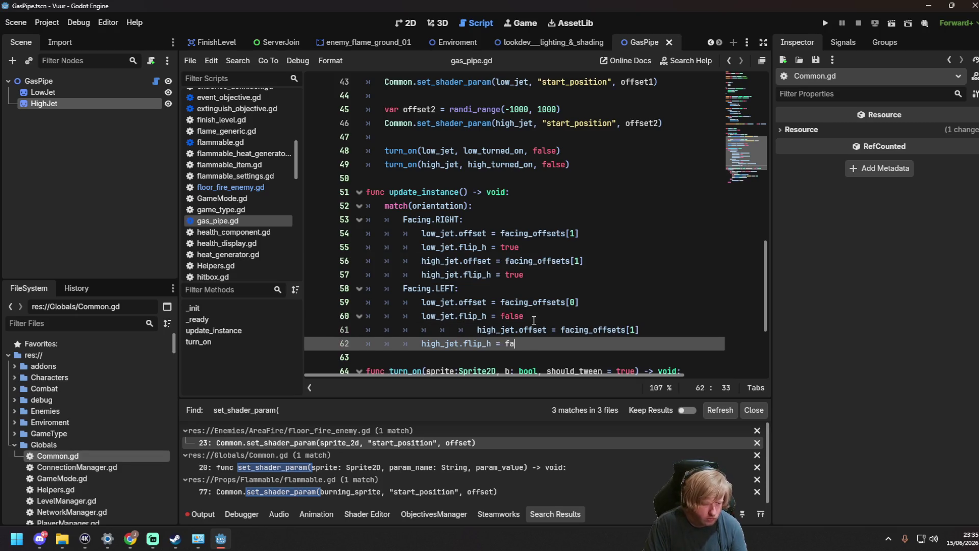
left_click(479, 329)
key("BackSpace")
key("BackSpace")
key("BackSpace")
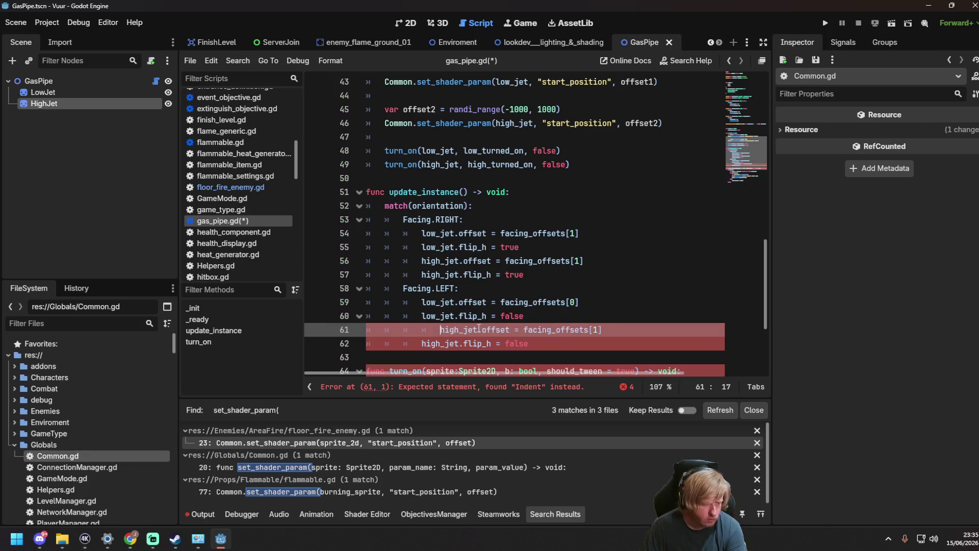
left_click(576, 330)
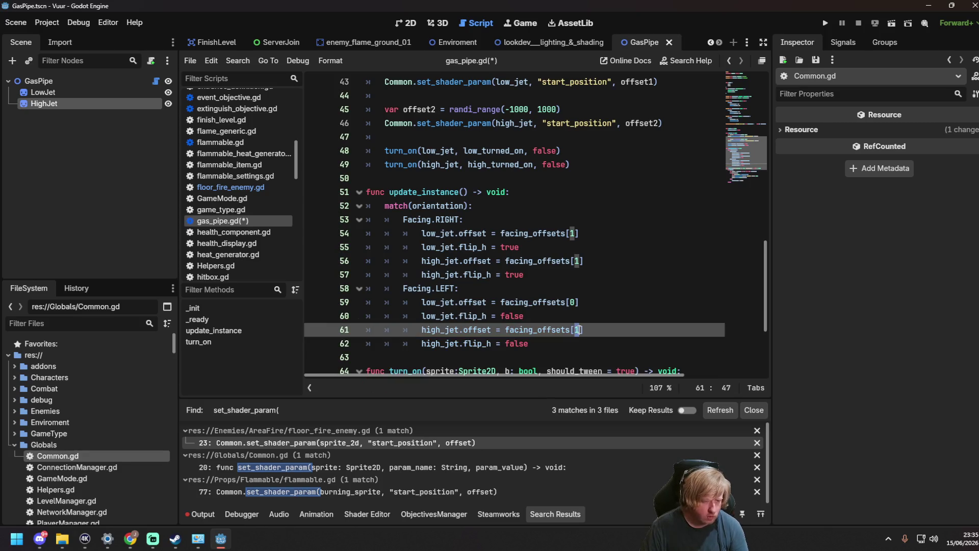
key("BackSpace")
type("0")
left_click(580, 345)
key("ctrl+s")
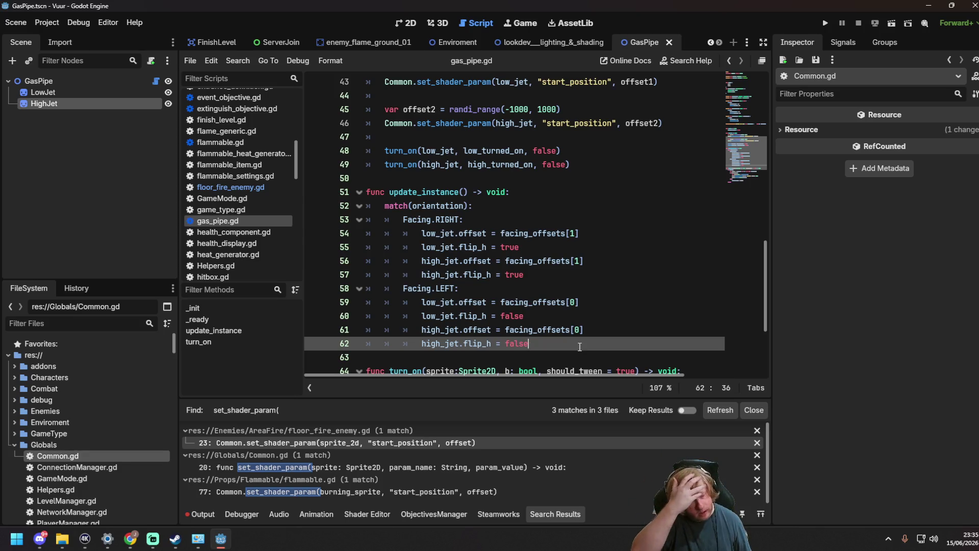
Review the updated update_instance function in the script.
scroll(479, 320, "down", 1)
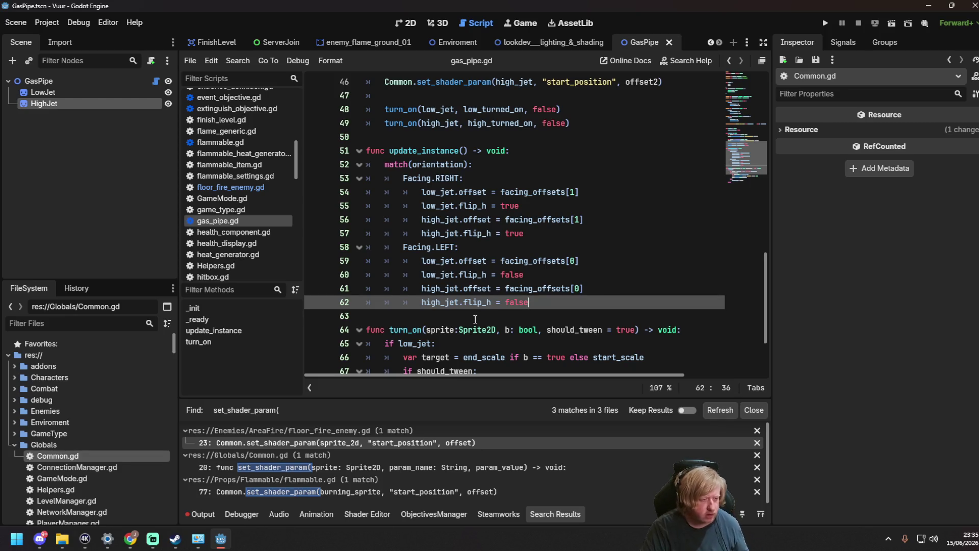
scroll(469, 245, "up", 8)
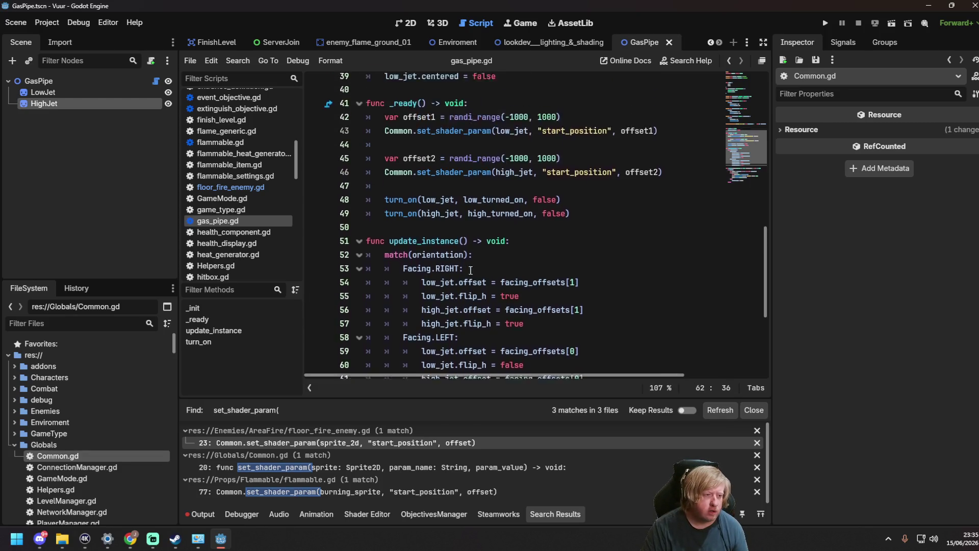
scroll(472, 254, "up", 2)
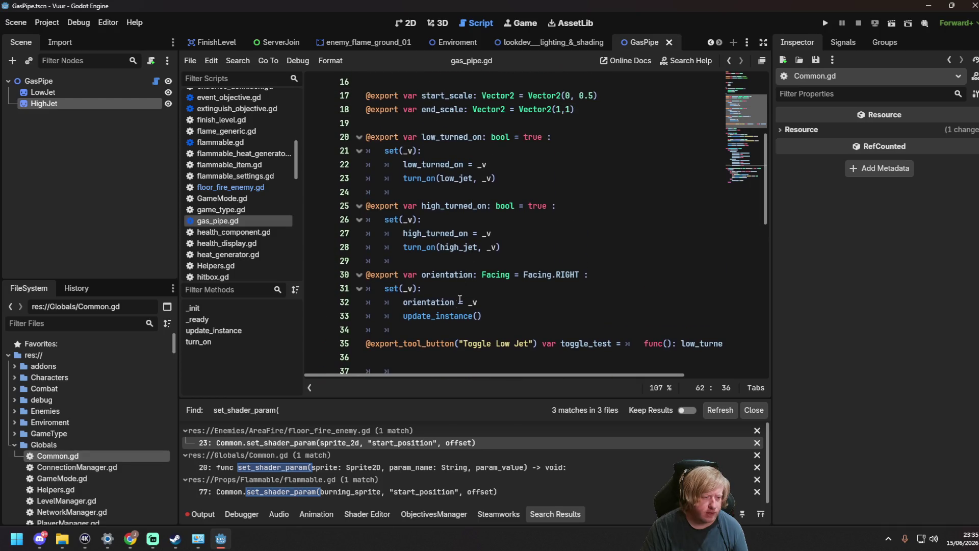
mouse_move(454, 314)
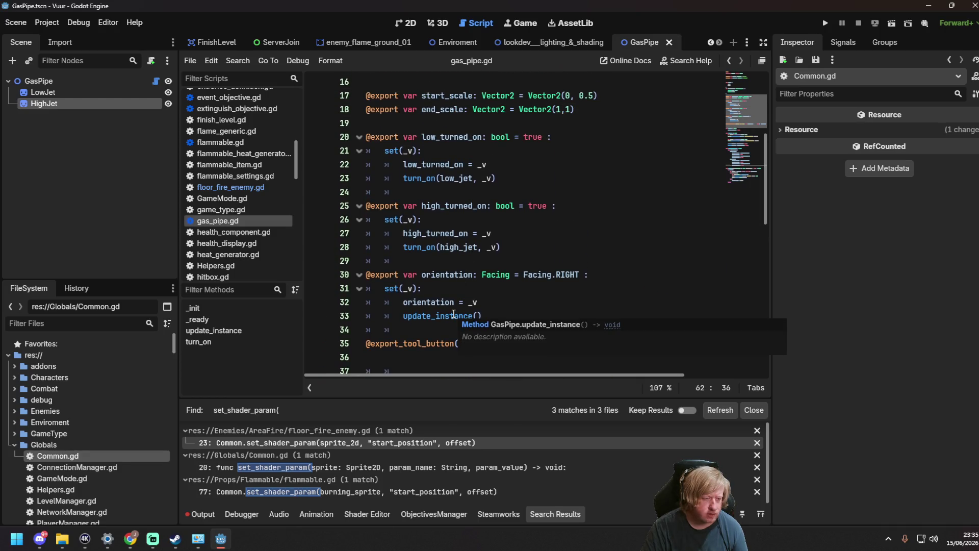
scroll(453, 314, "down", 9)
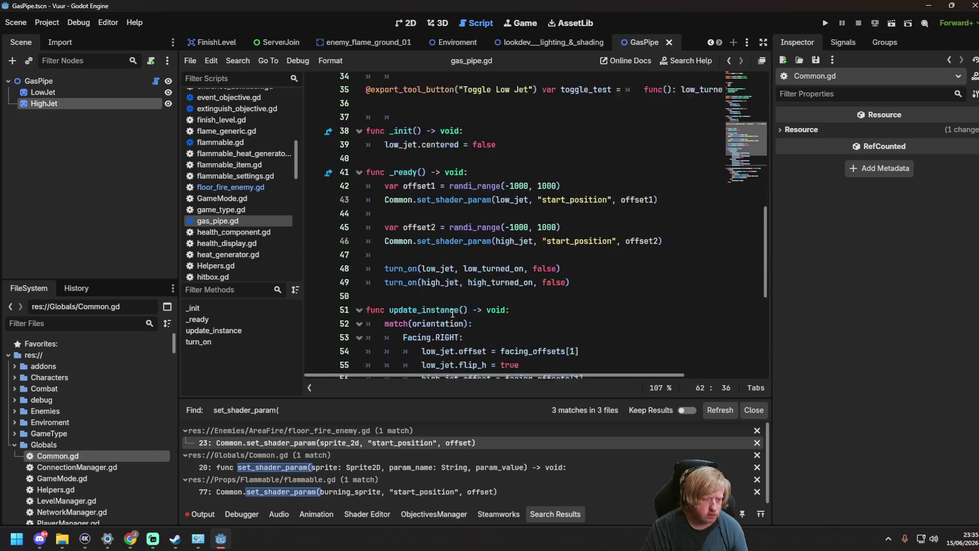
left_click(464, 191)
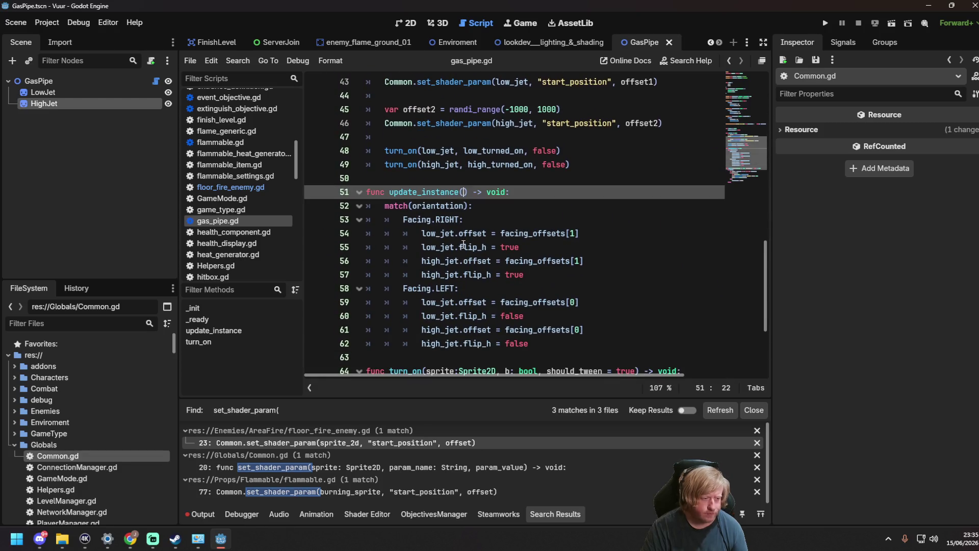
Give update_instance a typed parameter sprite:Sprite2D.
type("sprite:\"")
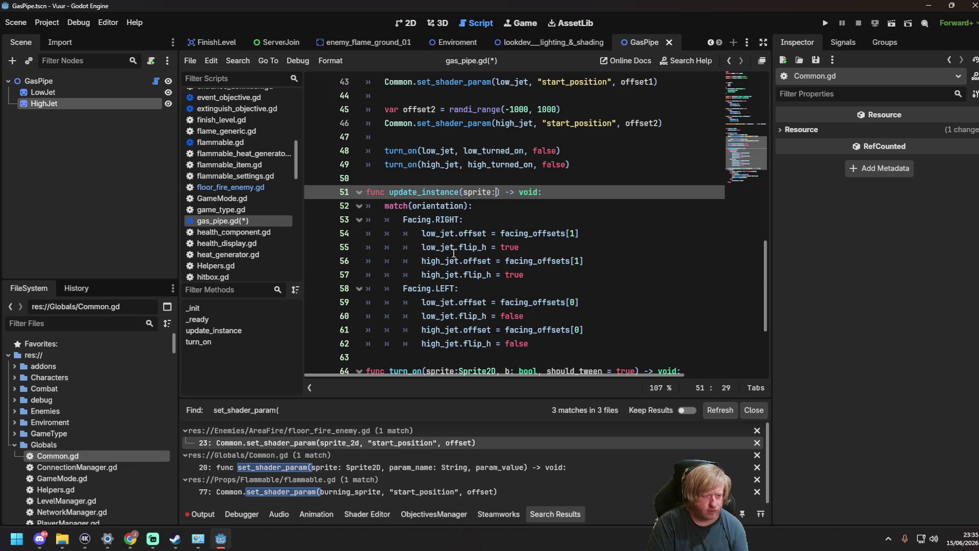
key("BackSpace")
type("Sprite2D")
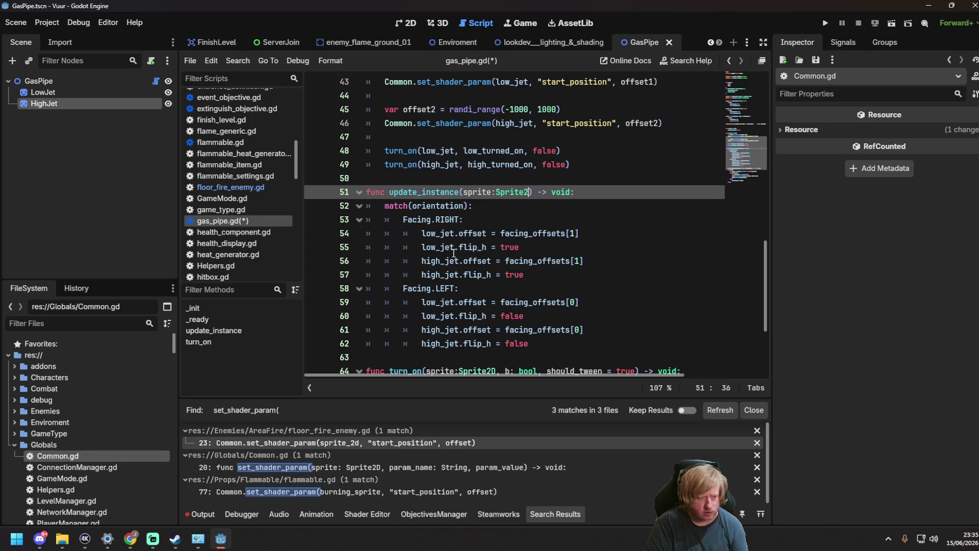
key("Escape")
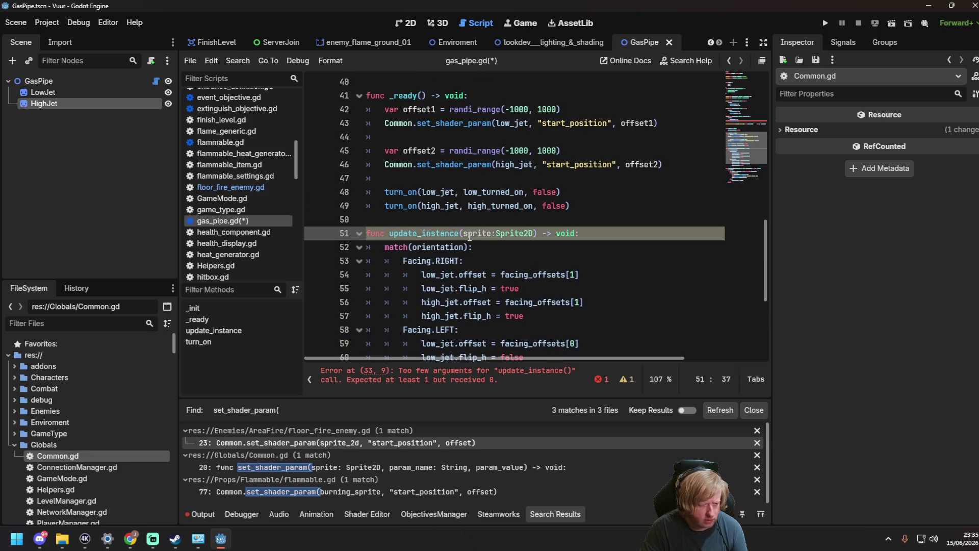
Replace low_jet with sprite on lines 54 and 55.
scroll(459, 225, "down", 1)
left_click(432, 191)
left_click_drag(423, 191, 455, 192)
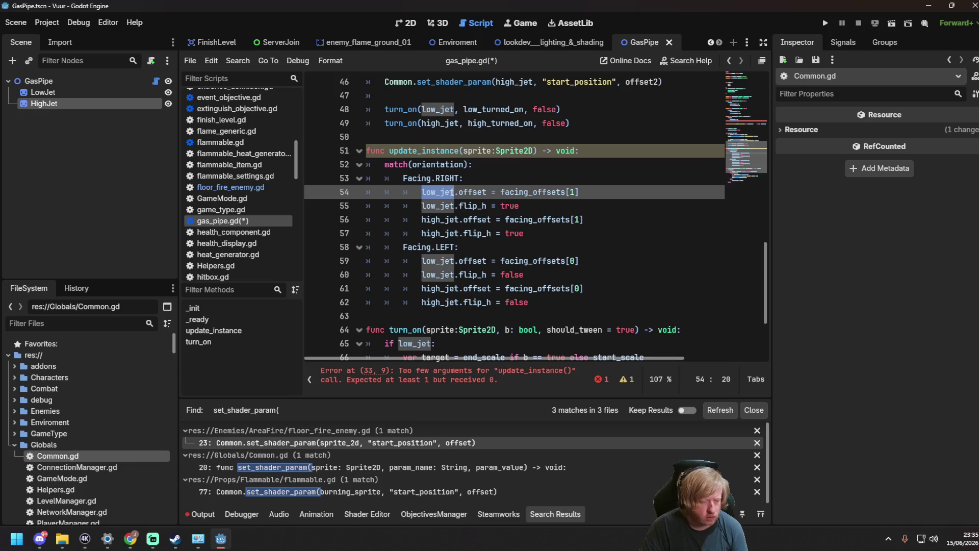
type("sprite")
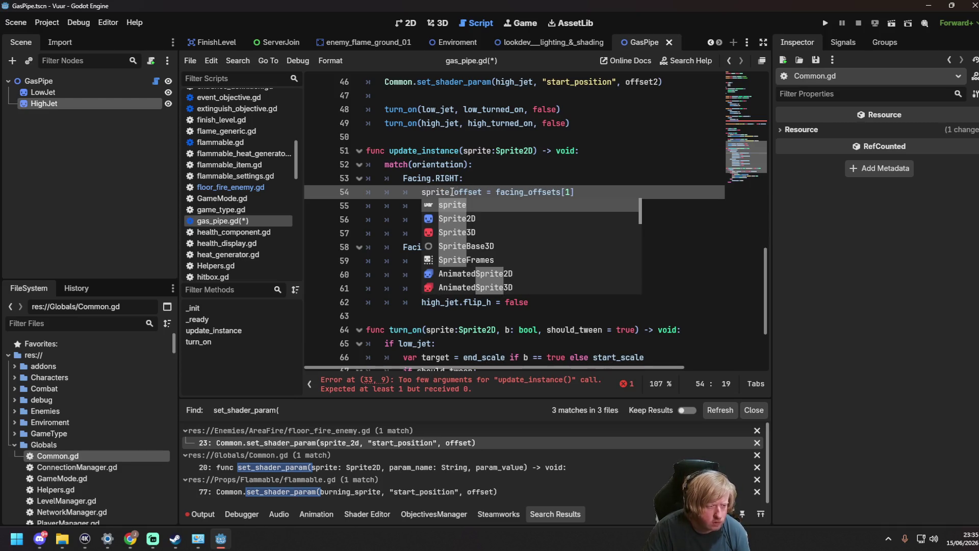
key("Escape")
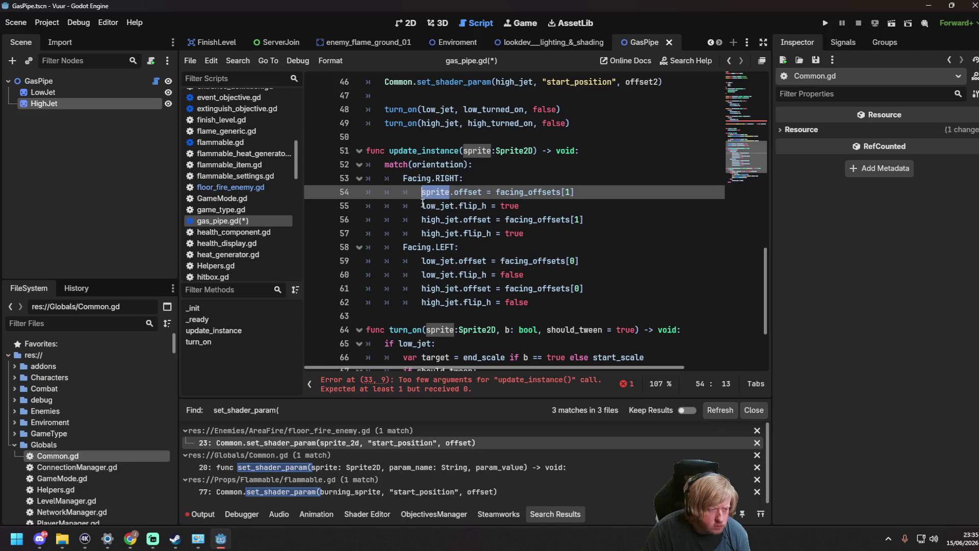
key("Down")
key("Home")
double_click(453, 204)
type("sprite")
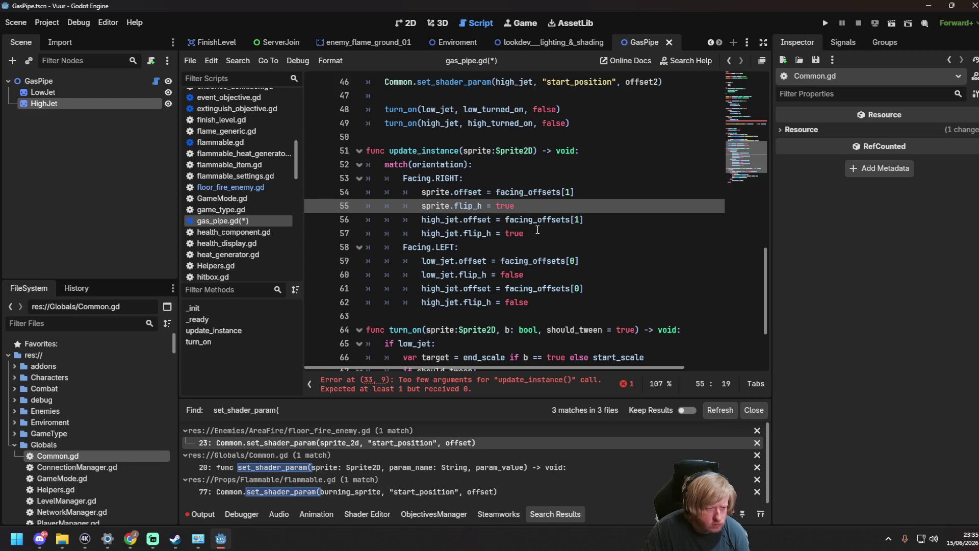
Delete the duplicate high_jet lines in the RIGHT case and change lines 57–58 to sprite.
left_click(538, 230)
key("shift+Up")
key("shift+Up")
key("BackSpace")
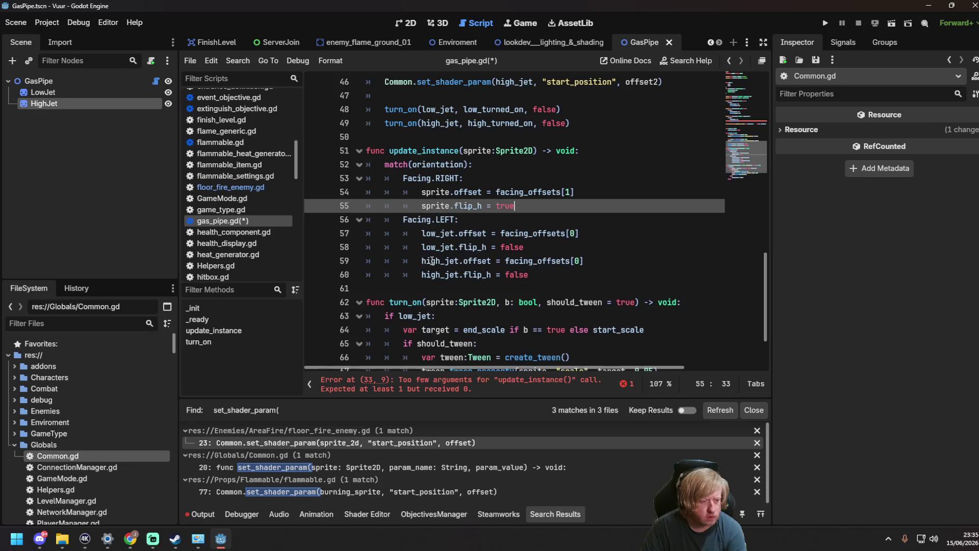
double_click(428, 233)
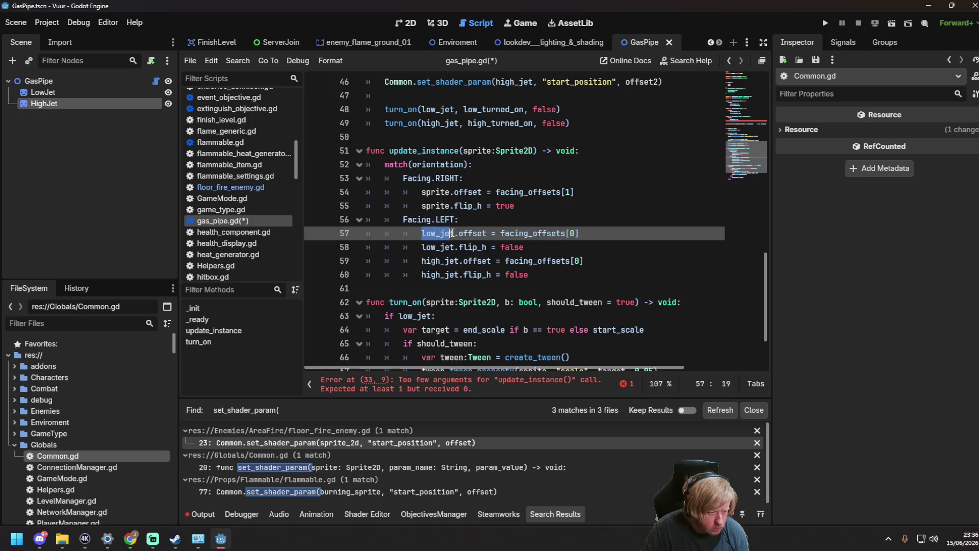
type("sprite")
double_click(453, 247)
type("sprite")
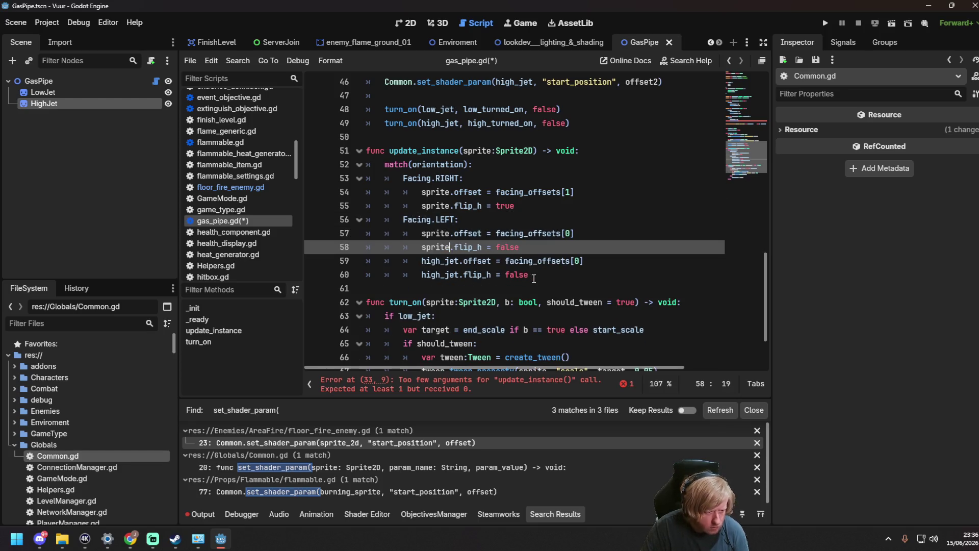
Delete the leftover high_jet lines in the LEFT case and save gas_pipe.gd.
left_click(533, 275)
key("shift+Up")
key("shift+Up")
key("BackSpace")
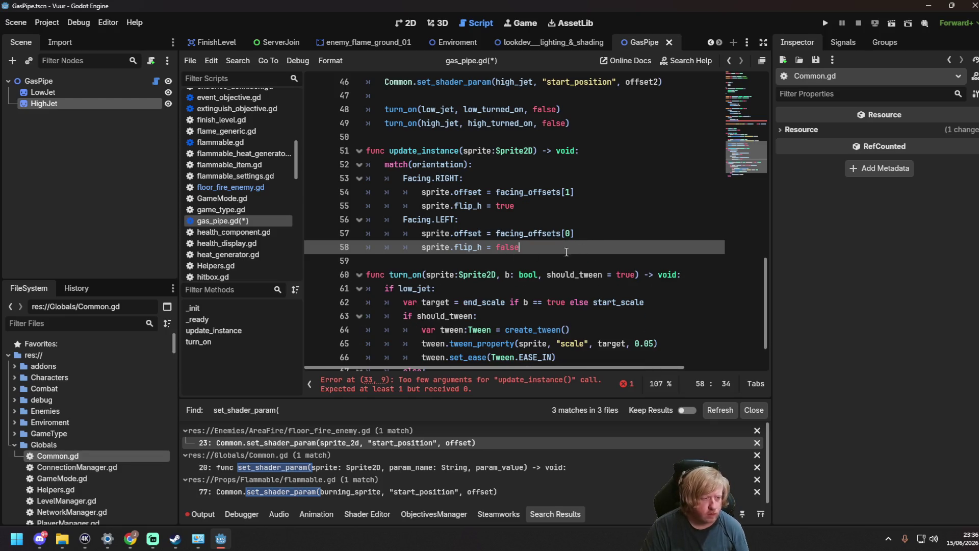
key("ctrl+s")
scroll(536, 240, "up", 8)
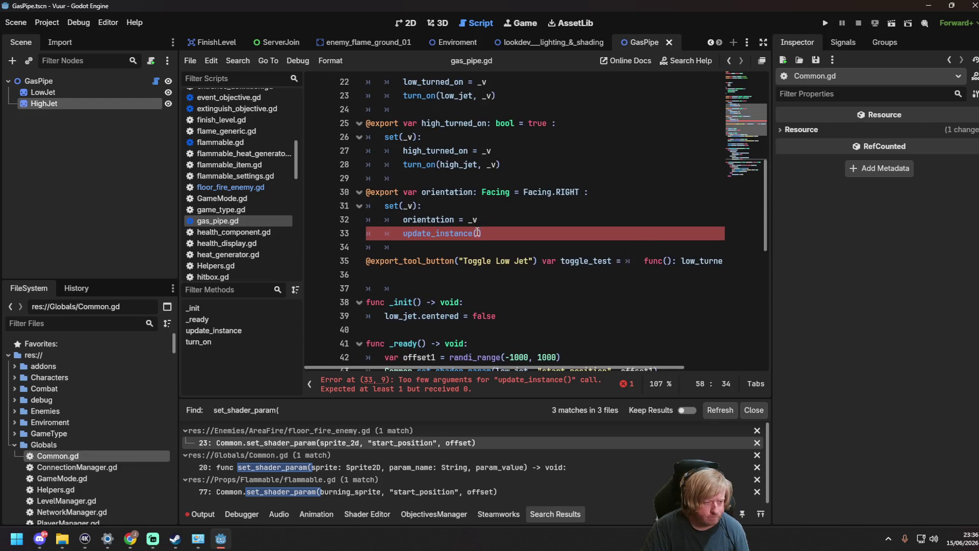
Change the update_instance parameter type to Array[Sprite2D] on line 51.
left_click(478, 233)
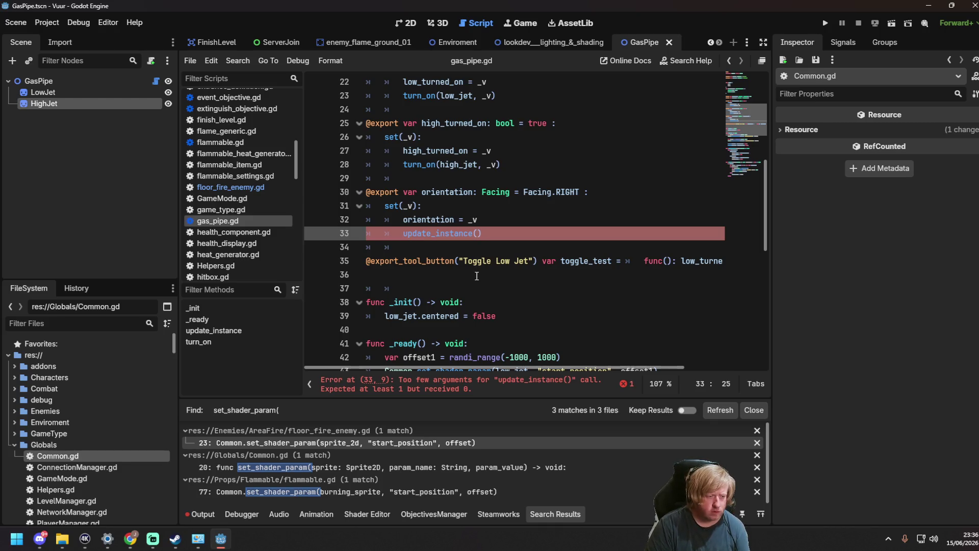
scroll(477, 276, "down", 5)
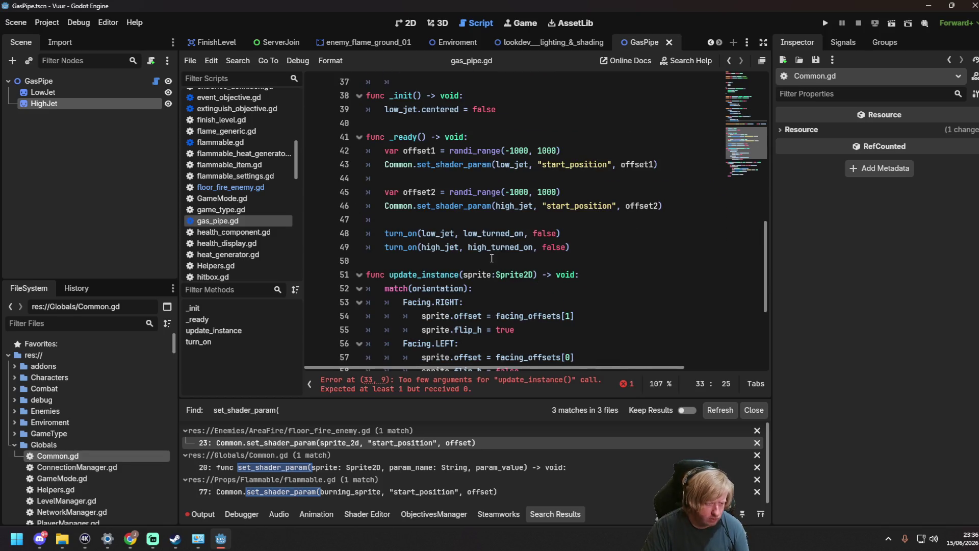
left_click(499, 274)
type("Array[")
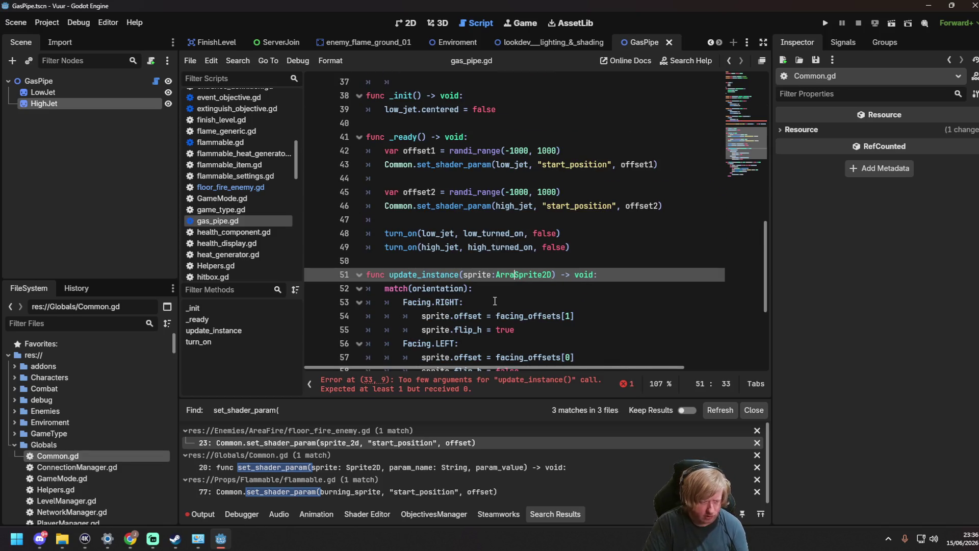
key("ctrl+Right")
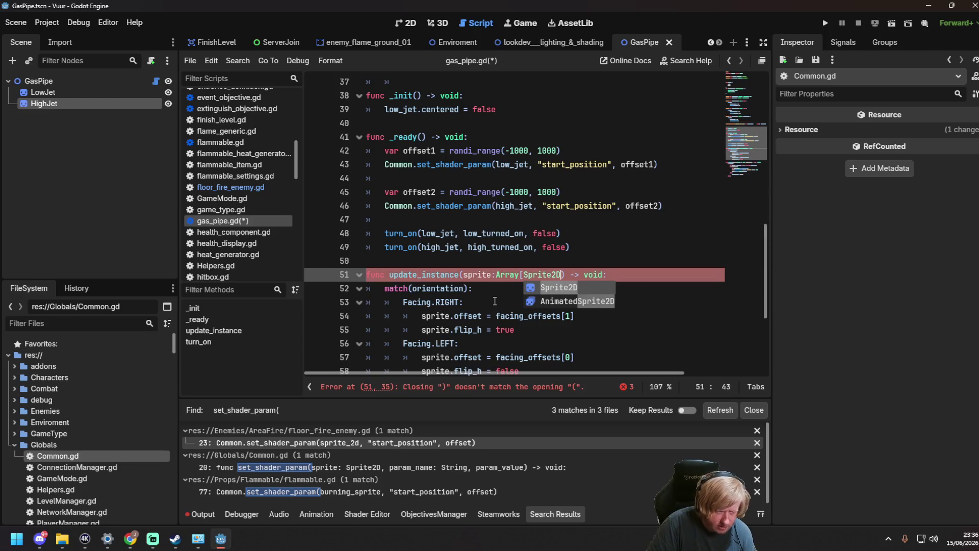
type("]")
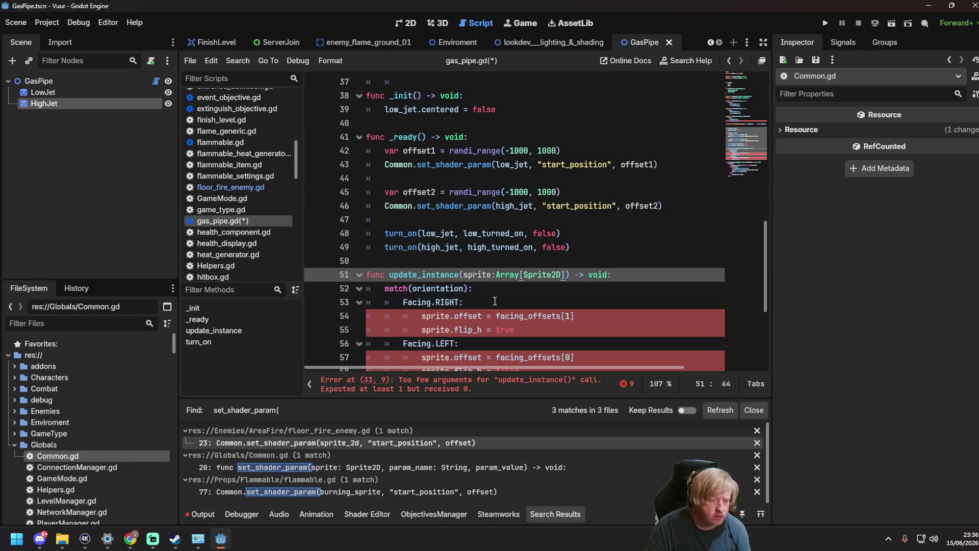
Rename the parameter to sprites and add a 'for sprite in sprites:' loop line.
scroll(495, 301, "down", 2)
left_click(487, 191)
type("s")
left_click(649, 189)
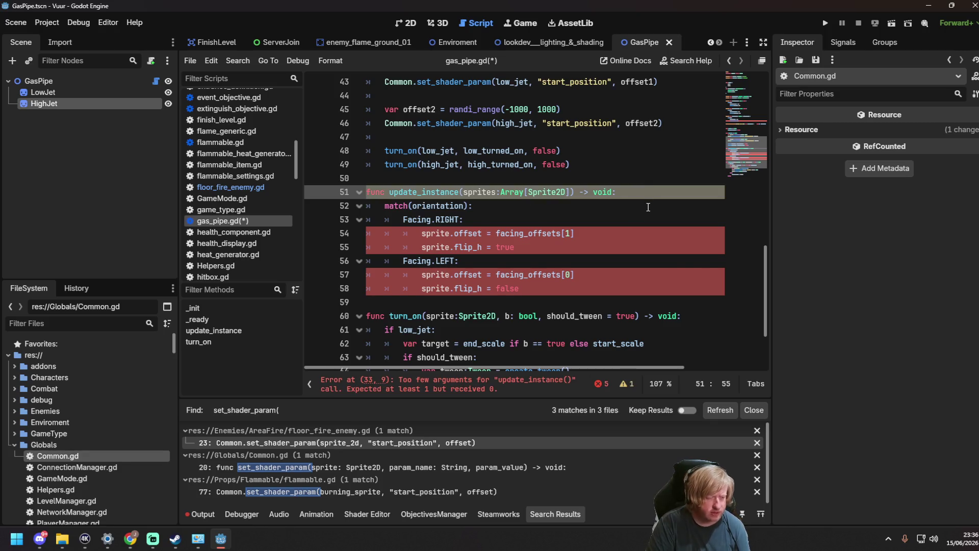
key("Return")
type("for sprite in sprites:")
Indent the match block on lines 53–59 under the new loop and save.
left_click(526, 304, "shift")
key("Tab")
left_click(582, 272)
left_click(556, 302)
key("ctrl+s")
Pass [low_jet, high_jet] to the update_instance() call on line 33 and save.
scroll(461, 227, "up", 3)
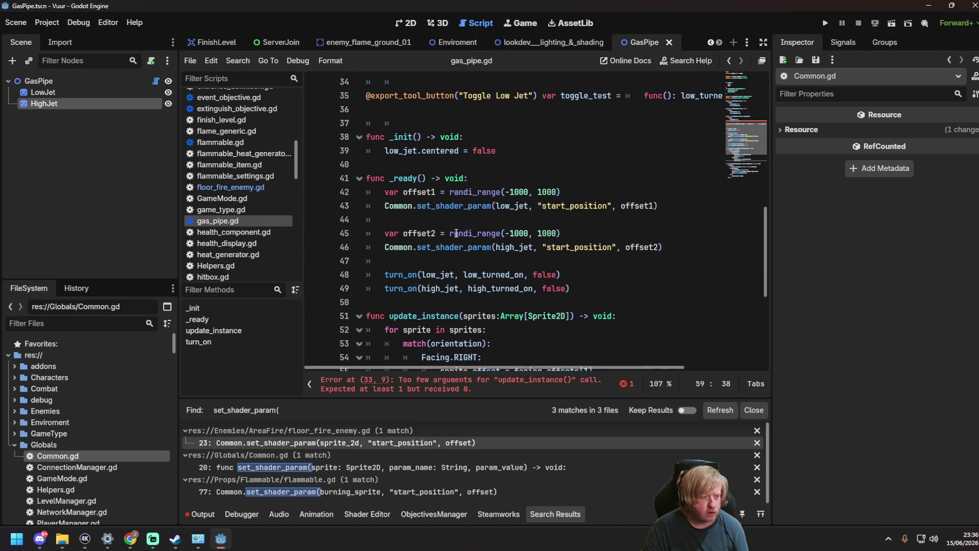
scroll(457, 233, "up", 4)
left_click(477, 233)
type("[low")
key("Return")
type(", high")
key("Return")
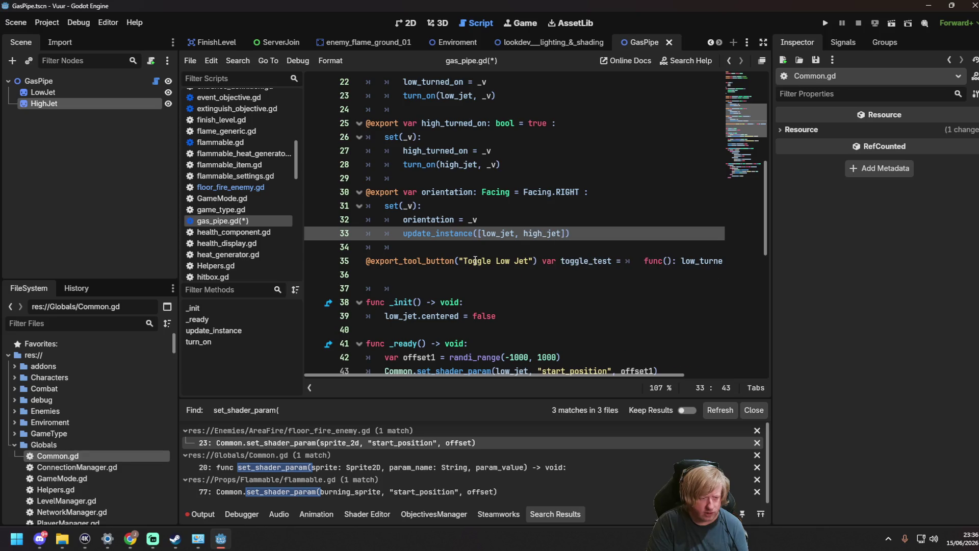
key("ctrl+s")
Review the facing_offsets code around line 29, then save the script and scene.
left_click(570, 180)
scroll(574, 194, "up", 2)
scroll(576, 204, "down", 10)
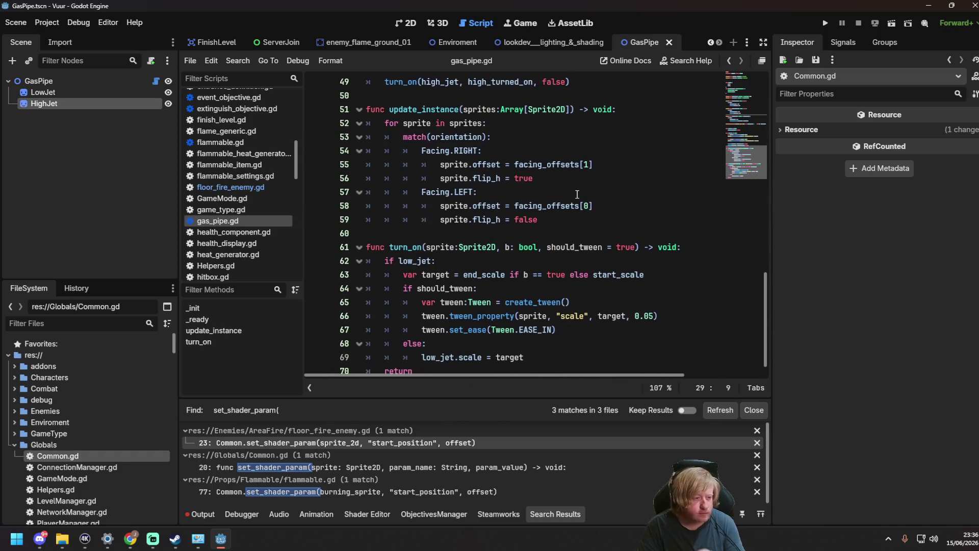
scroll(577, 194, "down", 1)
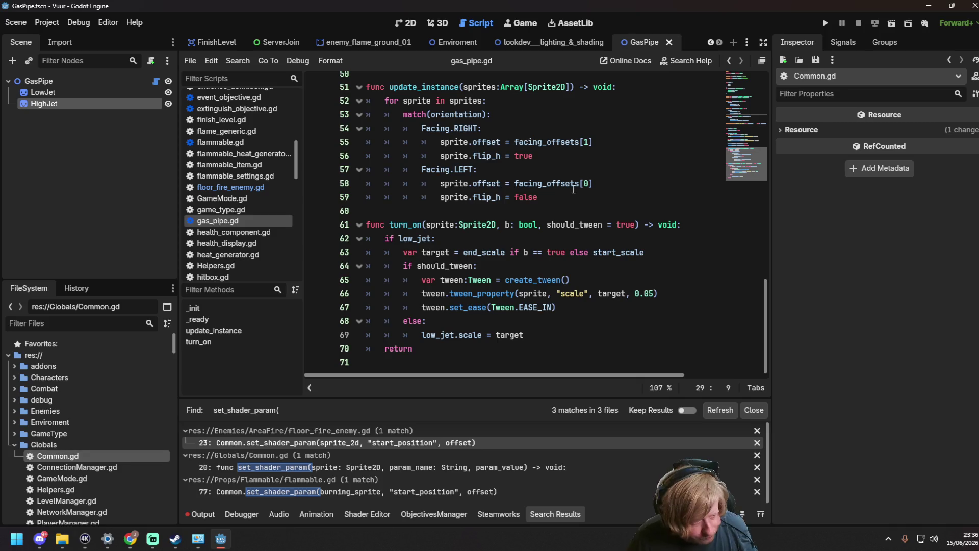
mouse_move(573, 189)
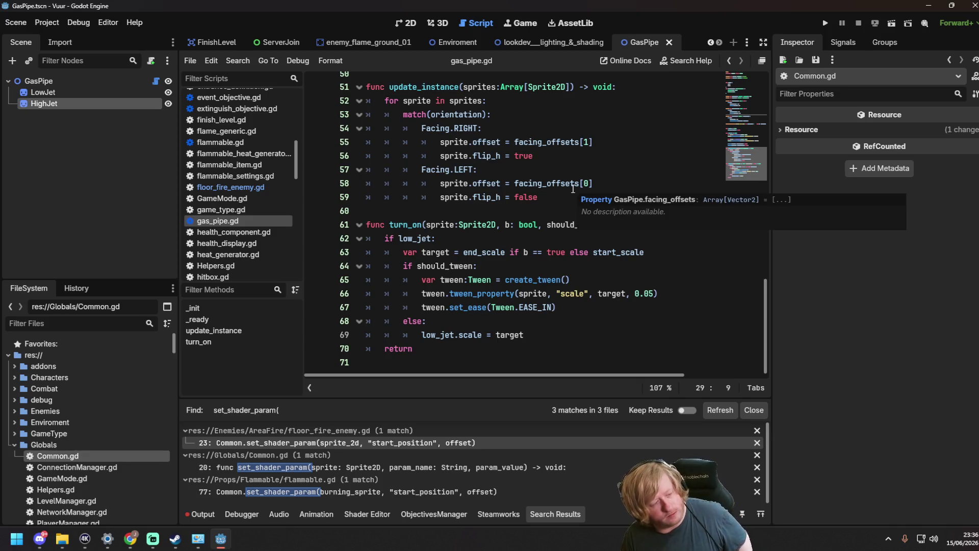
left_click(549, 199)
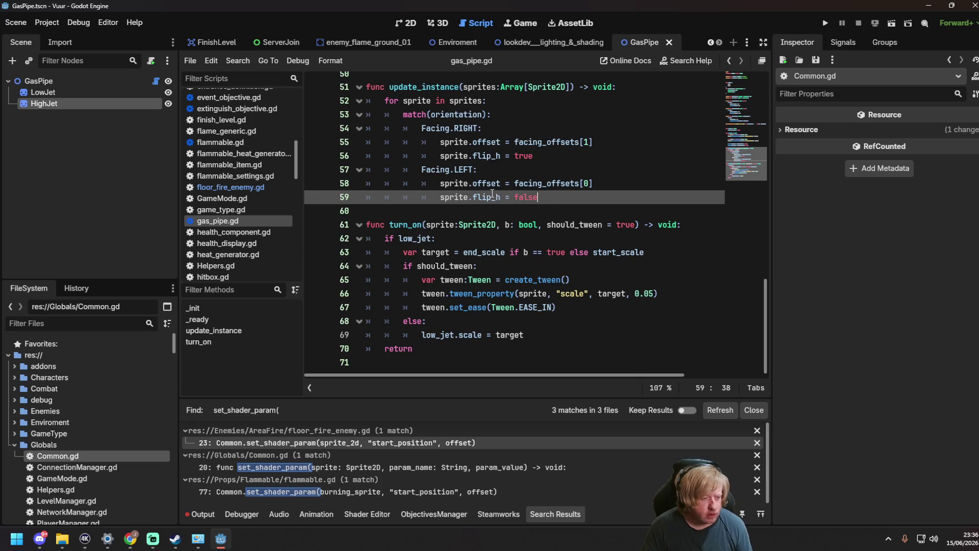
key("ctrl+s")
left_click(128, 79)
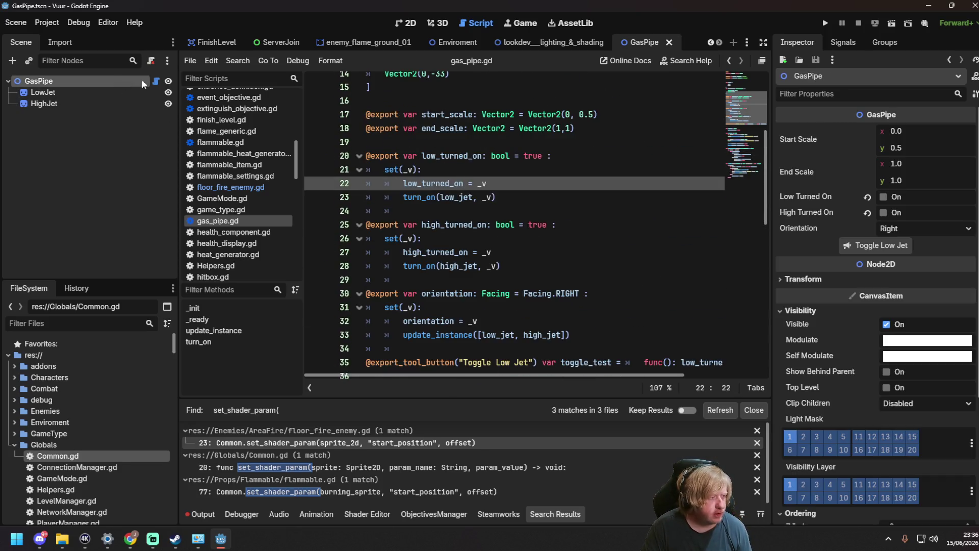
Select the HighJet flame sprite in 2D and open its Flame_RGBA shader.
left_click(409, 23)
left_click(130, 92)
left_click(124, 79)
left_click(480, 167)
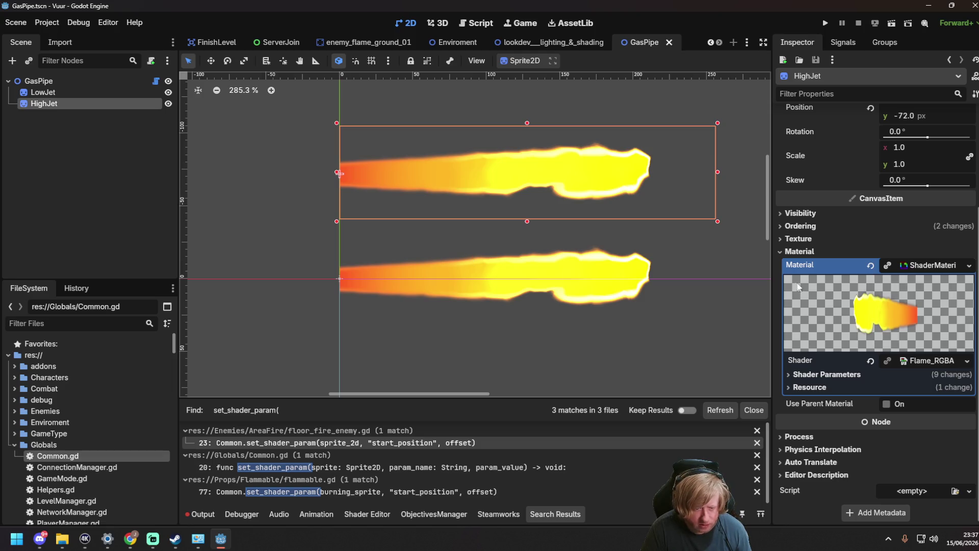
left_click(903, 363)
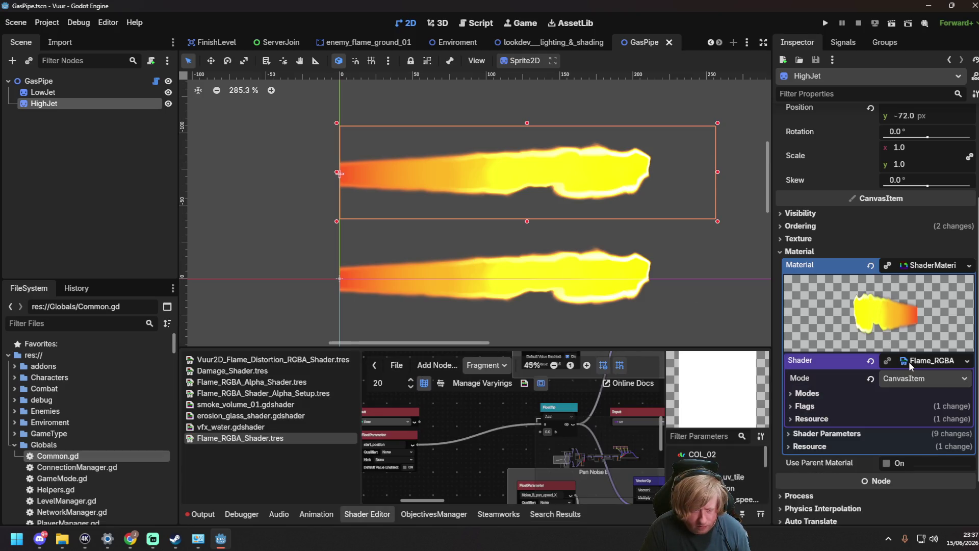
Wire the start_position parameter into FloatOp's b input and save the GasPipe scene.
scroll(473, 434, "up", 1)
mouse_move(488, 427)
left_mouse_down()
mouse_move(461, 408)
mouse_move(525, 419)
mouse_move(470, 424)
mouse_move(445, 412)
mouse_move(569, 422)
mouse_move(568, 412)
left_mouse_up()
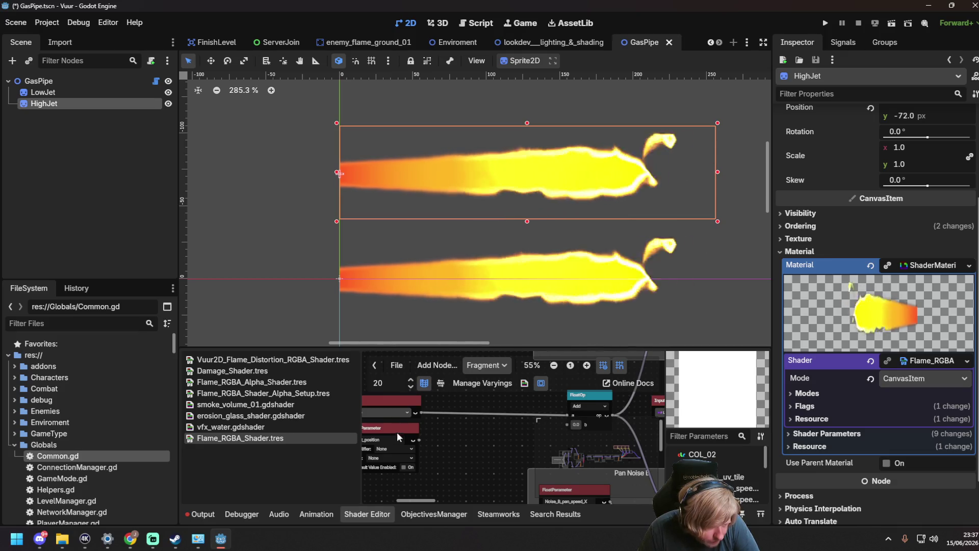
left_click_drag(419, 439, 564, 424)
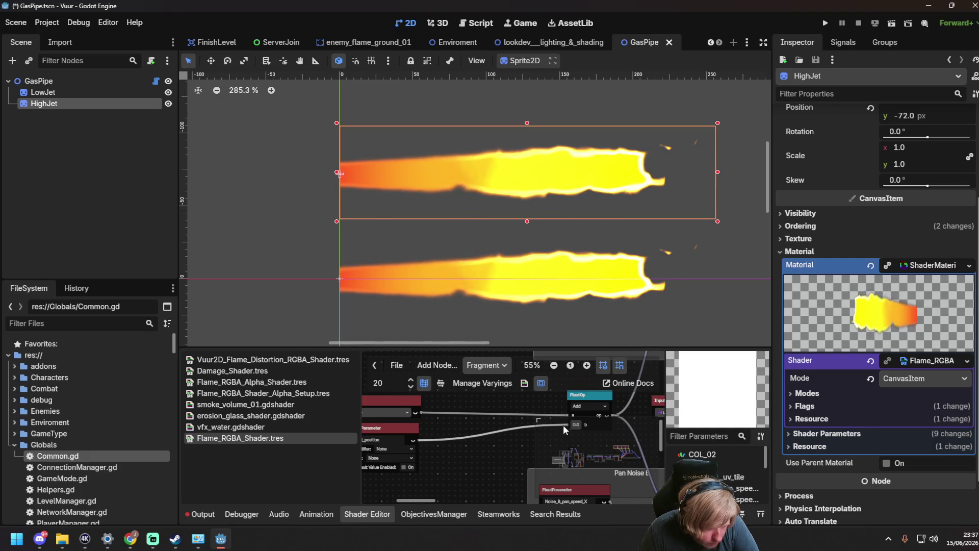
left_click(279, 182)
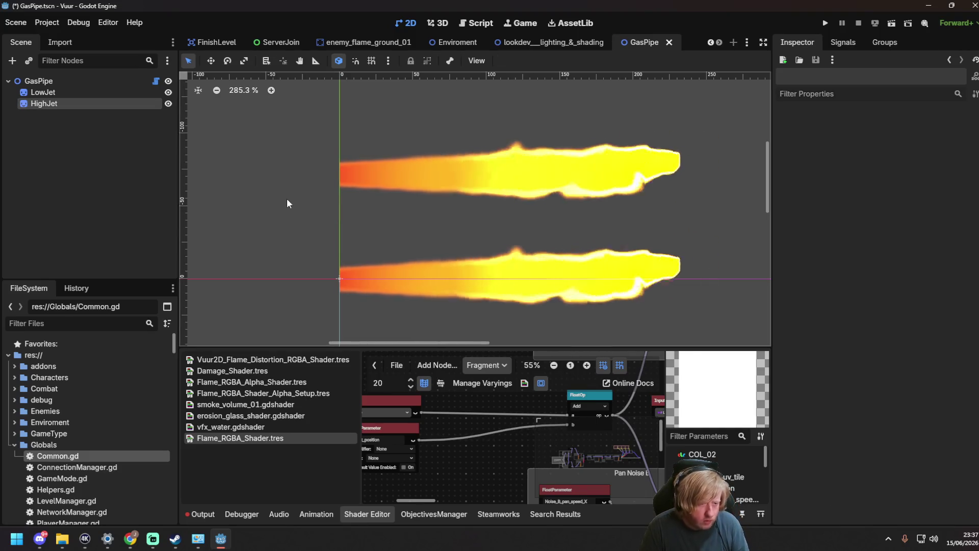
key("ctrl+s")
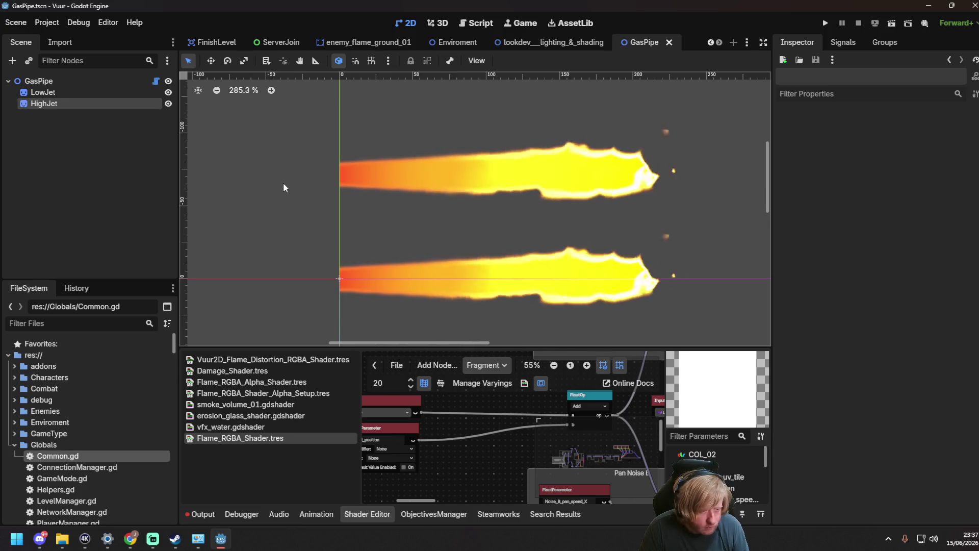
left_click_drag(439, 455, 486, 457)
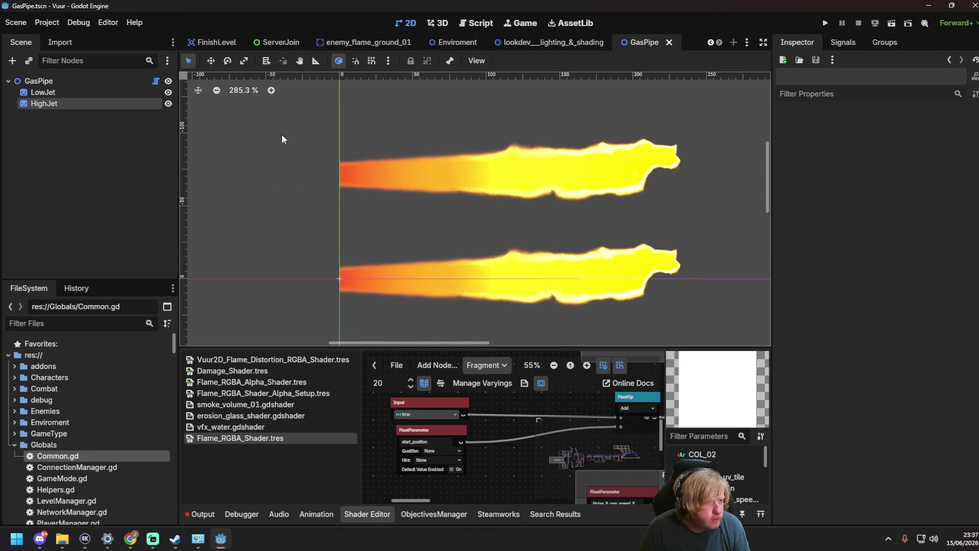
left_click(217, 42)
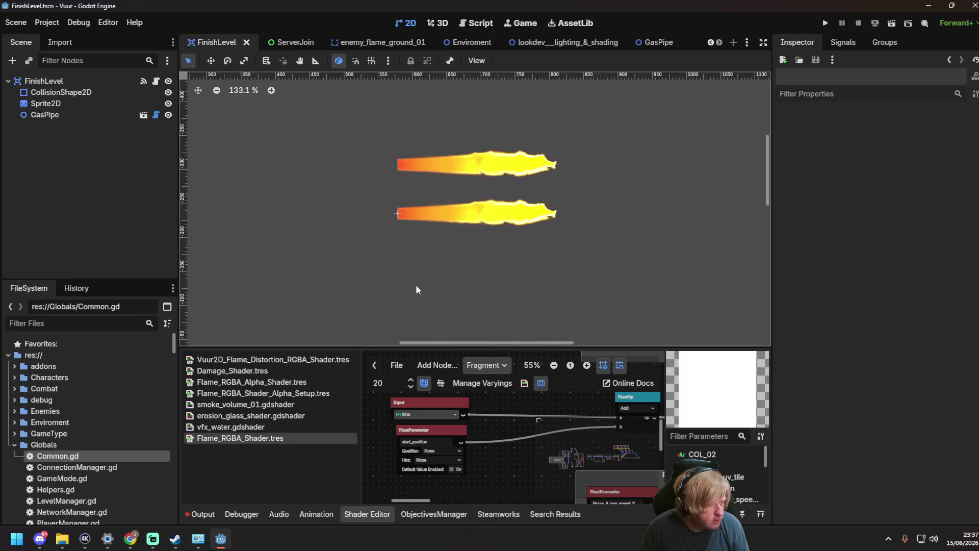
Run the FinishLevel scene with F6 to test the jets.
key("F6")
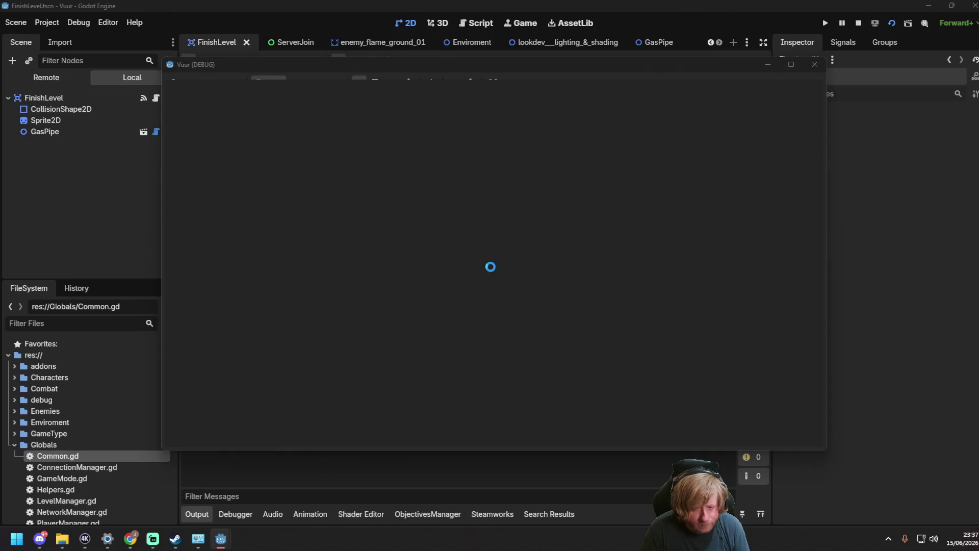
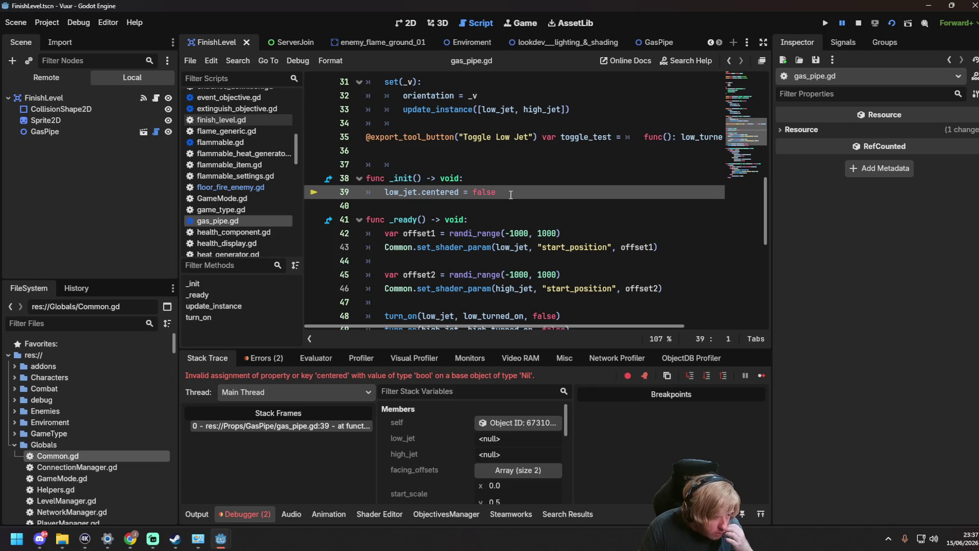
Stop the debugger and wrap low_jet.centered in an 'if low_jet:' check inside _init.
left_click(532, 192)
left_click(859, 23)
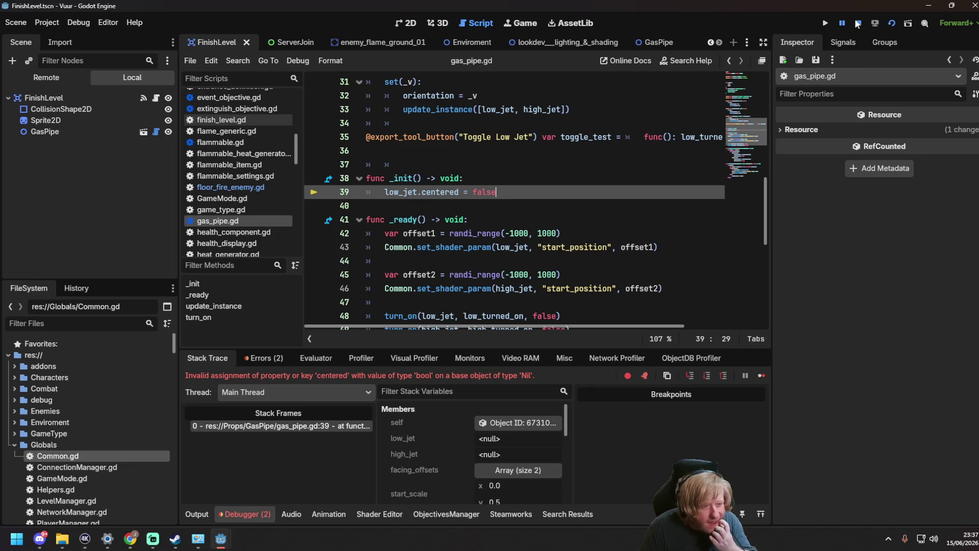
left_click(506, 178)
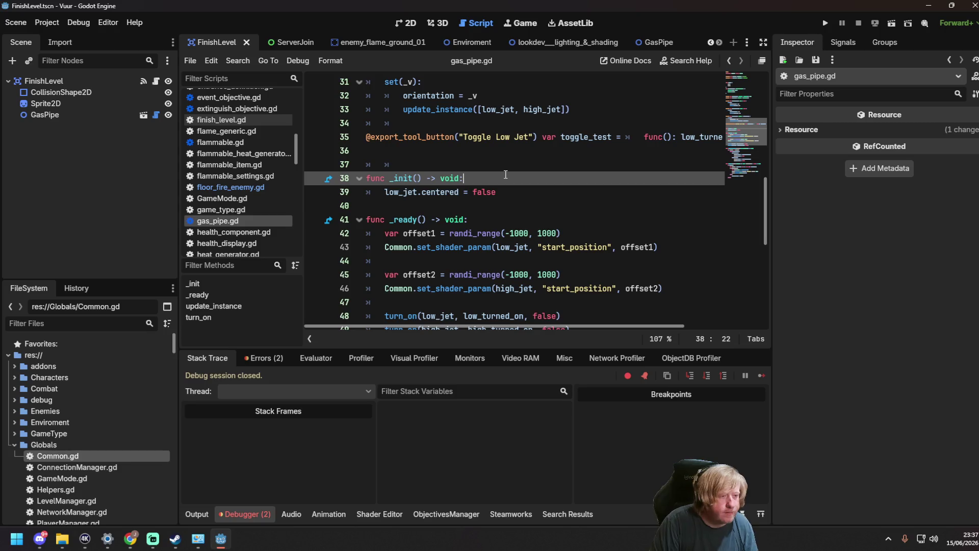
key("Return")
type("if low_jet:")
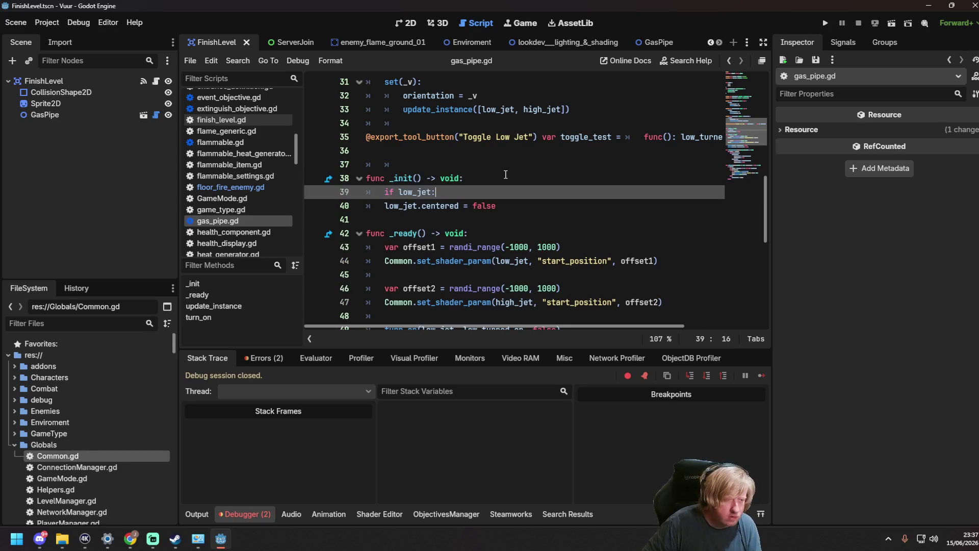
left_click(384, 205)
key("Tab")
Add 'if high_jet: high_jet.centered = false' below the low_jet check.
left_click(530, 204)
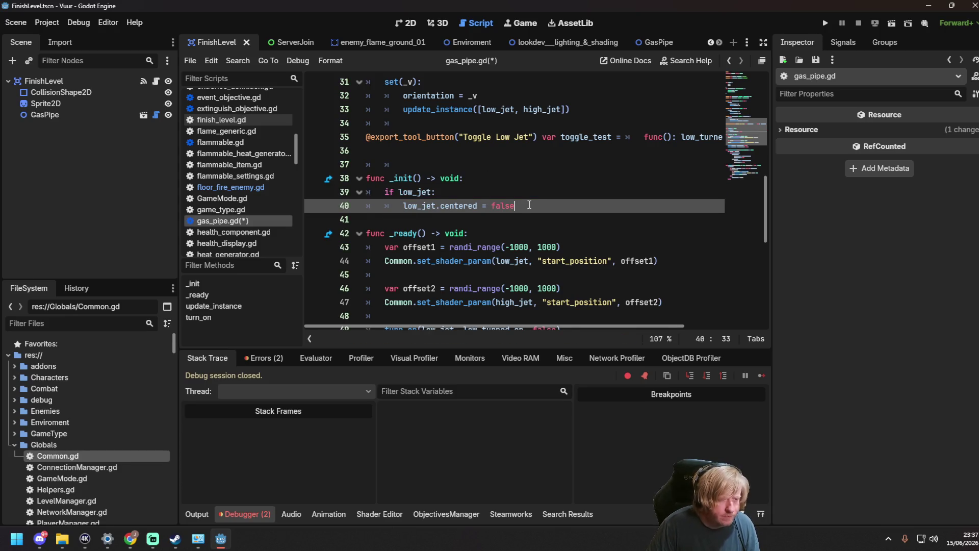
key("Return")
type("if high_")
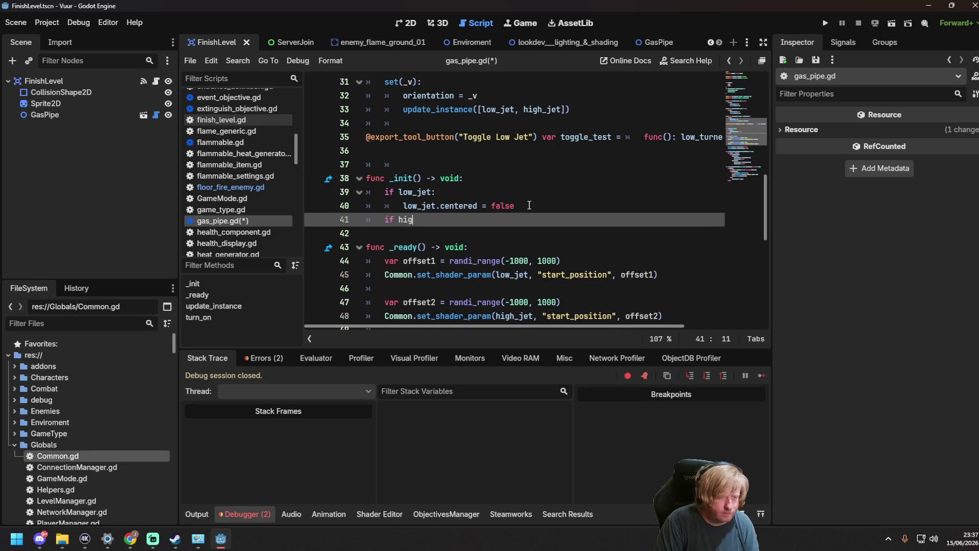
type("jet:")
key("Return")
type("high_")
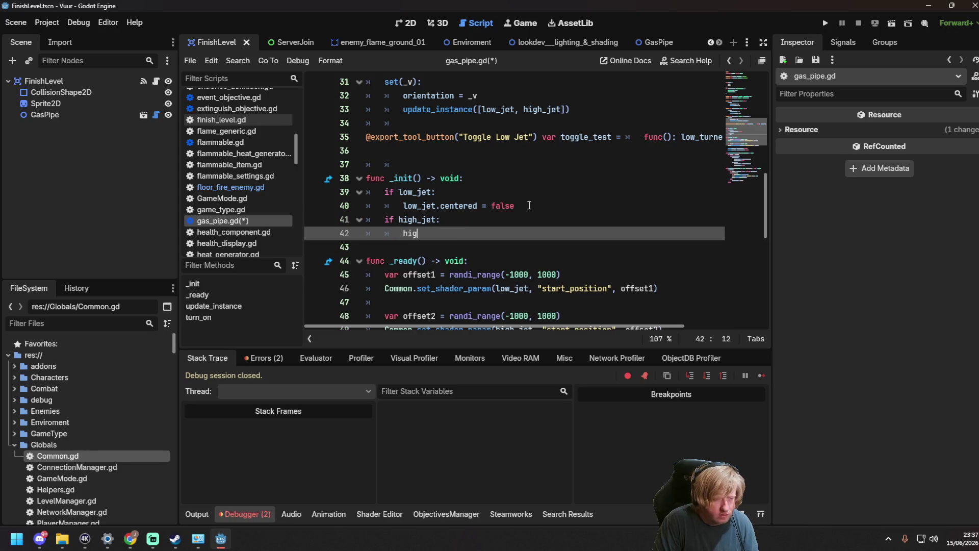
type("jet.")
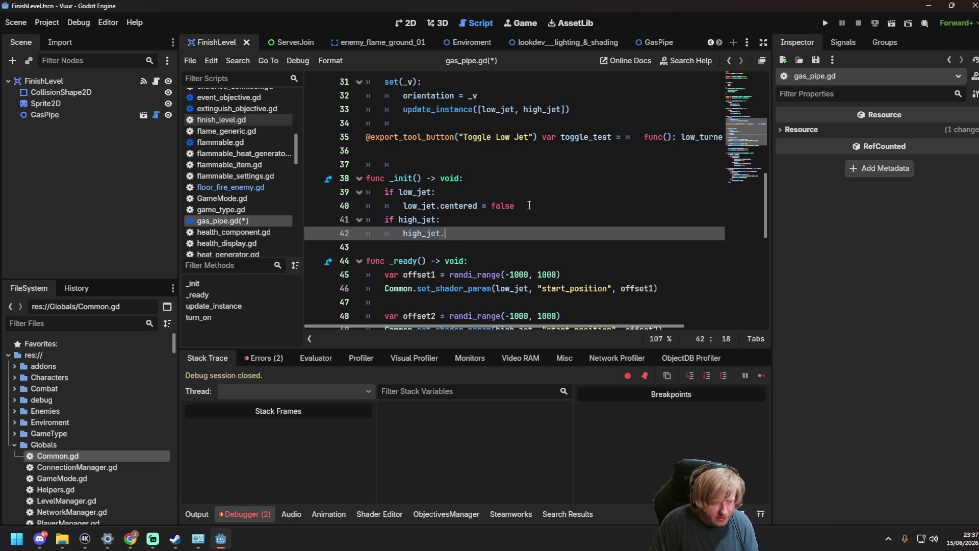
key("BackSpace")
type(".centered = fals")
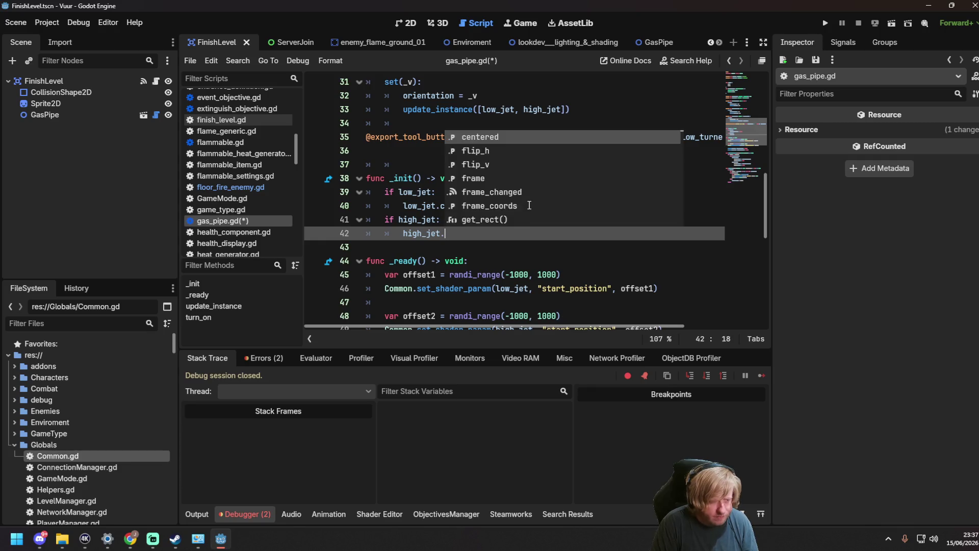
type("e")
Save and test-run the current scene with F6, then close the game.
key("F6")
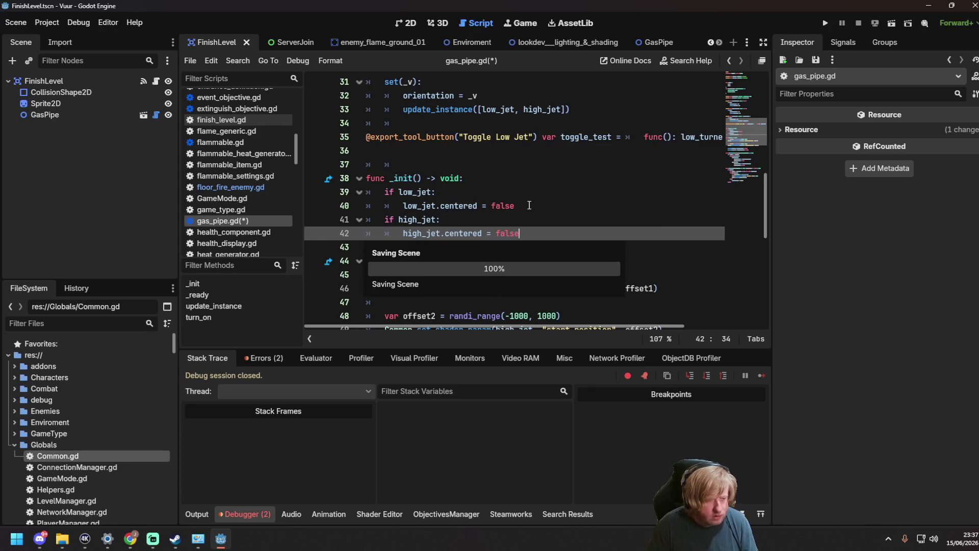
left_click(529, 205)
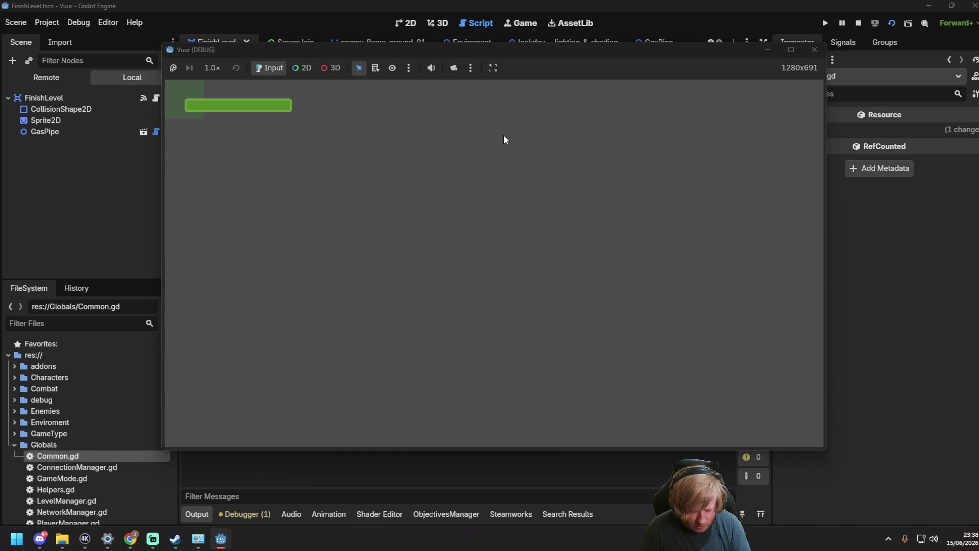
left_click(815, 49)
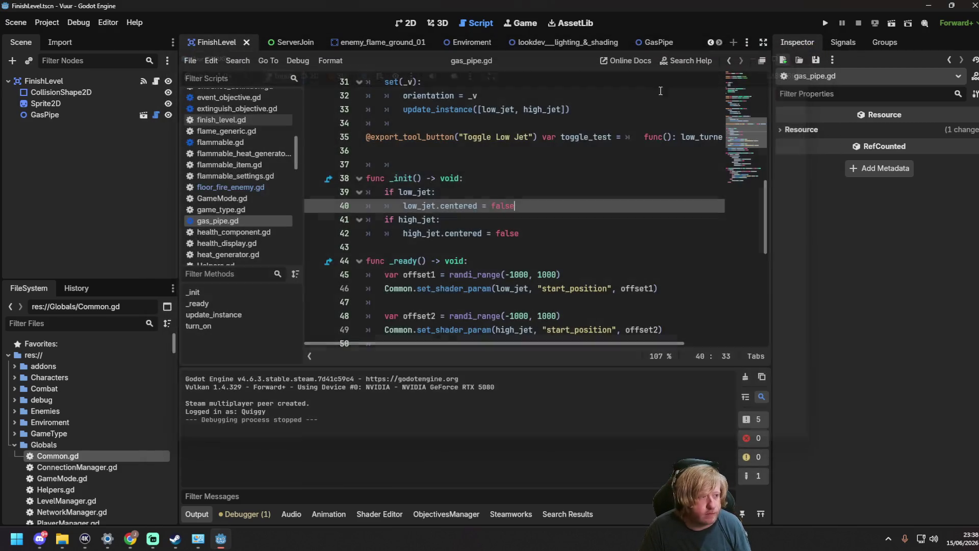
Delete the GasPipe node from FinishLevel and close the FinishLevel scene.
left_click(454, 178)
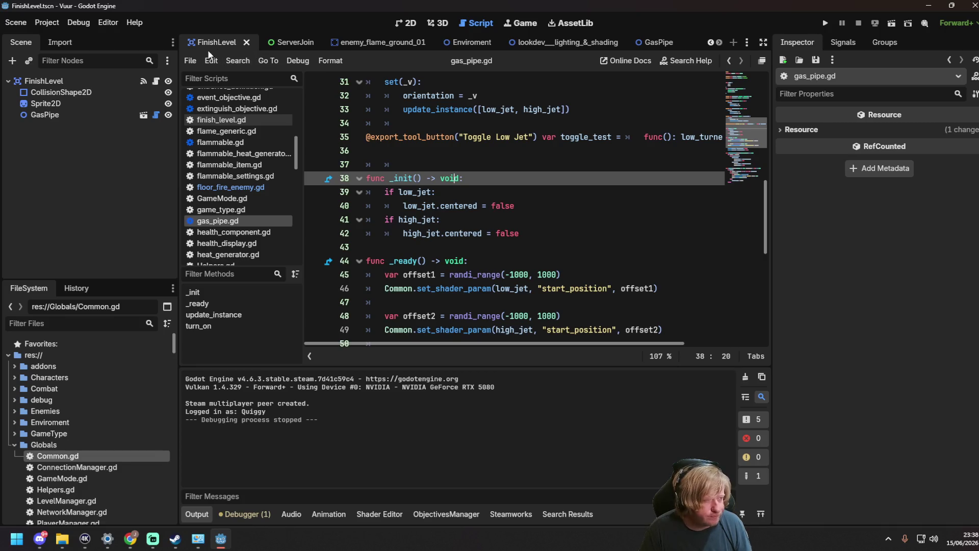
left_click(84, 115)
key("Delete")
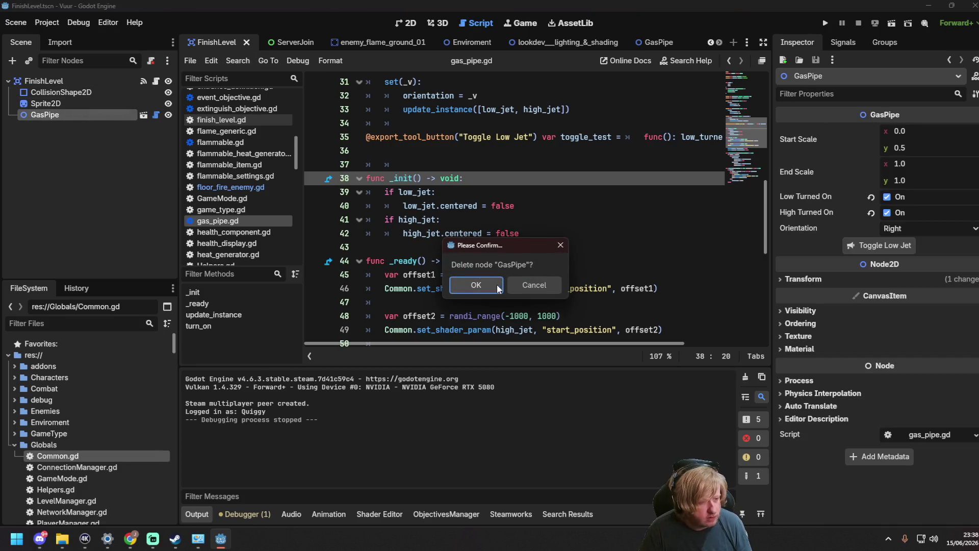
left_click(476, 285)
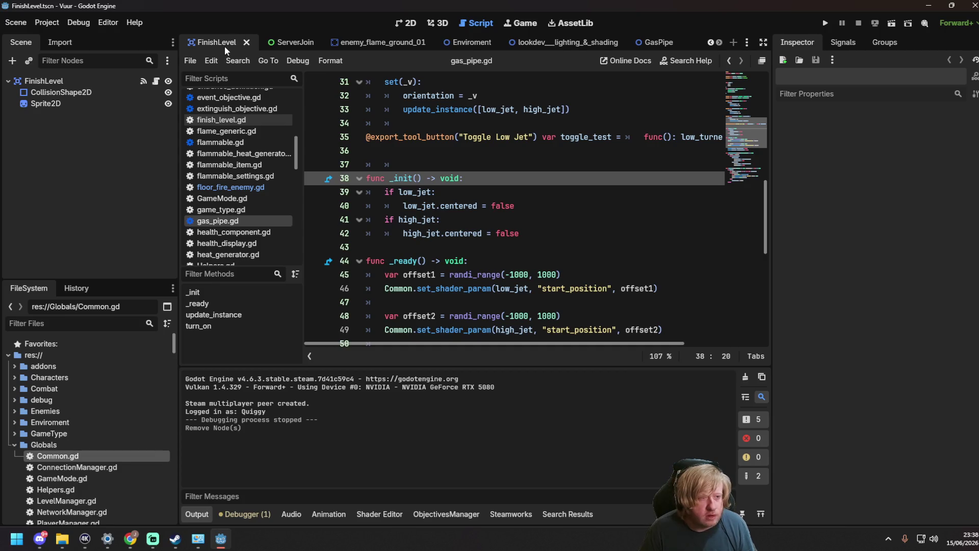
scroll(225, 45, "up", 4)
middle_click(552, 43)
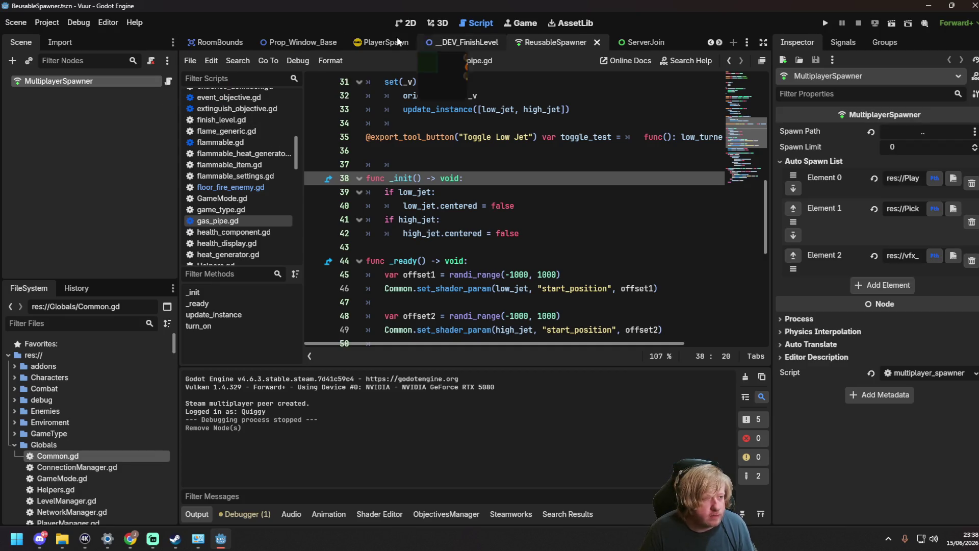
In DevFinishLevel's 2D view, filter files for 'gas' and instance GasPipe.tscn.
left_click(433, 42)
left_click(77, 81)
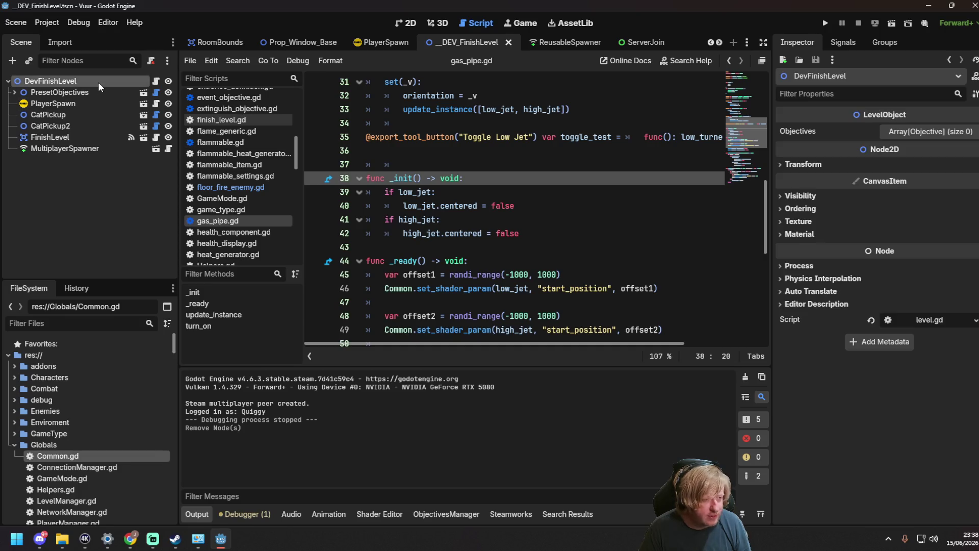
left_click(404, 23)
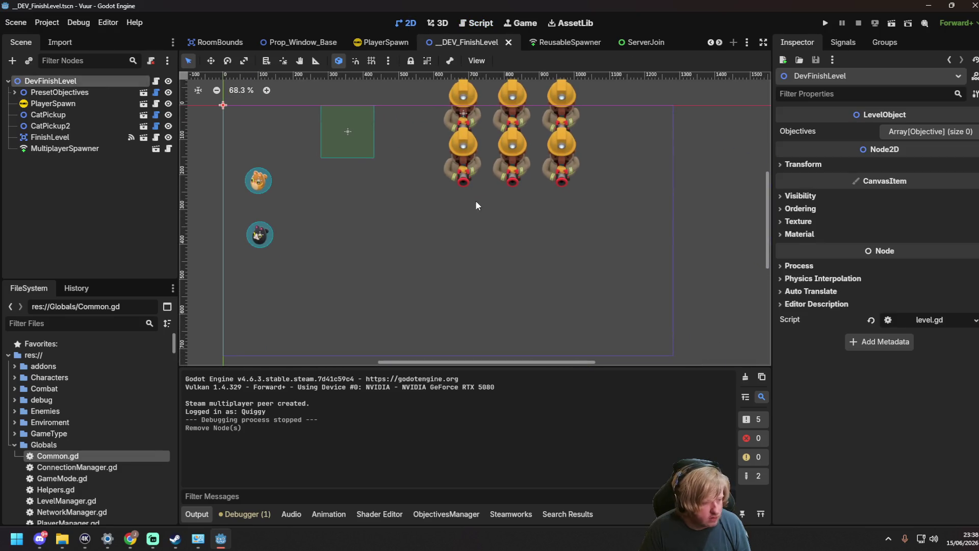
left_click(89, 323)
type("gas")
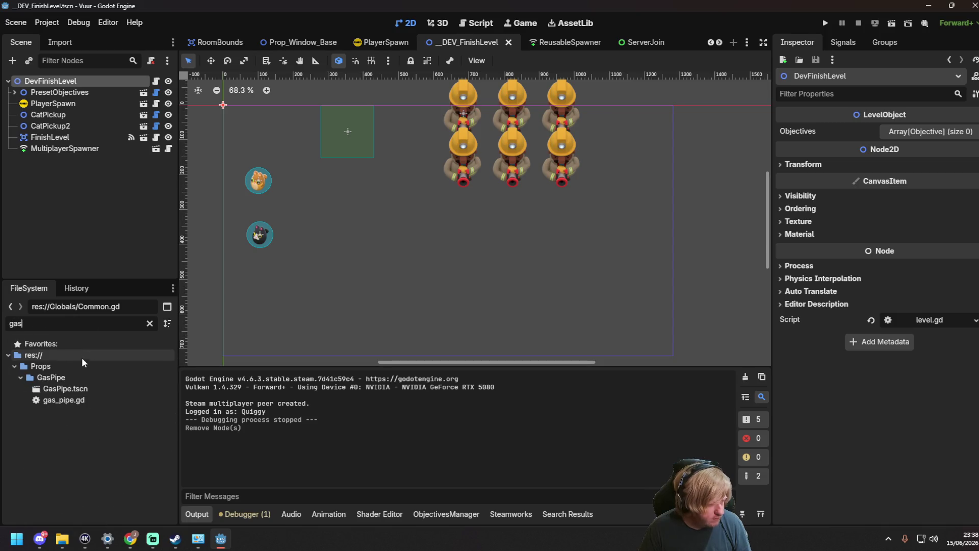
mouse_move(77, 389)
left_mouse_down()
mouse_move(439, 254)
mouse_move(429, 250)
left_mouse_up()
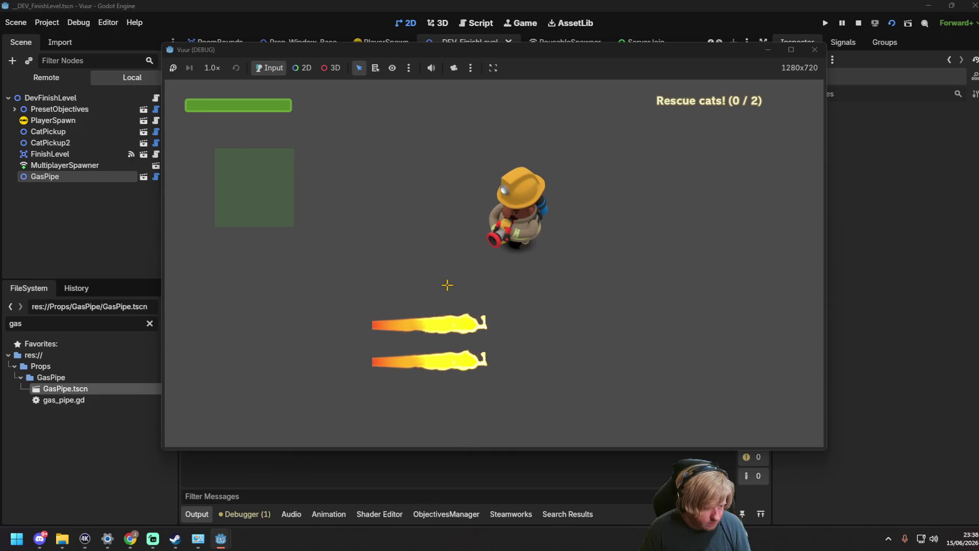
Walk the firefighter down-left, then up into the two flame jets, and close the game.
key("s")
key("a")
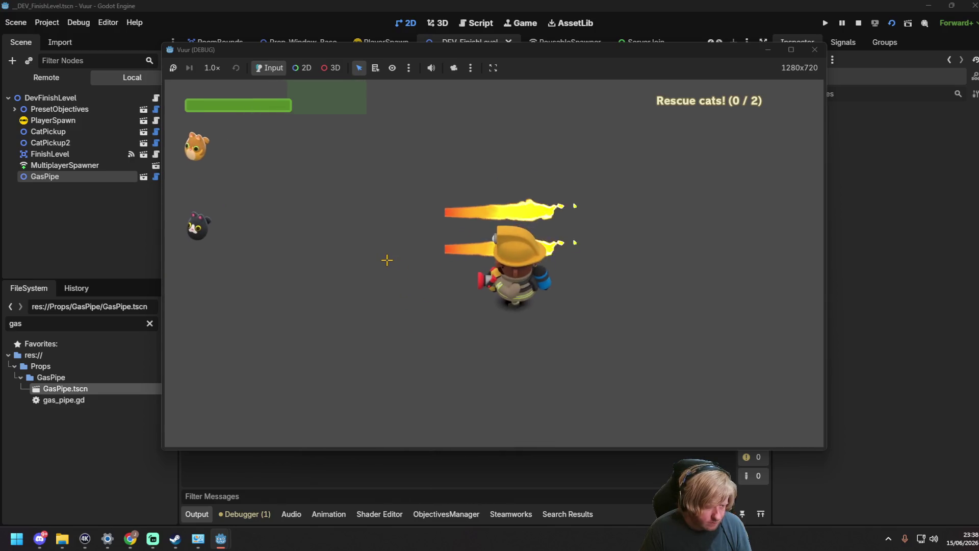
key("w")
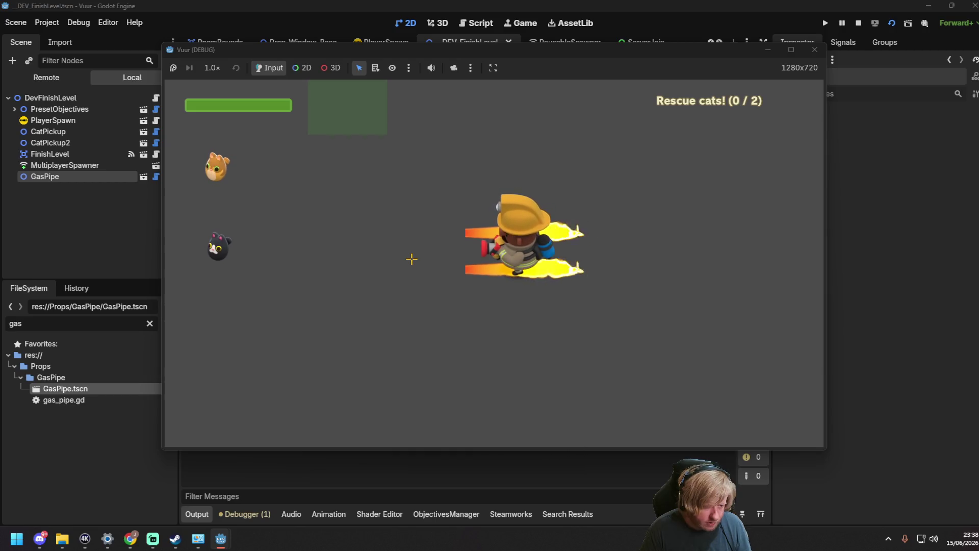
left_click(814, 50)
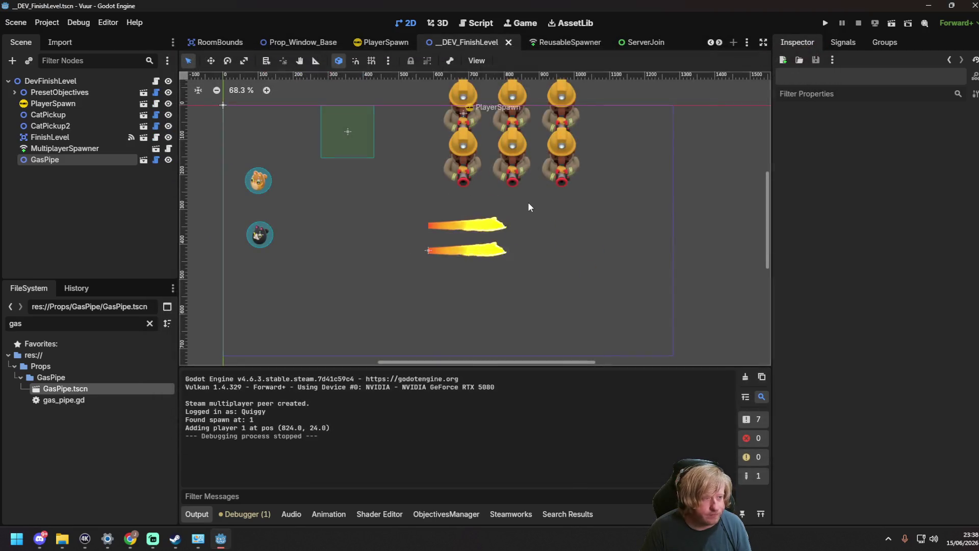
In GasPipe.tscn, check HighJet's ordering, uncheck Z as Relative on the root, and save.
left_click(143, 160)
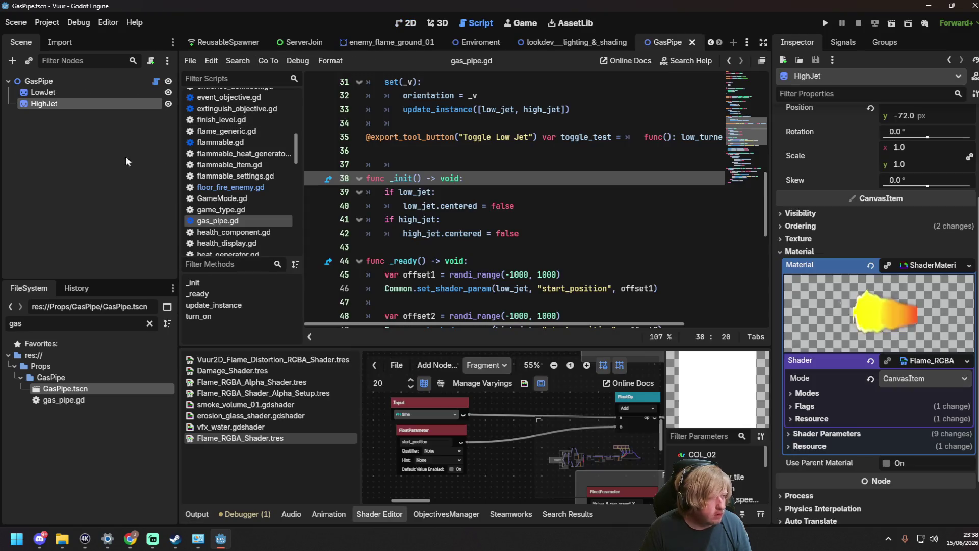
scroll(807, 252, "up", 3)
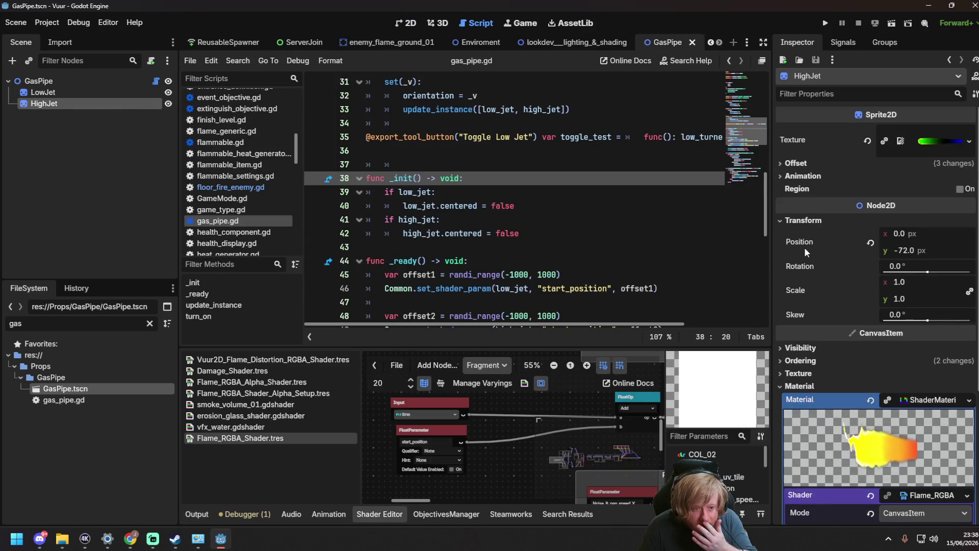
left_click(779, 360)
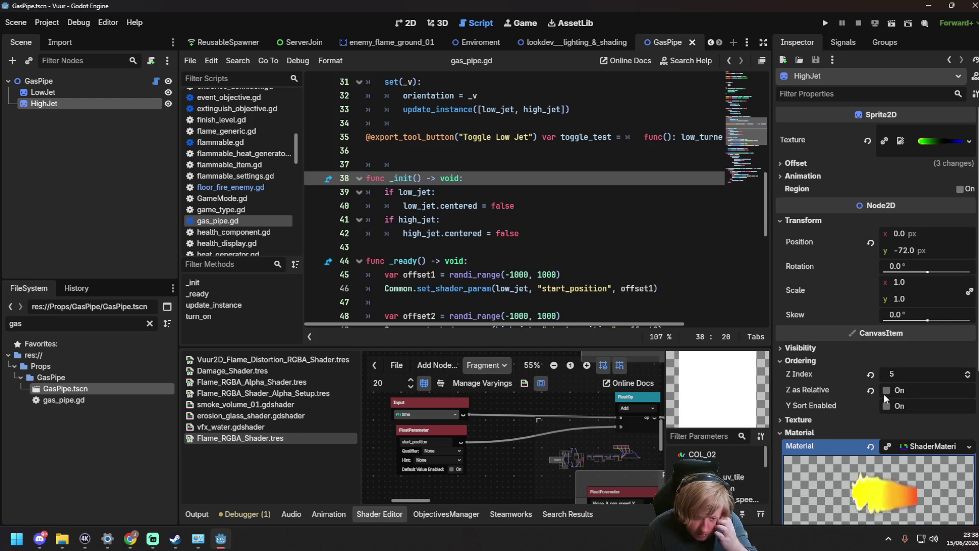
left_click(96, 82)
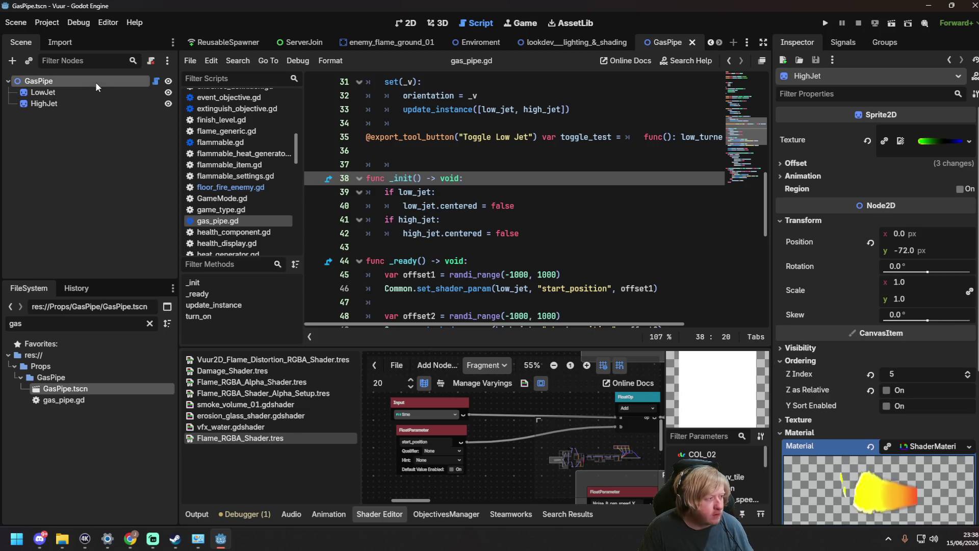
scroll(829, 354, "down", 4)
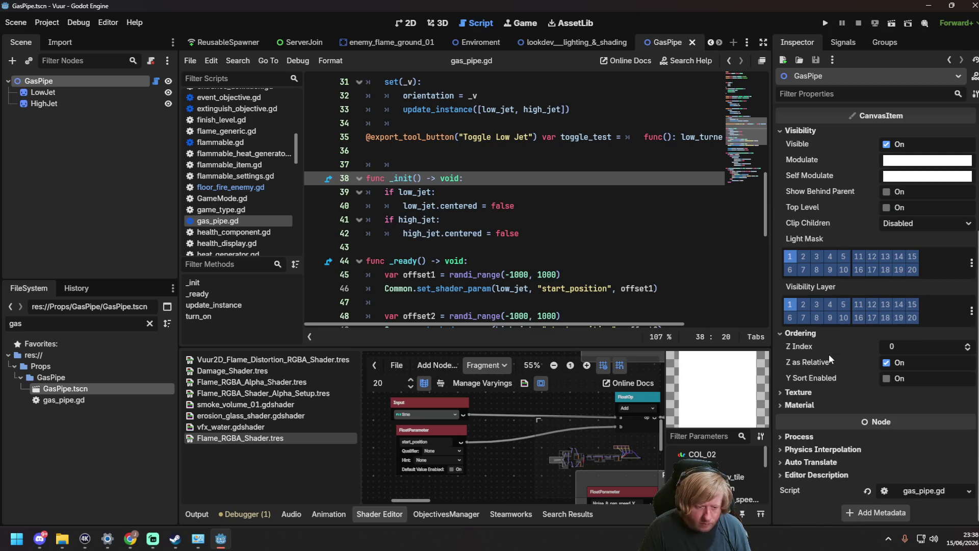
left_click(886, 362)
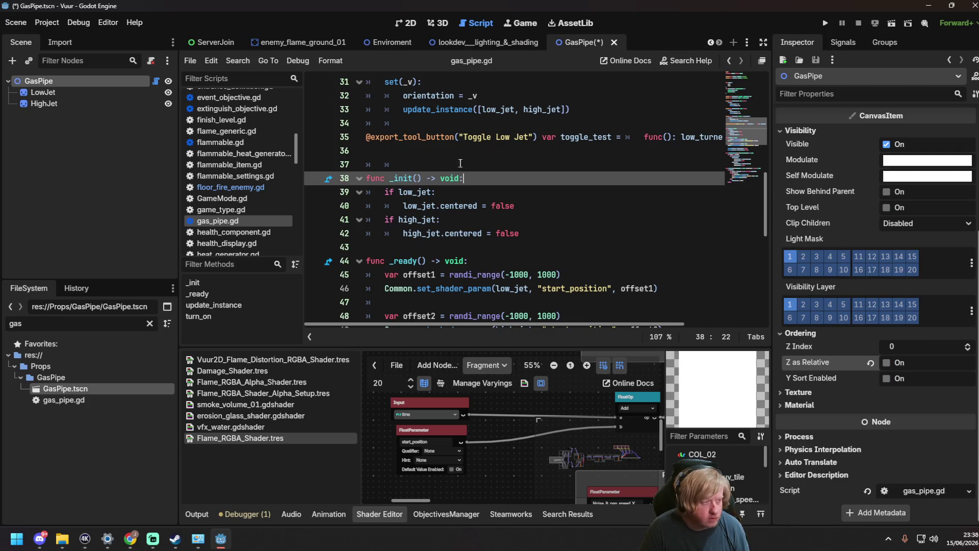
key("ctrl+s")
Visit the DevEmitHeat scene, then return to __DEV_FinishLevel in the 2D workspace.
scroll(472, 42, "up", 5)
scroll(367, 44, "up", 2)
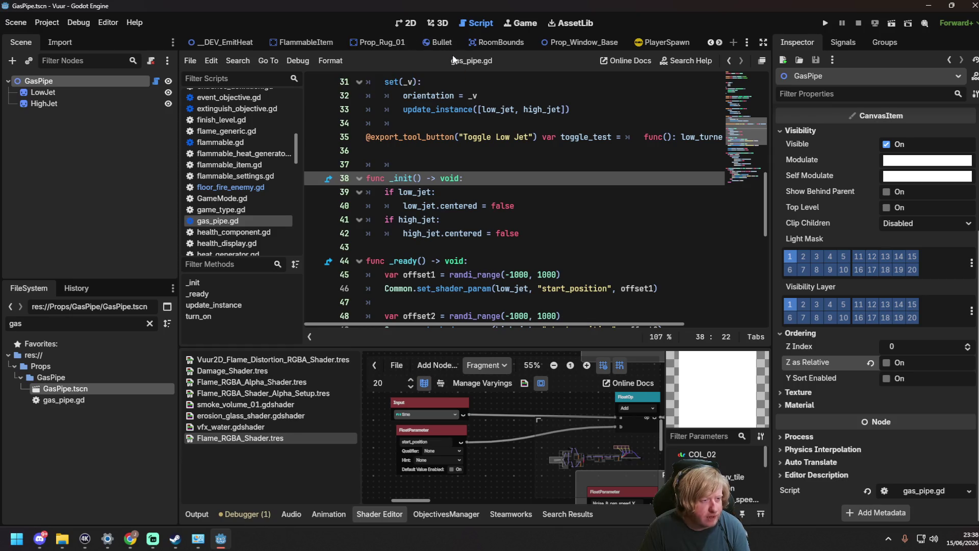
left_click(230, 42)
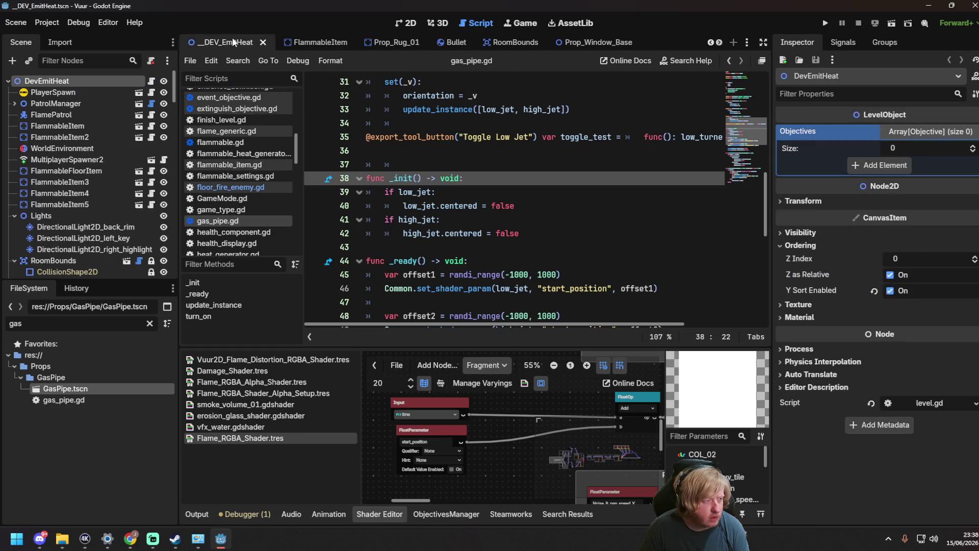
scroll(369, 44, "up", 5)
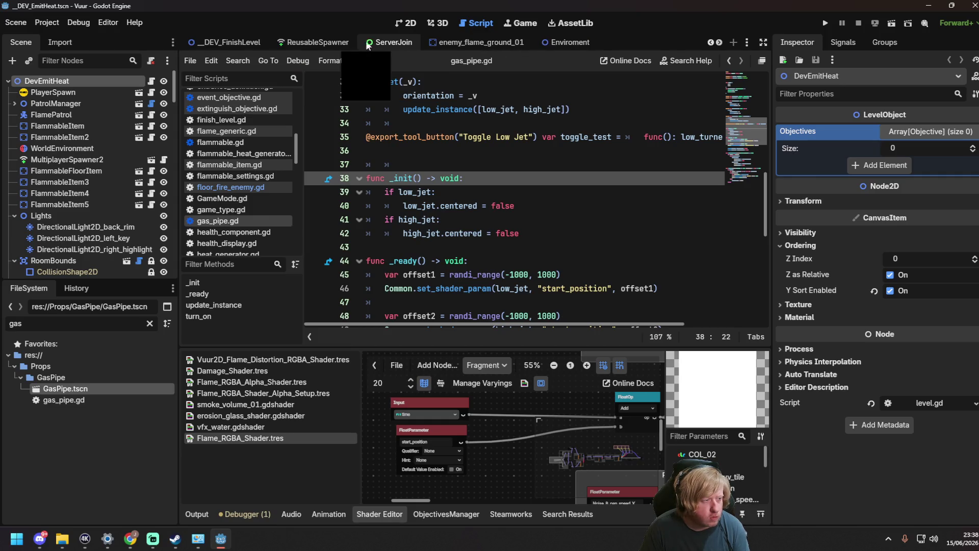
left_click(282, 41)
left_click(413, 24)
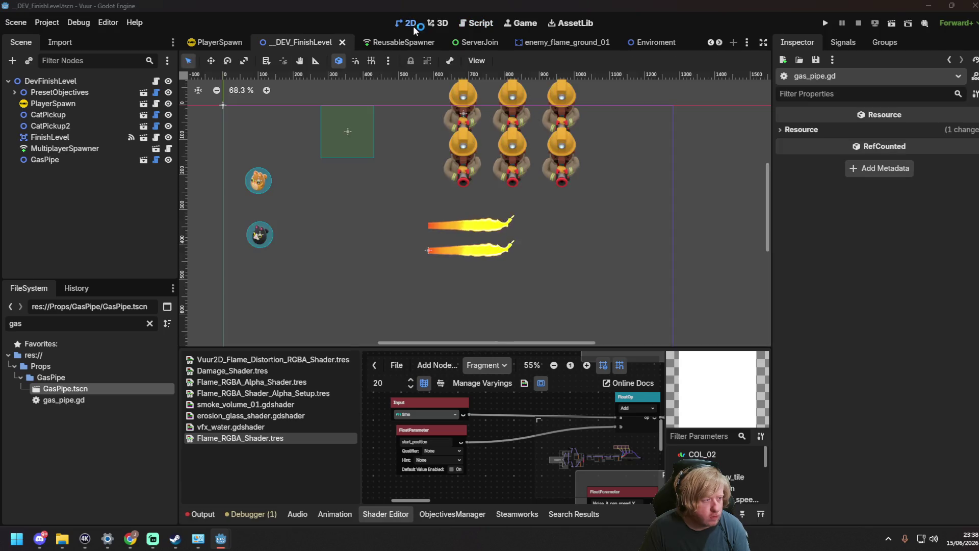
Run the finish level, spraying and walking the firefighter through the flame jets, then close the game.
key("F6")
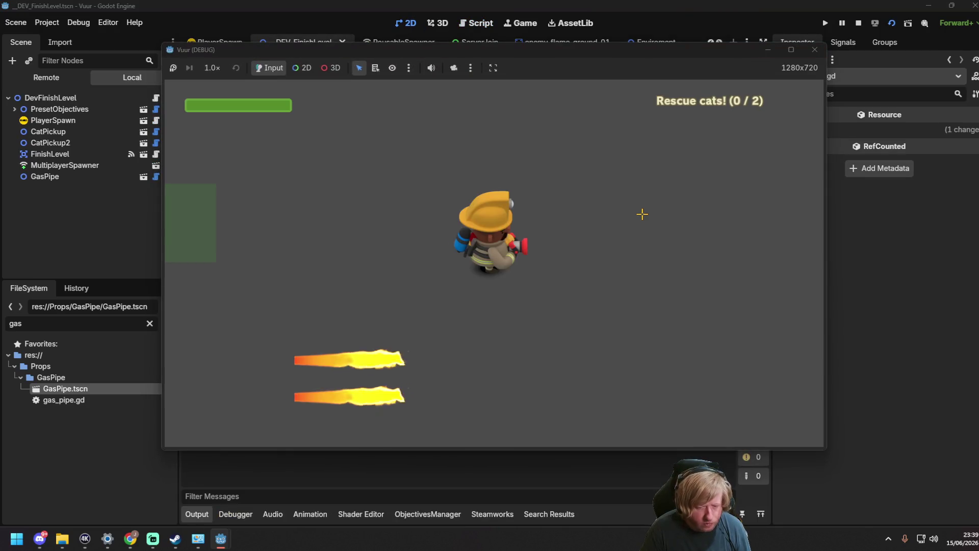
left_click(634, 247)
key("s")
key("w")
key("a")
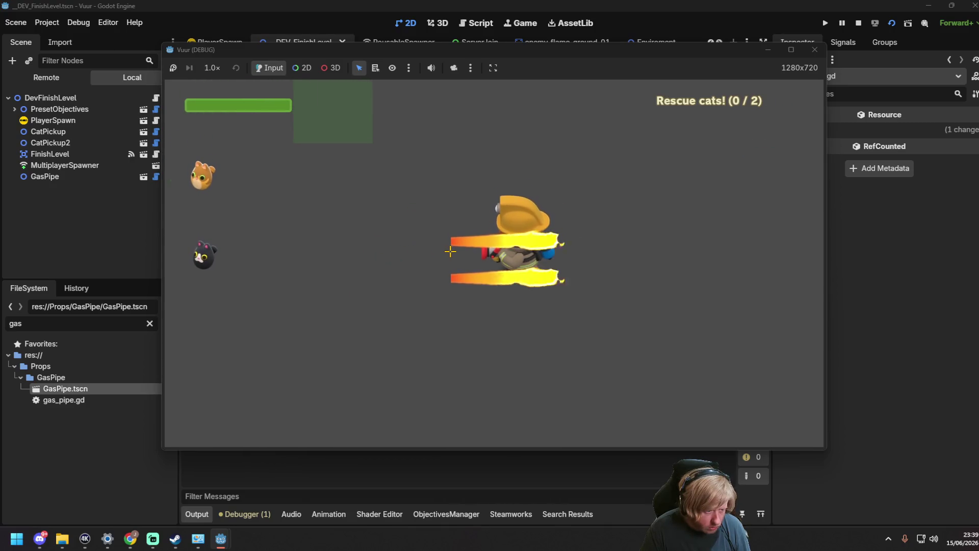
key("s")
key("d")
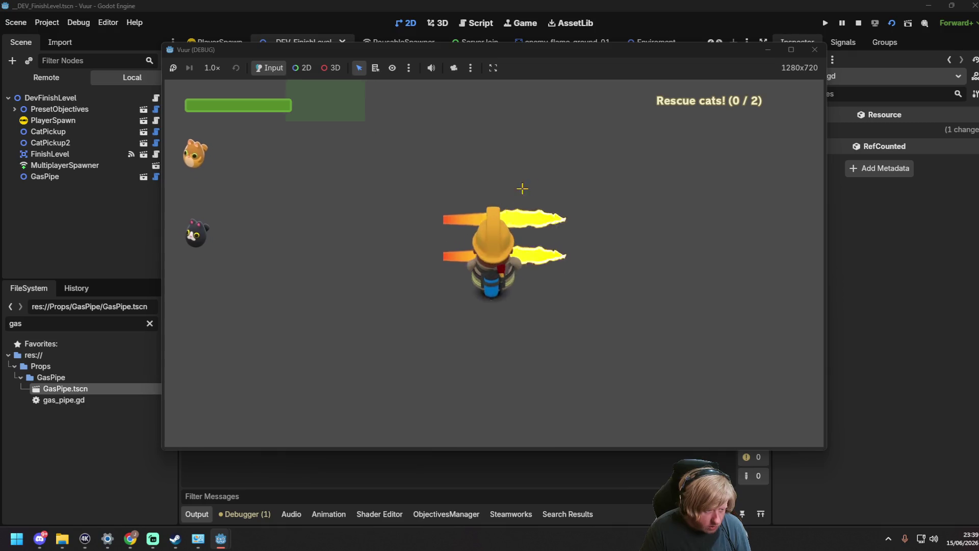
key("w")
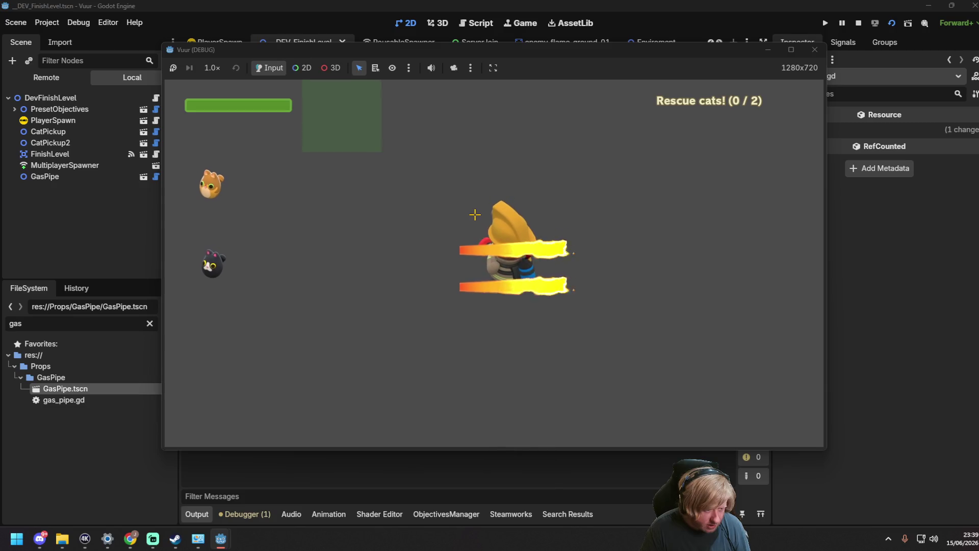
key("s")
key("d")
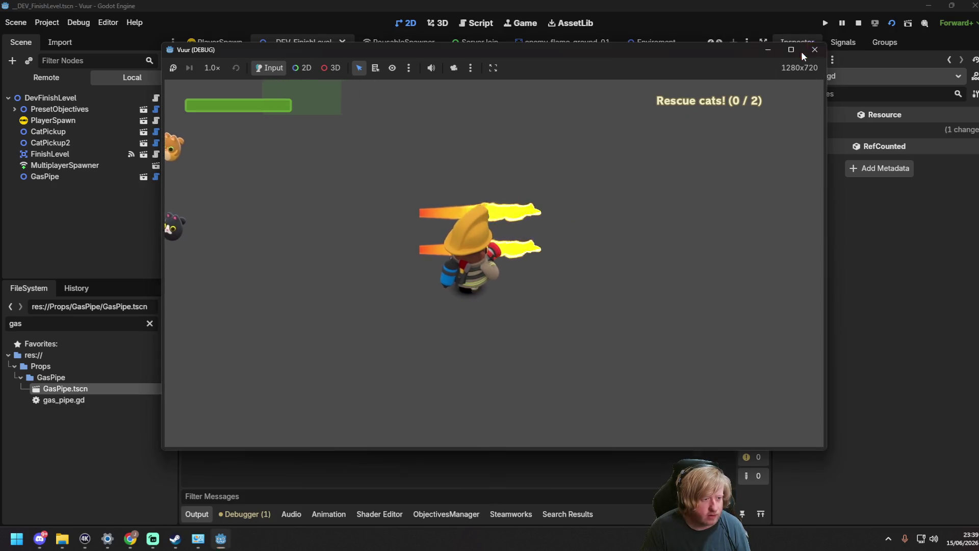
left_click(814, 49)
key("ctrl+s")
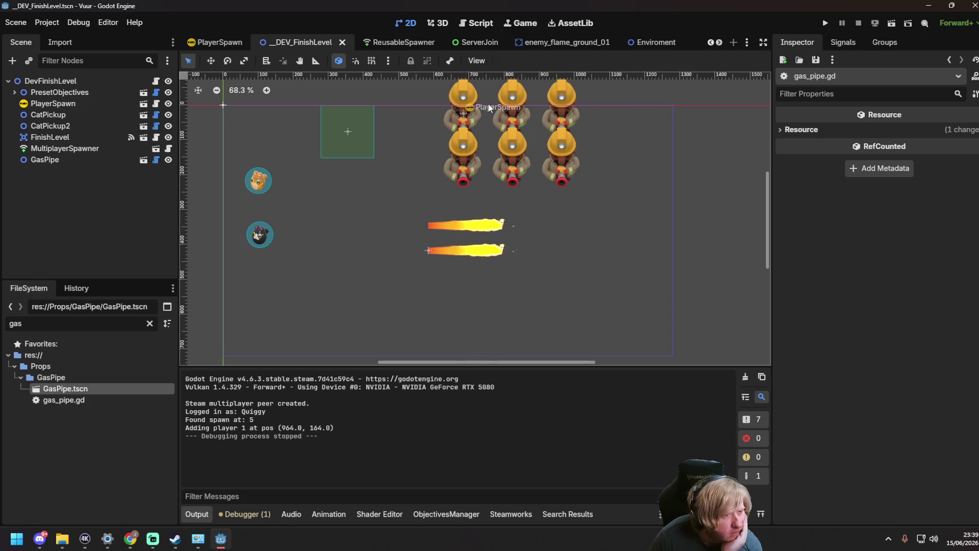
Open GasPipe.tscn and set the GasPipe root's Z Index to 5.
scroll(282, 42, "up", 6)
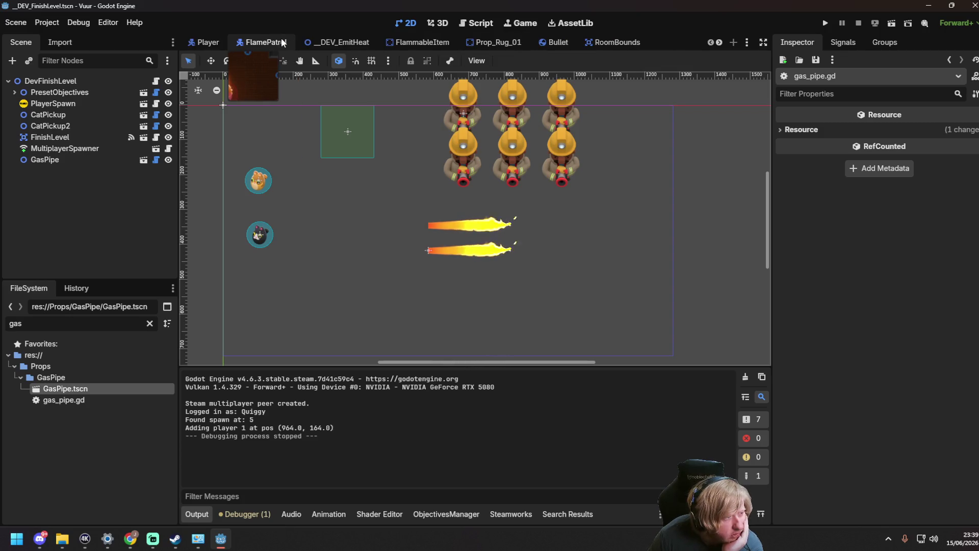
scroll(282, 42, "down", 7)
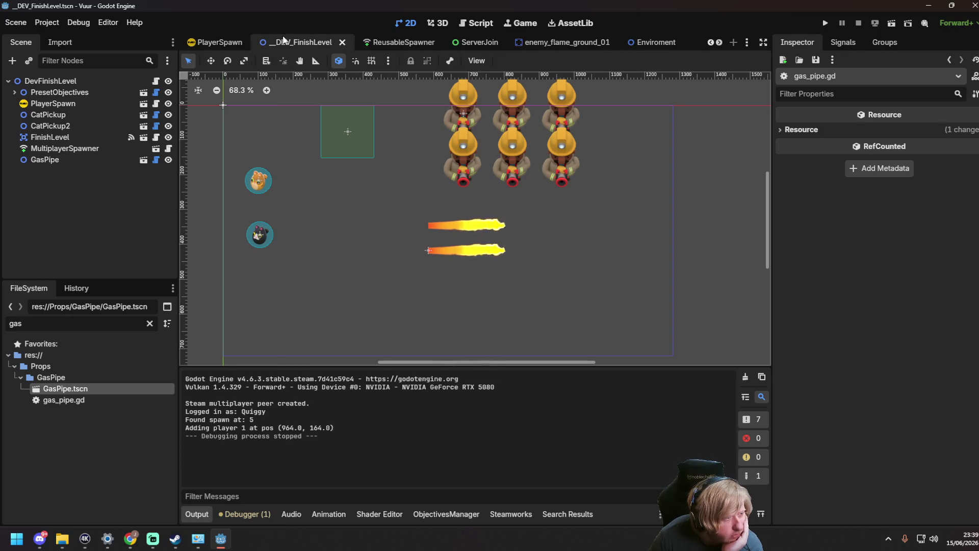
scroll(283, 40, "down", 2)
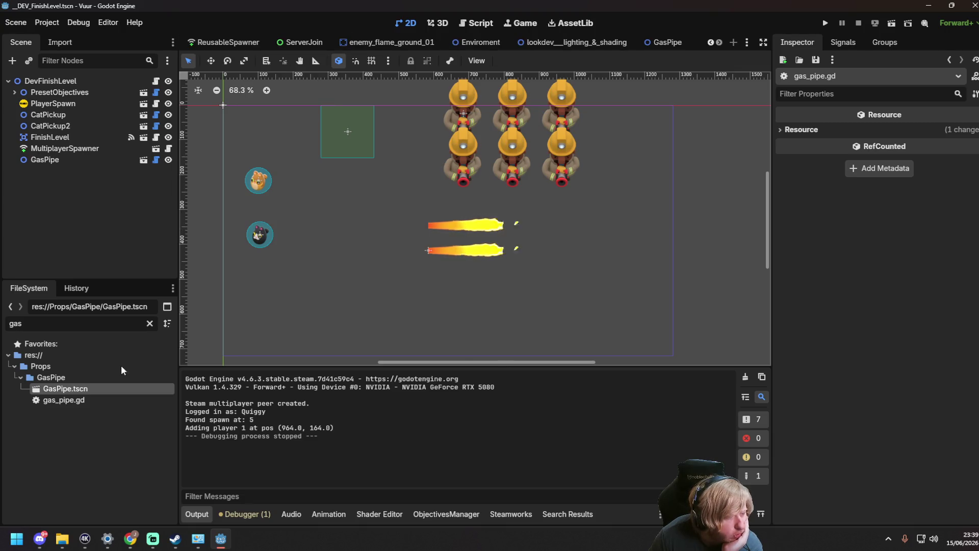
double_click(119, 390)
left_click(367, 179)
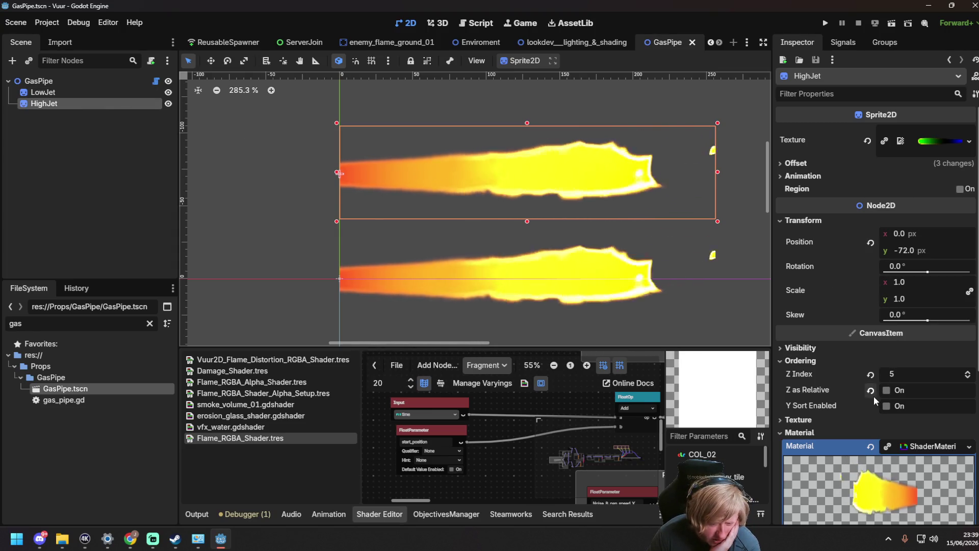
left_click(96, 90)
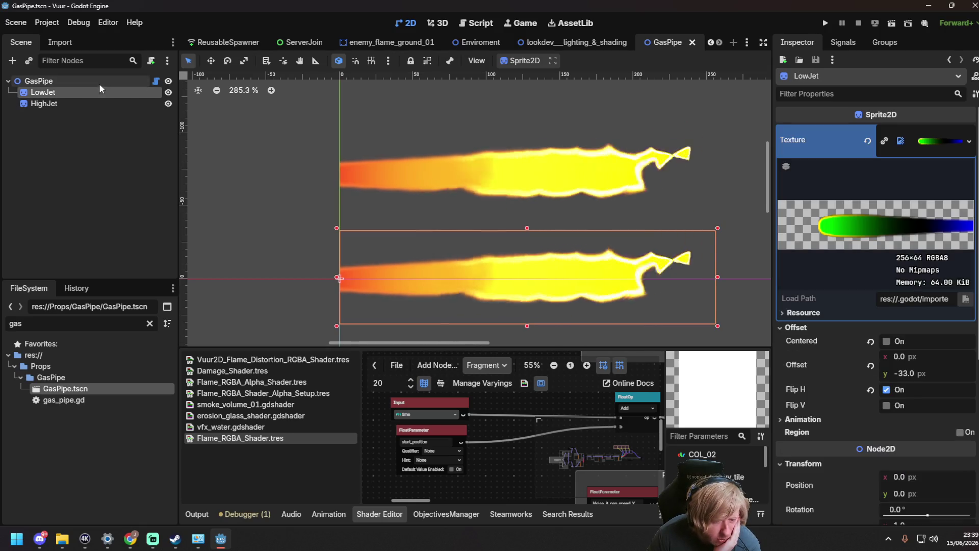
scroll(802, 389, "down", 5)
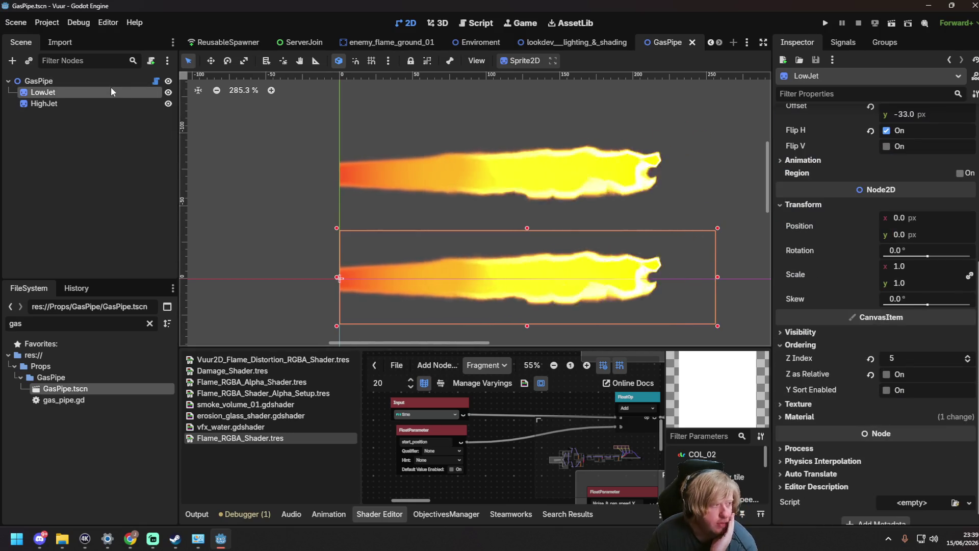
left_click(104, 81)
left_click(903, 348)
type("5")
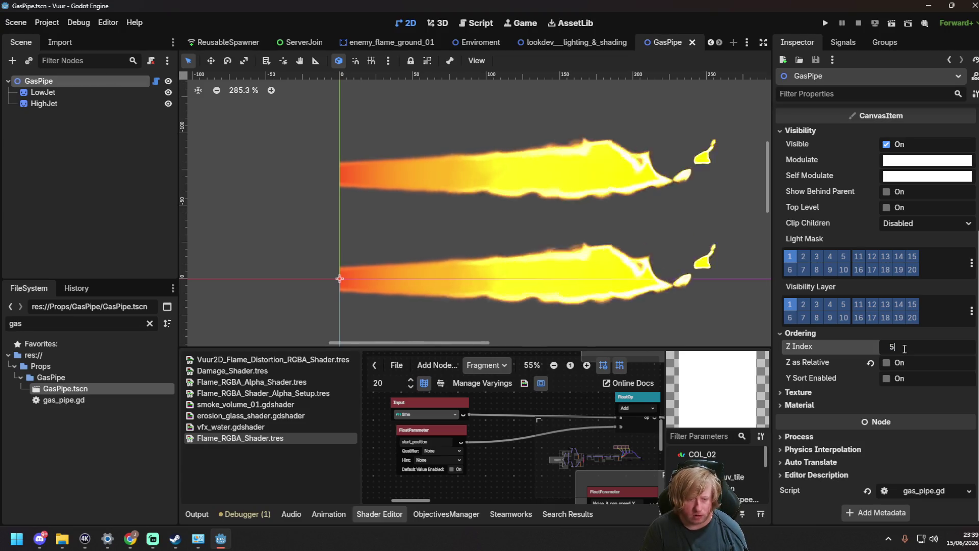
left_click(709, 250)
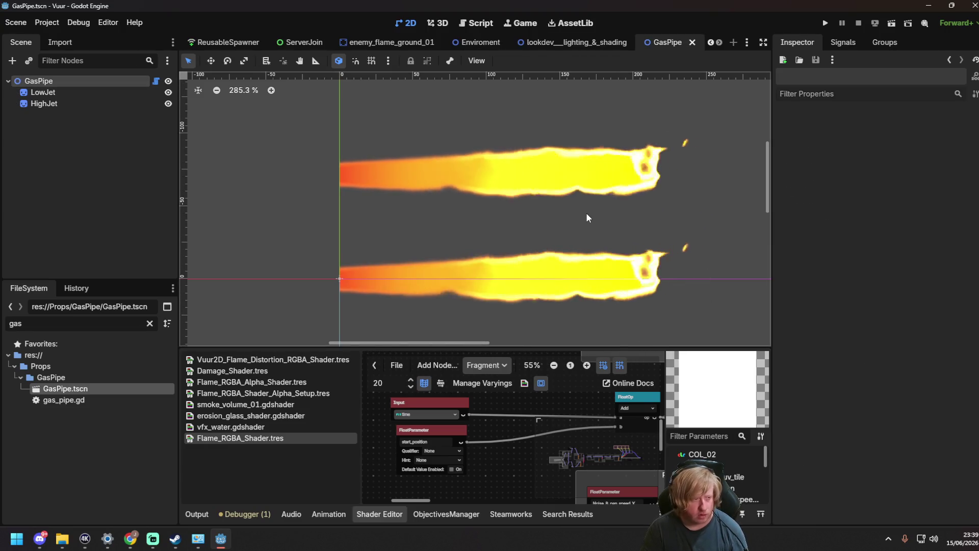
Run and stop the GasPipe scene, then go via __DEV_EmitHeat back to __DEV_FinishLevel.
key("F6")
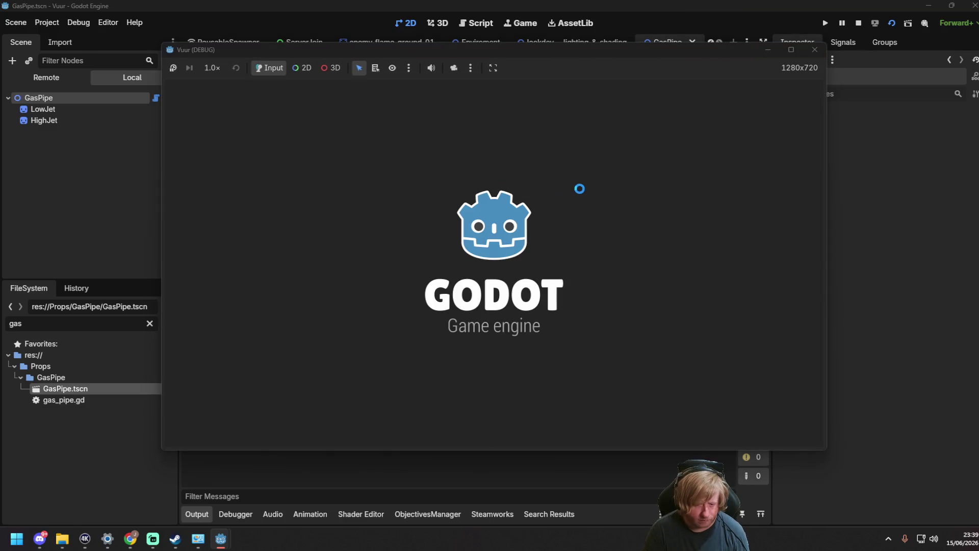
key("F8")
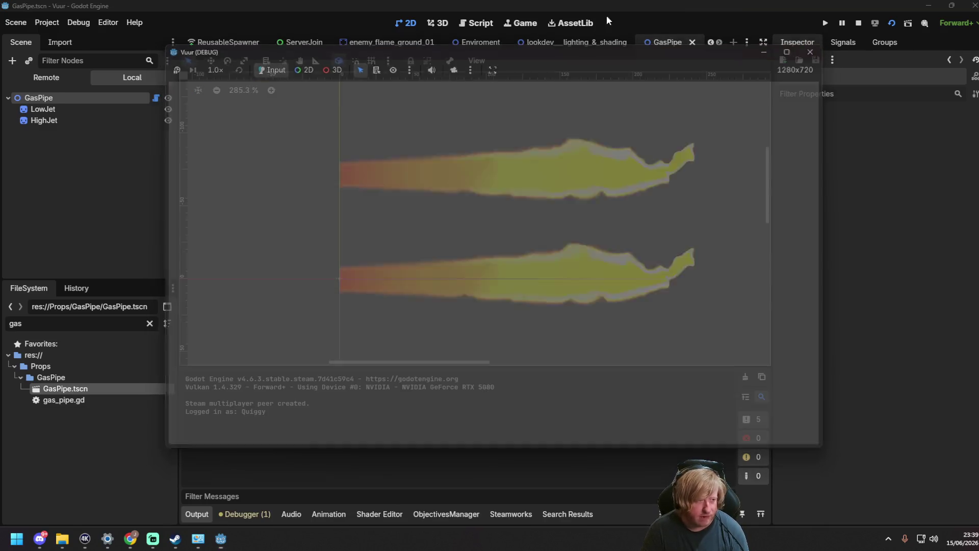
scroll(408, 42, "up", 5)
scroll(409, 42, "up", 5)
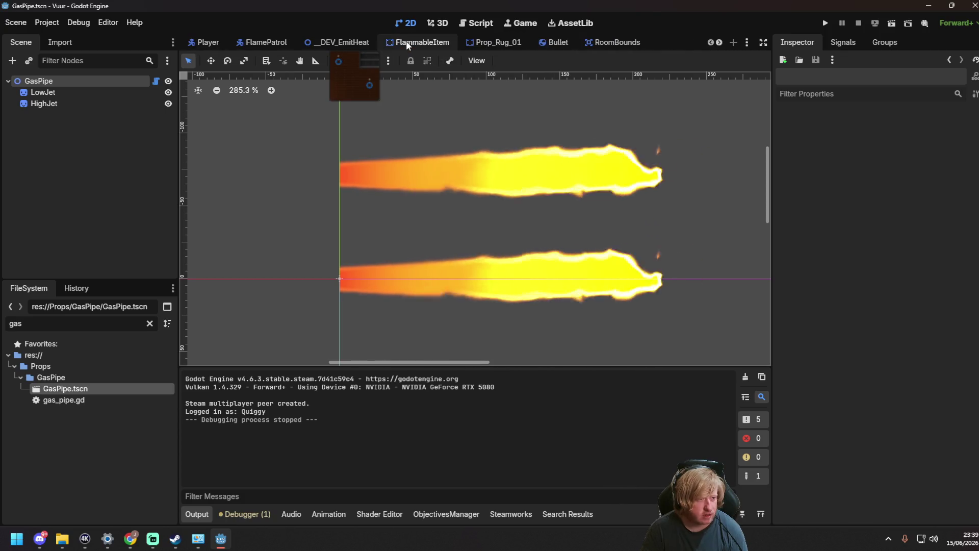
left_click(359, 46)
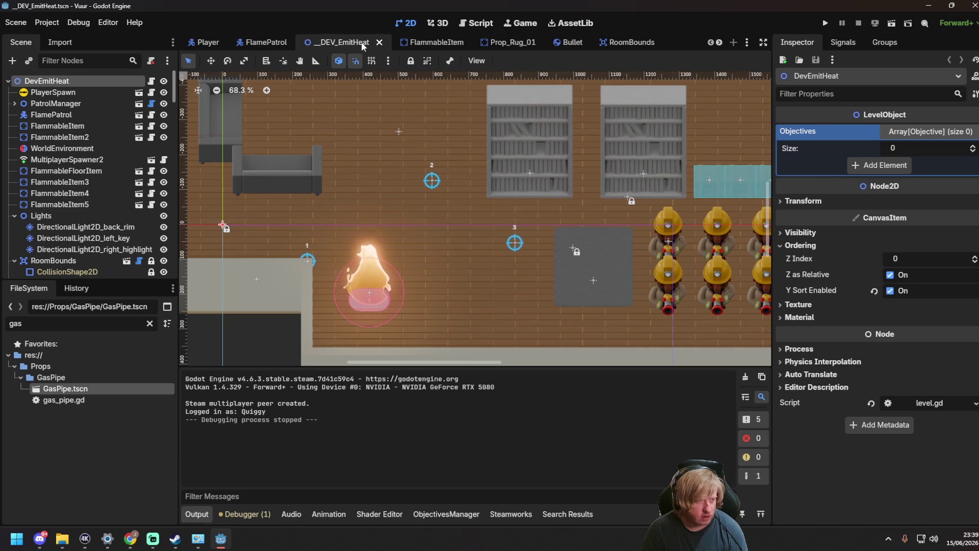
scroll(389, 44, "down", 4)
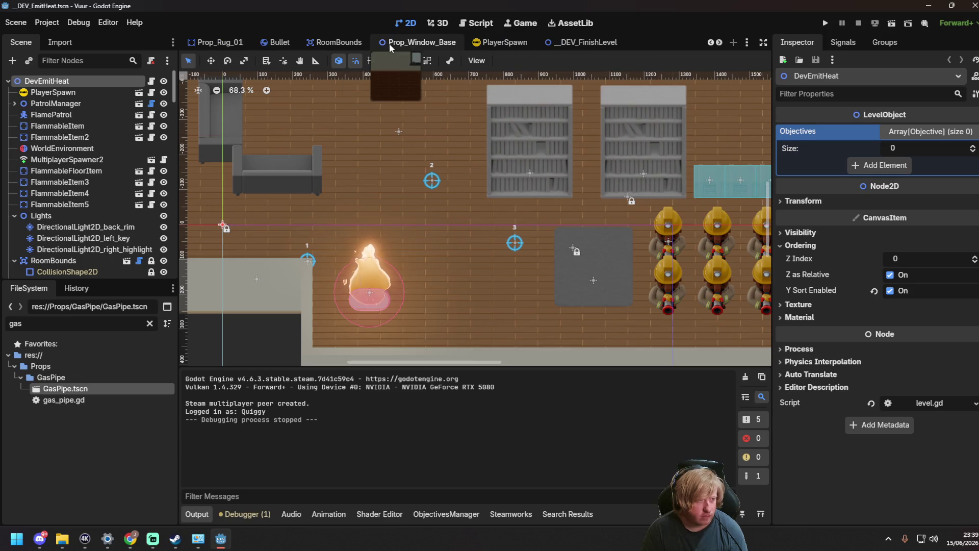
scroll(390, 44, "down", 3)
left_click(395, 44)
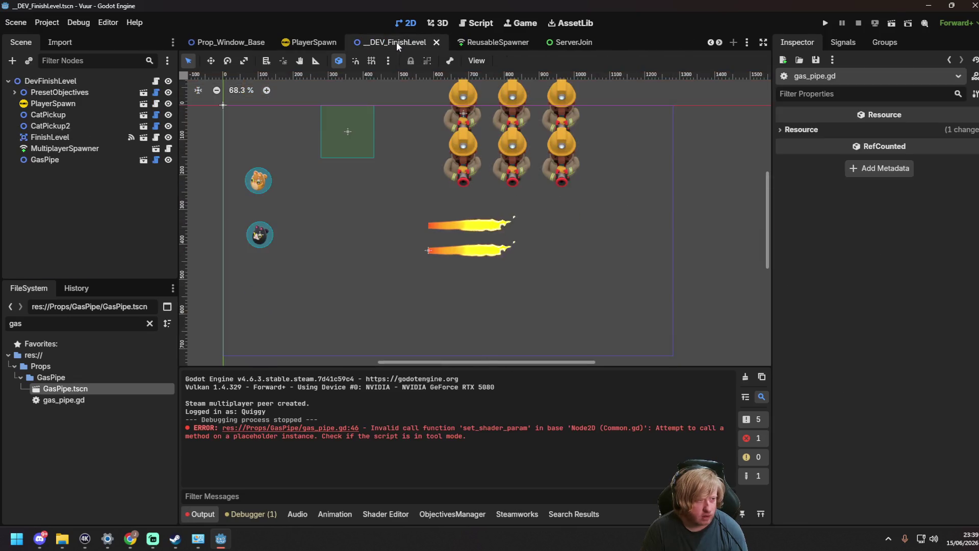
Run __DEV_FinishLevel and walk the firefighter down, left, up and right past the jets, then close it.
key("F6")
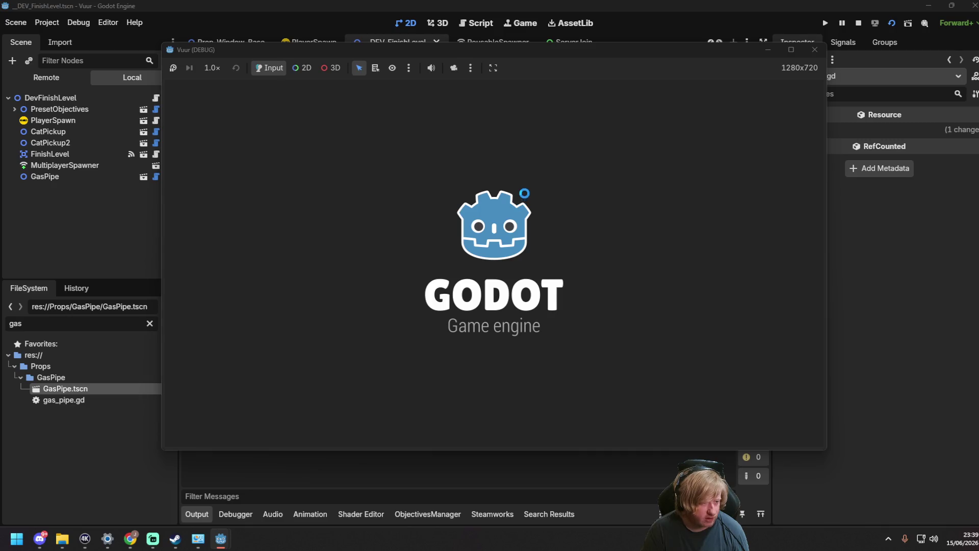
key("s")
key("a")
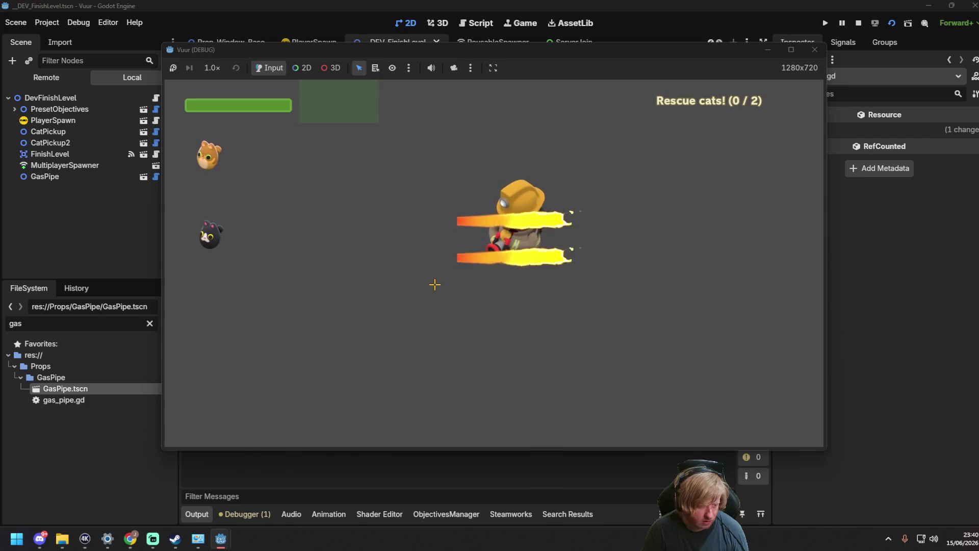
key("s")
key("w")
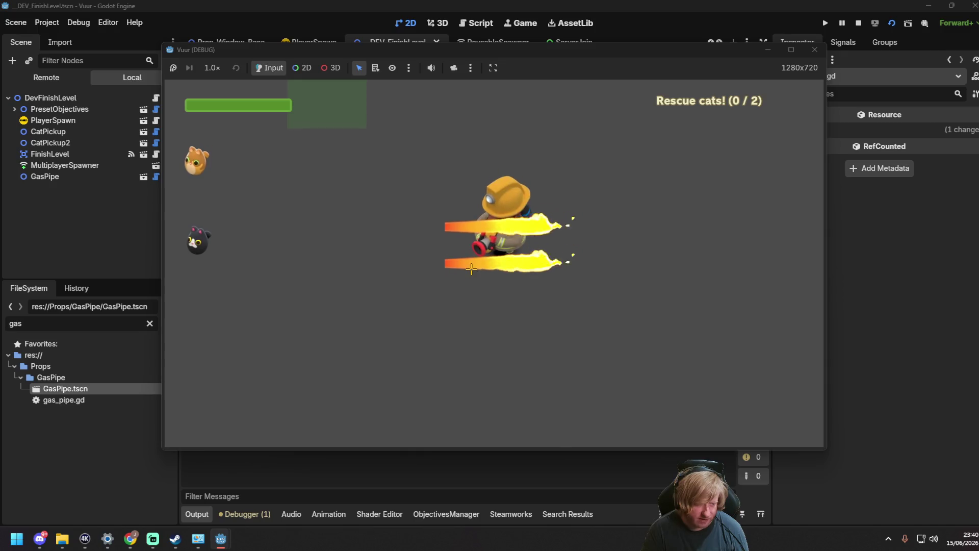
key("d")
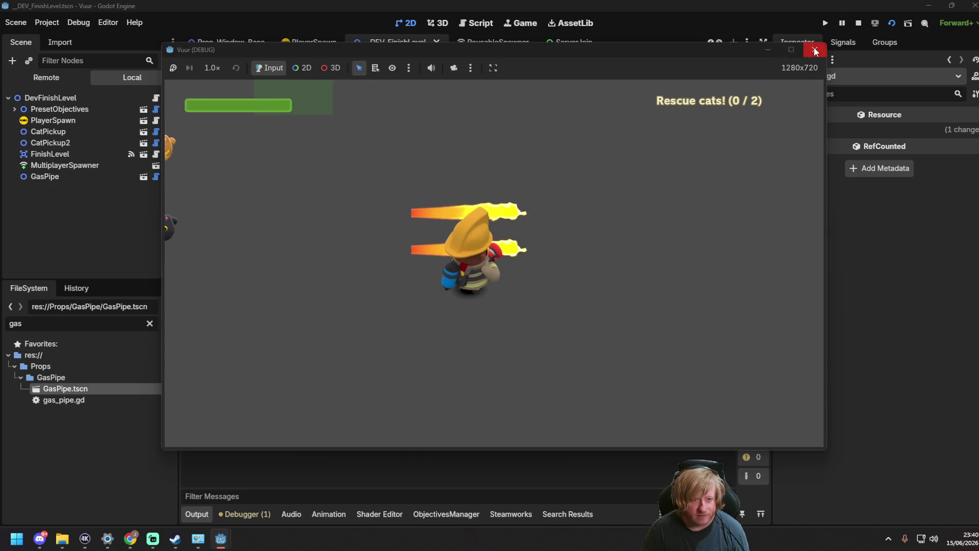
left_click(815, 51)
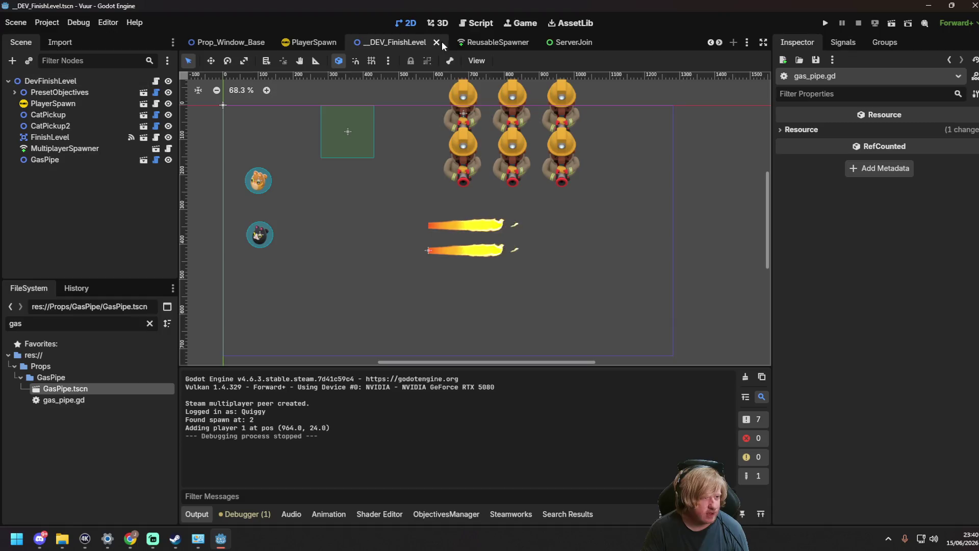
Open the GasPipe scene and select both LowJet and HighJet in the Scene dock.
left_click(143, 160)
scroll(366, 209, "down", 1)
left_click(100, 91)
left_click(108, 79)
left_click(95, 92)
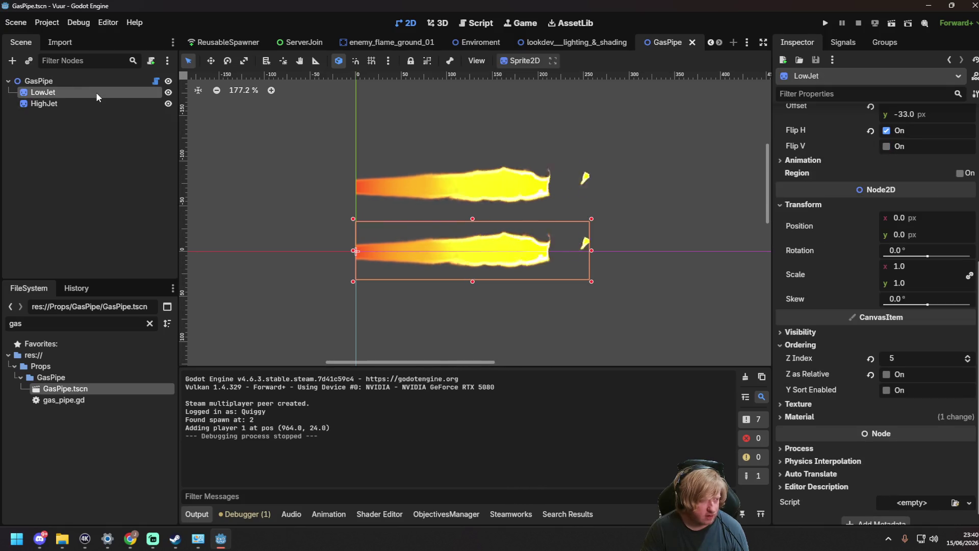
left_click(98, 105)
left_click(105, 91)
left_click(105, 103)
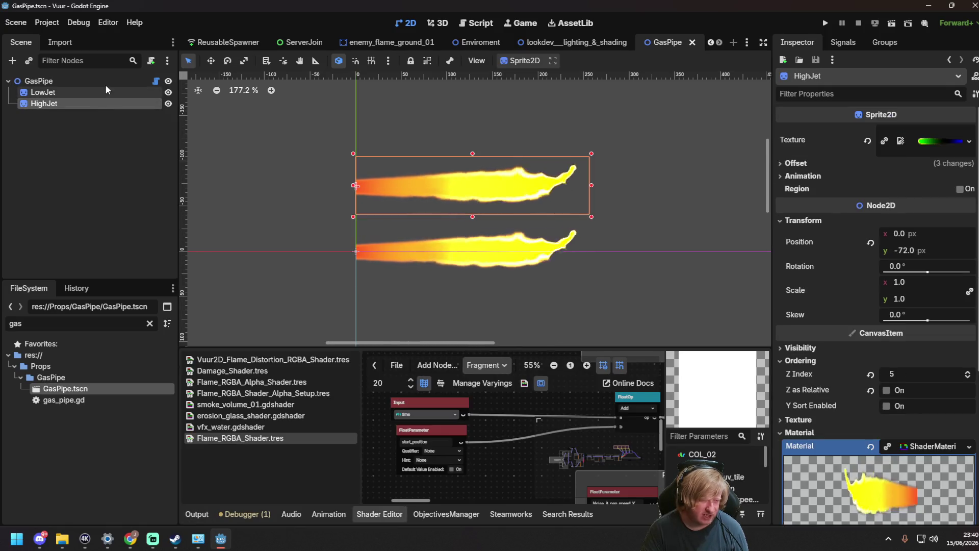
left_click(109, 79)
left_click(99, 82)
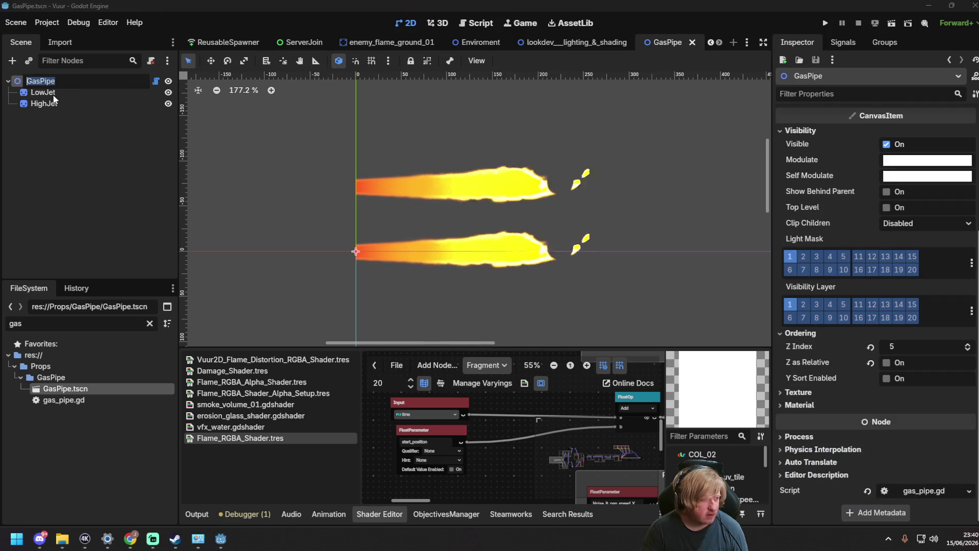
left_click(62, 104, "shift")
left_click(70, 91)
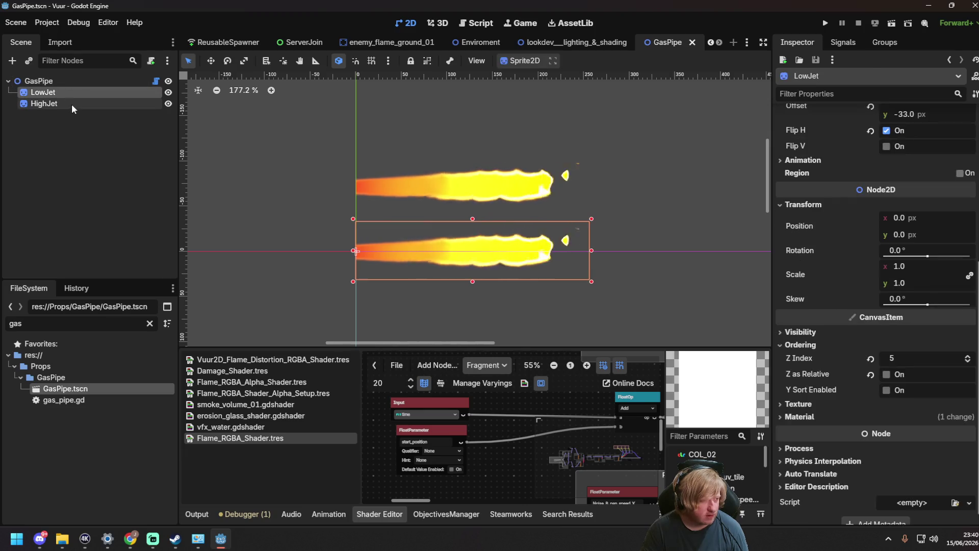
left_click(71, 104, "shift")
Drag both flame jets down 37 px, then return to the Select tool and deselect.
left_click_drag(433, 192, 433, 226)
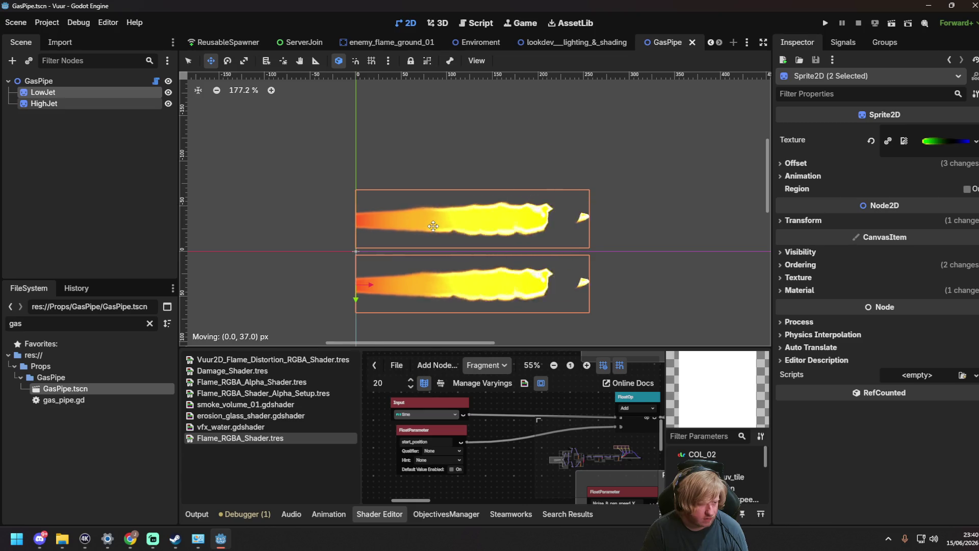
key("q")
left_click(623, 240)
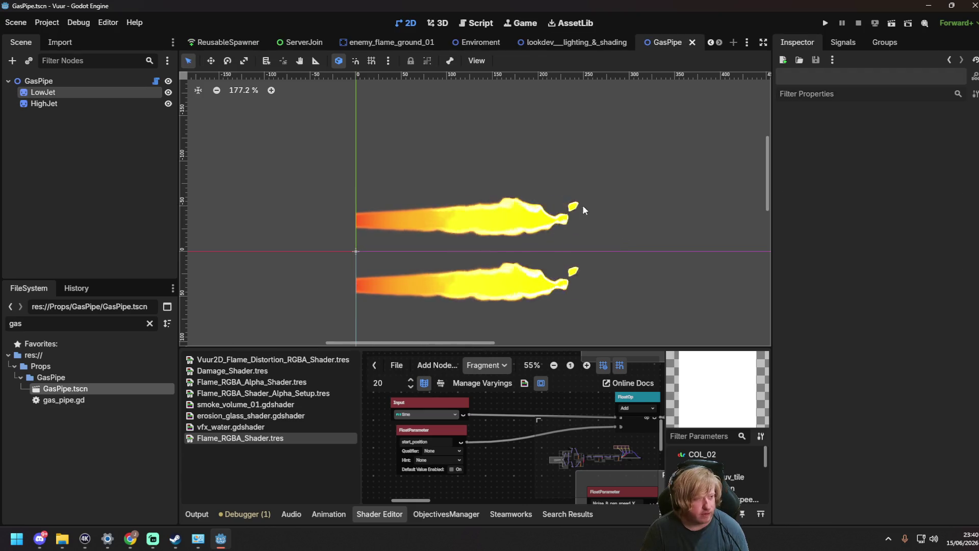
scroll(382, 44, "down", 8)
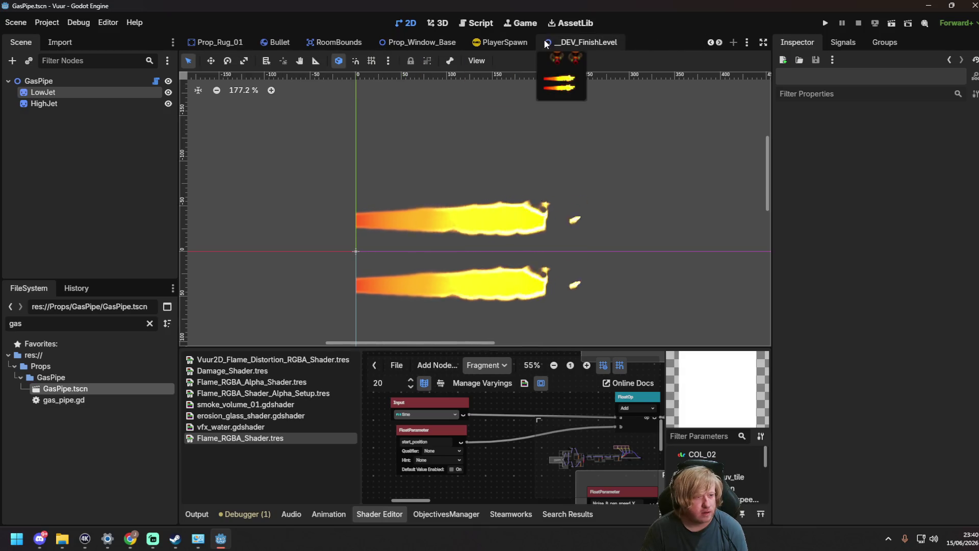
Run __DEV_FinishLevel, walk the player around and up into the lowered flames, then stop the game.
left_click(562, 39)
key("F6")
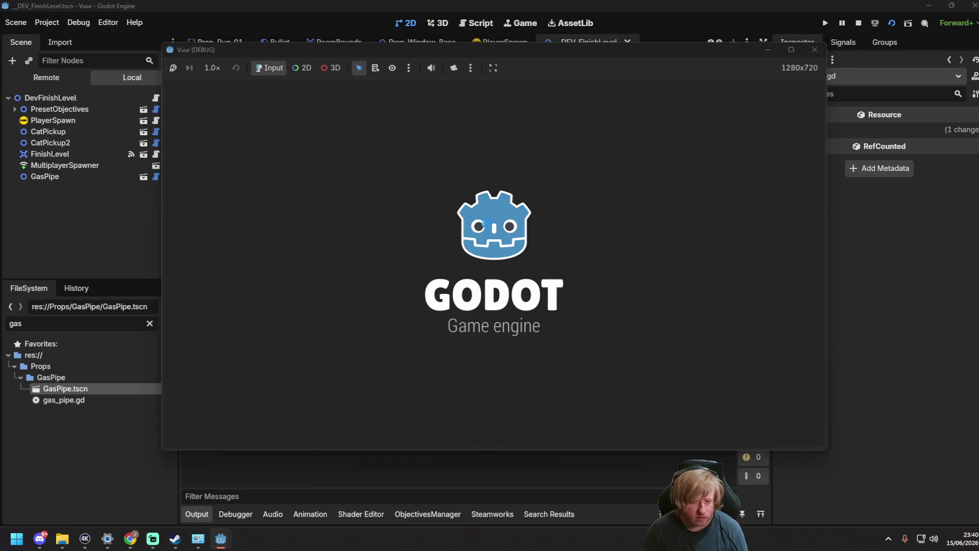
key("a")
key("s")
key("w")
key("w")
key("s")
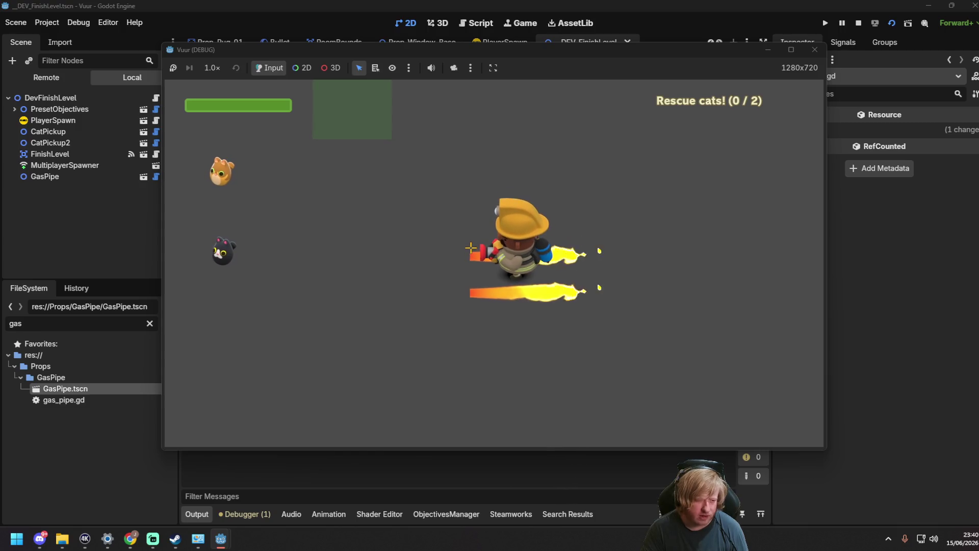
key("w")
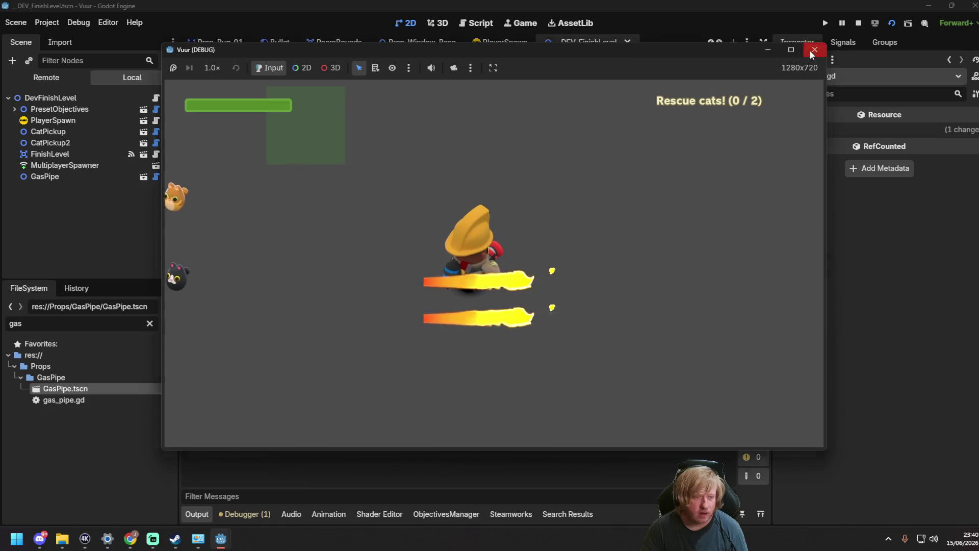
left_click(814, 49)
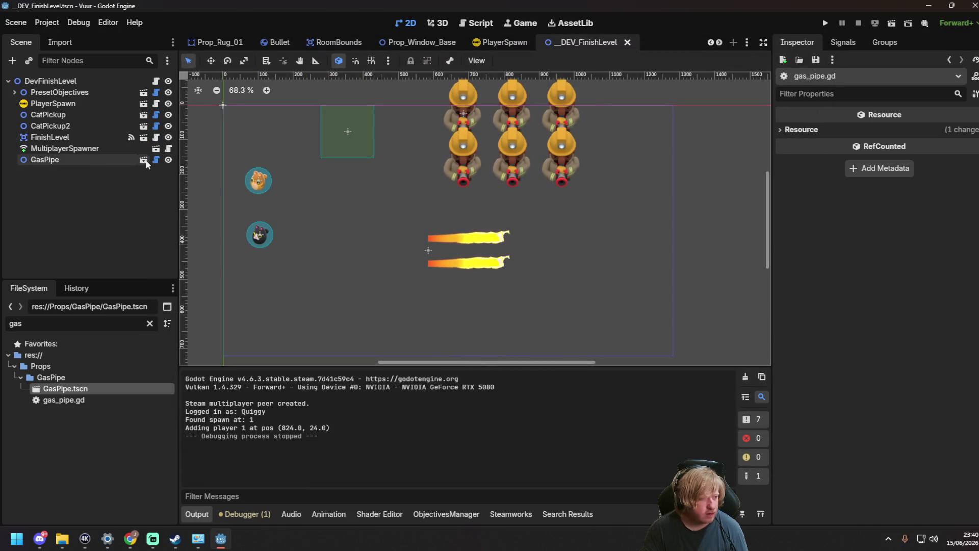
In the GasPipe scene, undo the move of both jets and the root's z-index change.
left_click(145, 160)
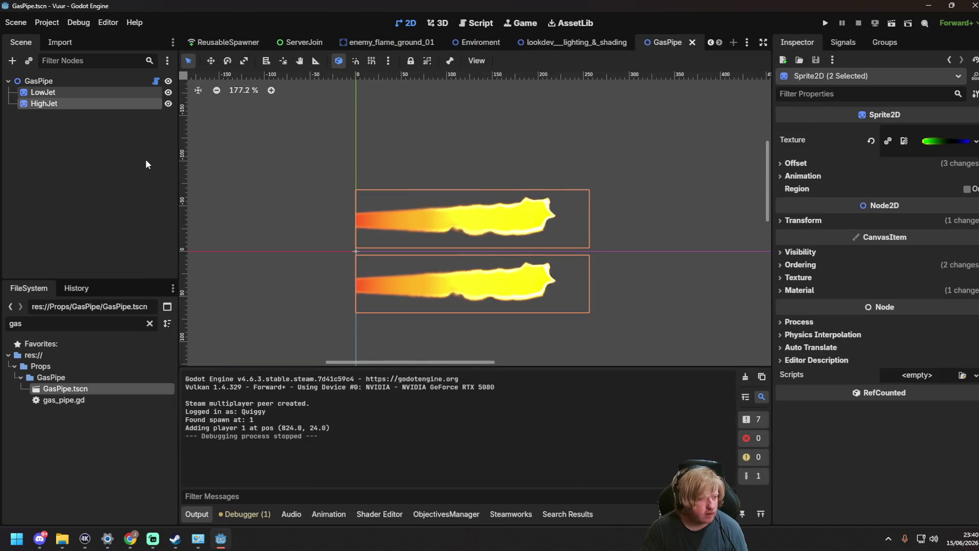
left_click(363, 253)
left_click(96, 79)
scroll(313, 230, "down", 8)
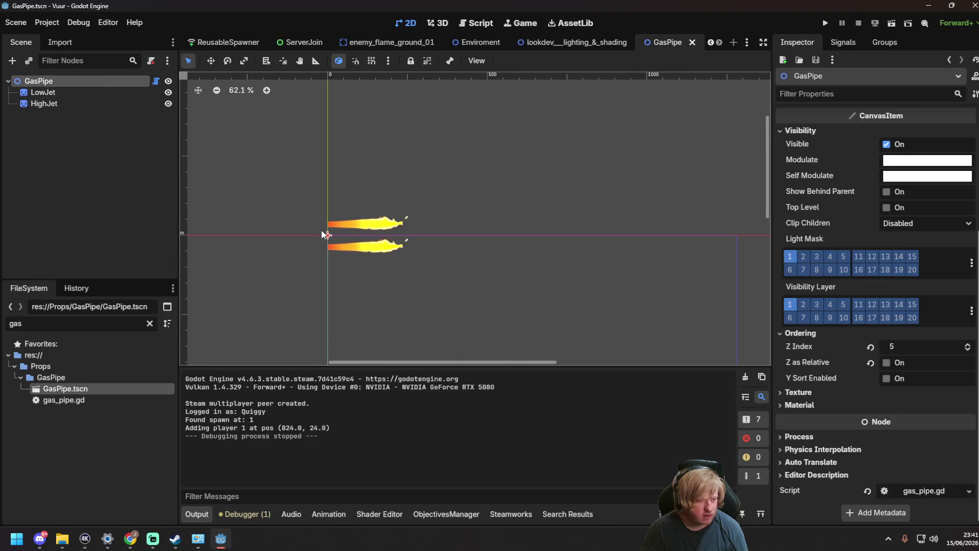
scroll(323, 236, "up", 5)
key("ctrl+z")
key("ctrl+z")
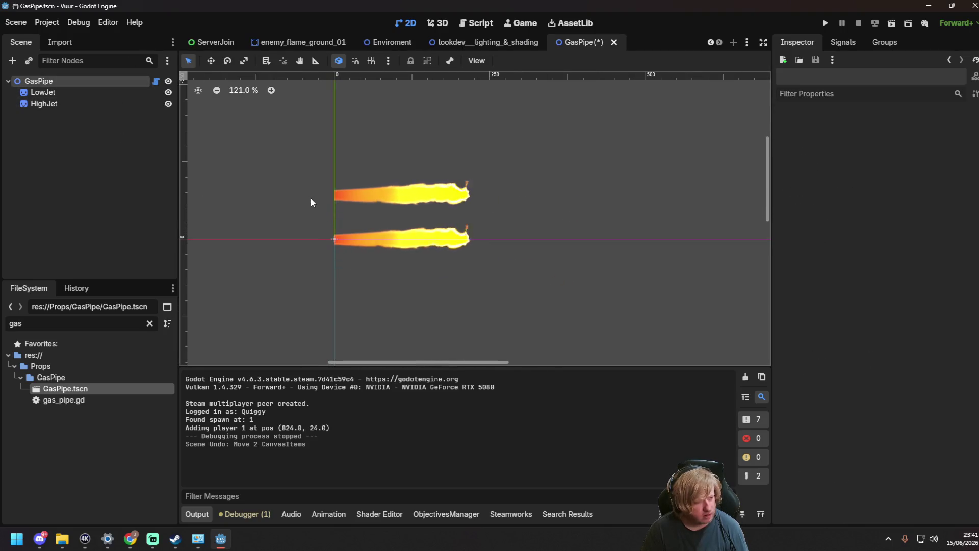
key("ctrl+shift+z")
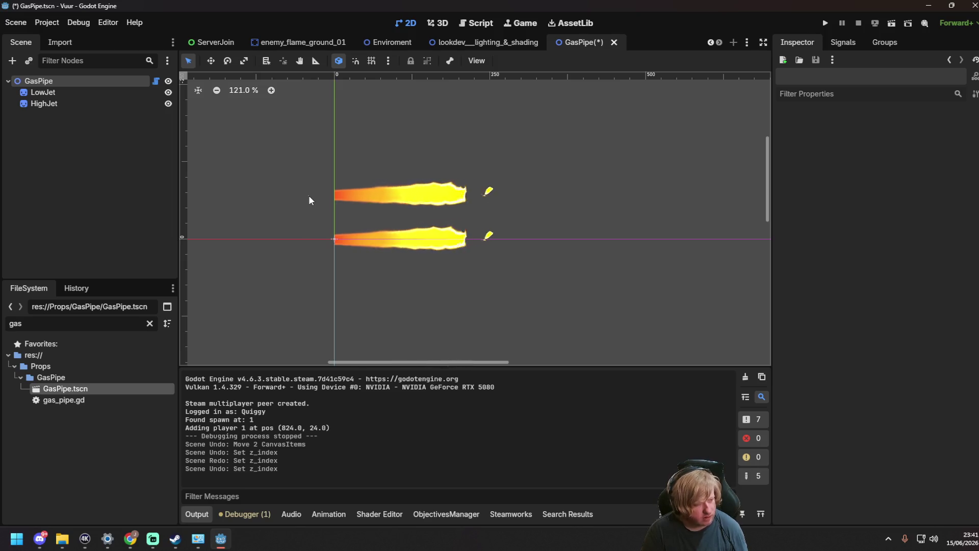
key("ctrl+z")
Check the LowJet and HighJet flames, then save the GasPipe scene.
left_click(97, 93)
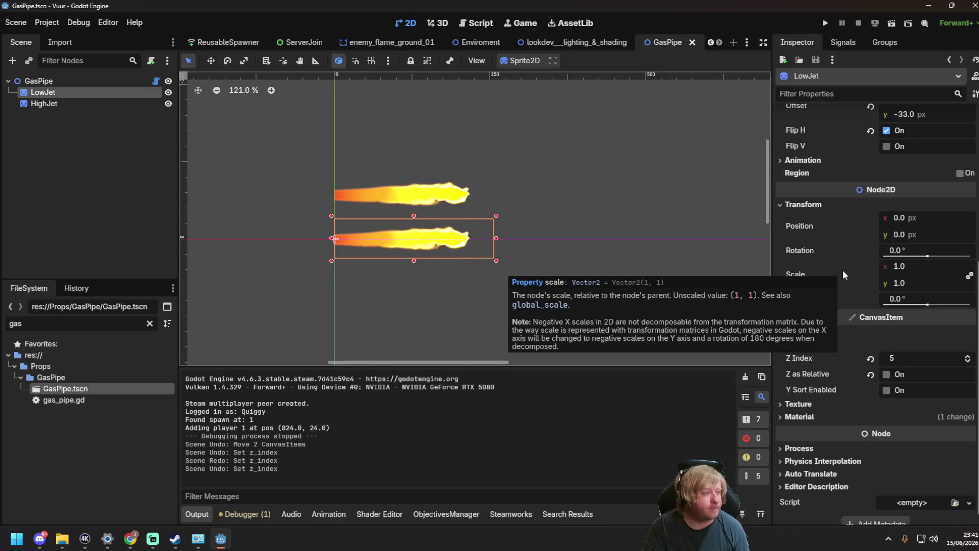
left_click(68, 103)
left_click(86, 91)
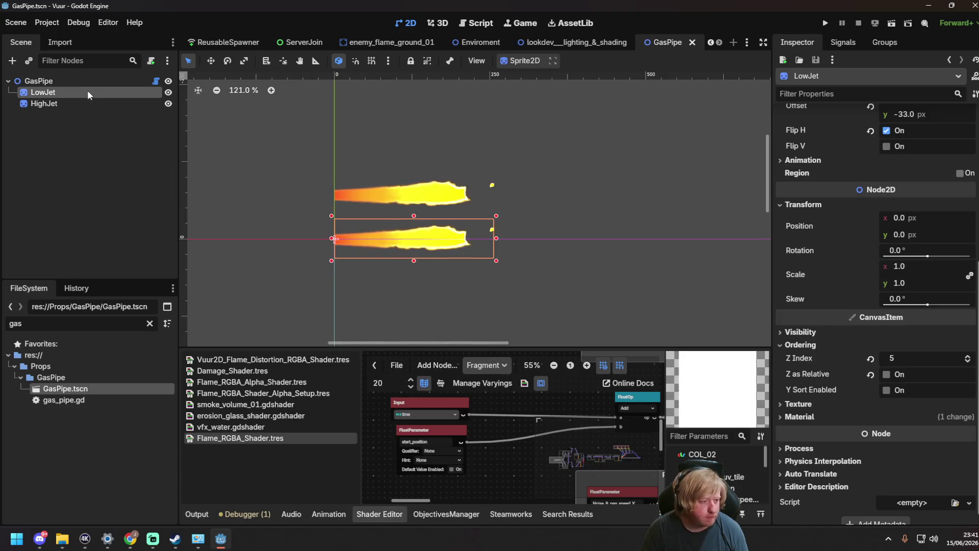
left_click(271, 189)
key("ctrl+s")
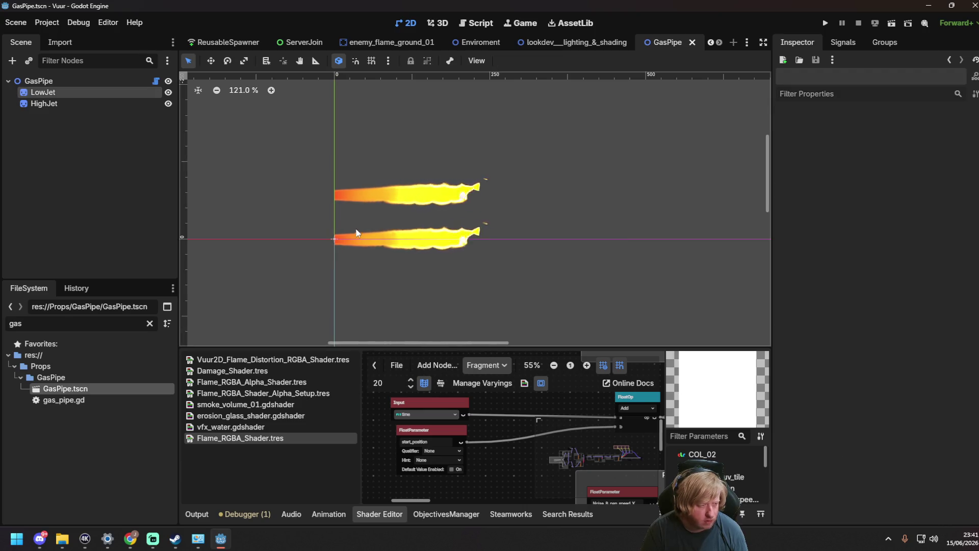
left_click(32, 82)
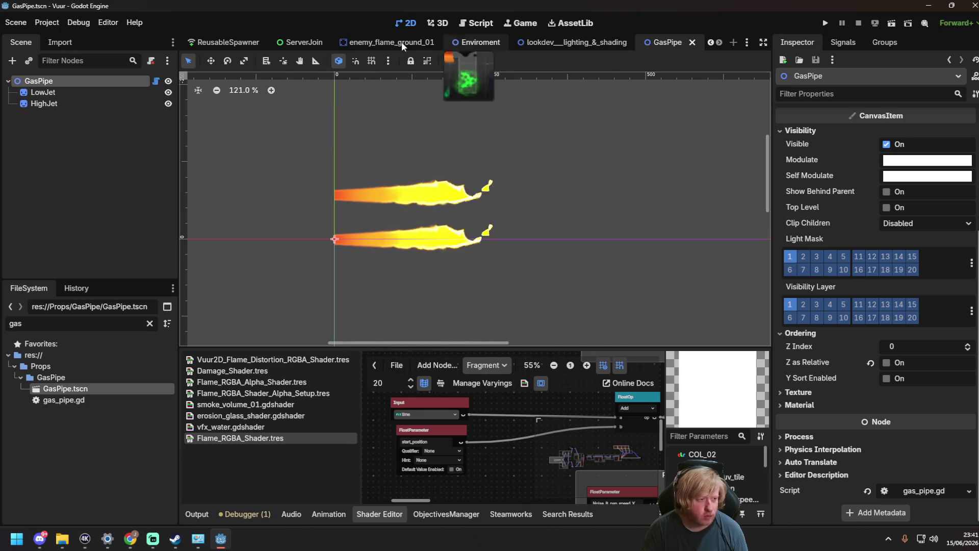
Close the FlammableItem, Prop_Window_Base, ReusableSpawner and lookdev lighting scene tabs.
scroll(308, 45, "up", 8)
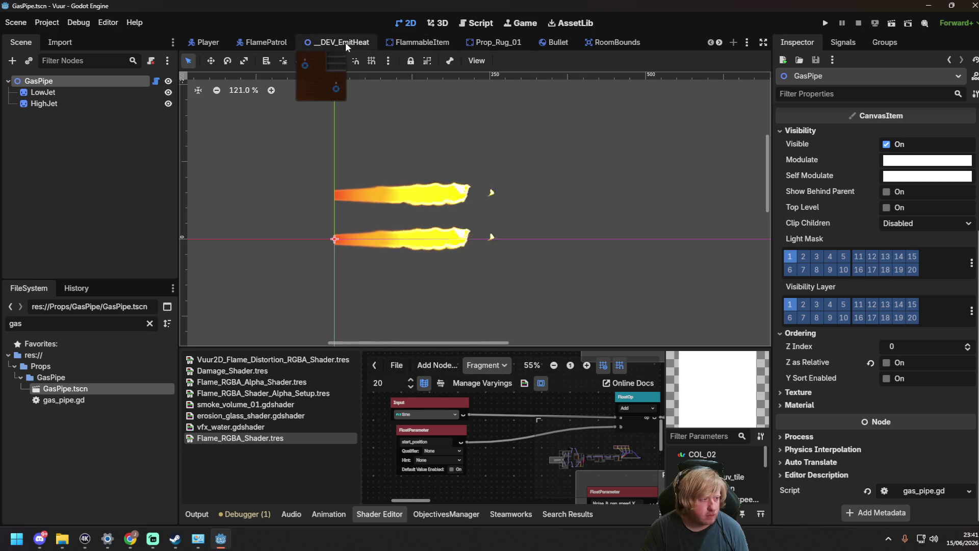
scroll(255, 43, "down", 8)
scroll(306, 43, "up", 8)
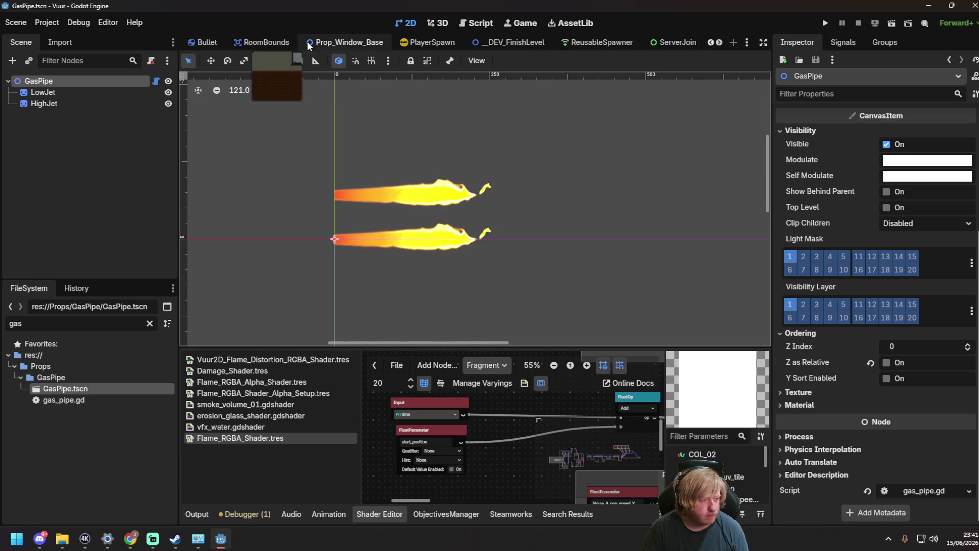
middle_click(347, 43)
scroll(347, 43, "down", 8)
scroll(352, 44, "up", 8)
scroll(354, 44, "down", 8)
scroll(352, 42, "up", 5)
scroll(390, 43, "down", 5)
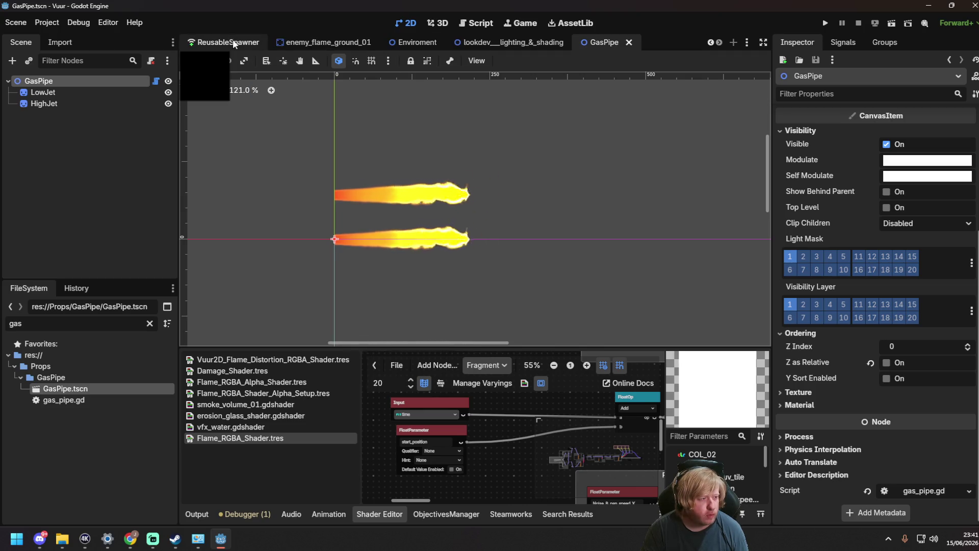
scroll(229, 43, "up", 5)
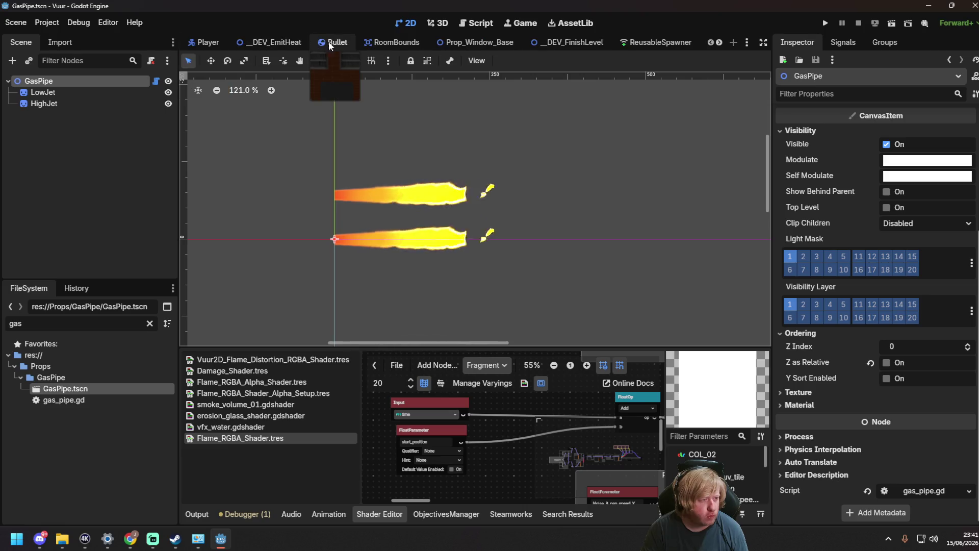
scroll(329, 43, "down", 5)
scroll(329, 44, "up", 3)
scroll(330, 43, "down", 3)
scroll(335, 44, "up", 3)
middle_click(334, 42)
scroll(350, 41, "up", 3)
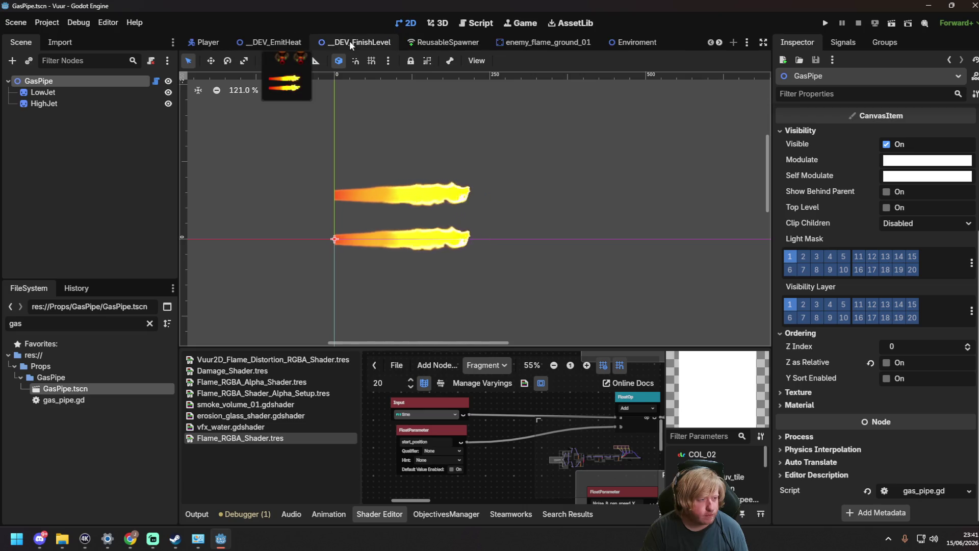
middle_click(412, 43)
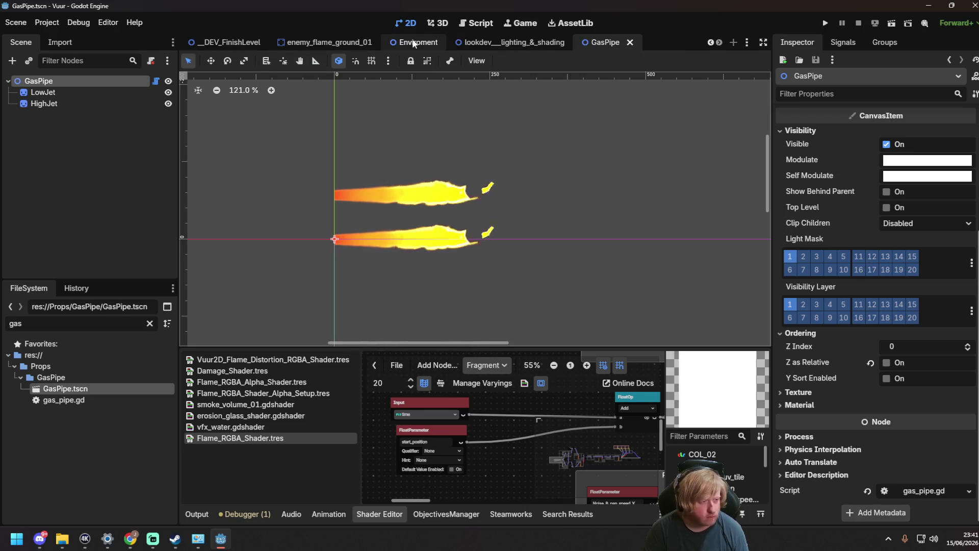
middle_click(476, 43)
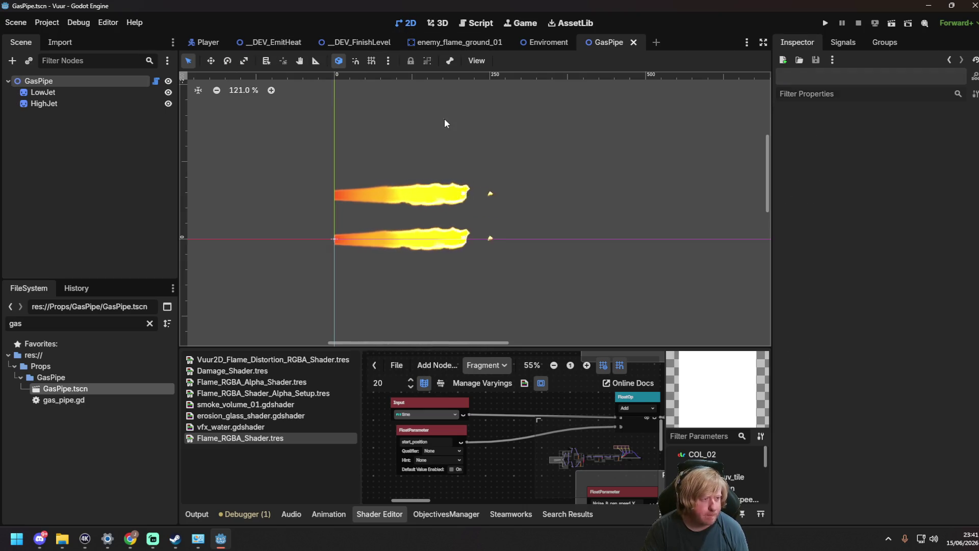
Glance at _DEV_FinishLevel, then go back to the GasPipe scene and save it.
left_click(360, 42)
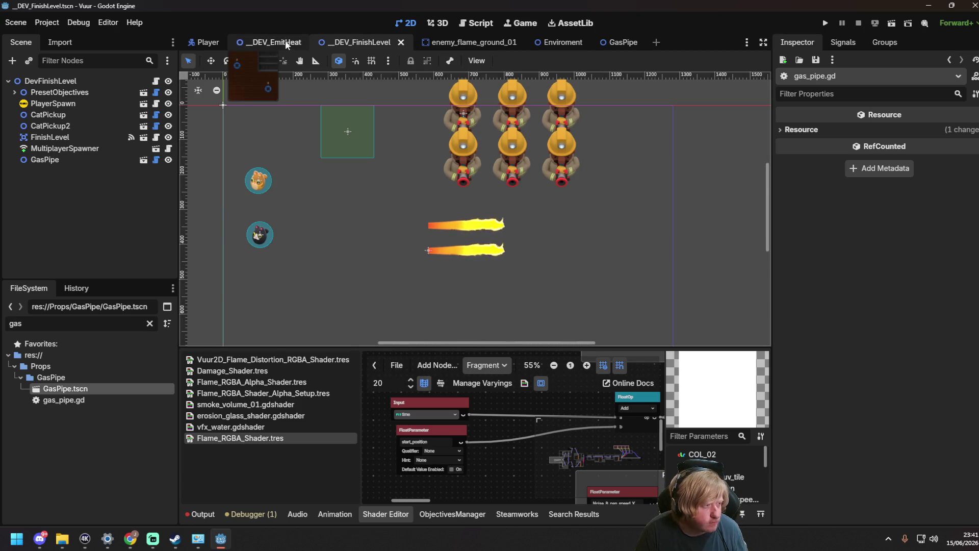
left_click(613, 42)
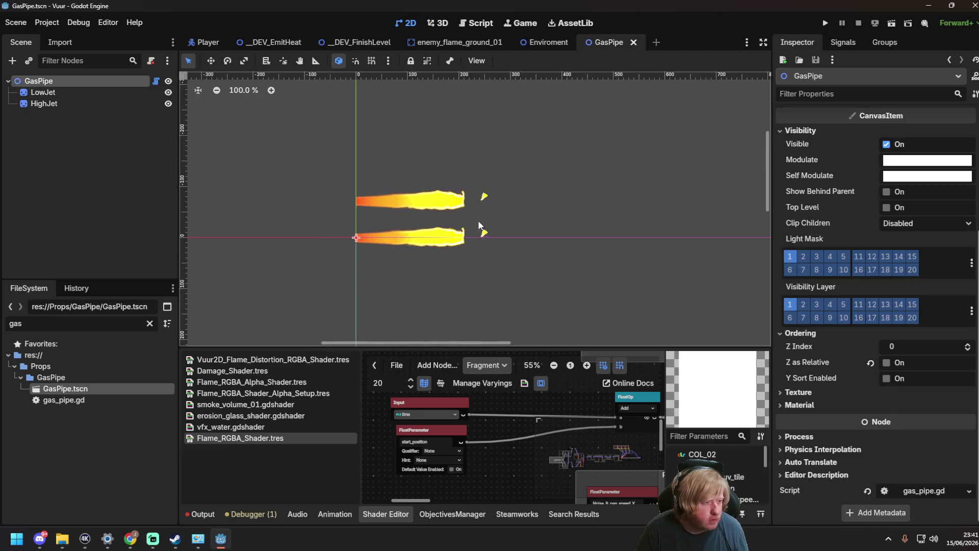
scroll(494, 218, "up", 3)
key("ctrl+s")
Compare the HighJet and LowJet flame sprites' properties in the GasPipe scene.
left_click(87, 105)
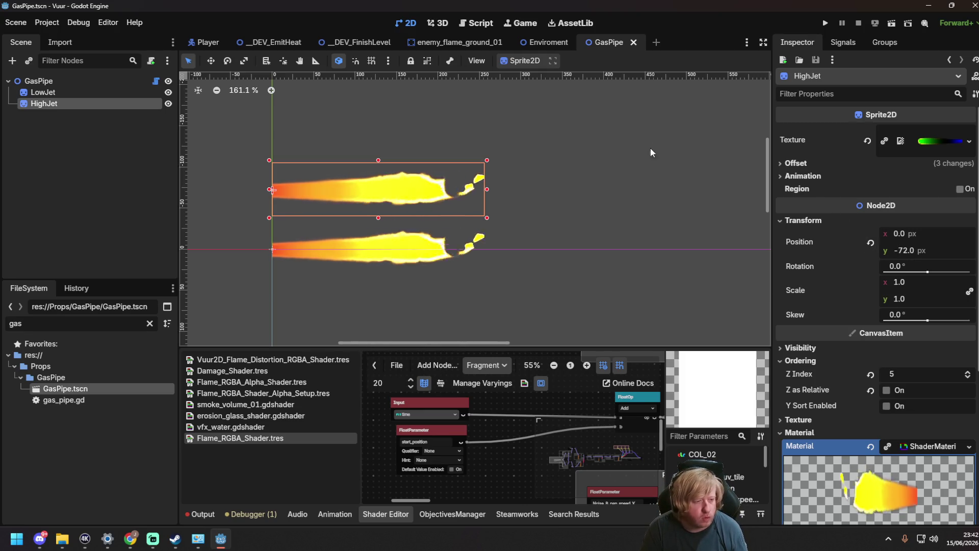
left_click(596, 169)
left_click(77, 92)
left_click(78, 103)
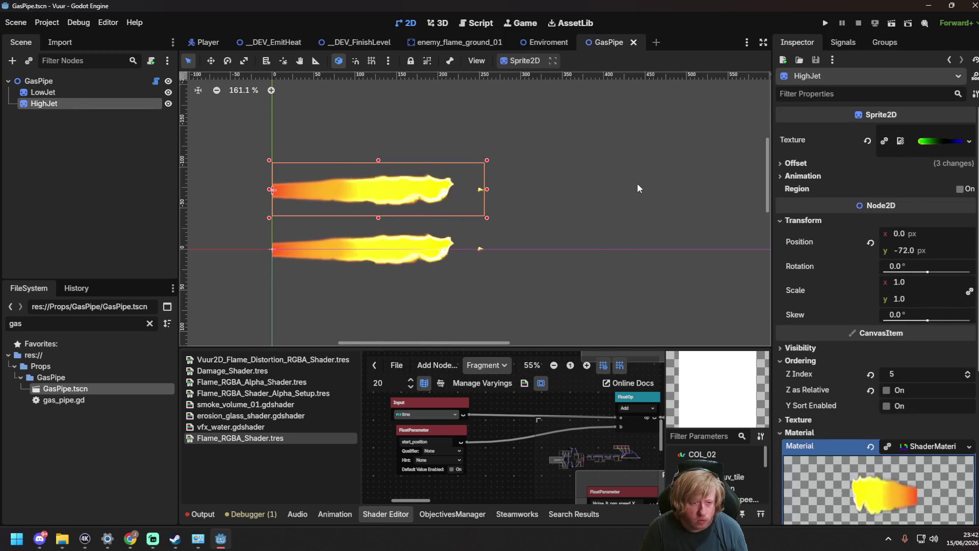
left_click(631, 212)
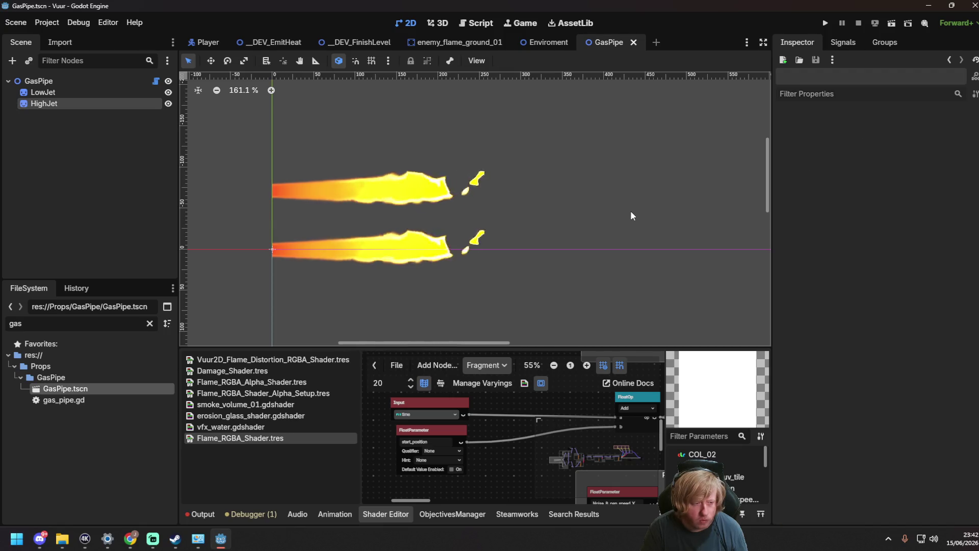
left_click(100, 93)
left_click(100, 103)
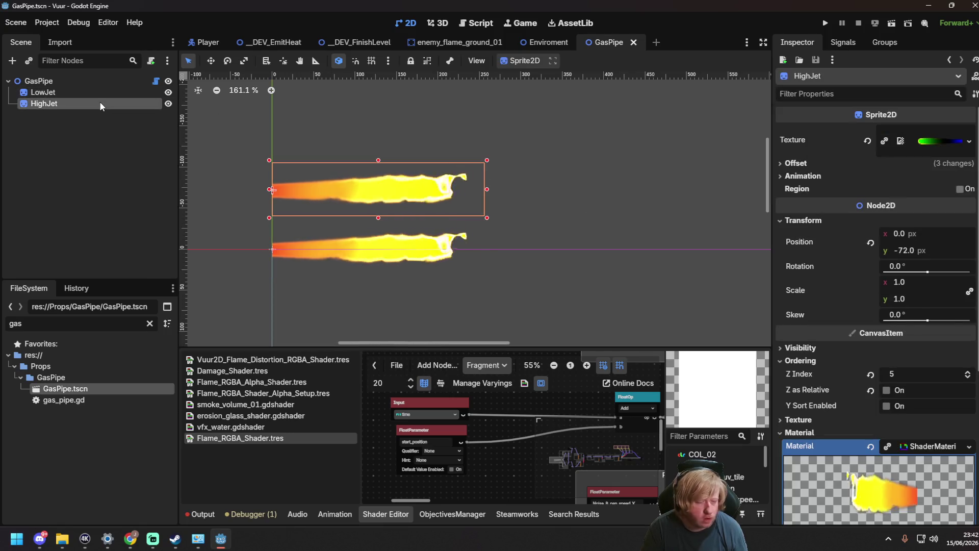
left_click(674, 185)
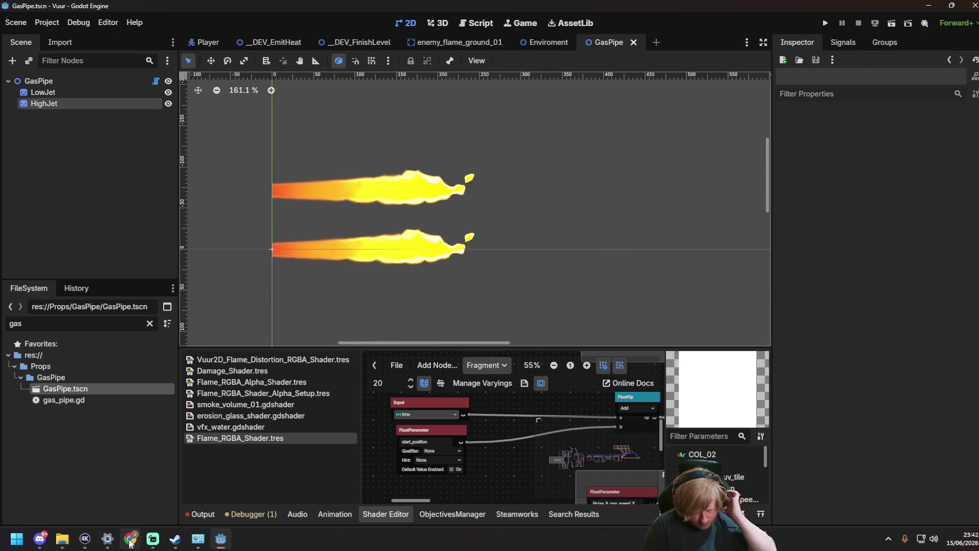
Recheck the HighJet flame, then select the GasPipe root to show its jet settings.
mouse_move(130, 542)
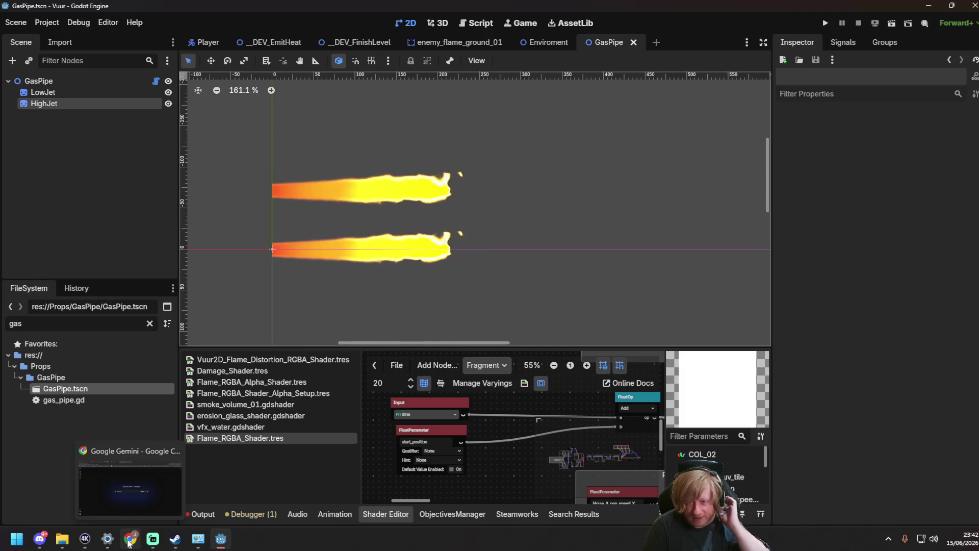
left_click(105, 102)
left_click(102, 92)
left_click(102, 103)
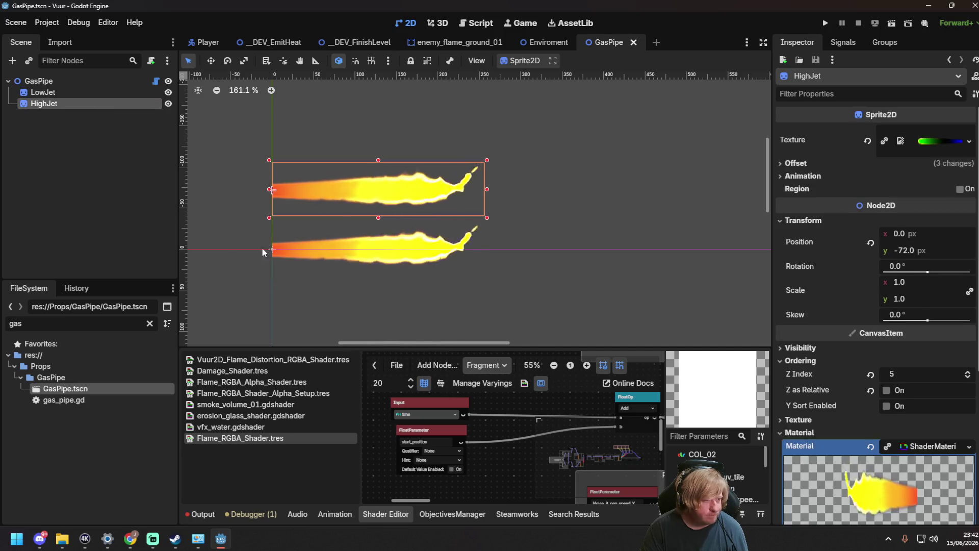
scroll(299, 249, "down", 6)
scroll(259, 282, "up", 5)
left_click(265, 278)
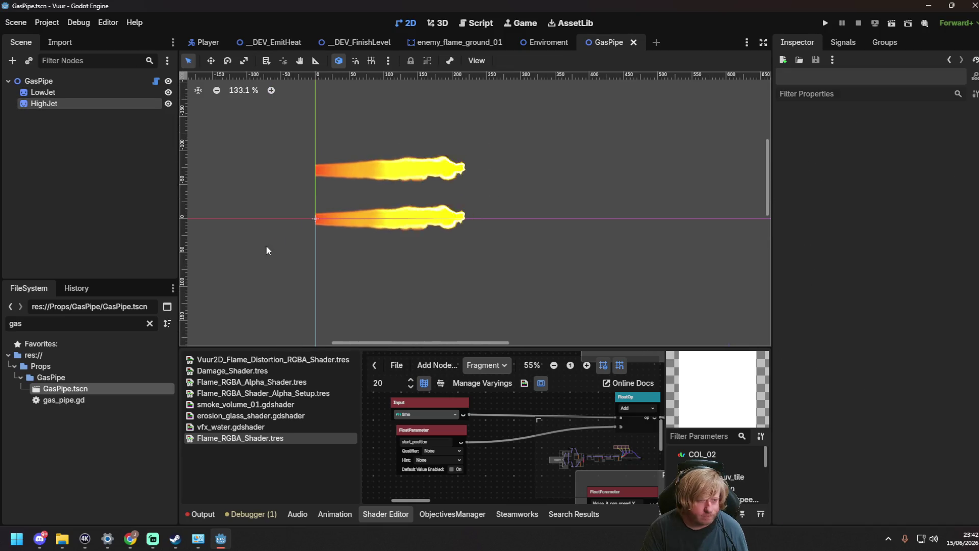
left_click(38, 81)
scroll(801, 285, "up", 4)
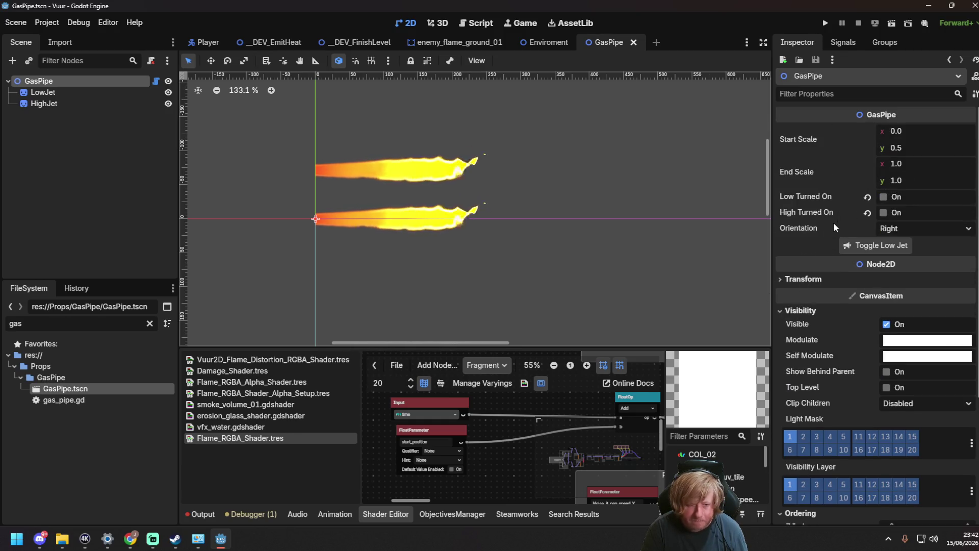
Tick Low Turned On and High Turned On, save GasPipe, and return to _DEV_FinishLevel.
left_click(884, 198)
left_click(884, 213)
left_click(868, 197)
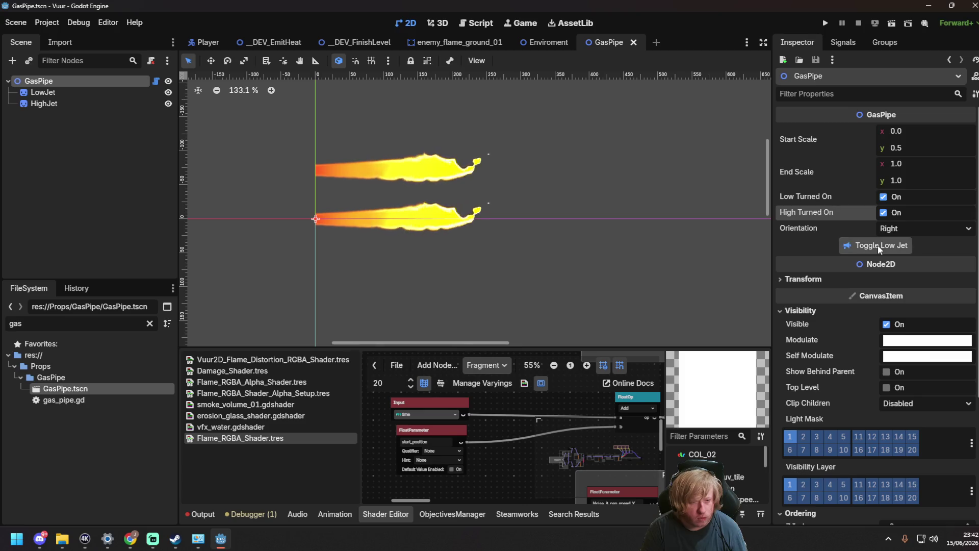
left_click(585, 166)
key("ctrl+s")
left_click(329, 41)
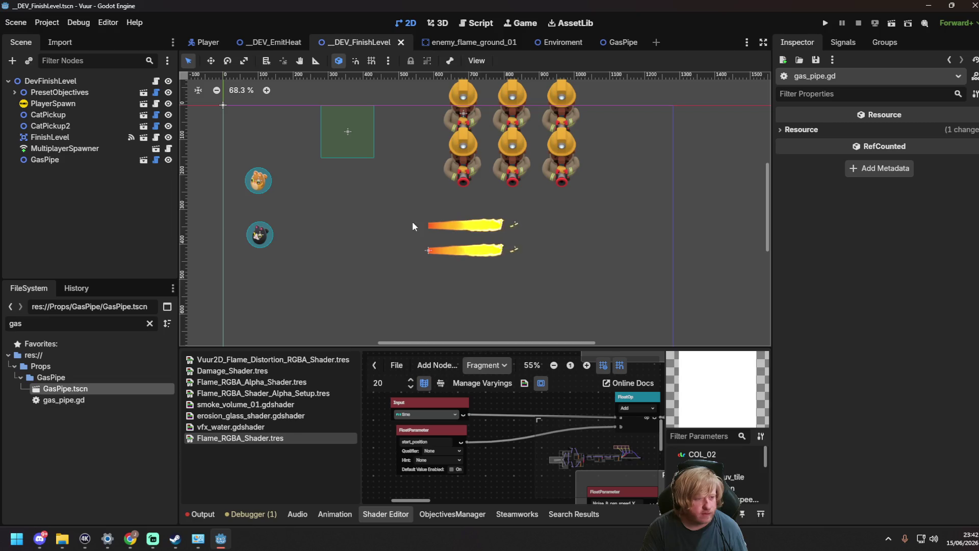
Select the GasPipe in the level, use Toggle Low Jet, and save the level.
left_click(463, 229)
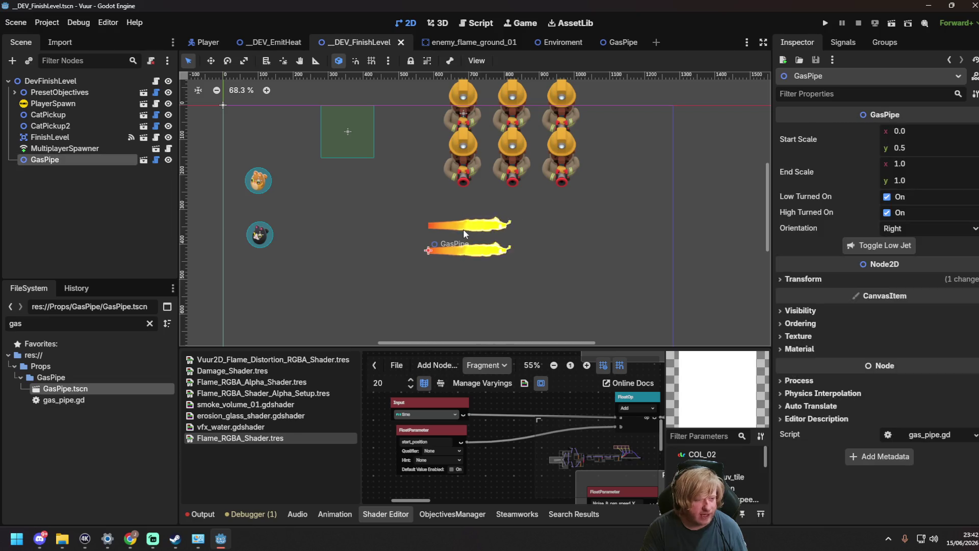
left_click(878, 247)
left_click(726, 212)
key("ctrl+s")
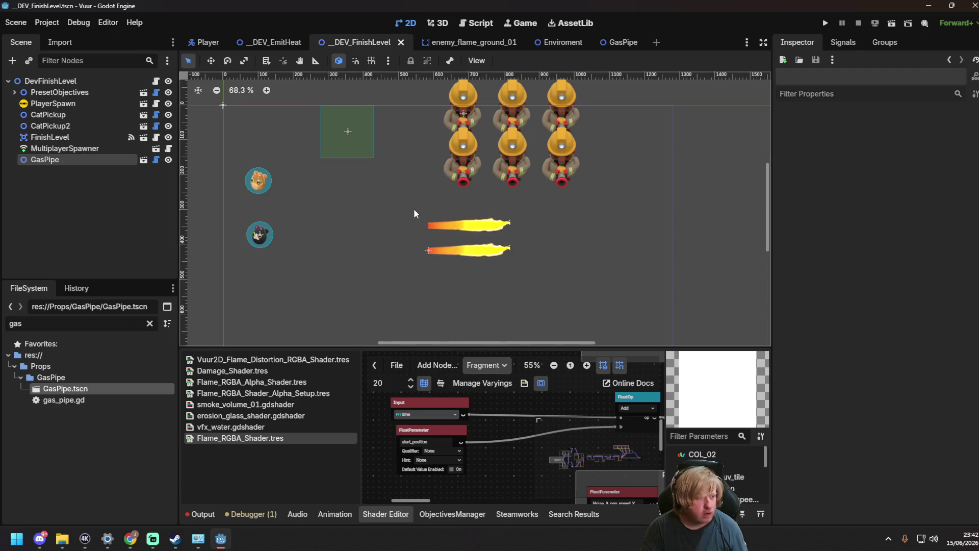
Toggle the low jet off and on again, save, and open gas_pipe.gd in the Script editor.
left_click(443, 227)
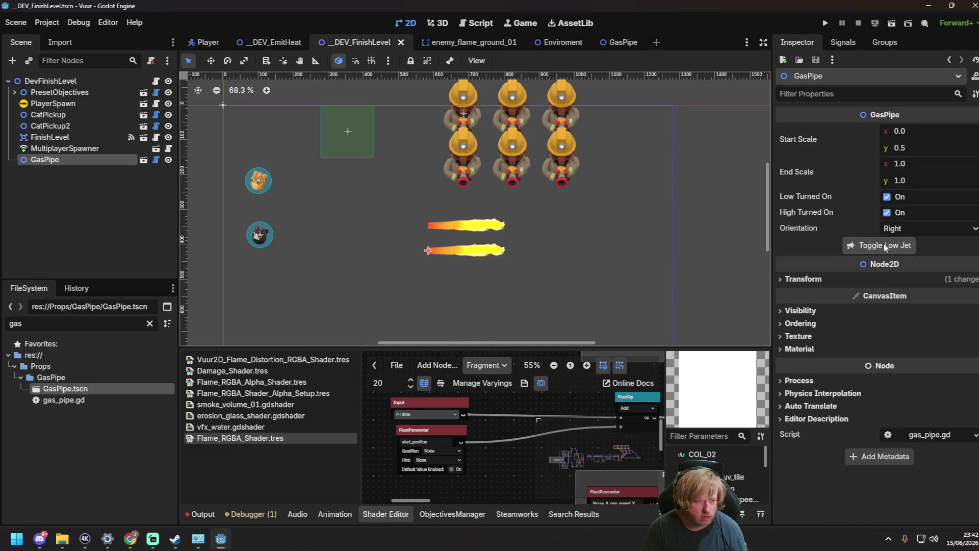
left_click(885, 246)
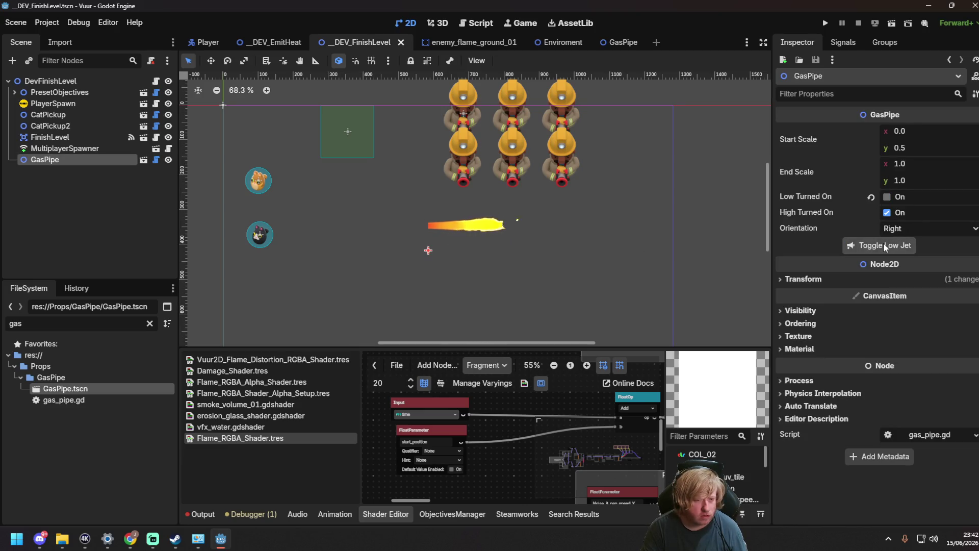
left_click(885, 246)
key("ctrl+s")
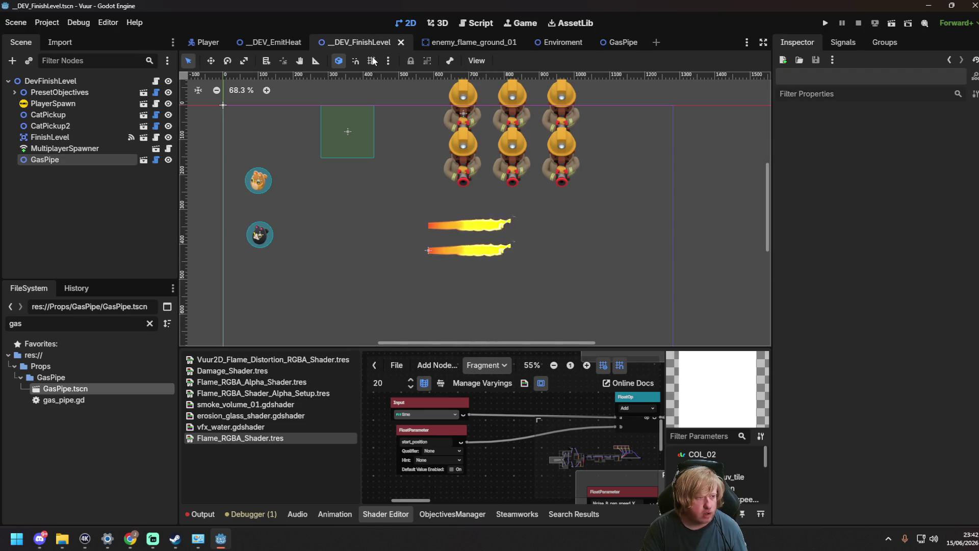
left_click(476, 23)
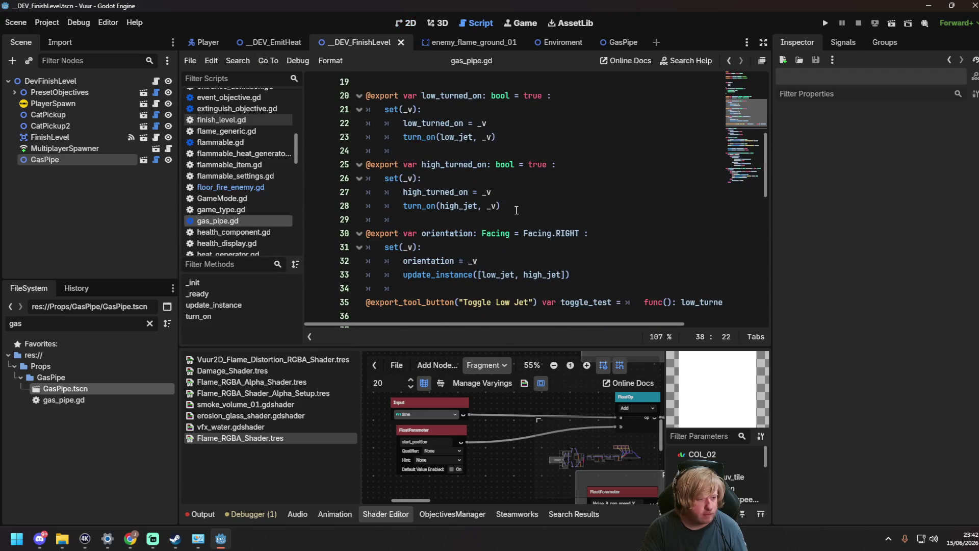
Duplicate the Toggle Low Jet tool button line as a Toggle High Jet button named toggle_high.
scroll(516, 210, "down", 2)
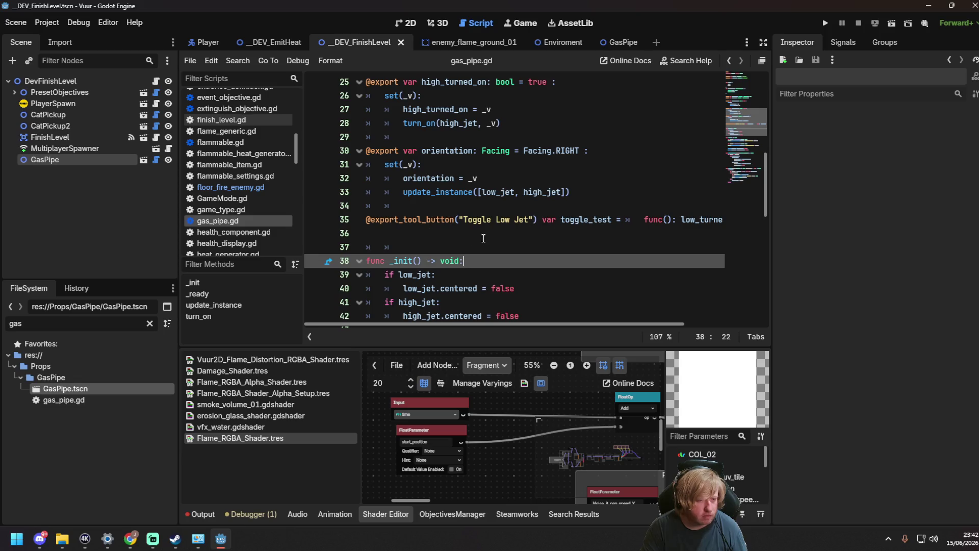
left_click_drag(577, 324, 708, 327)
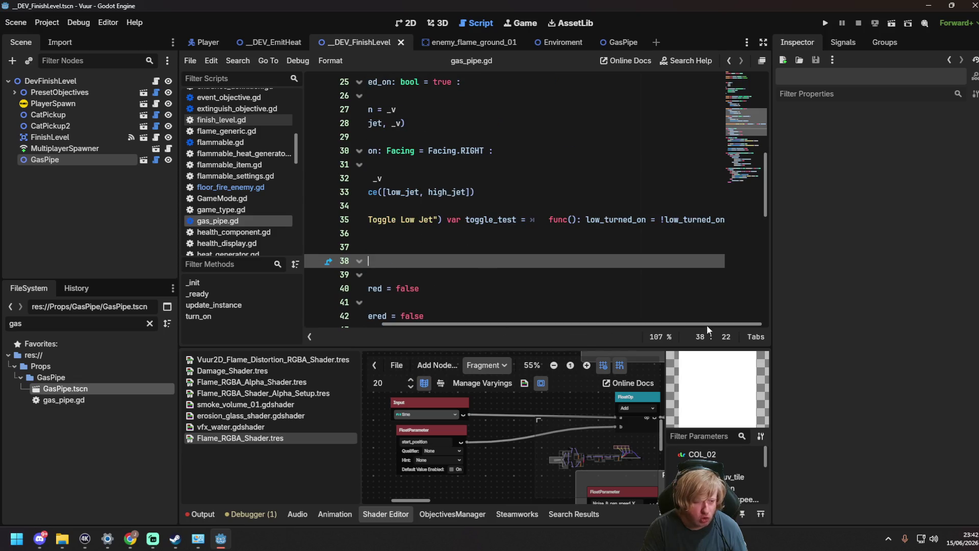
left_click_drag(610, 323, 414, 304)
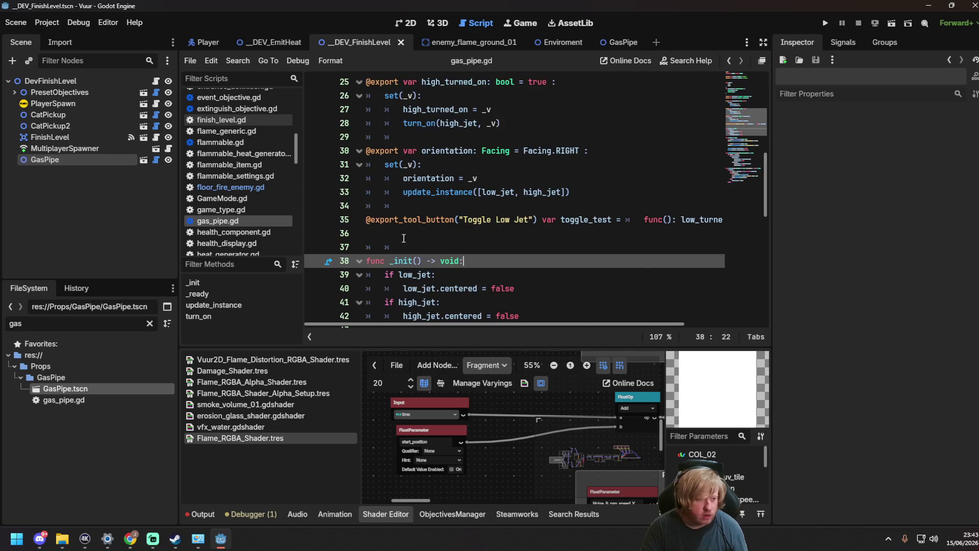
left_click_drag(375, 231, 365, 222)
key("ctrl+shift+d")
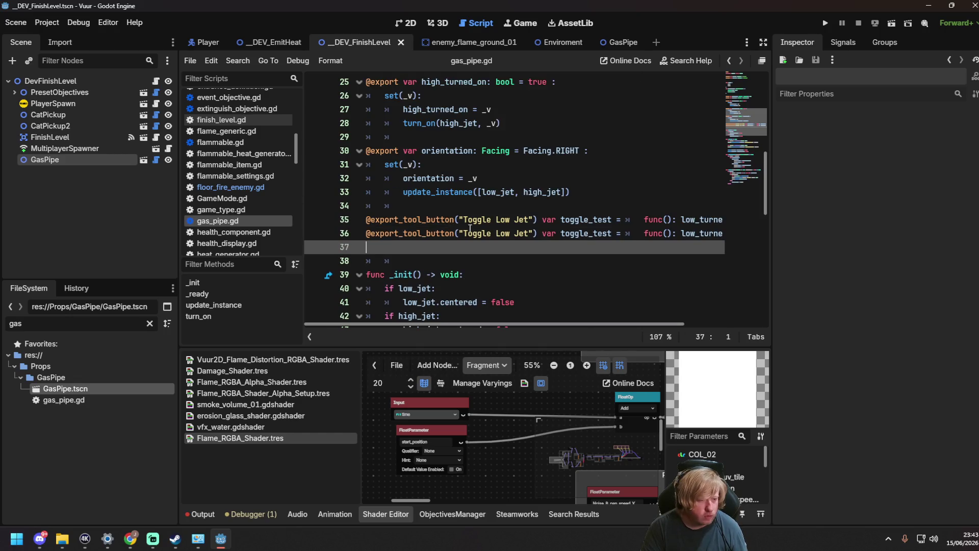
double_click(498, 234)
type("High")
key("Right")
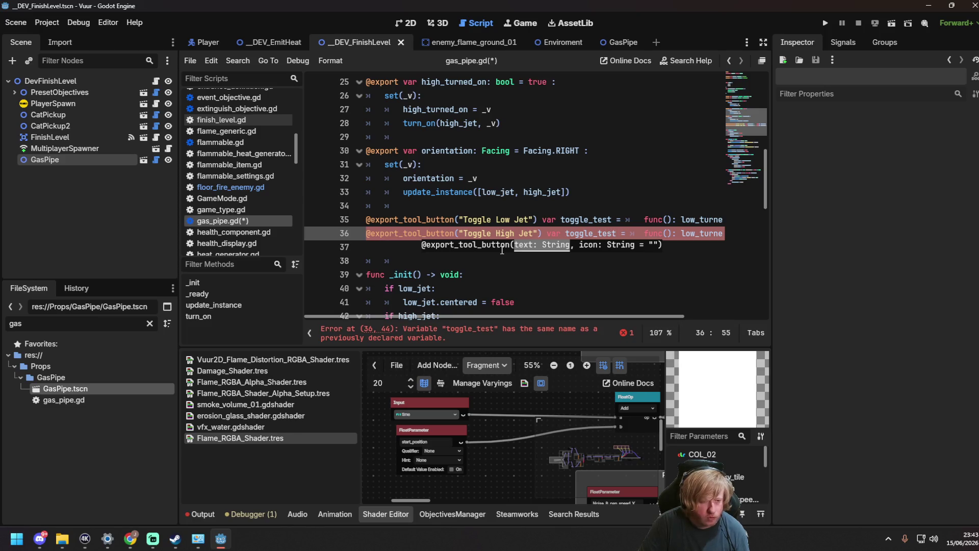
key("BackSpace")
key("BackSpace")
key("BackSpace")
type("e_high")
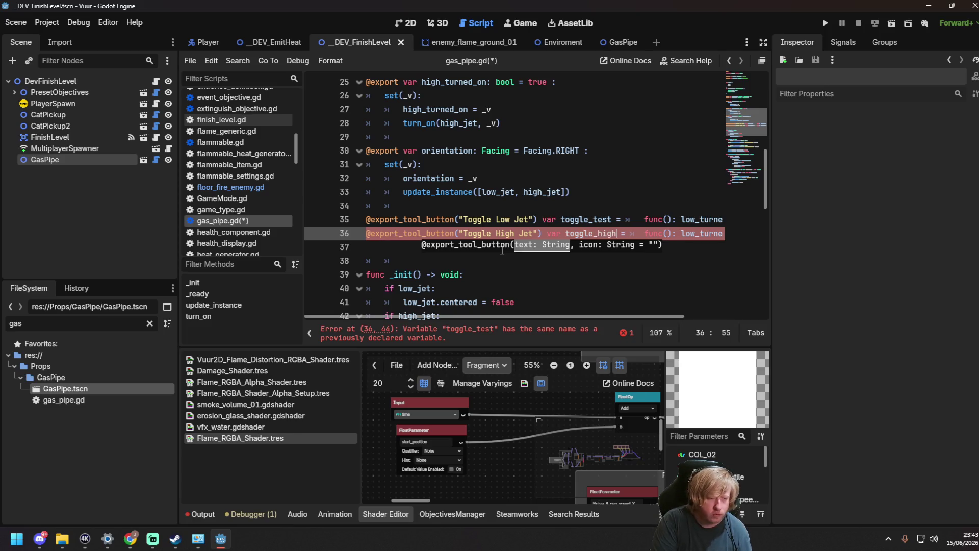
Rename the first button toggle_low, make the copy assign high_turned_on, and save the script.
key("Up")
key("BackSpace")
key("BackSpace")
key("BackSpace")
type("low")
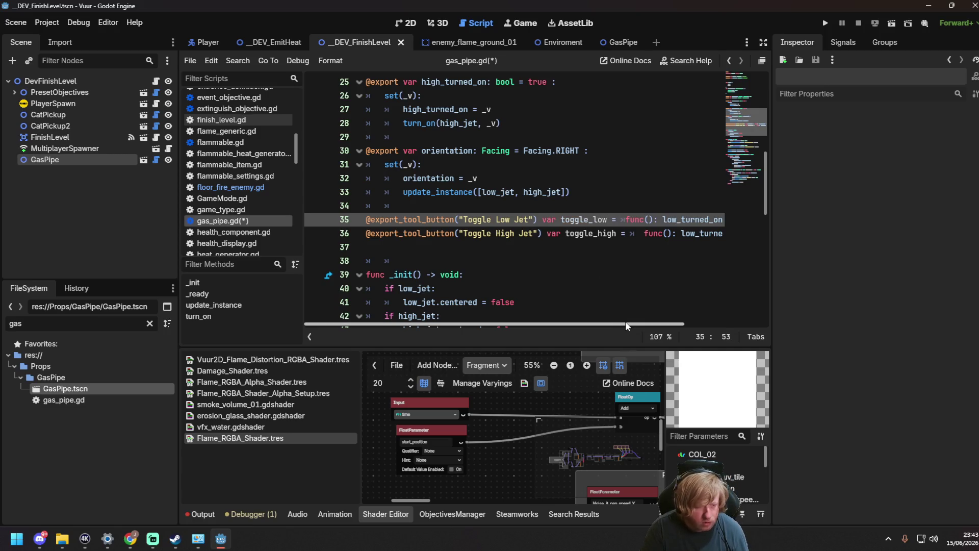
scroll(626, 320, "right", 3)
left_click(590, 235)
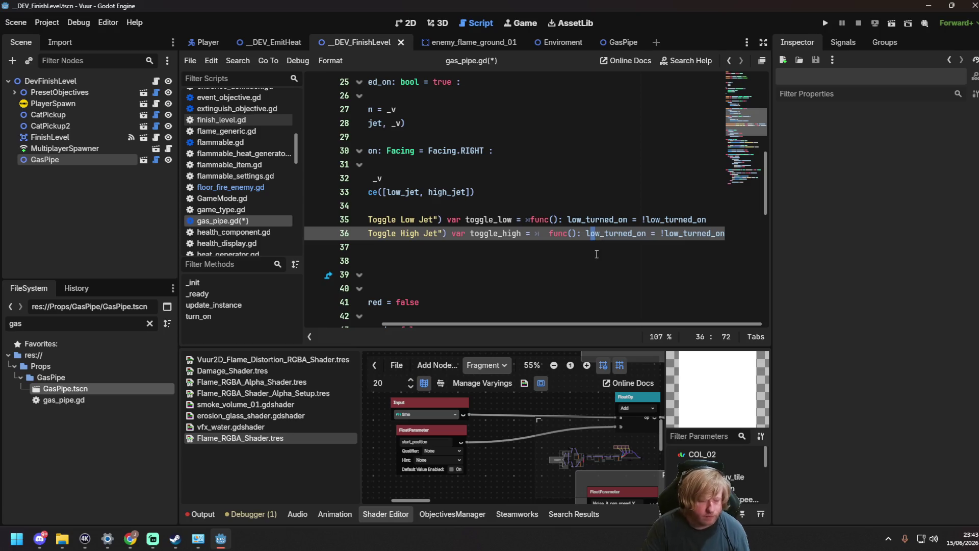
key("BackSpace")
key("BackSpace")
key("Delete")
type("high")
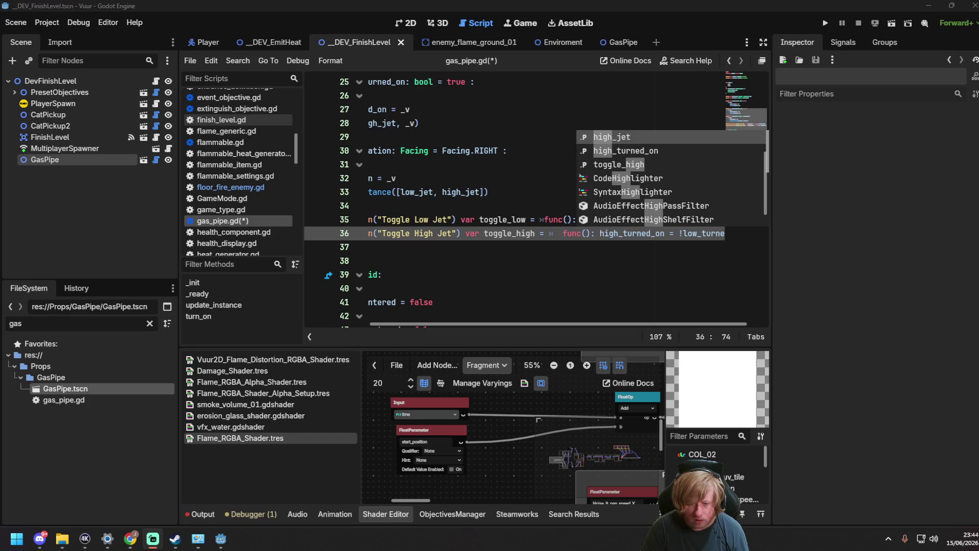
left_click(508, 262)
key("ctrl+s")
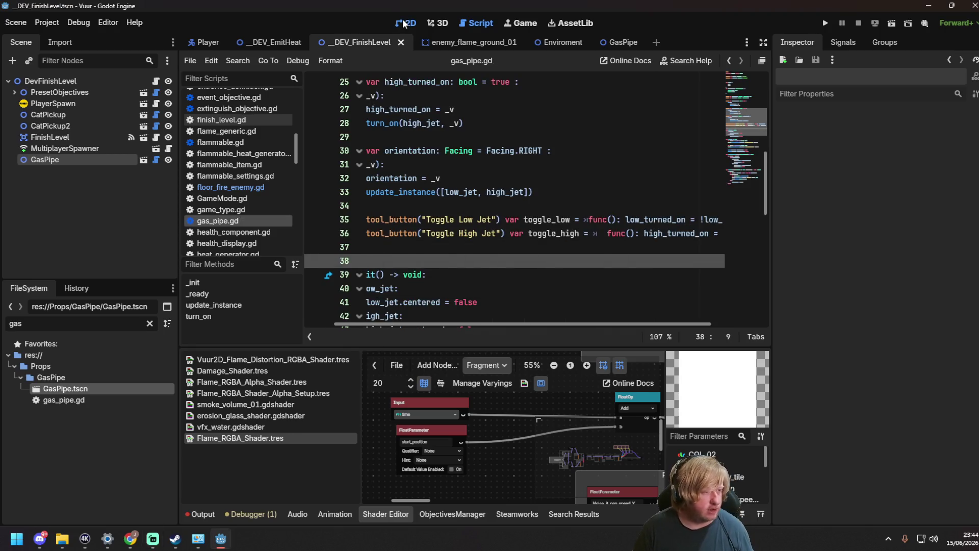
Change the Toggle High Jet line to negate !high_turned_on instead of !low_turned_on, and save.
left_click(402, 21)
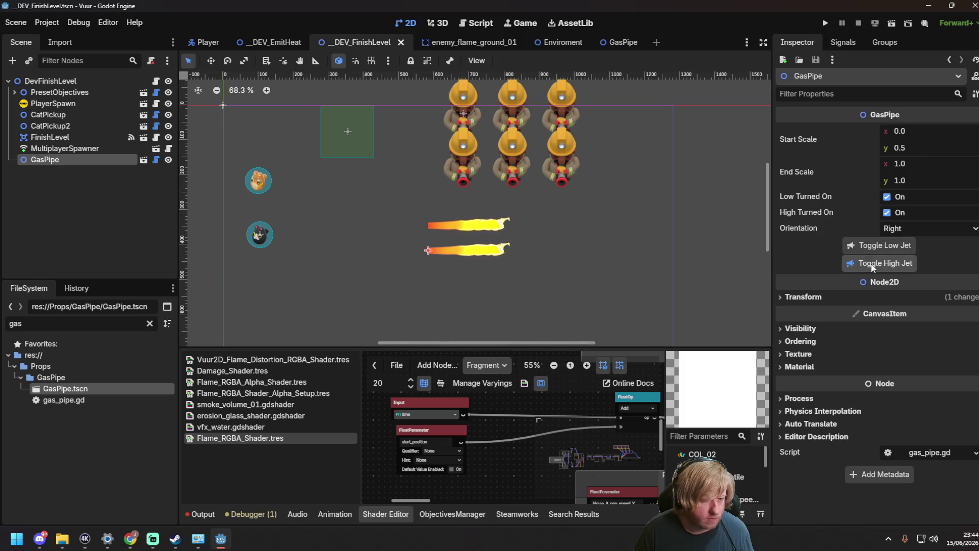
left_click(476, 23)
left_click_drag(567, 325, 681, 327)
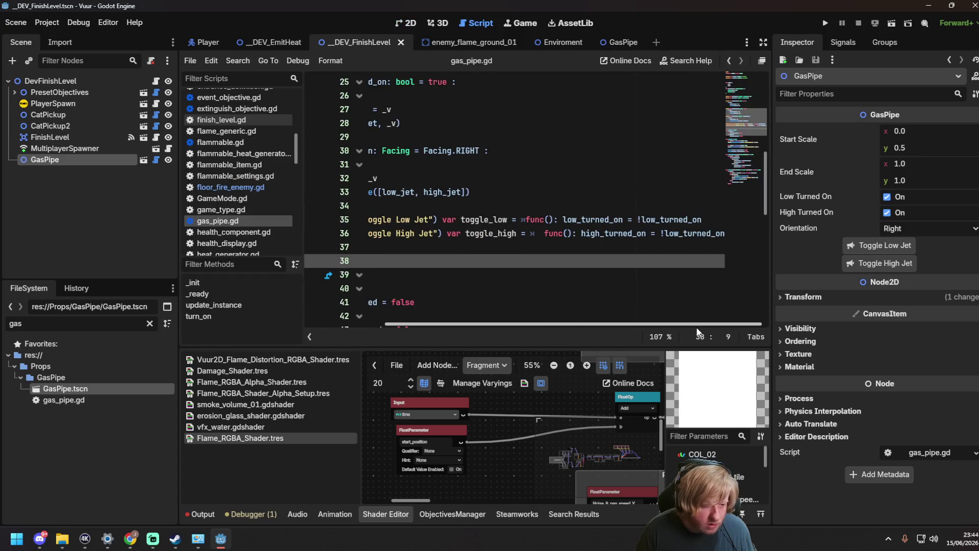
left_click_drag(665, 233, 675, 234)
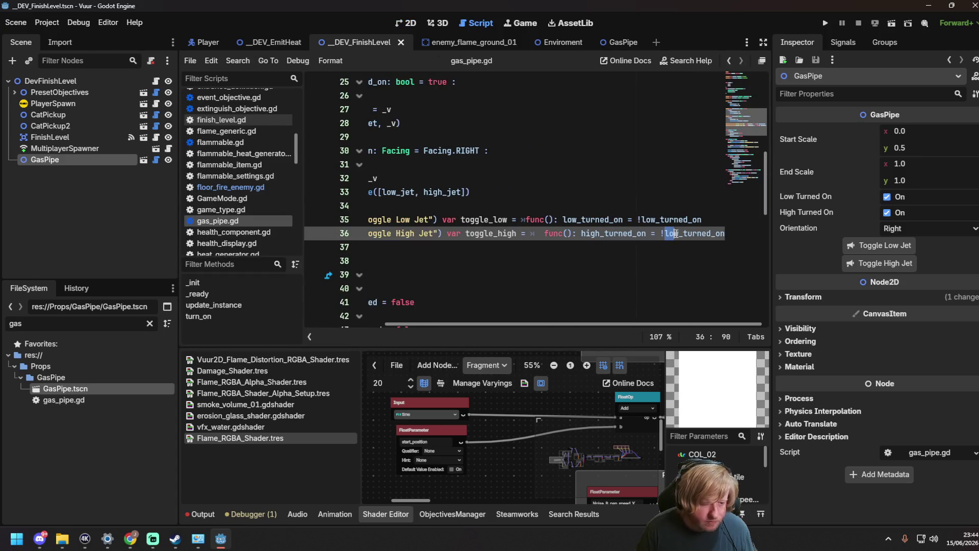
type("high")
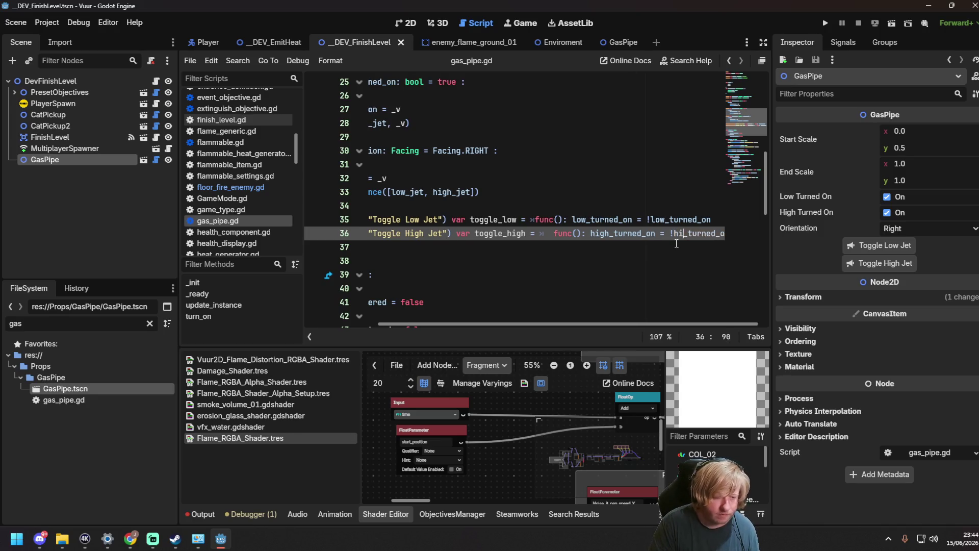
key("ctrl+s")
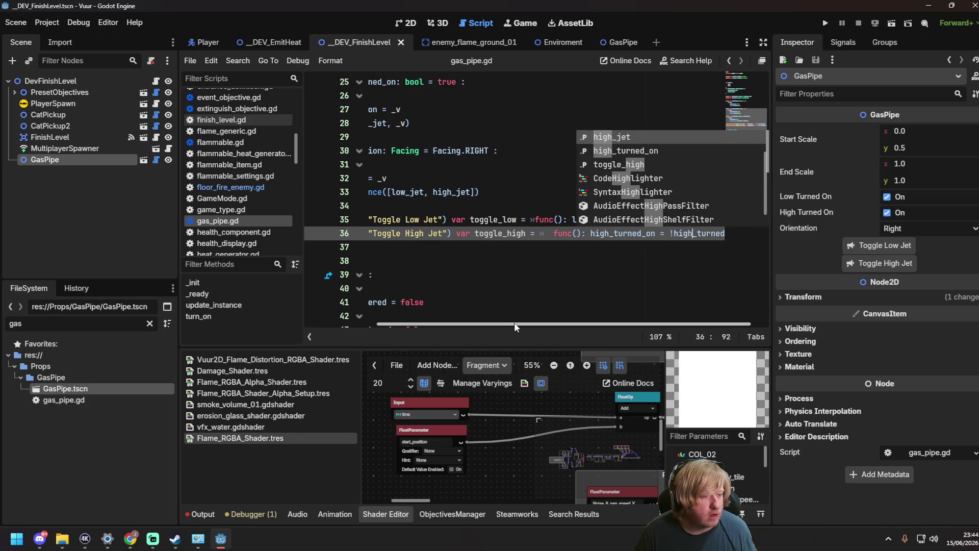
left_click_drag(515, 322, 443, 322)
left_click(467, 180)
Review the high_turned_on setter near line 28, then return to the level's 2D view.
scroll(468, 191, "up", 2)
scroll(468, 191, "up", 2)
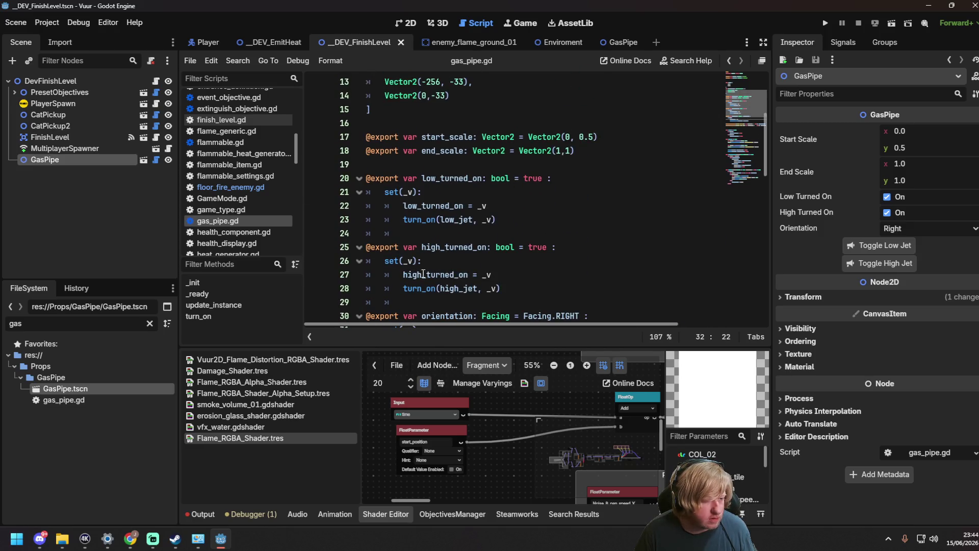
left_click(514, 288)
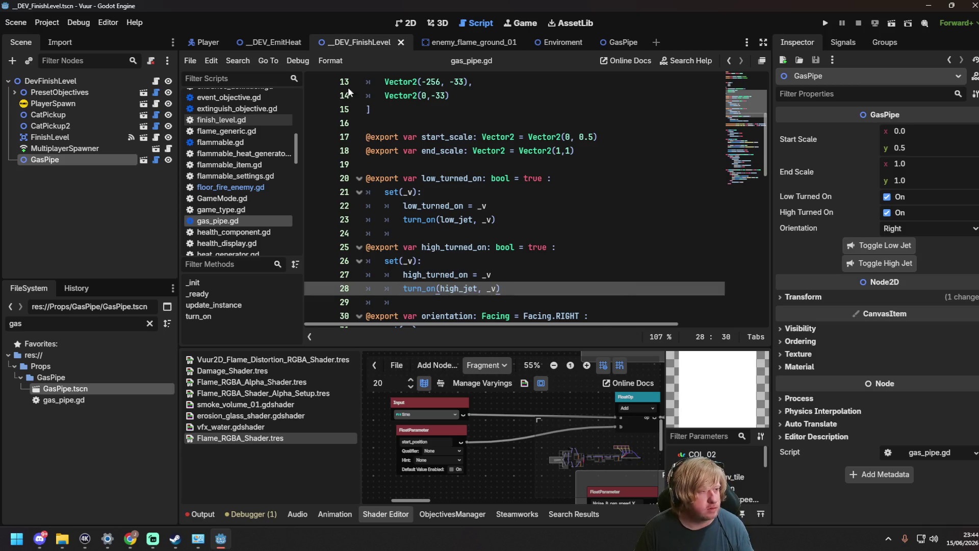
left_click(405, 24)
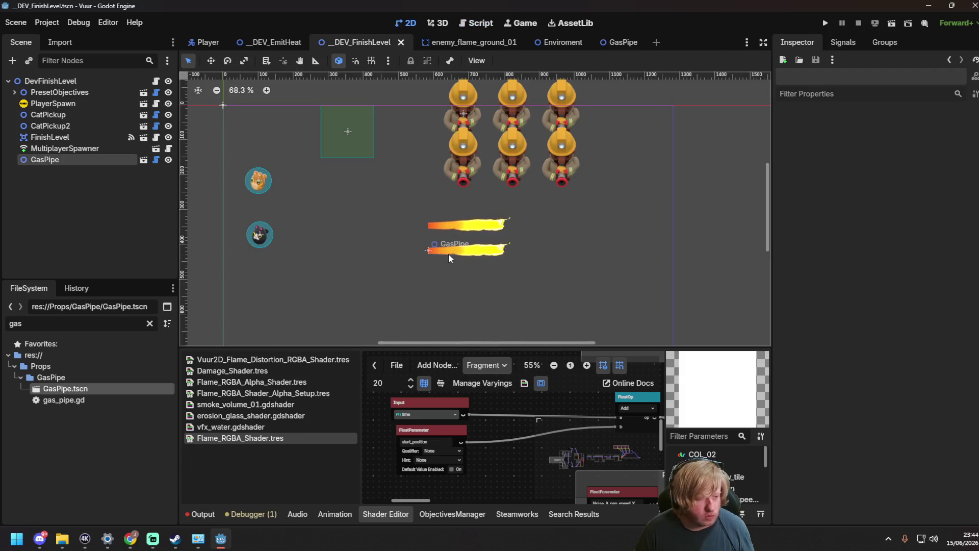
Reload the current project from the Project menu.
left_click(877, 267)
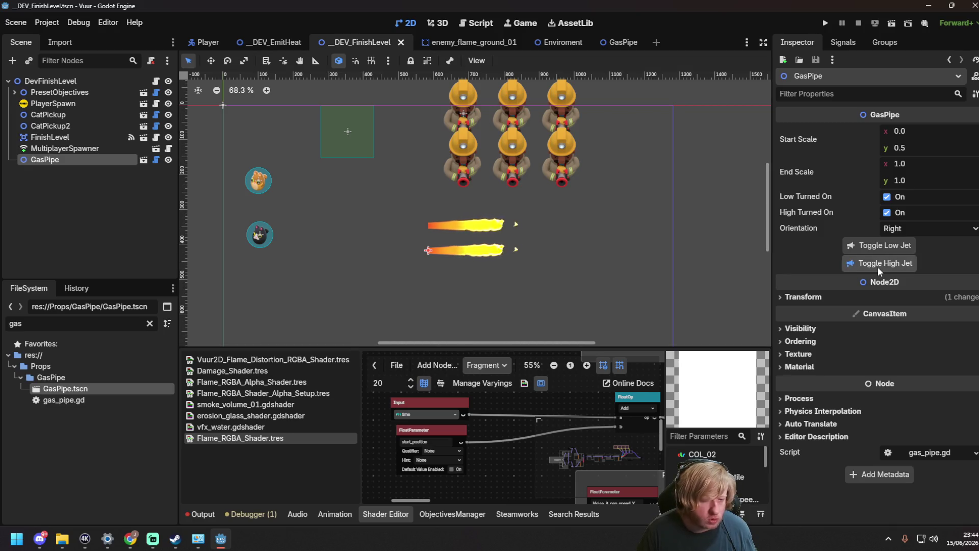
left_click(57, 23)
left_click(118, 152)
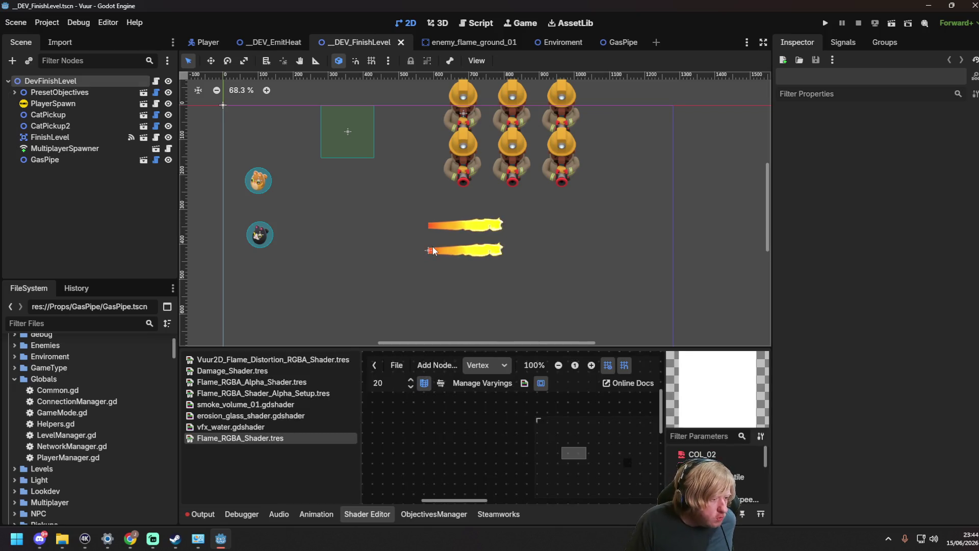
Toggle the level GasPipe's high and low flame jets off and on, then save the level.
left_click(430, 253)
left_click(871, 264)
left_click(871, 265)
left_click(871, 264)
left_click(871, 265)
left_click(873, 240)
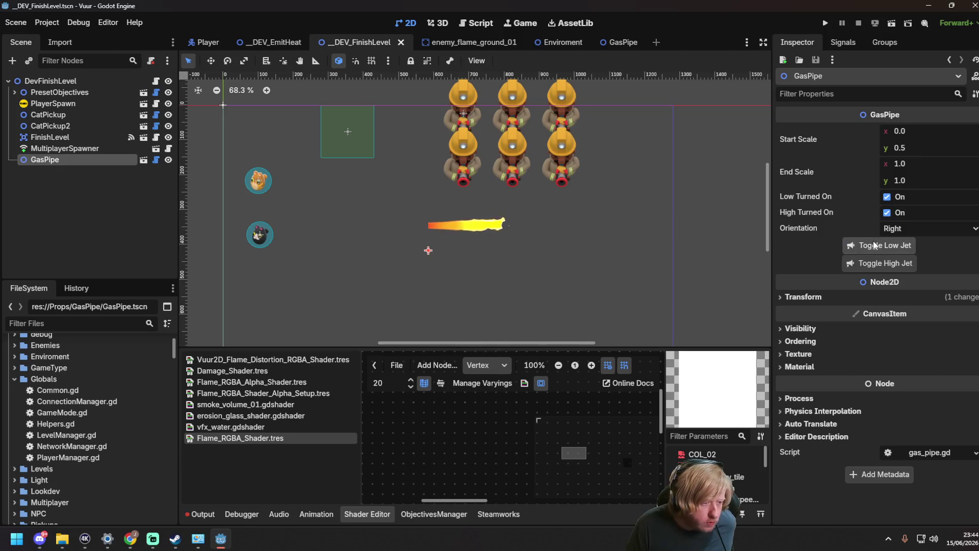
left_click(874, 245)
left_click(875, 263)
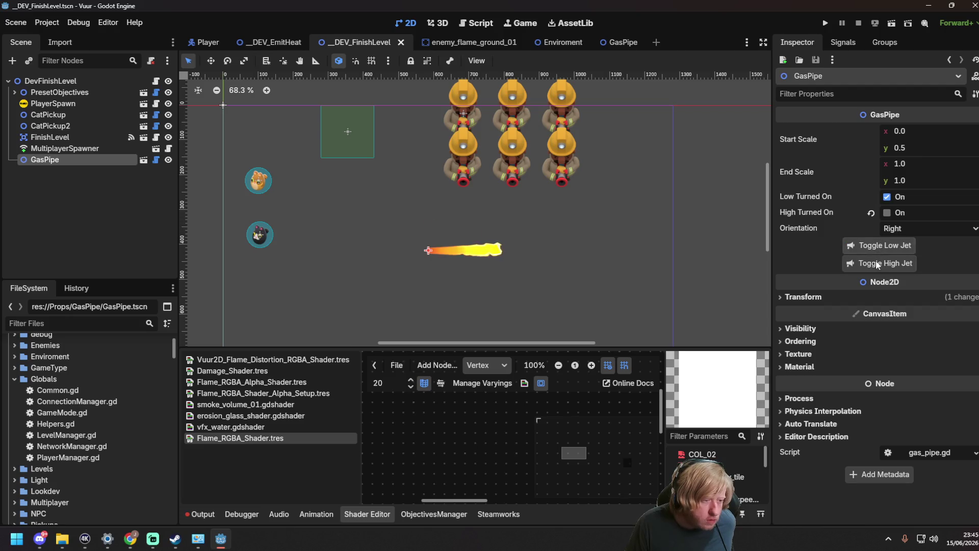
left_click(868, 248)
left_click(878, 264)
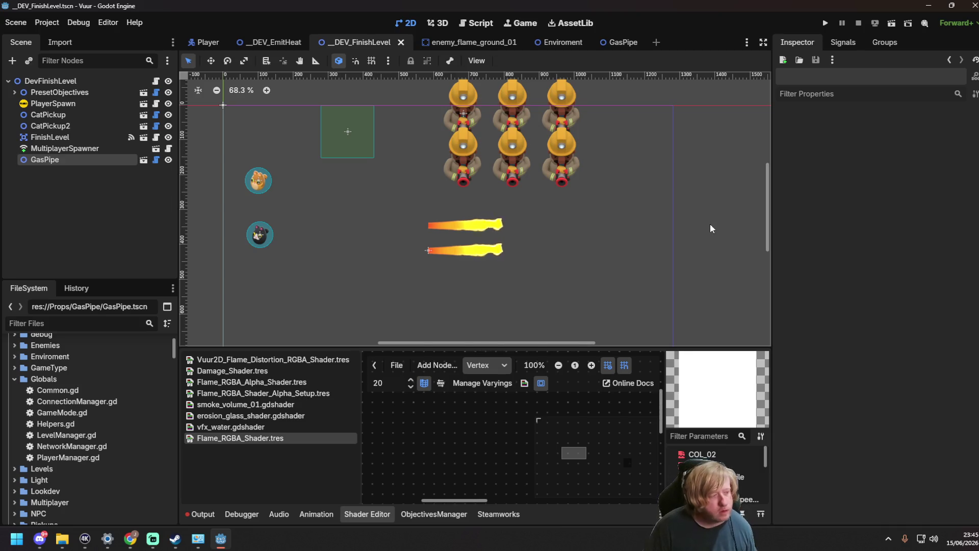
key("ctrl+s")
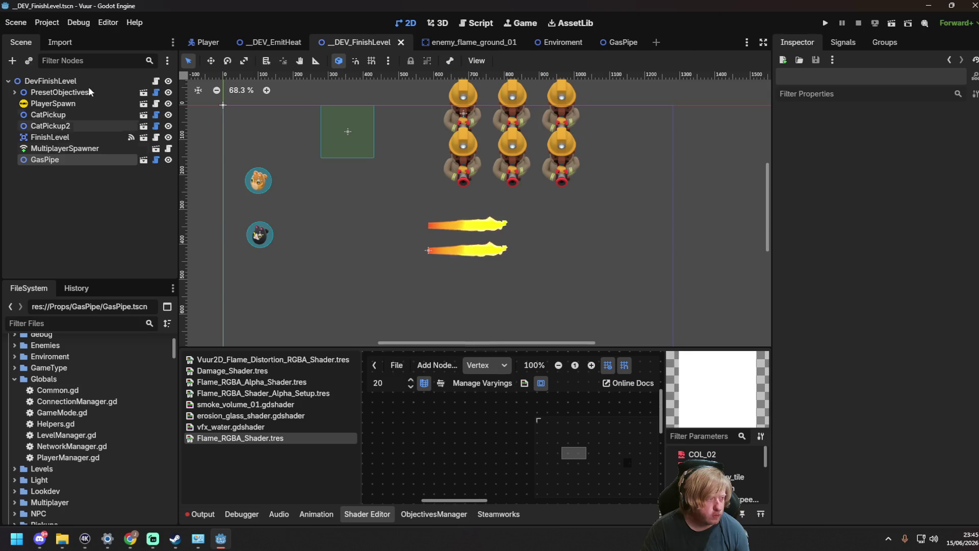
key("ctrl+s")
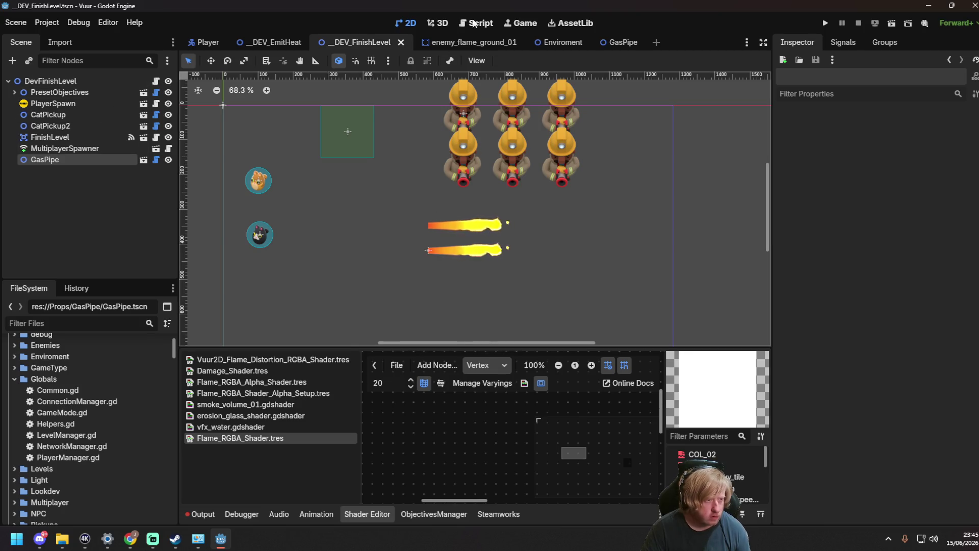
In the GasPipe scene, turn High Turned On off and back on, save, and open gas_pipe.gd.
left_click(621, 42)
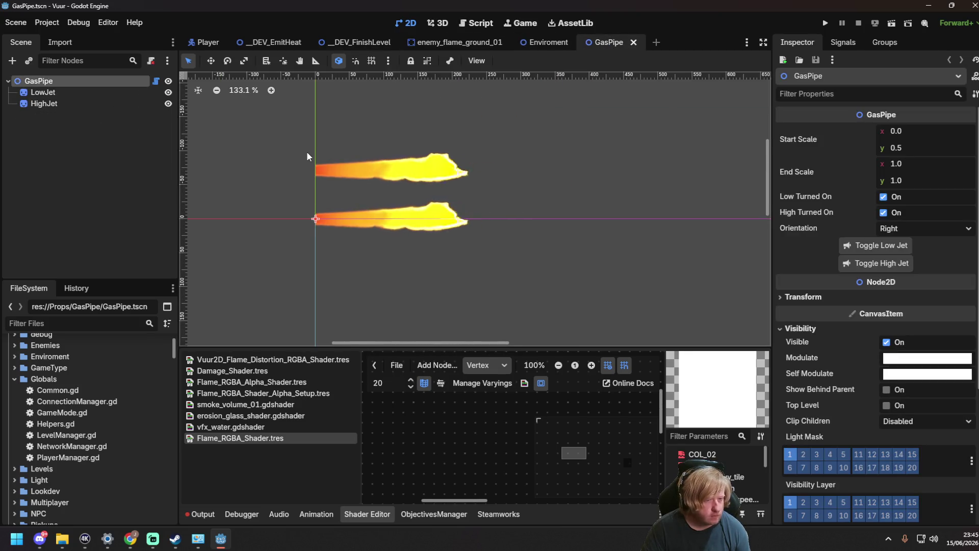
left_click(884, 214)
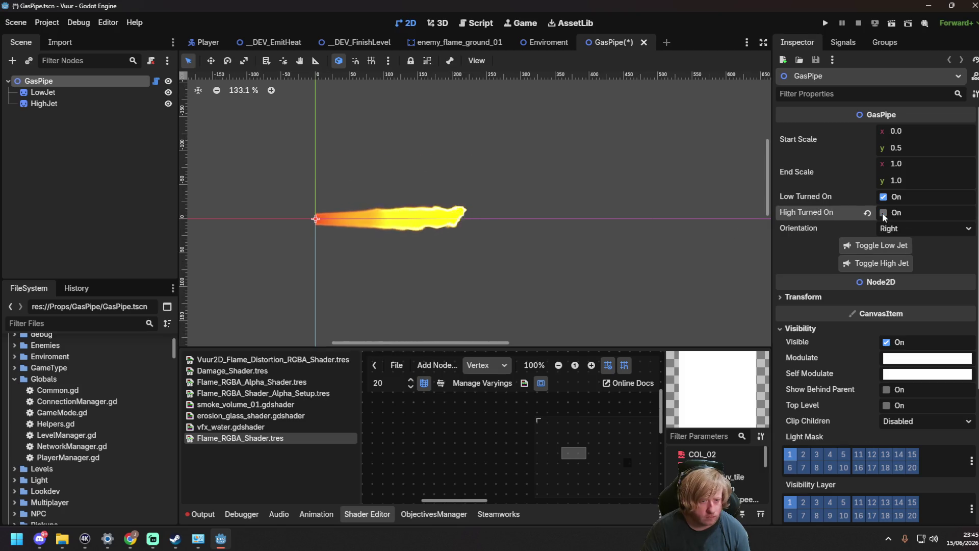
left_click(578, 176)
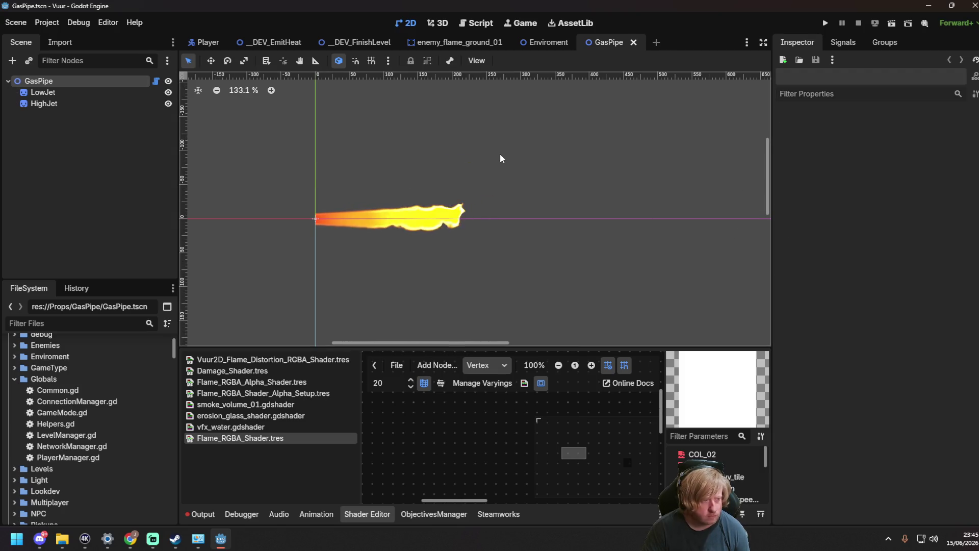
left_click(91, 103)
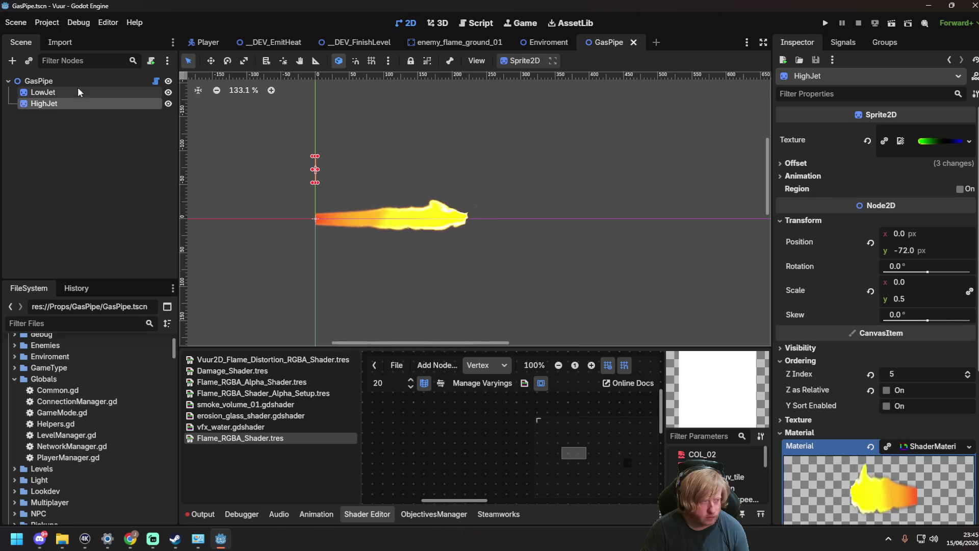
left_click(46, 81)
left_click(884, 213)
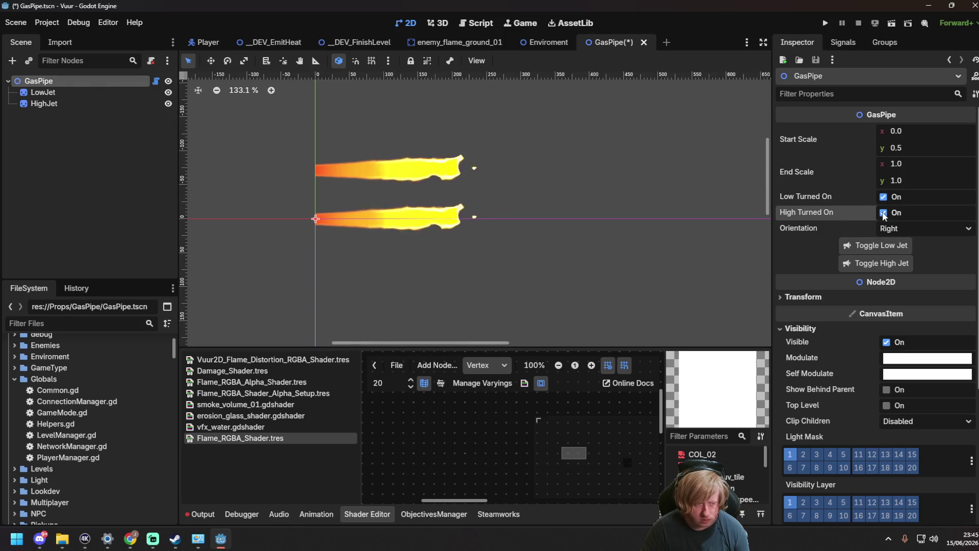
key("ctrl+s")
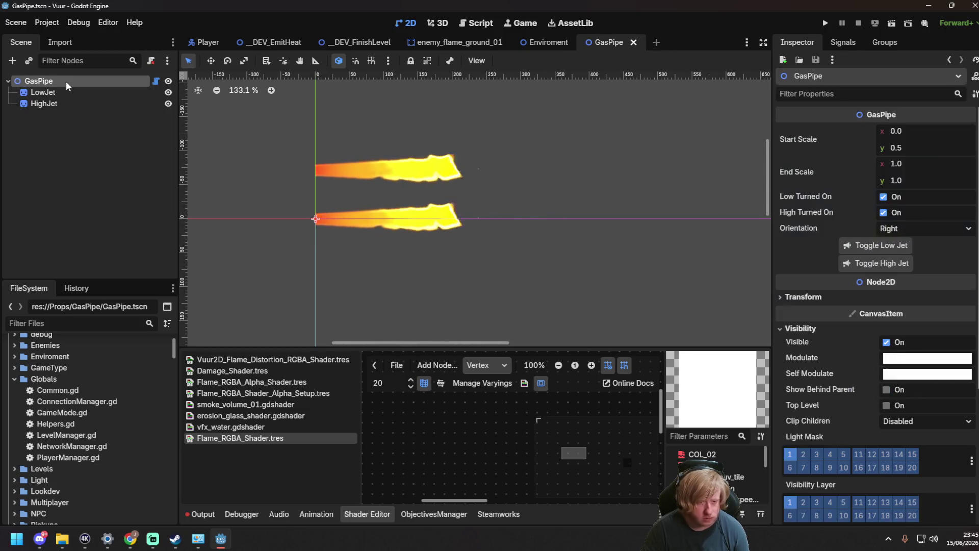
key("ctrl+s")
left_click(117, 78)
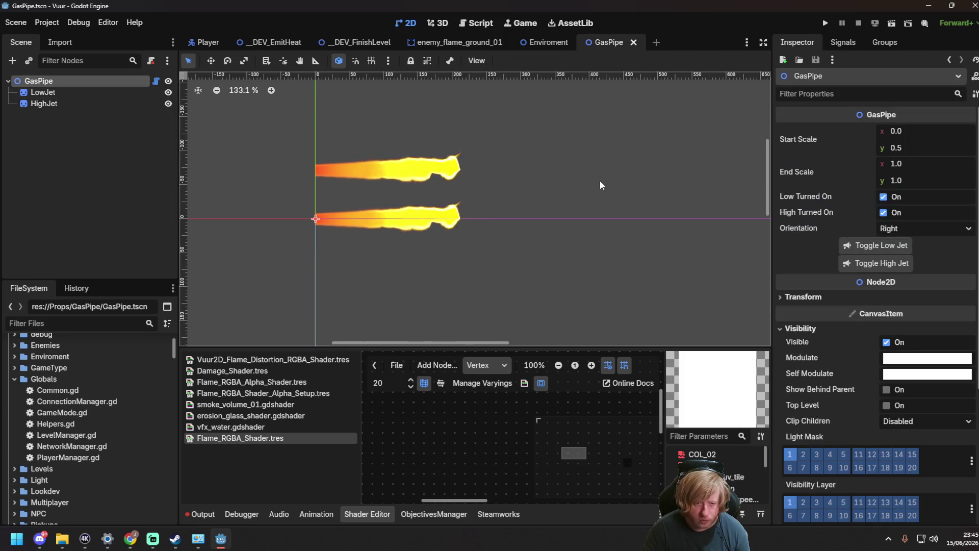
key("ctrl+s")
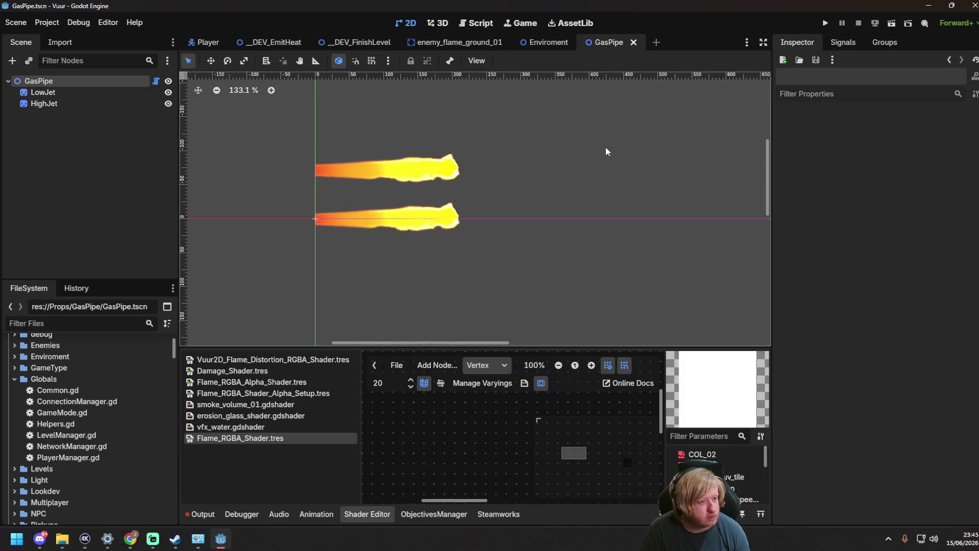
left_click(474, 23)
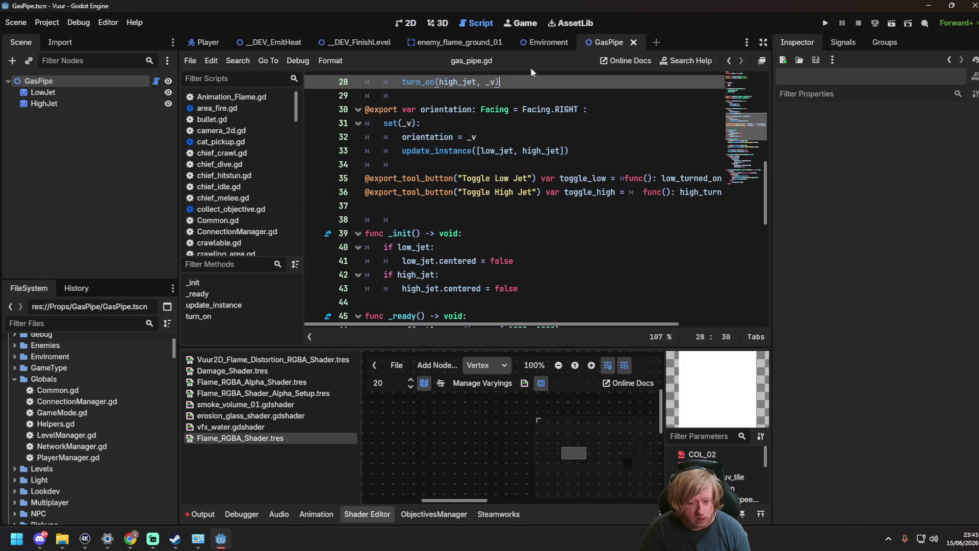
Save, then add a Hurtbox child node under the LowJet flame.
scroll(510, 169, "down", 4)
scroll(484, 173, "up", 12)
key("ctrl+s")
scroll(459, 177, "down", 1)
scroll(459, 177, "down", 8)
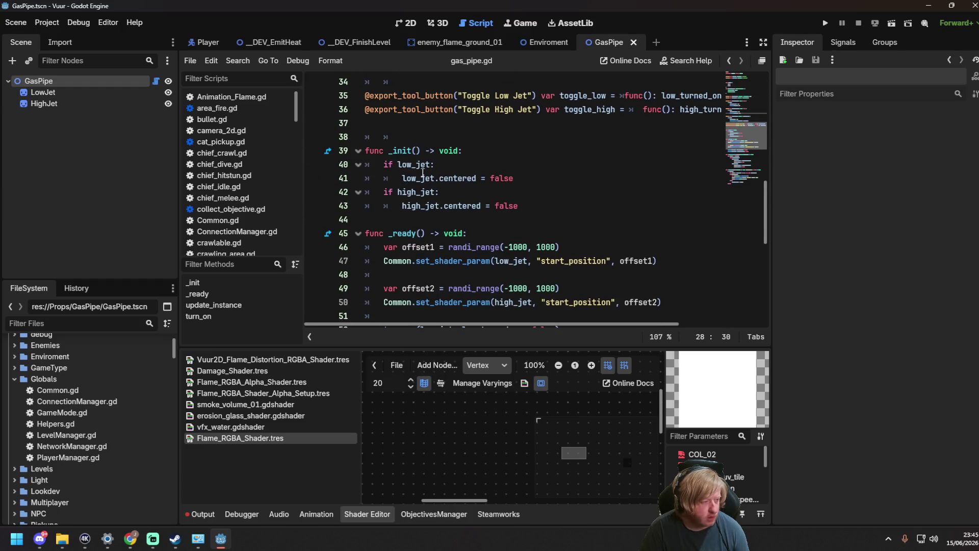
left_click(70, 93)
right_click(69, 93)
left_click(126, 120)
type("Hurtbox")
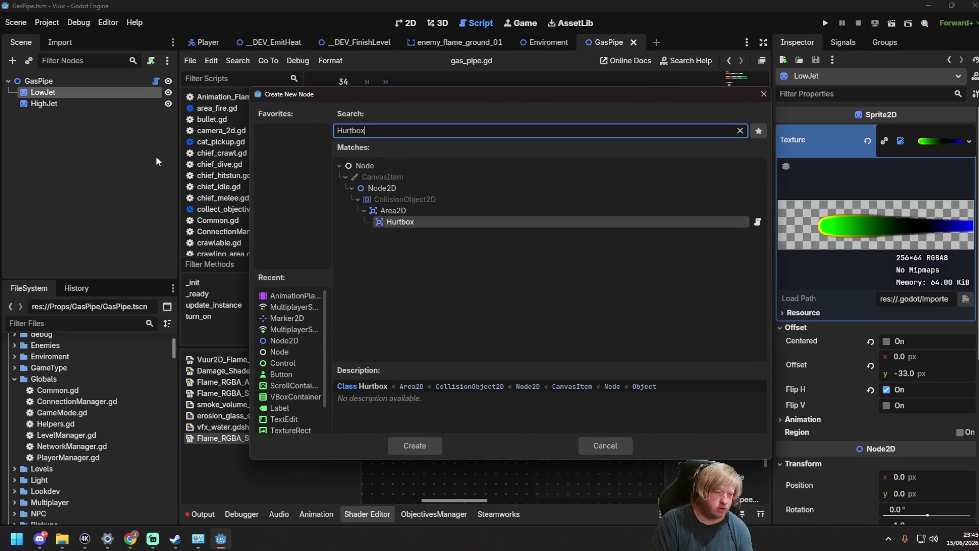
key("Return")
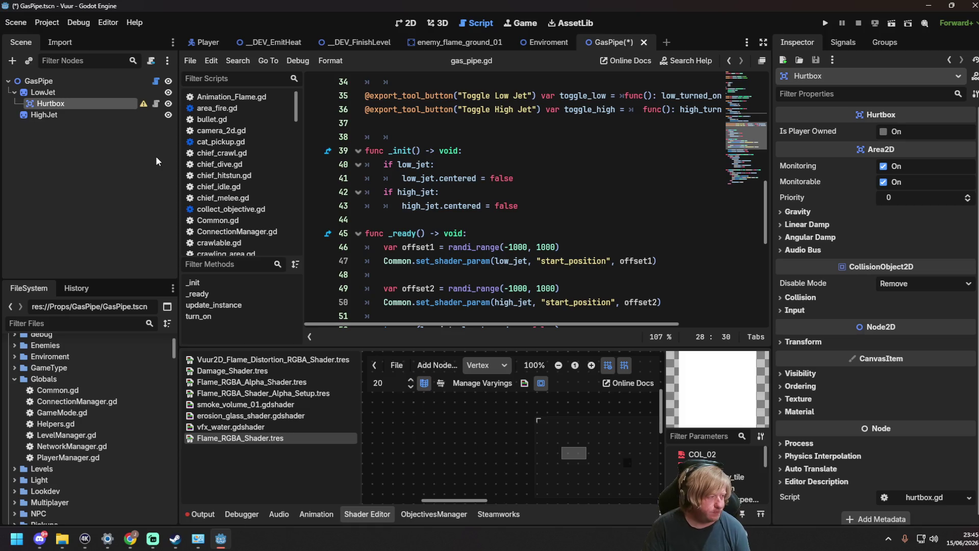
Review the new Hurtbox's Transform, Ordering and Visibility sections in the Inspector.
right_click(103, 101)
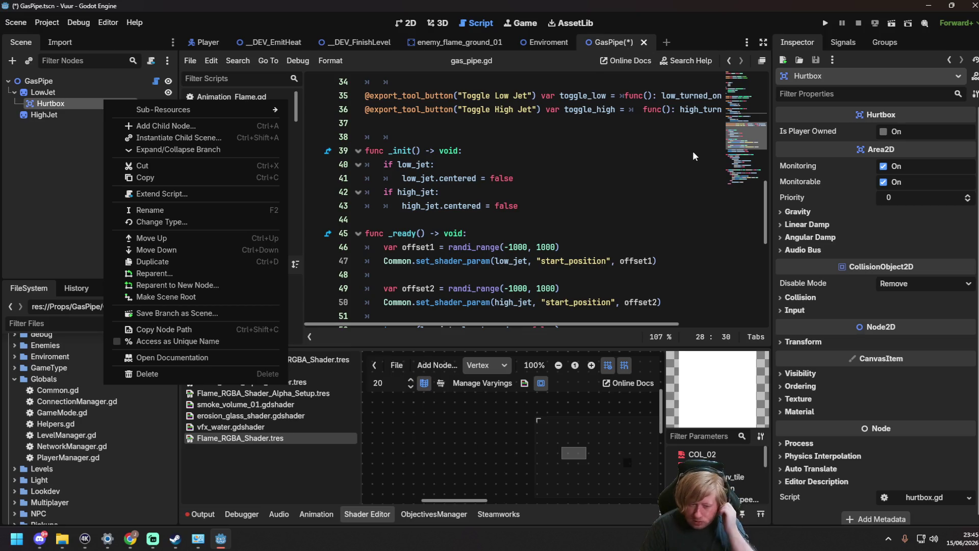
left_click(779, 341)
left_click(779, 341)
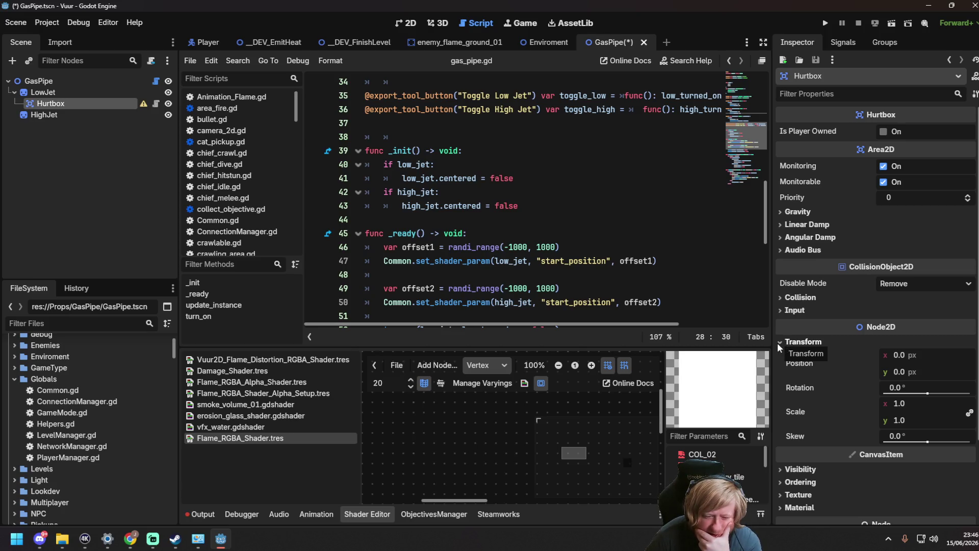
left_click(778, 342)
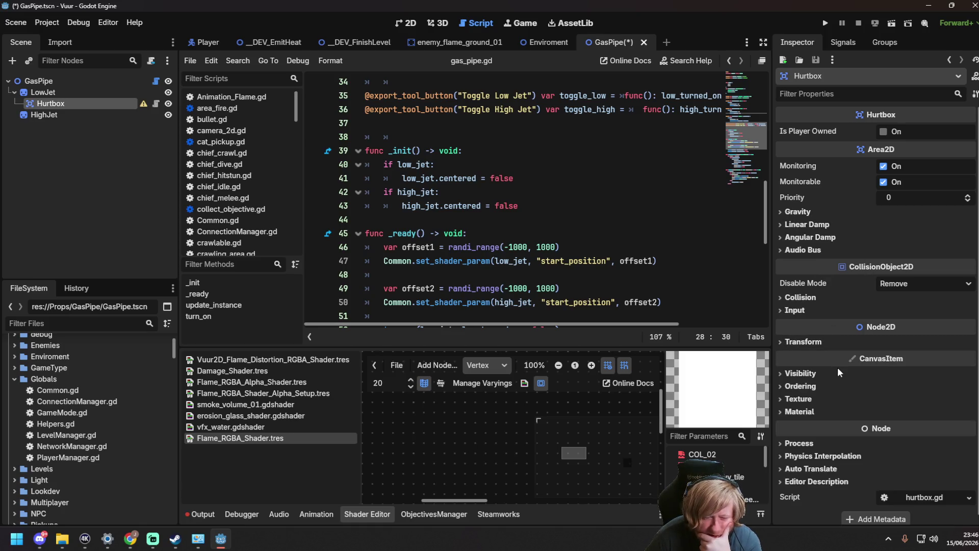
left_click(780, 379)
left_click(779, 379)
left_click(781, 367)
scroll(782, 367, "down", 3)
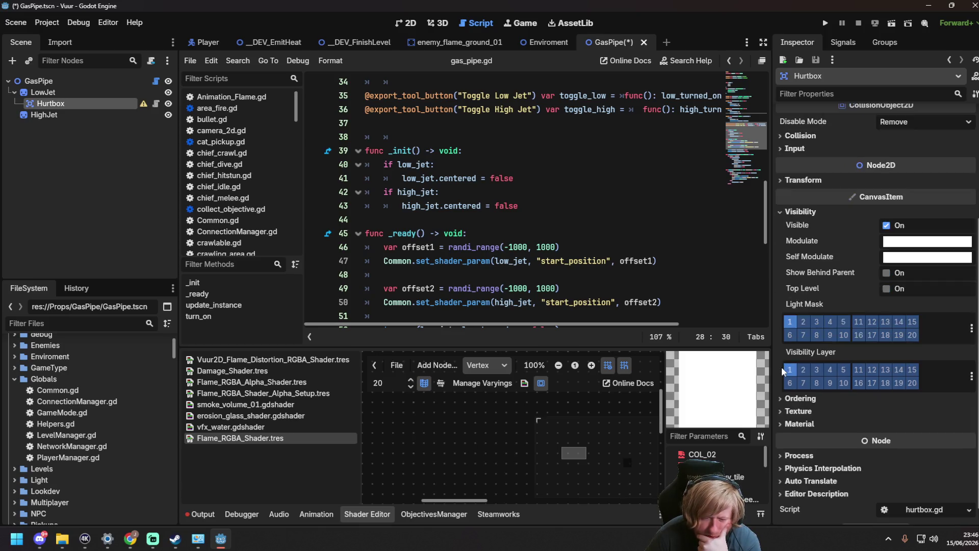
scroll(781, 366, "up", 3)
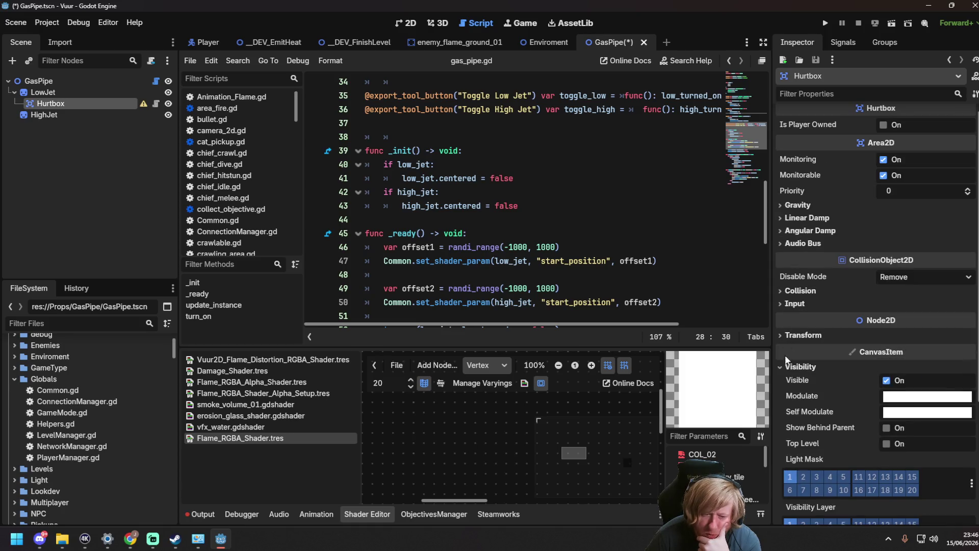
left_click(781, 367)
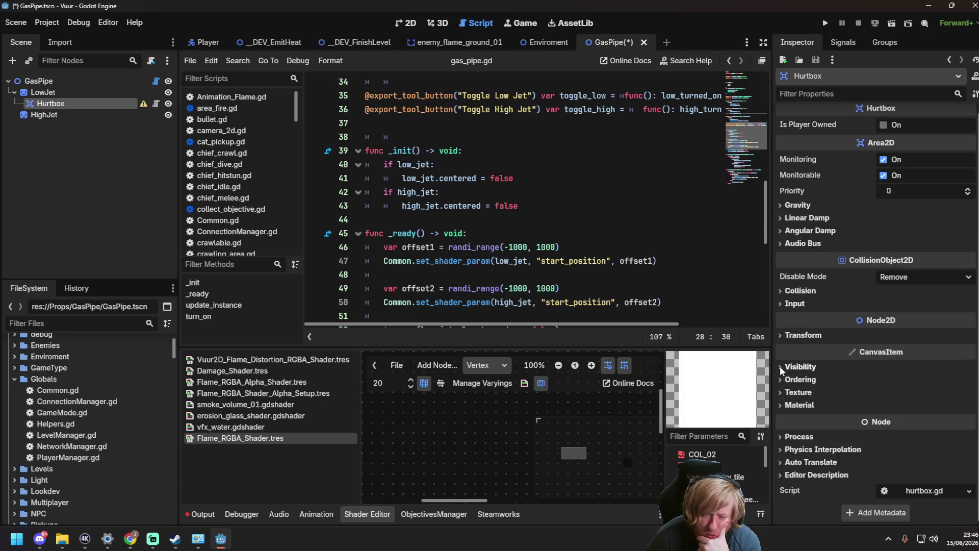
Check the Hurtbox's Texture and Material sections, then select LowJet and return to 2D view.
left_click(781, 392)
left_click(780, 391)
left_click(781, 404)
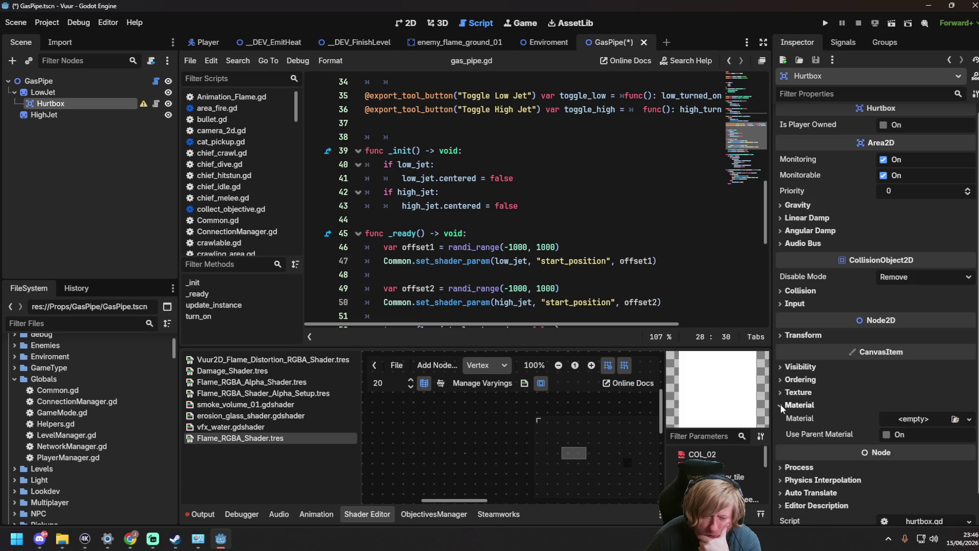
left_click(781, 404)
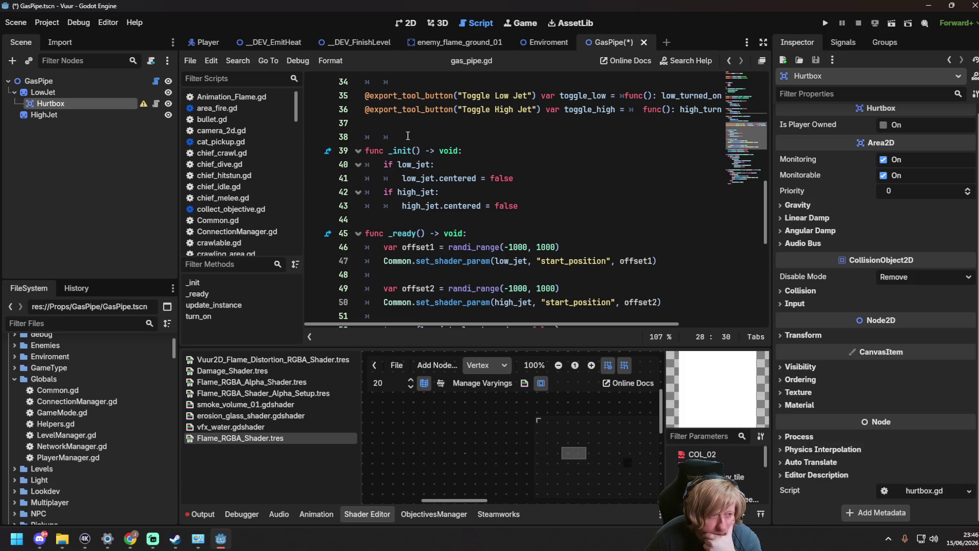
left_click(74, 92)
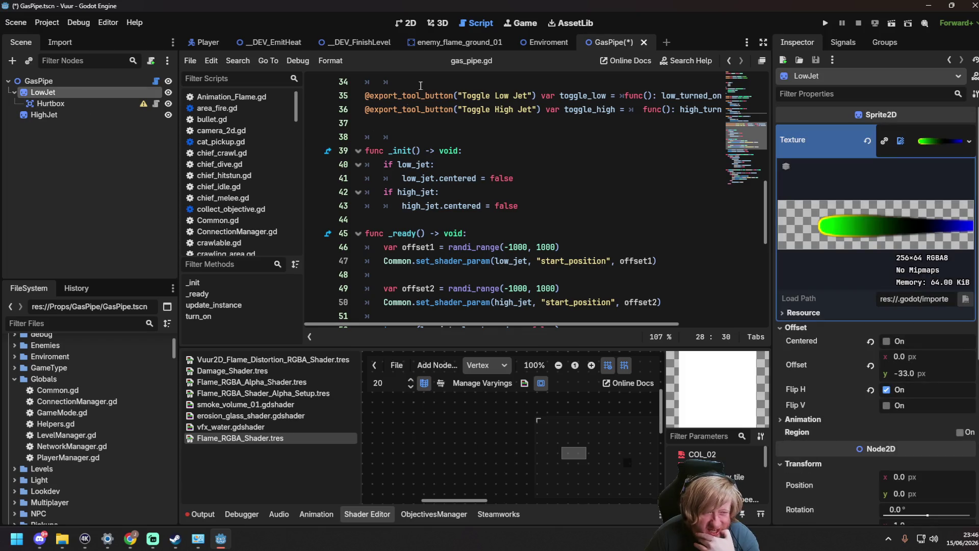
left_click(409, 23)
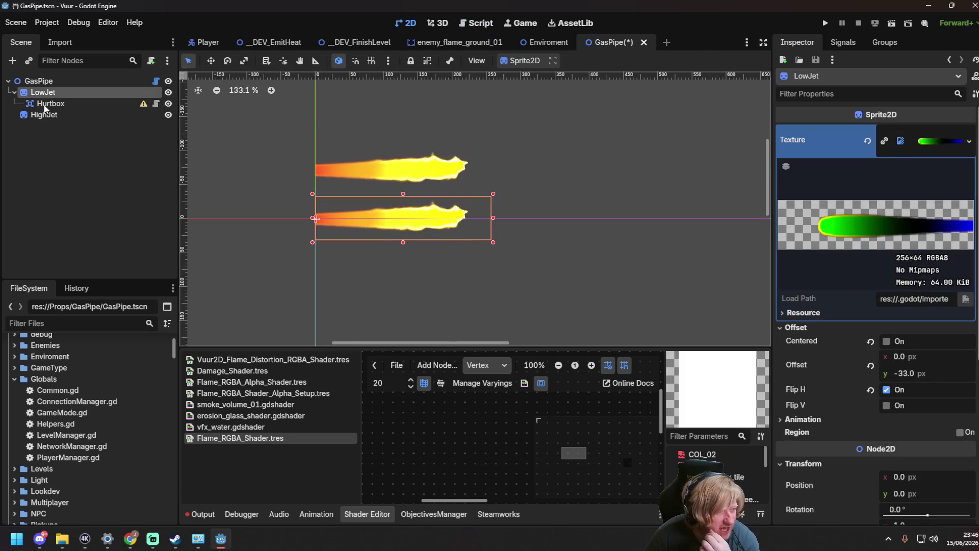
Add a CollisionShape2D with a new RectangleShape2D under the lower jet's Hurtbox.
right_click(64, 105)
left_click(115, 134)
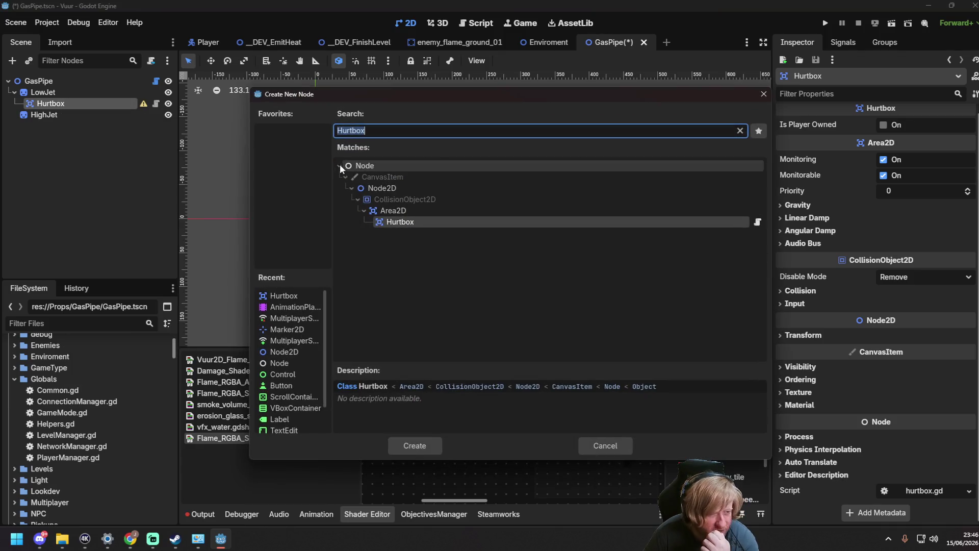
left_click(606, 445)
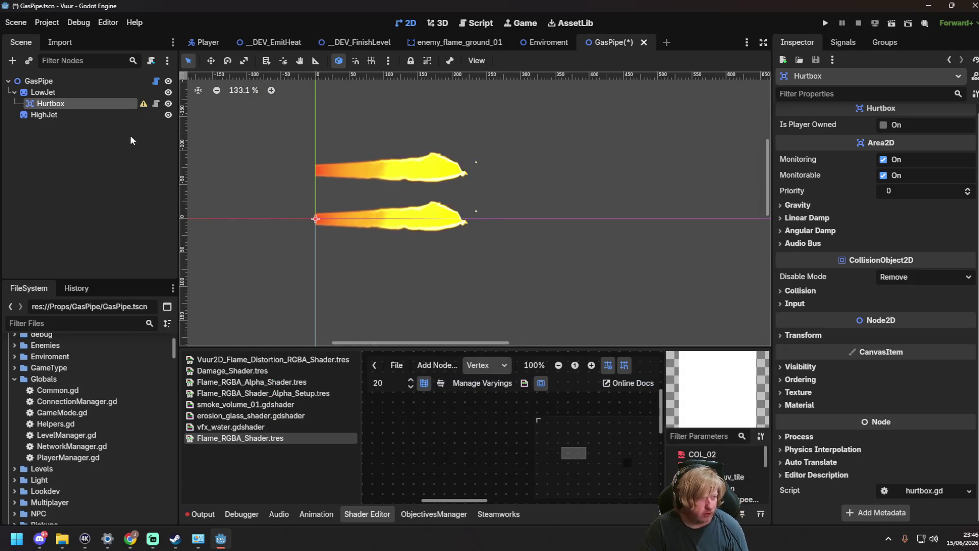
right_click(95, 103)
left_click(127, 128)
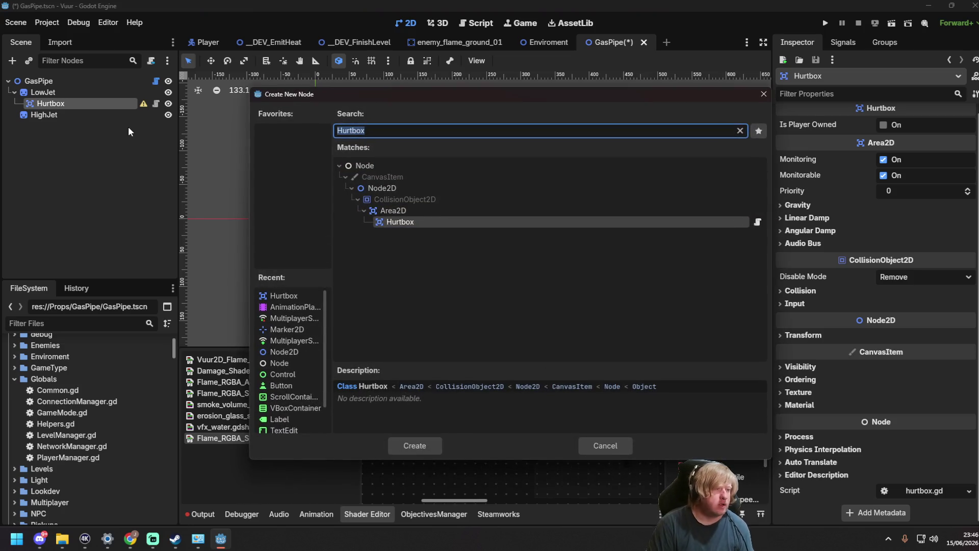
type("Collision")
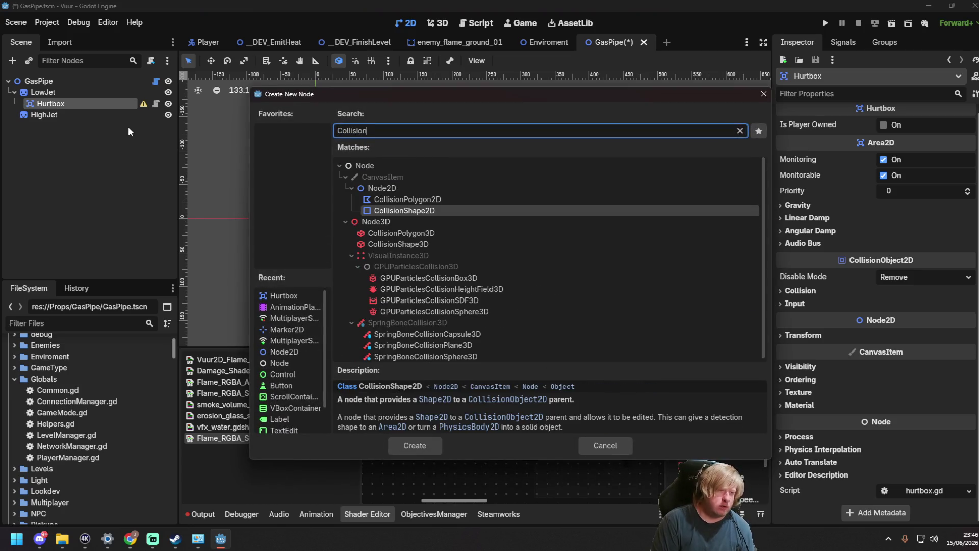
key("Return")
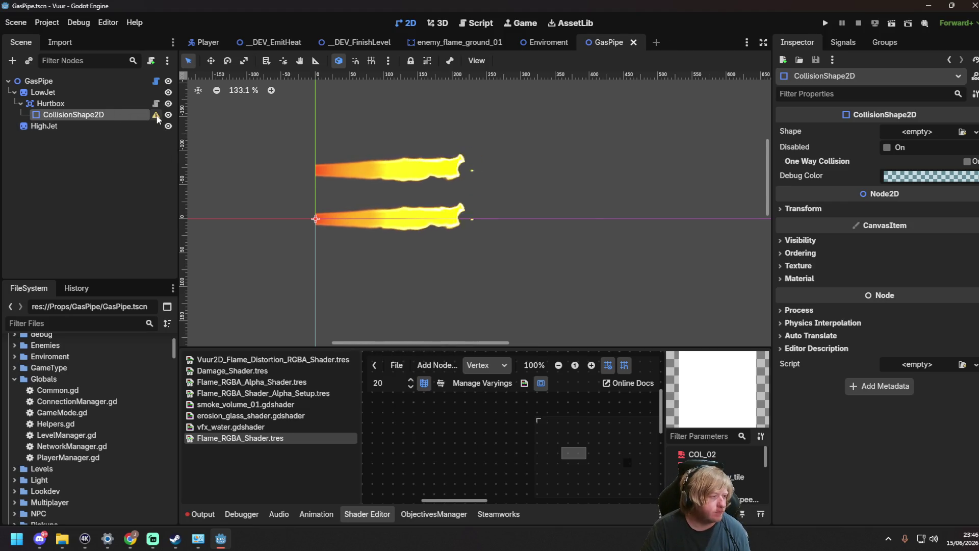
mouse_move(157, 119)
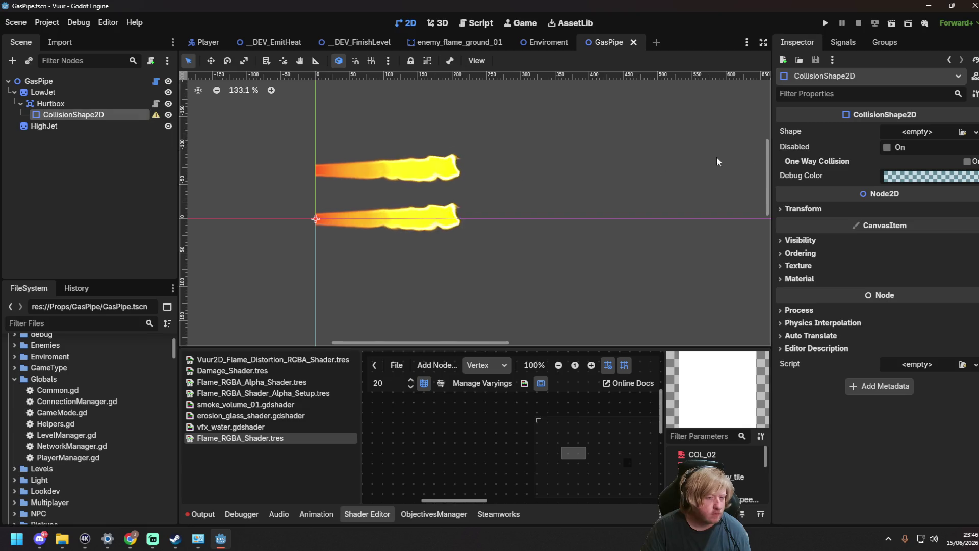
left_click(917, 132)
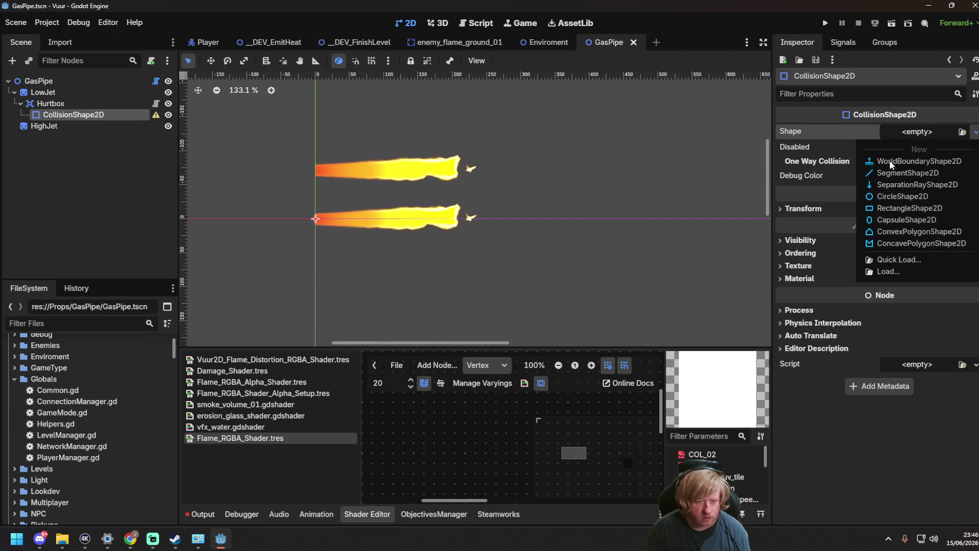
left_click(900, 209)
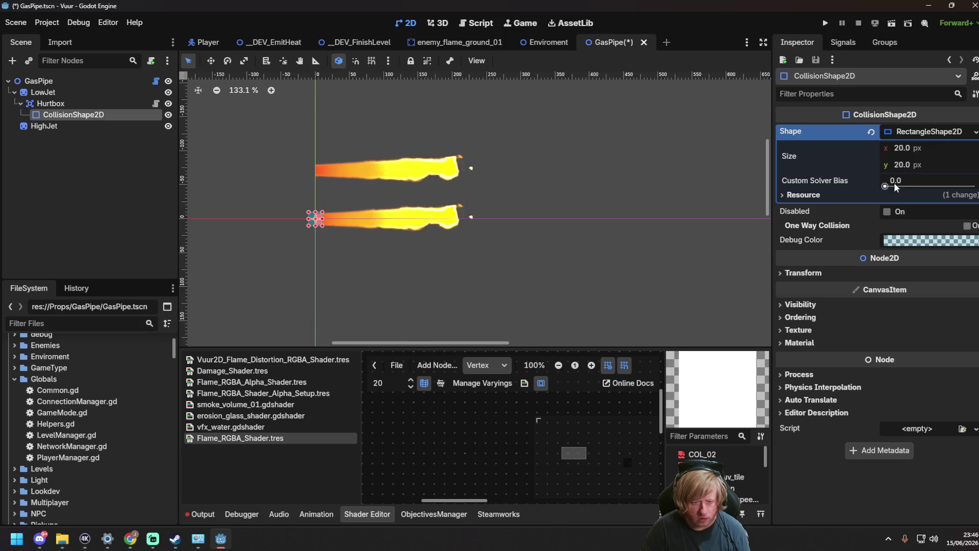
Stretch the collision rectangle over the lower flame to about 230 × 39 px.
scroll(320, 237, "up", 5)
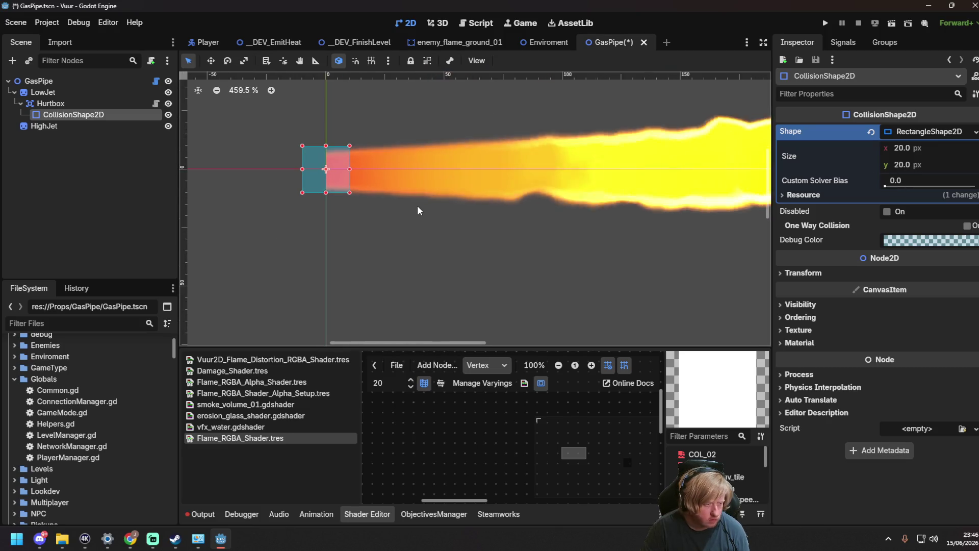
scroll(463, 228, "down", 2)
left_click_drag(555, 244, 444, 234)
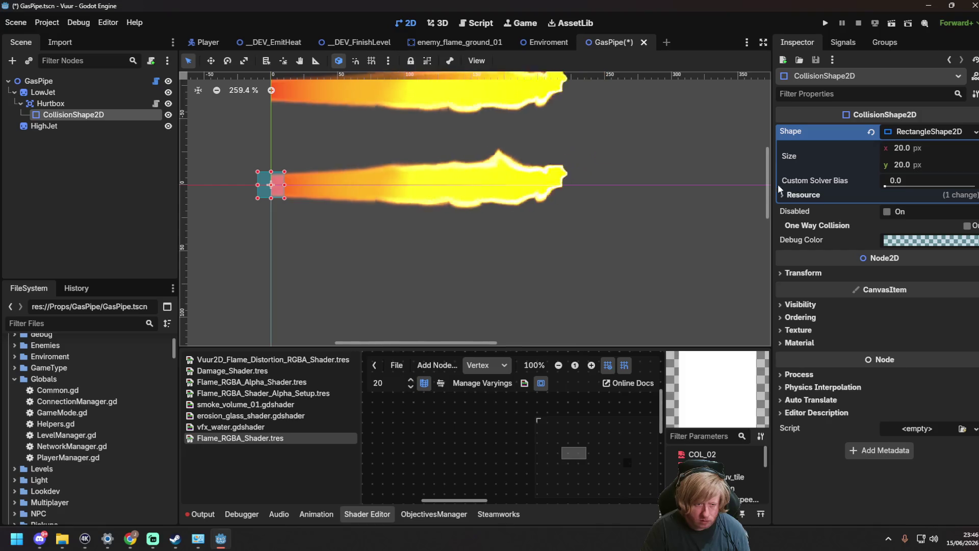
left_click(780, 273)
left_click(779, 273)
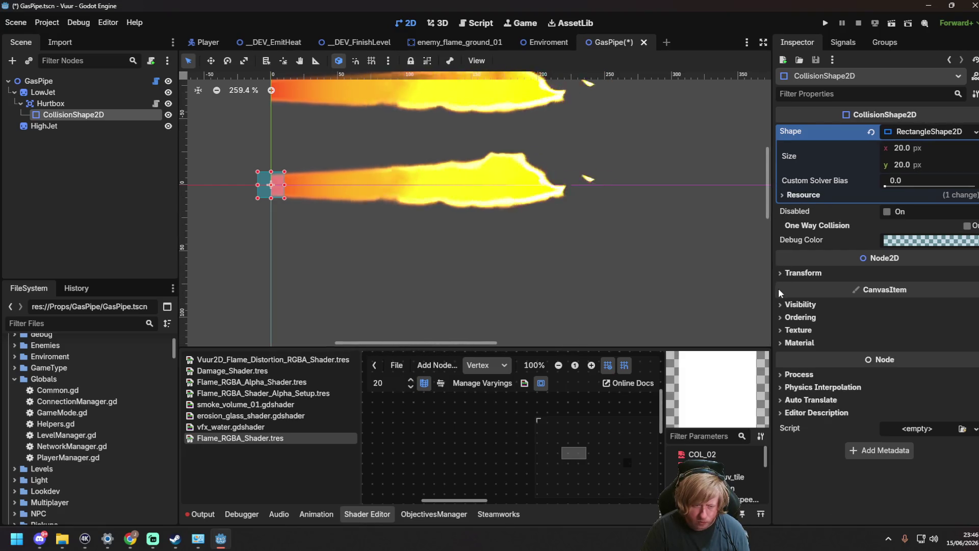
left_click_drag(284, 198, 581, 198)
left_click_drag(258, 185, 270, 185)
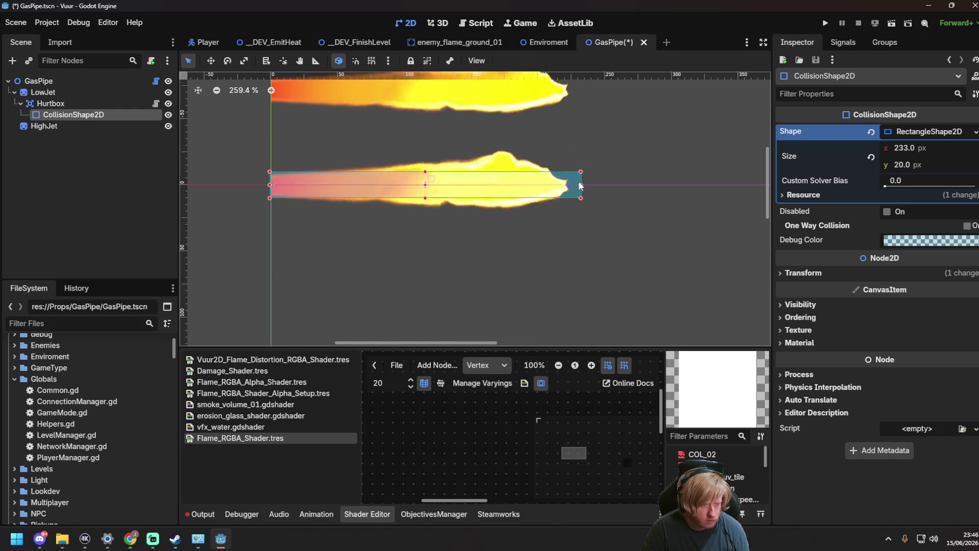
left_click_drag(582, 186, 577, 185)
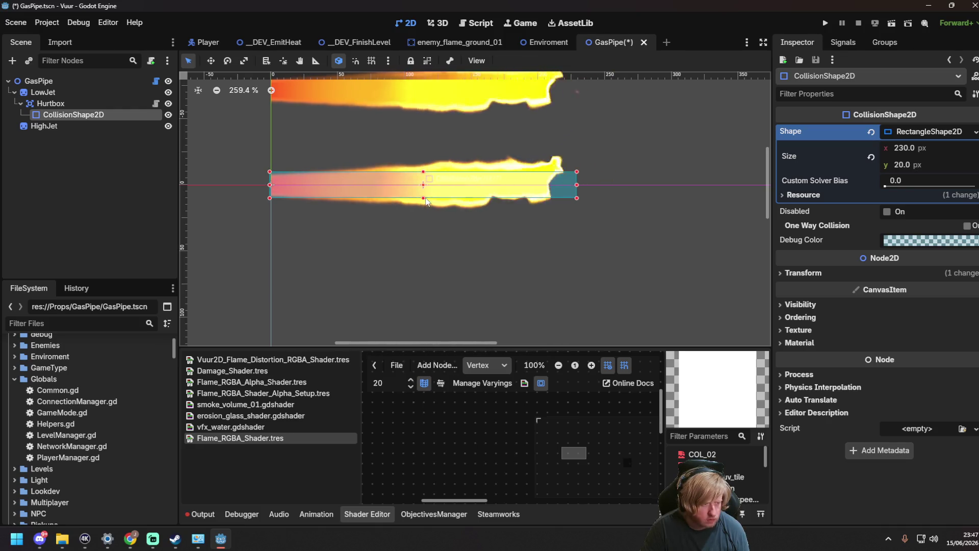
left_click_drag(424, 199, 428, 157)
left_click_drag(423, 200, 425, 210)
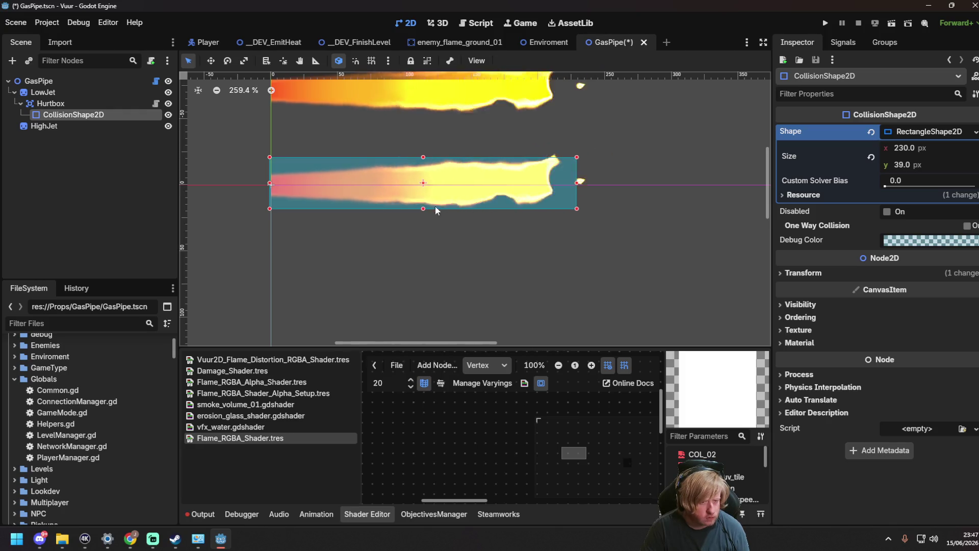
Save the GasPipe scene and reselect the Hurtbox node.
key("ctrl+s")
left_click(102, 104)
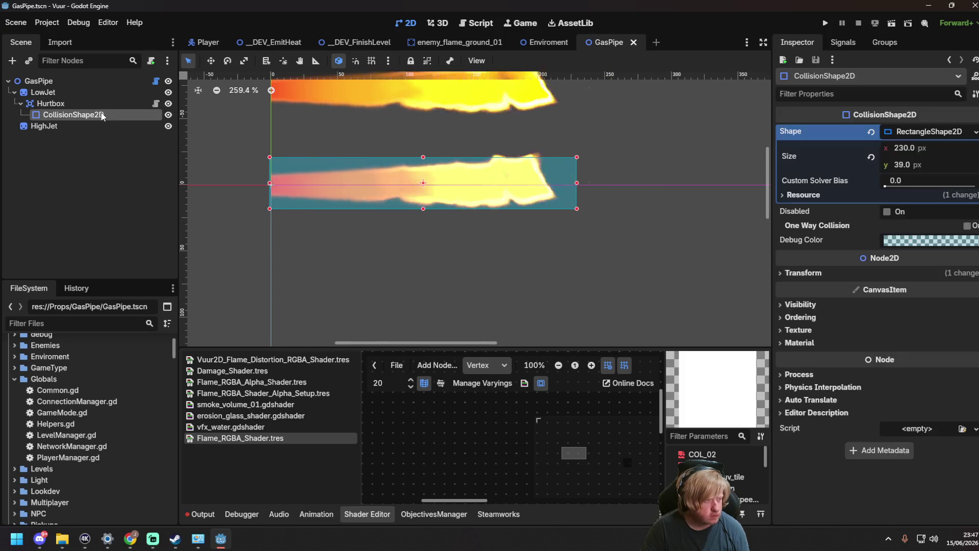
left_click(102, 113)
key("ctrl+s")
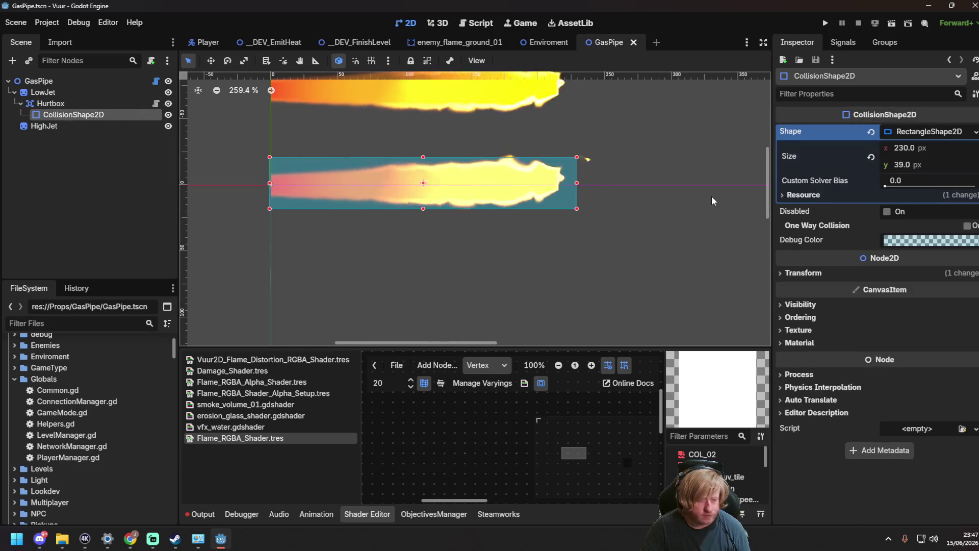
left_click(108, 103)
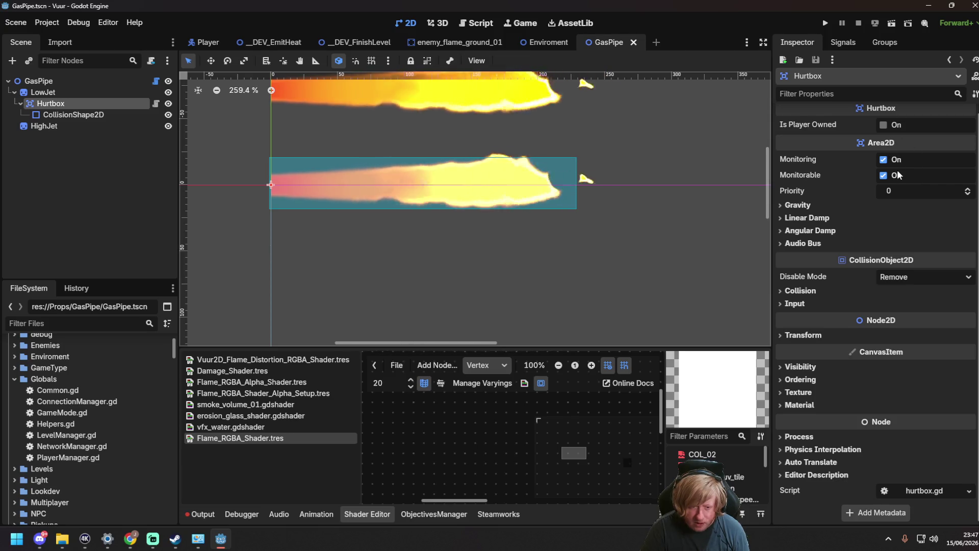
Delete the lower jet's Hurtbox together with its collision shape.
scroll(897, 169, "up", 1)
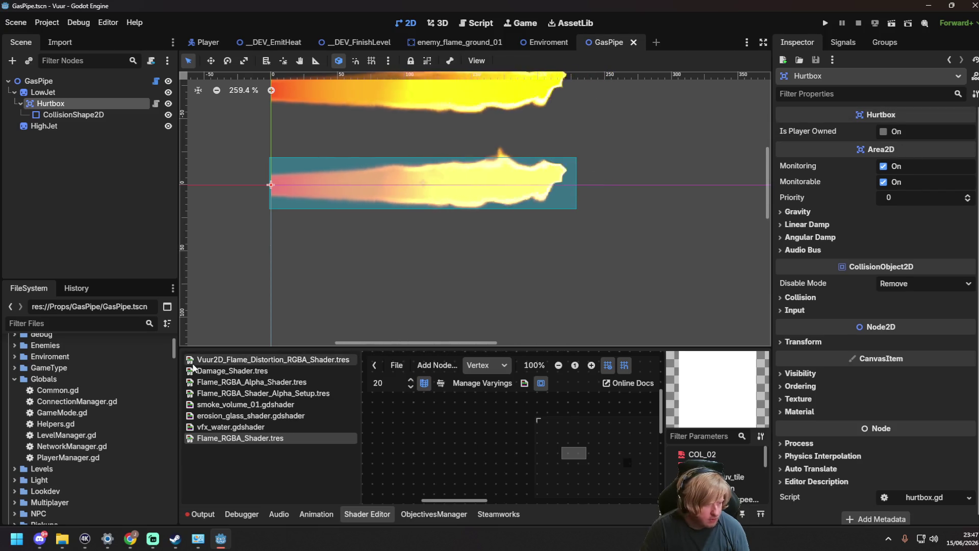
right_click(59, 104)
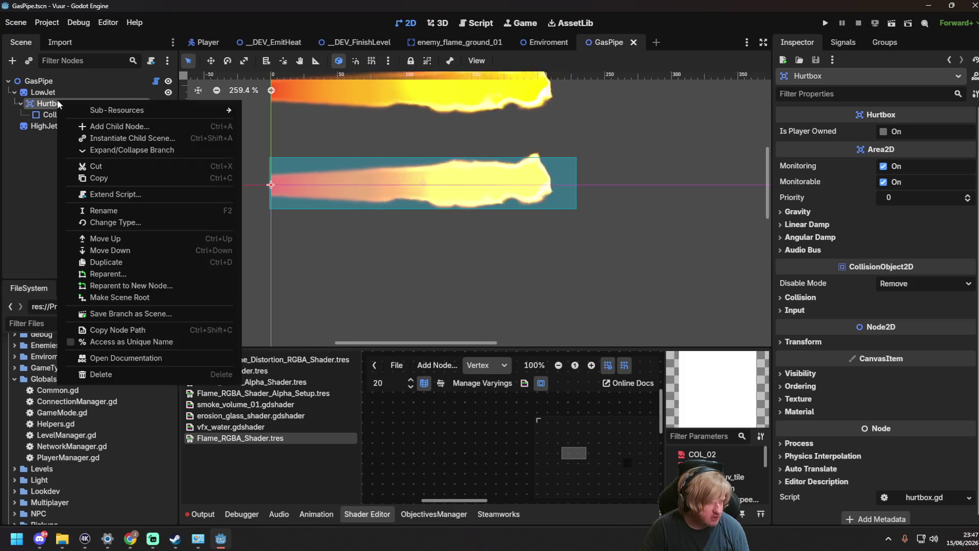
left_click(45, 106)
left_click(156, 104)
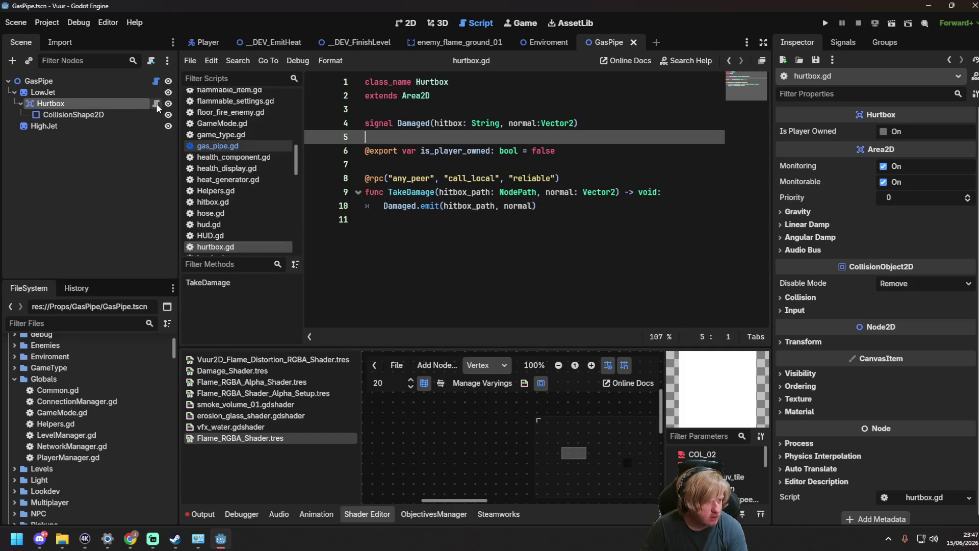
left_click(76, 115)
left_click(73, 105)
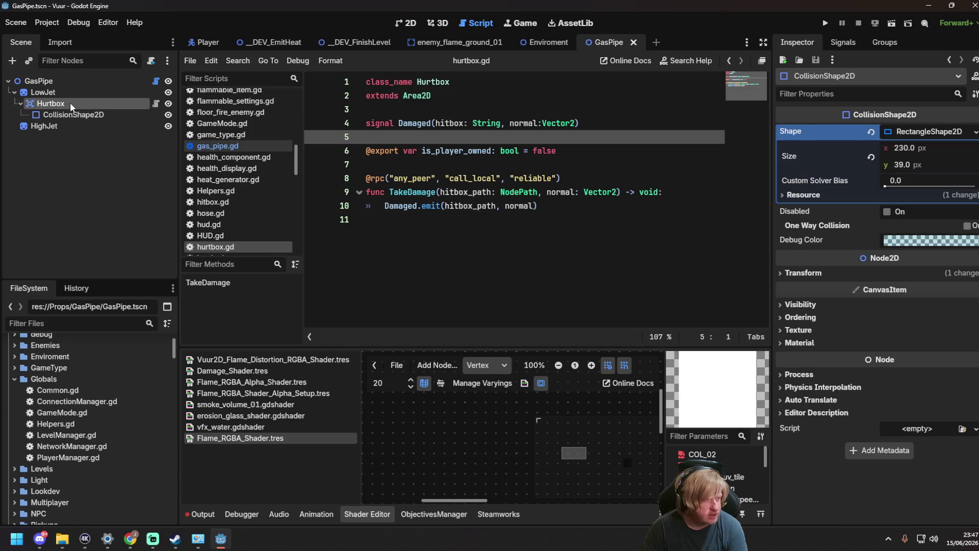
key("Delete")
left_click(445, 286)
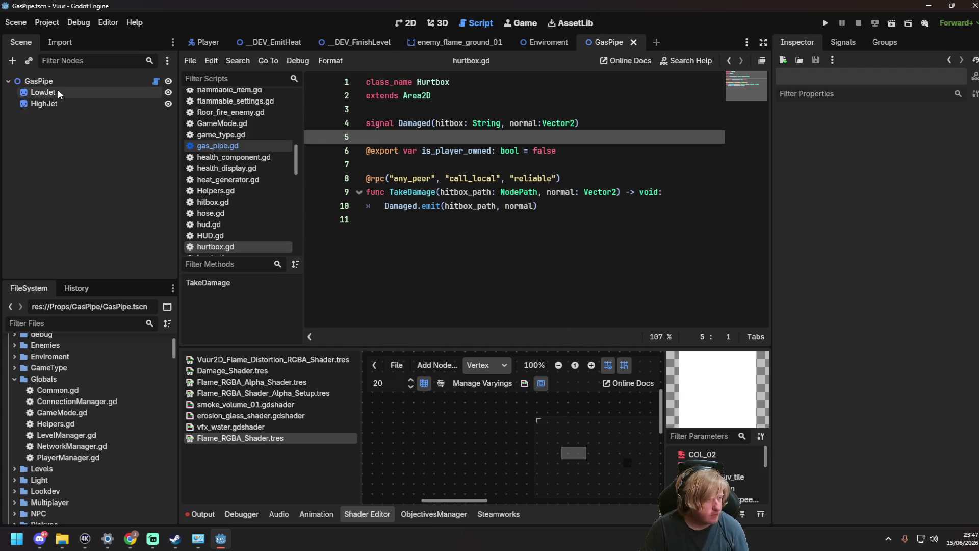
Add a Hitbox child node under LowJet.
left_click(57, 89)
right_click(57, 90)
left_click(111, 117)
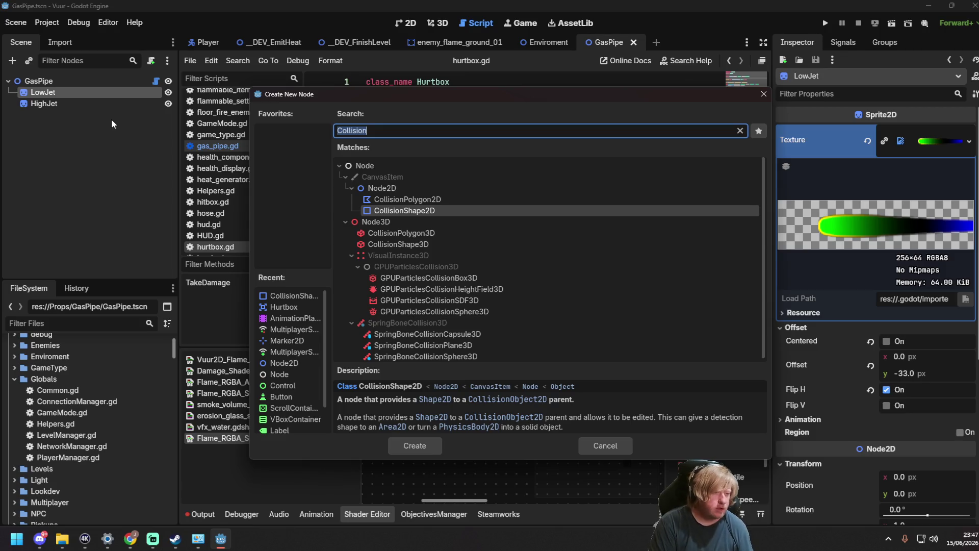
type("hitbox")
key("Return")
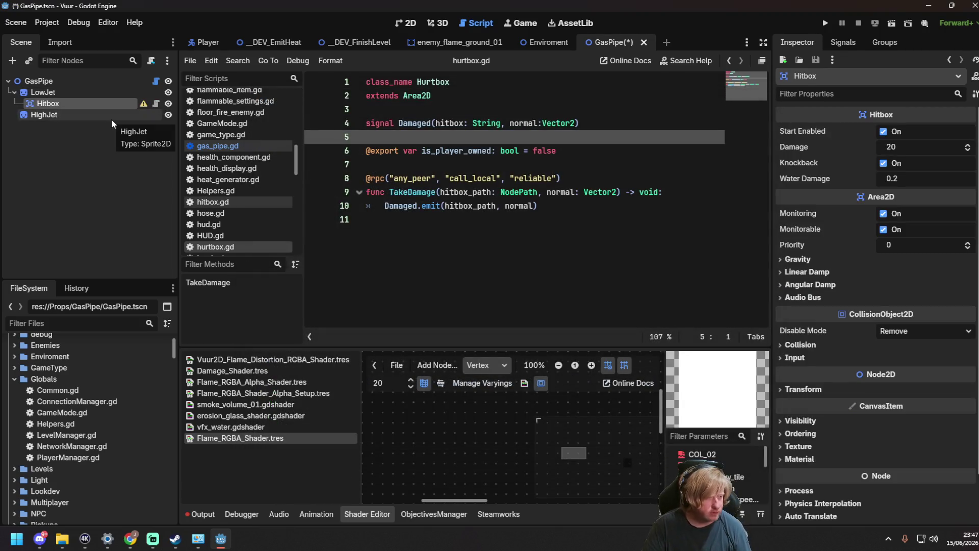
Add a CollisionShape2D with a rectangle shape under the new Hitbox.
right_click(100, 102)
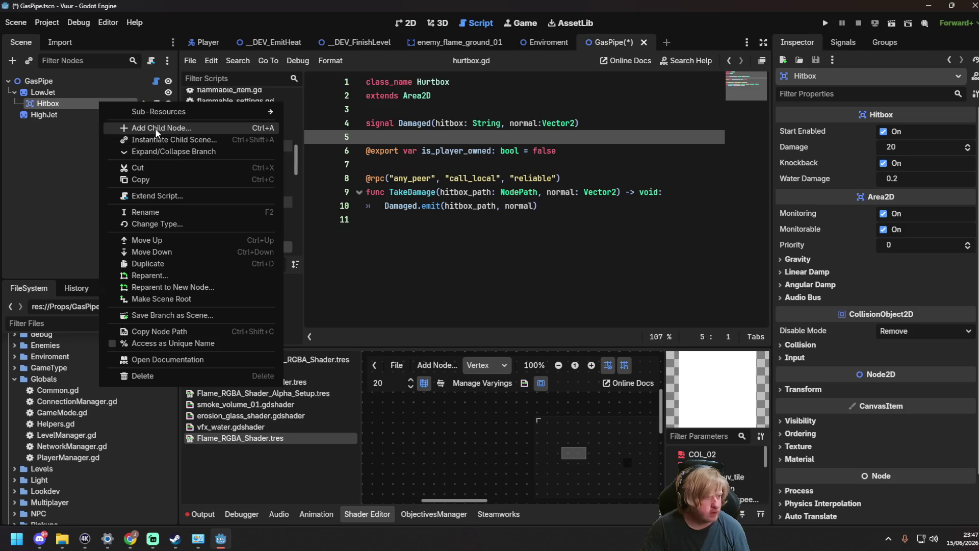
left_click(156, 129)
type("Collision")
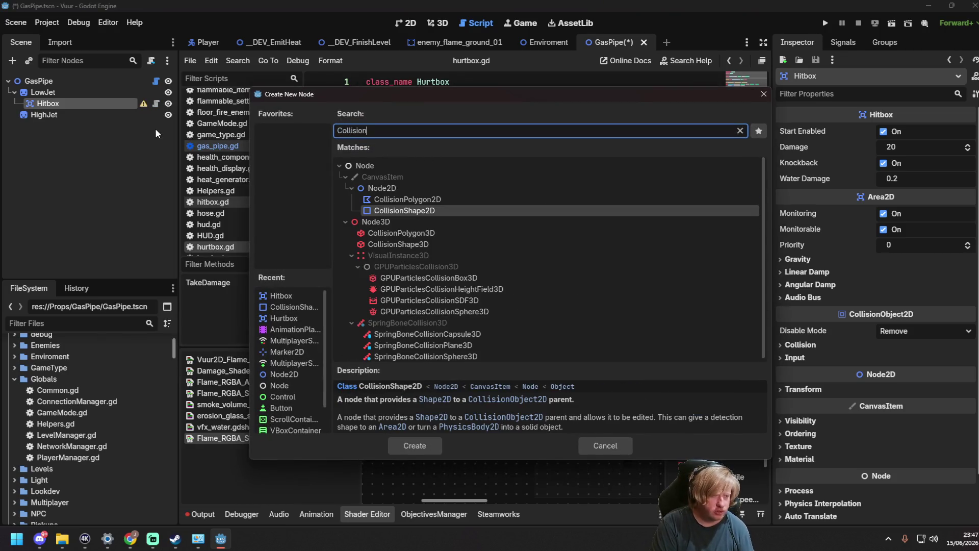
key("Return")
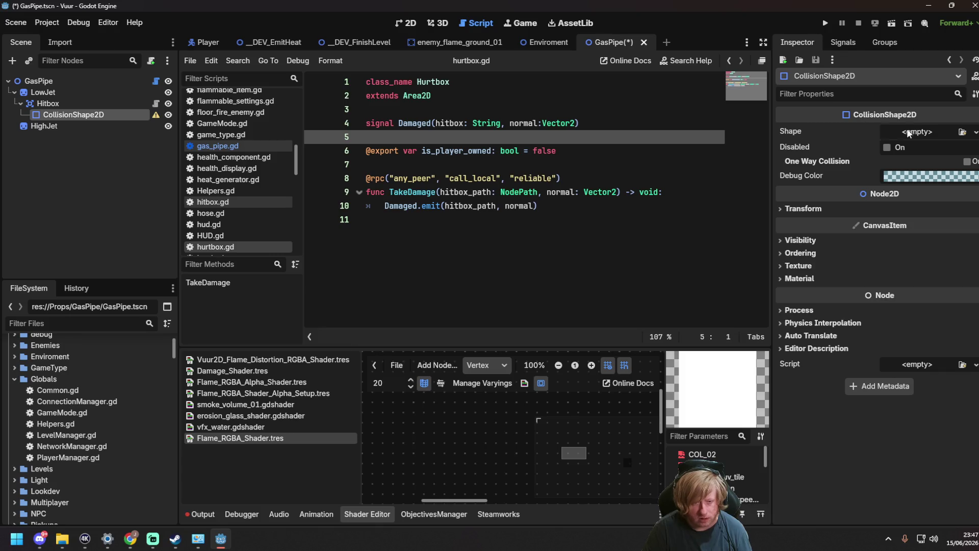
left_click(905, 133)
left_click(907, 212)
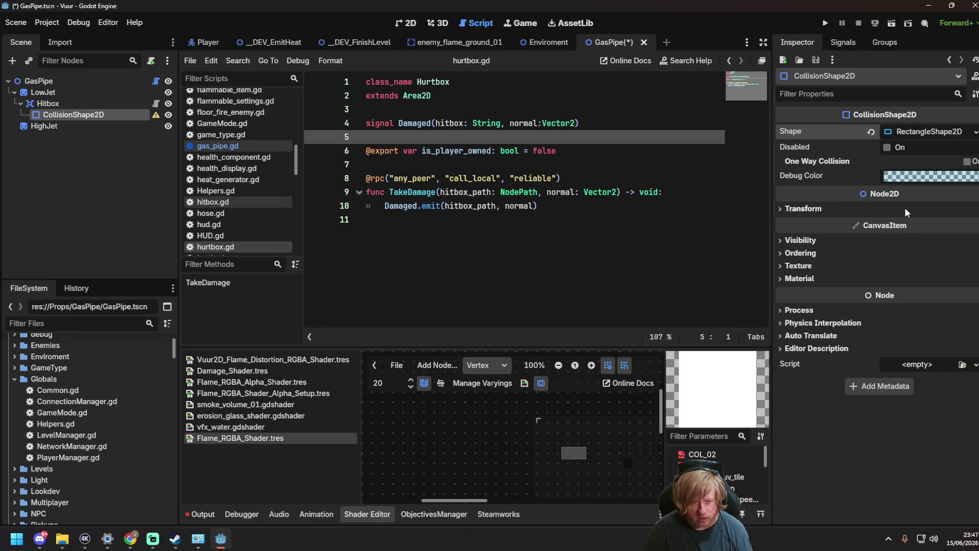
Size the Hitbox rectangle to about 242 × 44 px over the lower flame and save.
left_click(410, 23)
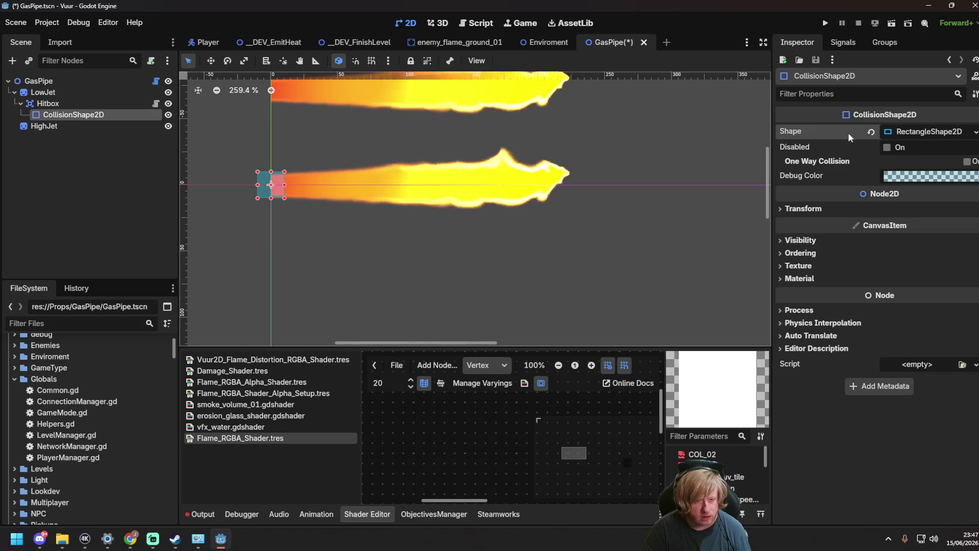
left_click(908, 133)
left_click_drag(284, 185, 598, 201)
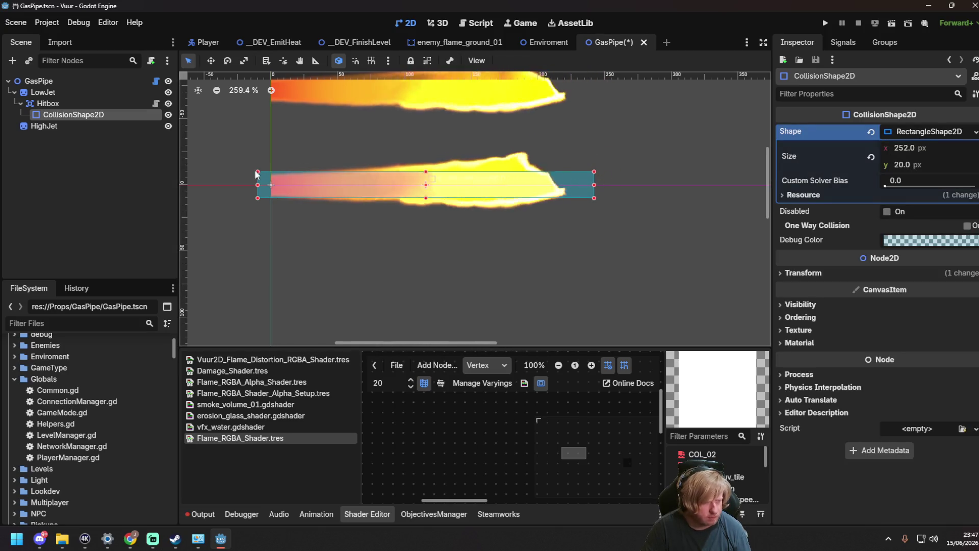
left_click_drag(257, 184, 271, 183)
left_click_drag(433, 197, 433, 210)
left_click_drag(432, 174, 439, 153)
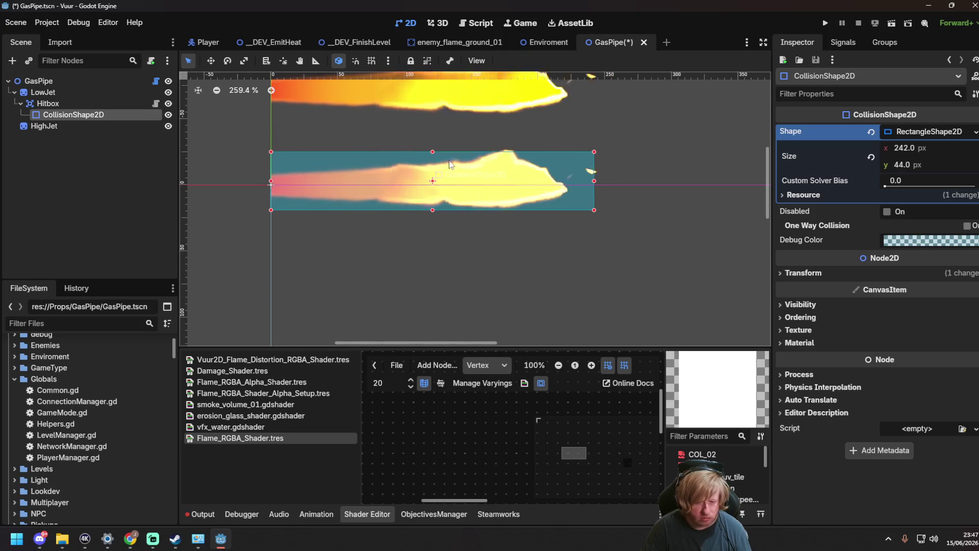
key("ctrl+s")
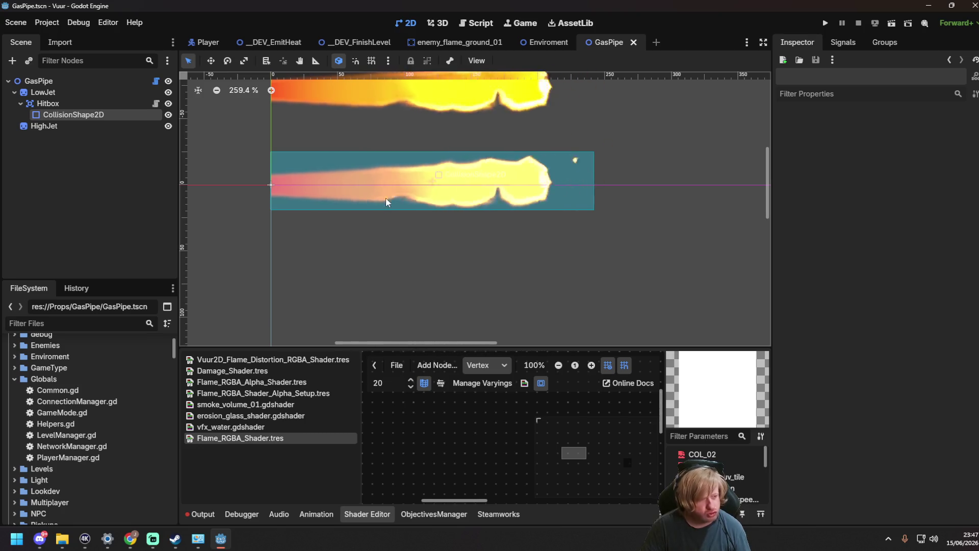
key("ctrl+s")
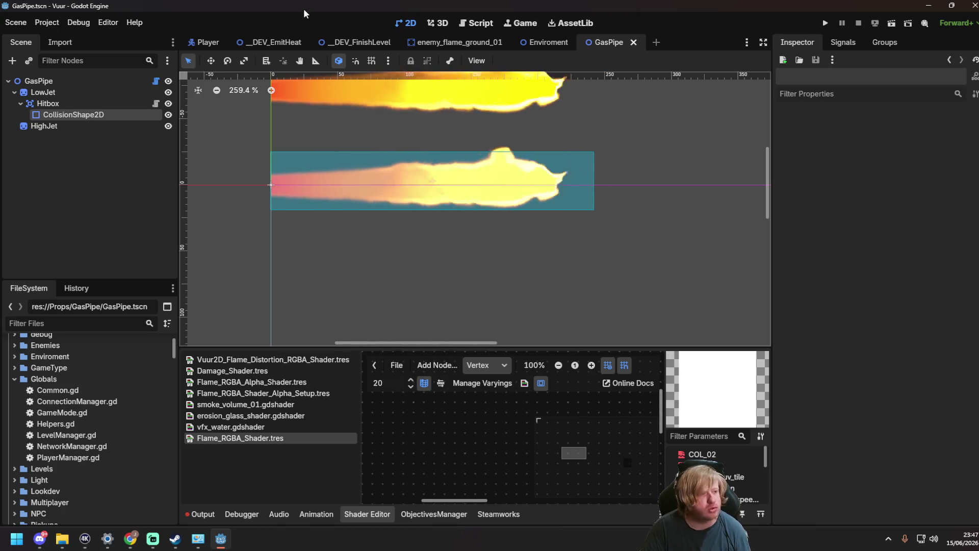
left_click(356, 41)
Run __DEV_FinishLevel, walk the firefighter toward the flames spraying water, then stop and return to GasPipe.
key("F6")
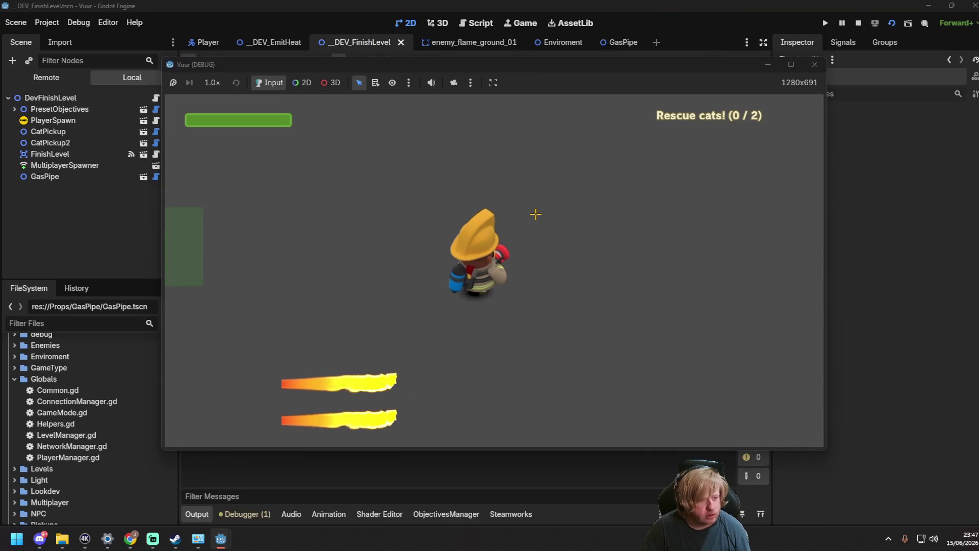
left_click(526, 245)
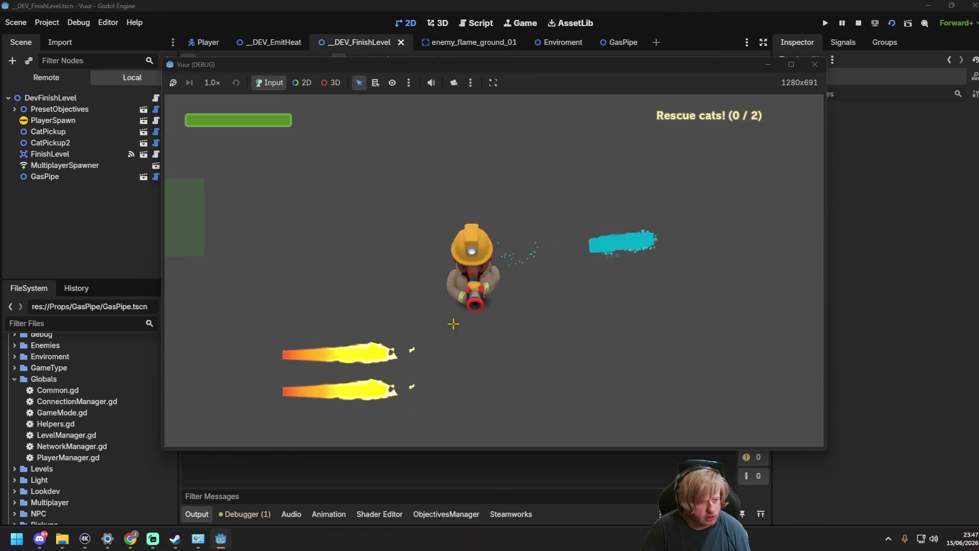
key("a")
key("s")
left_click(815, 64)
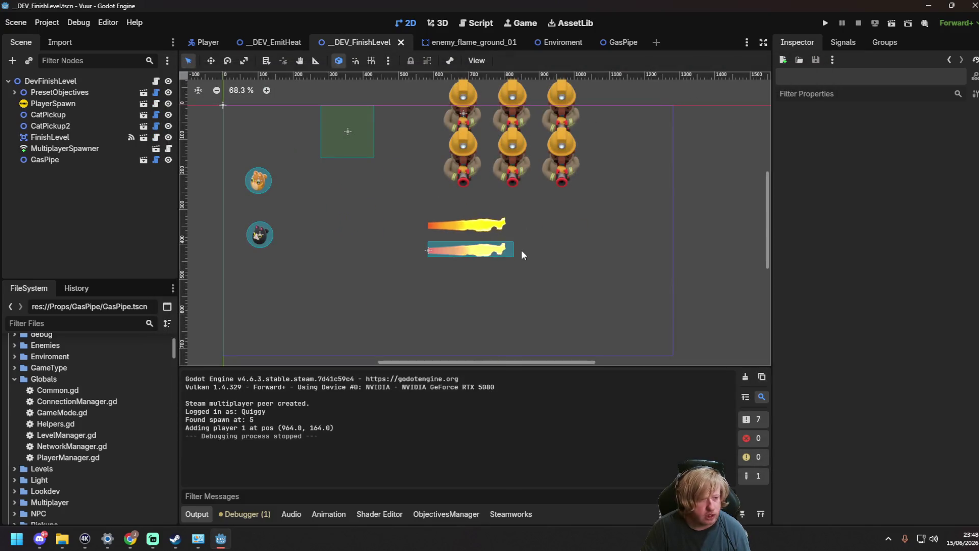
left_click(612, 41)
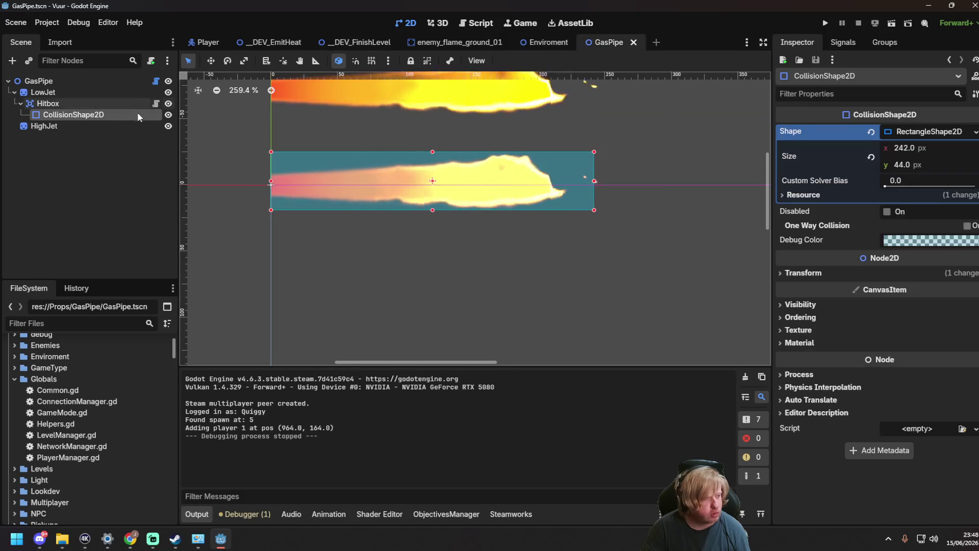
Turn on collision layer 3 and toggle a mask bit on LowJet's Hitbox, then save.
left_click(79, 104)
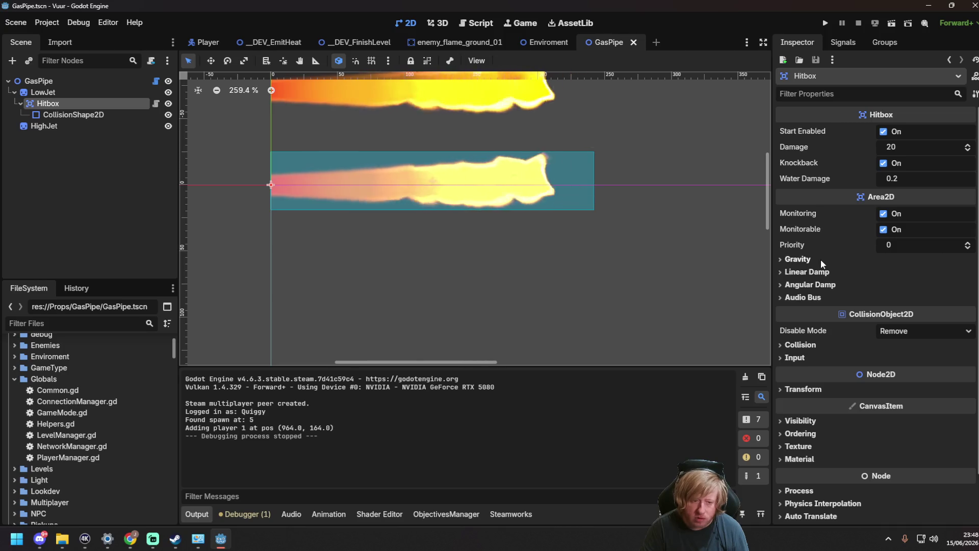
left_click(786, 348)
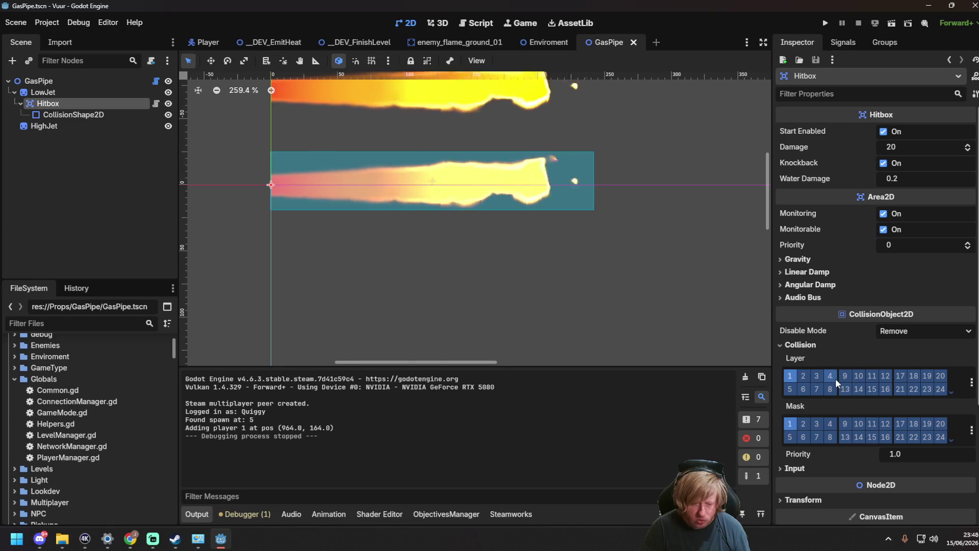
left_click(817, 375)
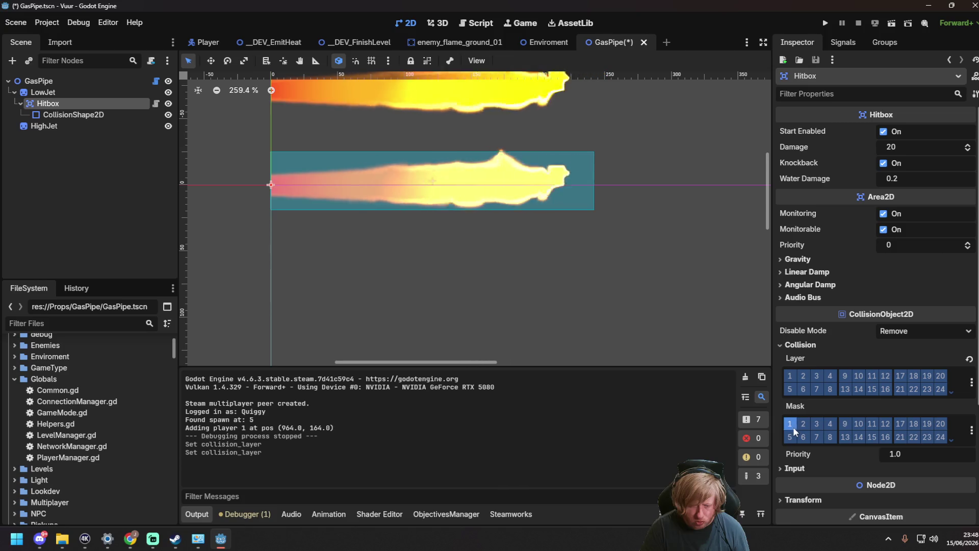
left_click(816, 424)
left_click(635, 279)
key("ctrl+s")
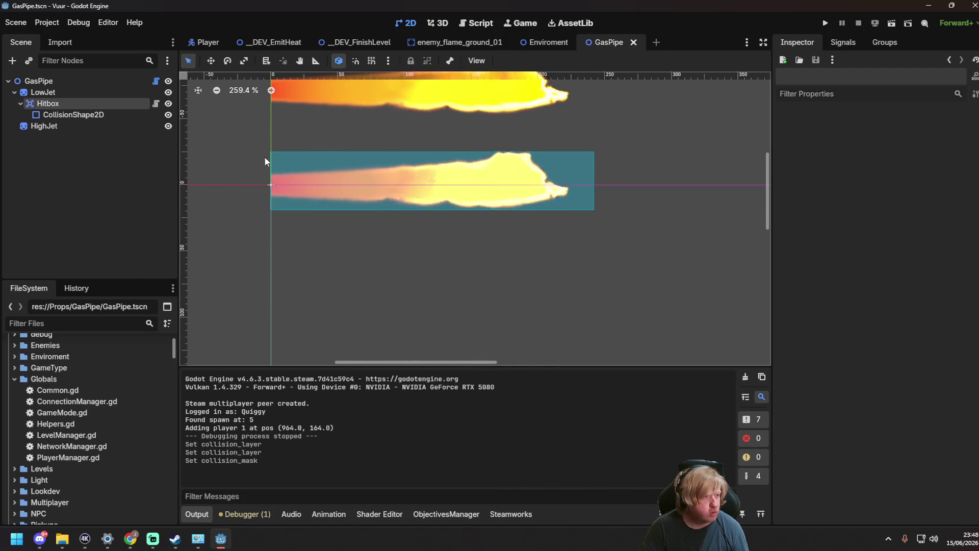
Compare with the Hurtbox and Hitbox collision settings in enemy_flame_ground_01.
left_click(459, 42)
left_click(45, 136)
left_click(71, 115)
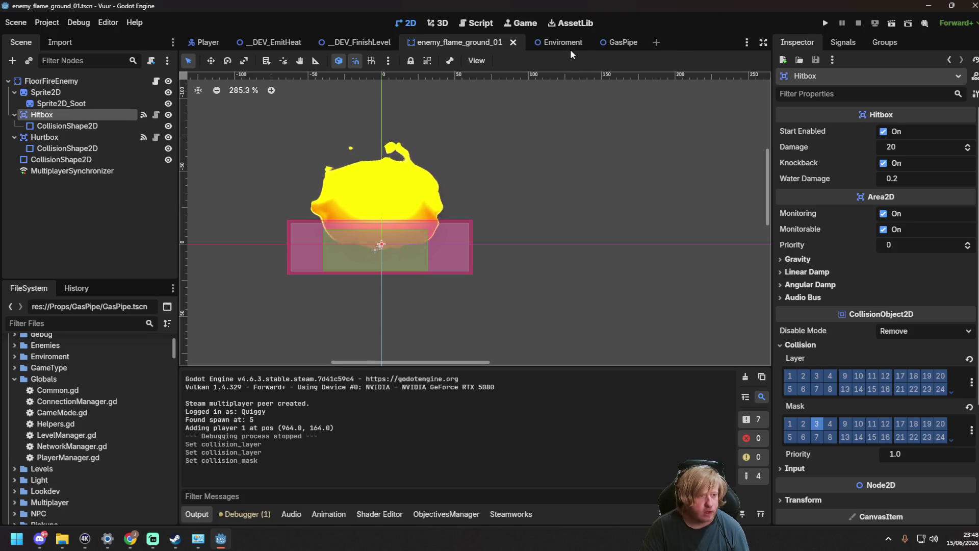
left_click(357, 42)
Walk the firefighter through both flame jets while spraying water, then stop the game and save.
key("F6")
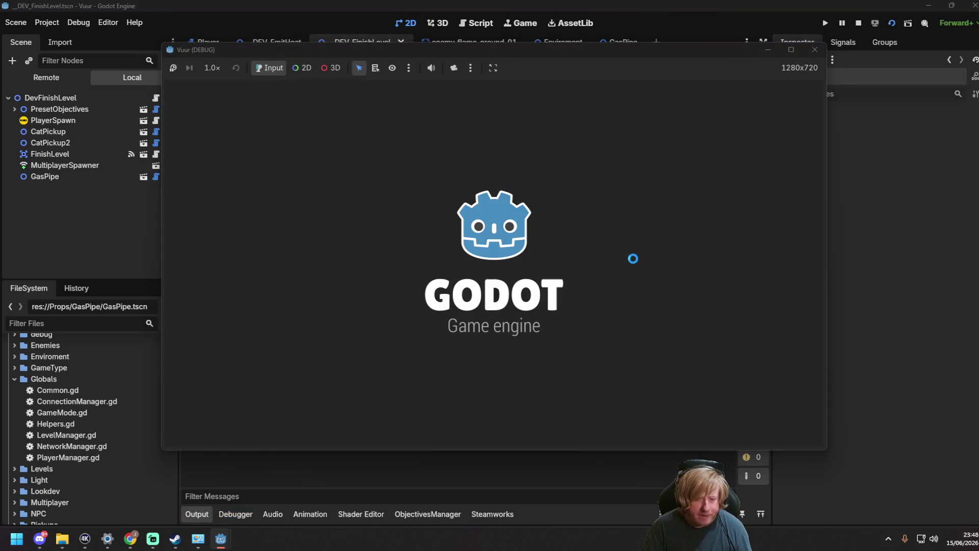
key("s")
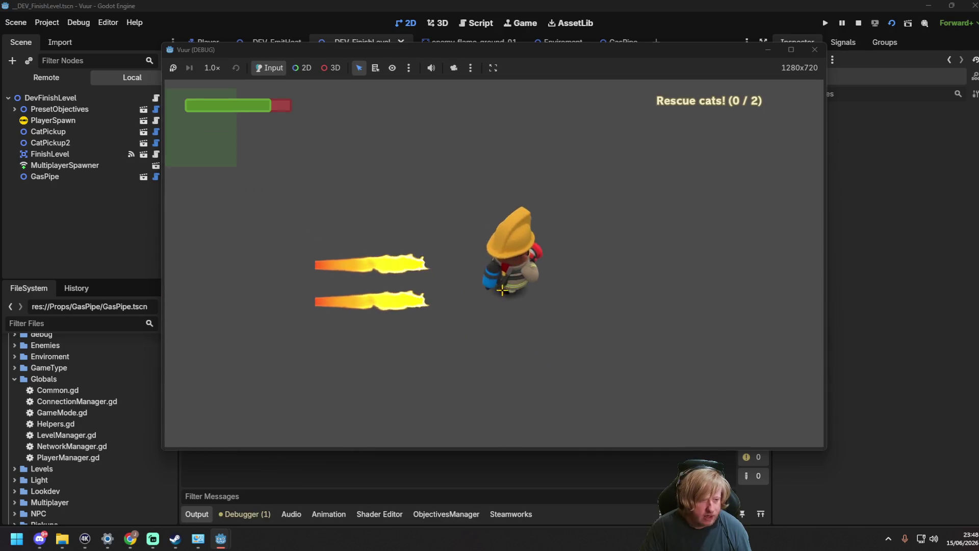
key("a")
key("a")
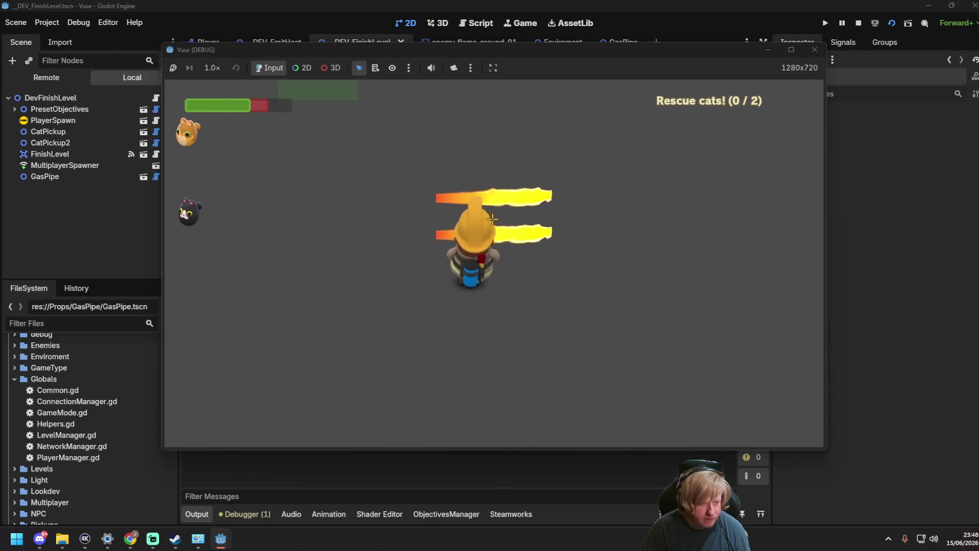
key("w")
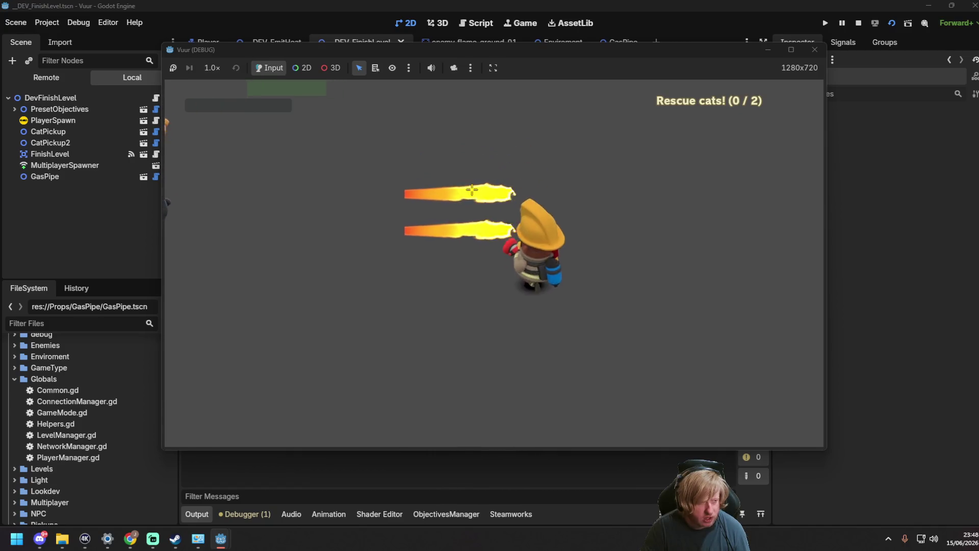
left_click(468, 189)
mouse_move(469, 189)
left_mouse_down()
mouse_move(466, 146)
mouse_move(346, 240)
mouse_move(339, 212)
mouse_move(298, 291)
mouse_move(325, 226)
mouse_move(304, 242)
mouse_move(310, 276)
mouse_move(306, 247)
mouse_move(288, 245)
mouse_move(343, 201)
mouse_move(317, 254)
mouse_move(295, 219)
mouse_move(313, 228)
mouse_move(326, 214)
left_mouse_up()
key("w")
key("w")
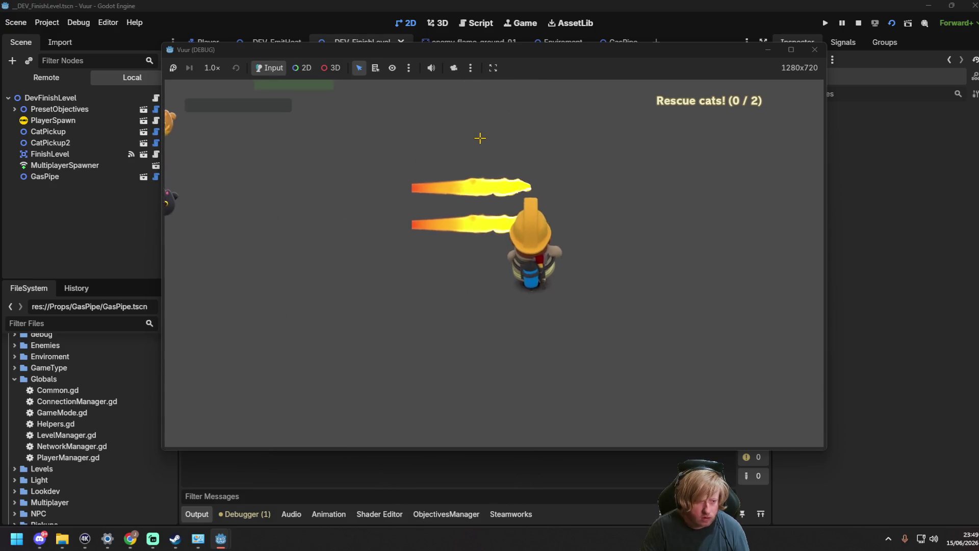
key("a")
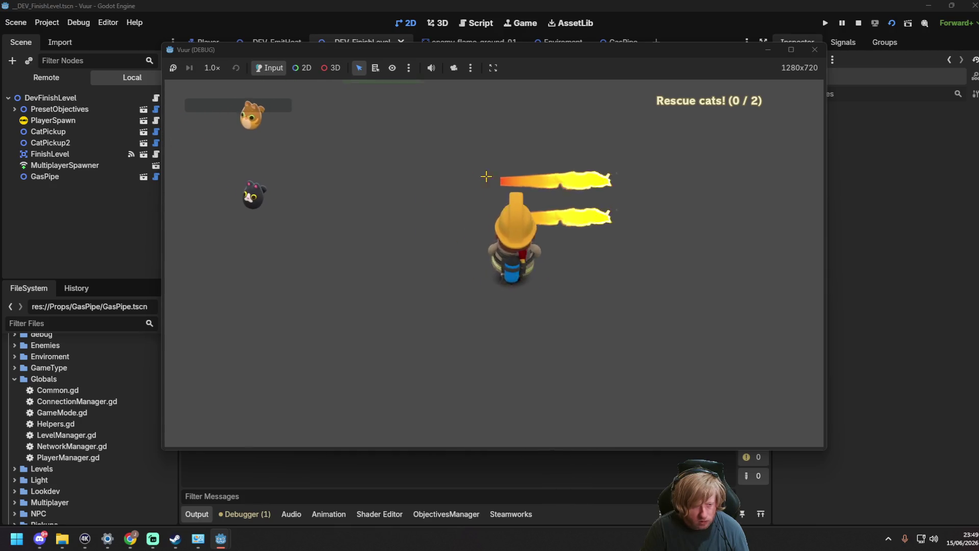
key("d")
key("s")
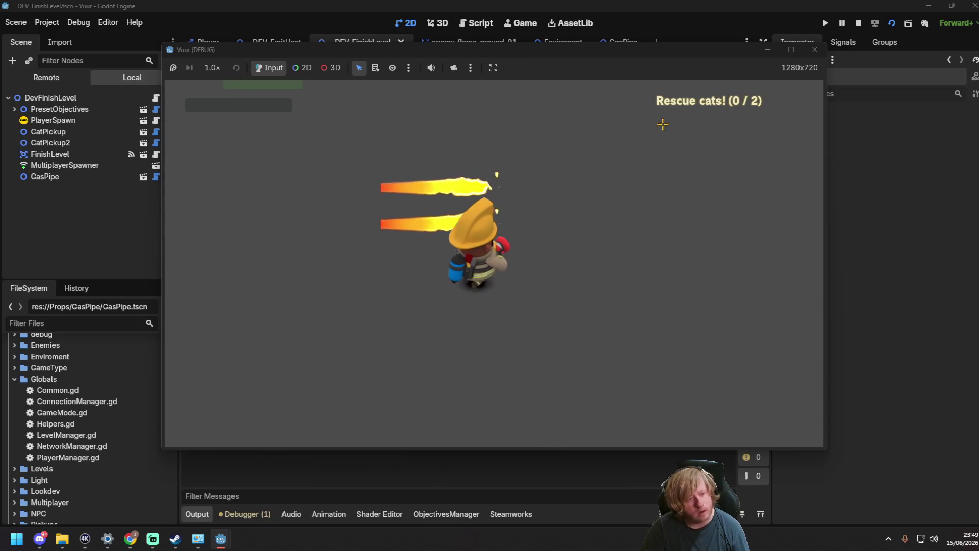
left_click(815, 49)
key("ctrl+s")
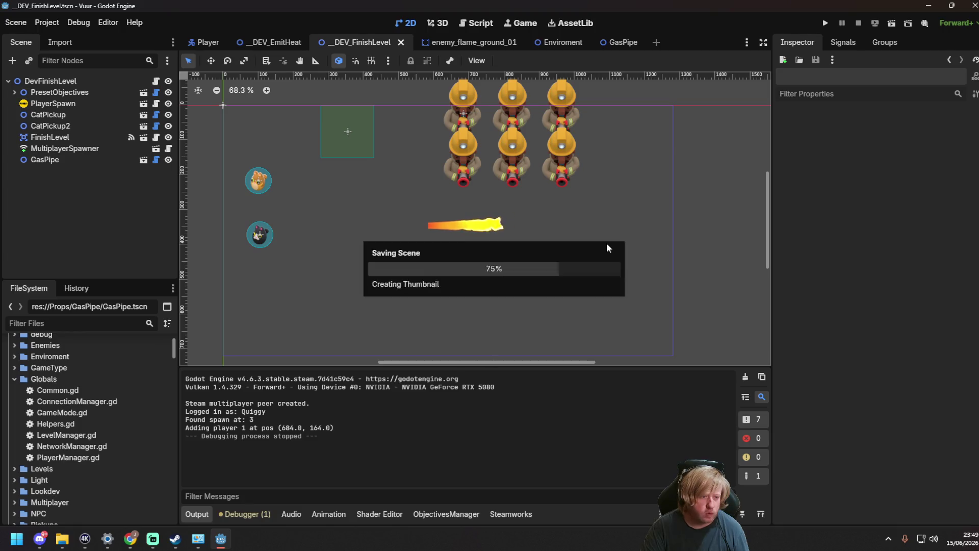
Return to the 2D level view and save the level scene.
left_click(155, 160)
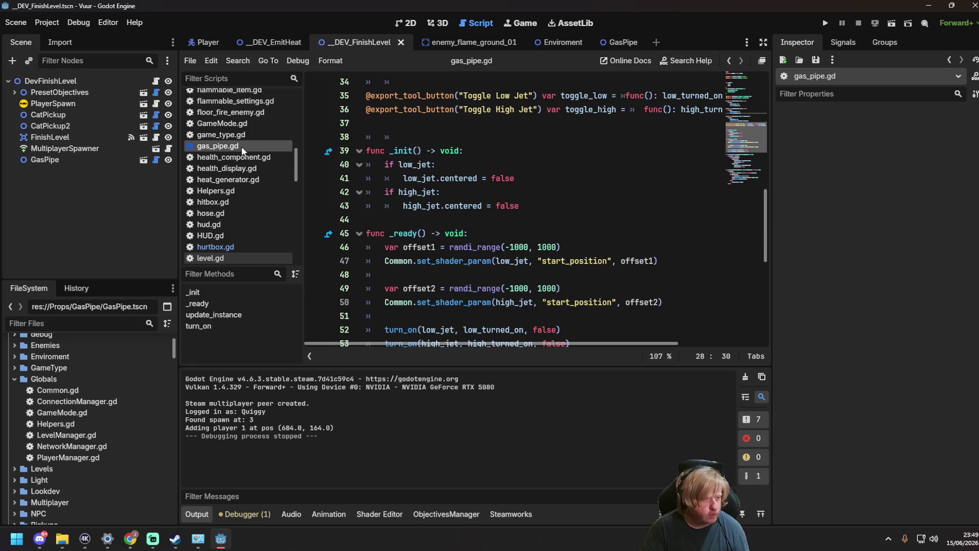
left_click(404, 23)
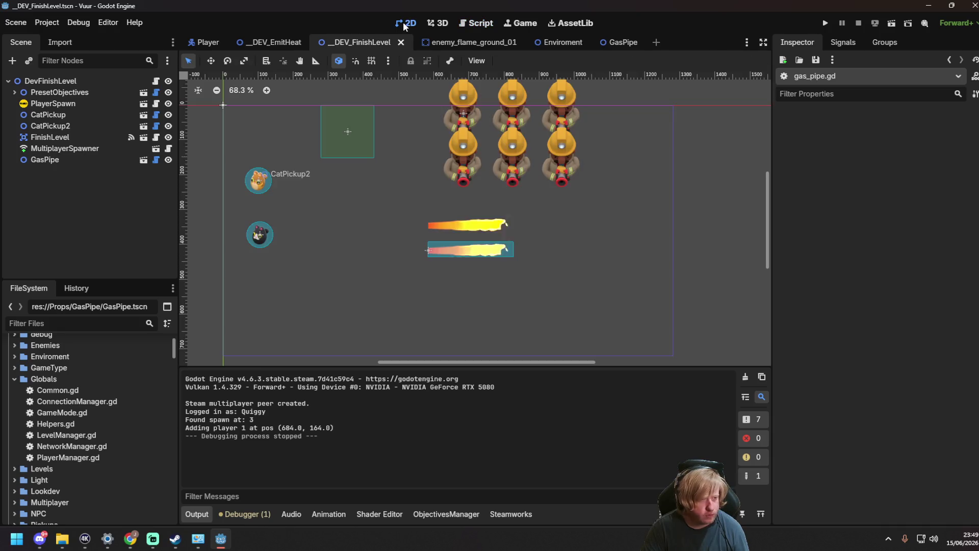
key("ctrl+s")
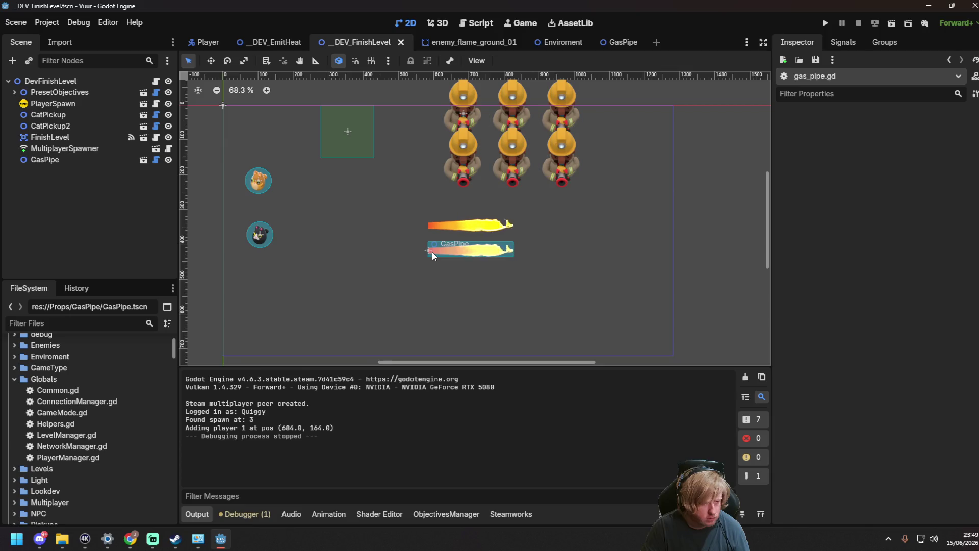
scroll(432, 252, "up", 5)
scroll(432, 252, "down", 2)
scroll(433, 252, "down", 2)
key("ctrl+s")
Toggle the GasPipe's Low Jet off and on several times, save, and open gas_pipe.gd.
left_click(114, 157)
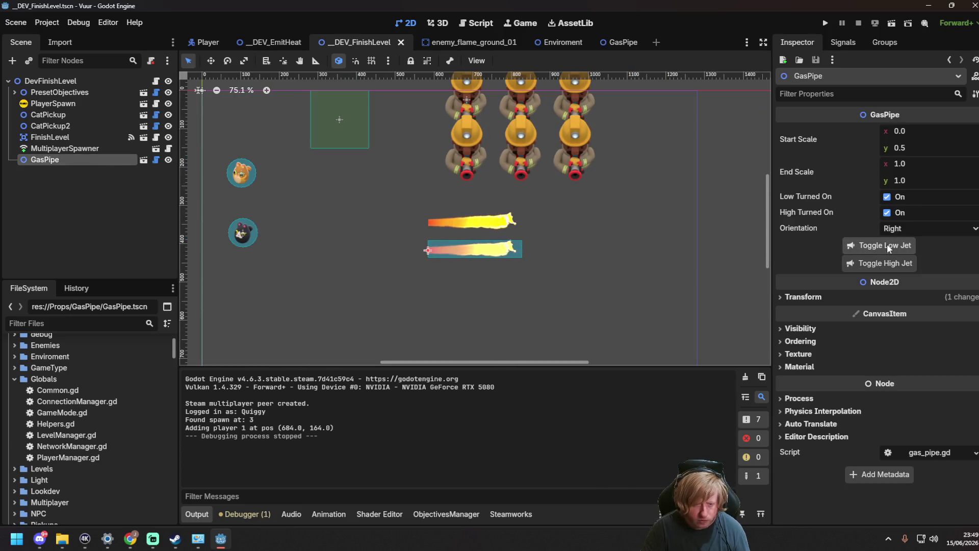
left_click(888, 247)
left_click(888, 247)
left_click(888, 247)
left_click(888, 247)
left_click(888, 246)
left_click(888, 247)
left_click(888, 246)
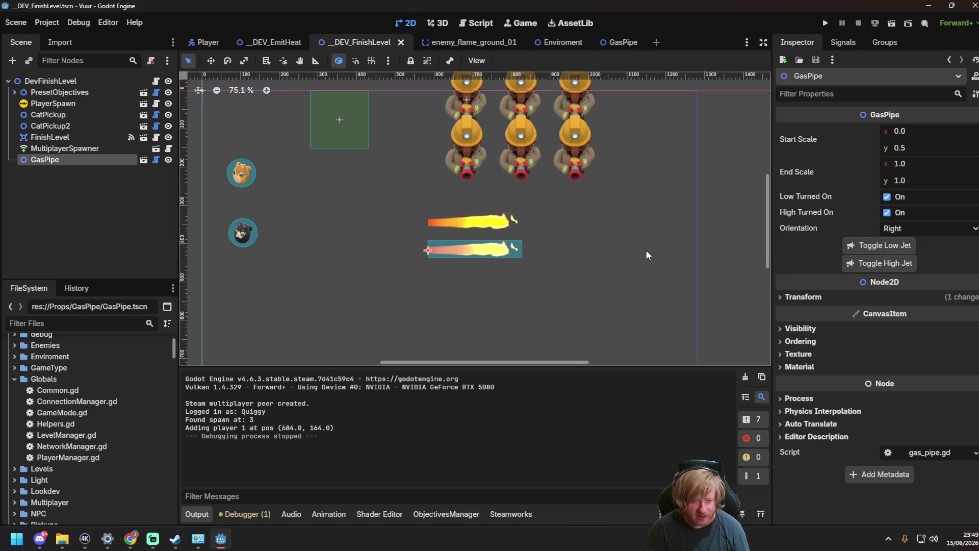
key("ctrl+s")
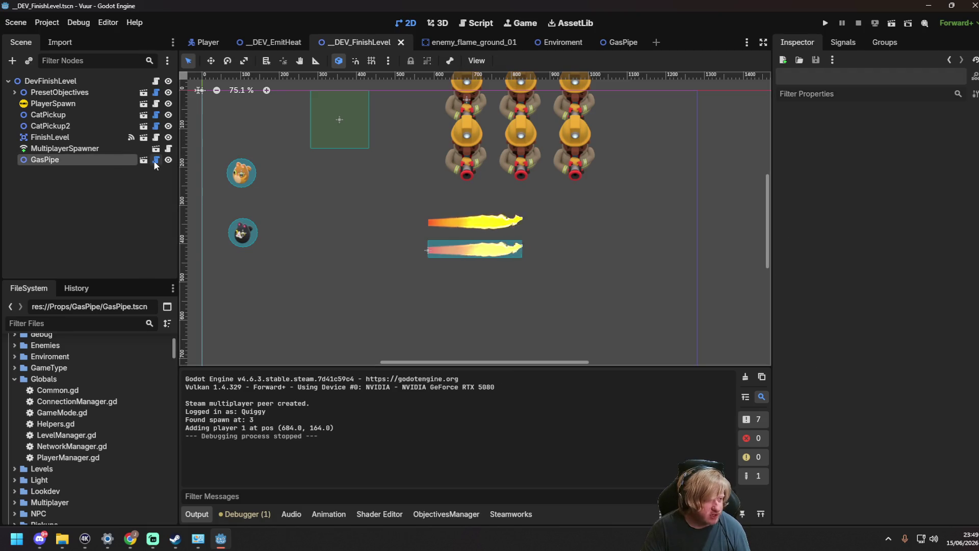
left_click(155, 160)
scroll(491, 233, "down", 10)
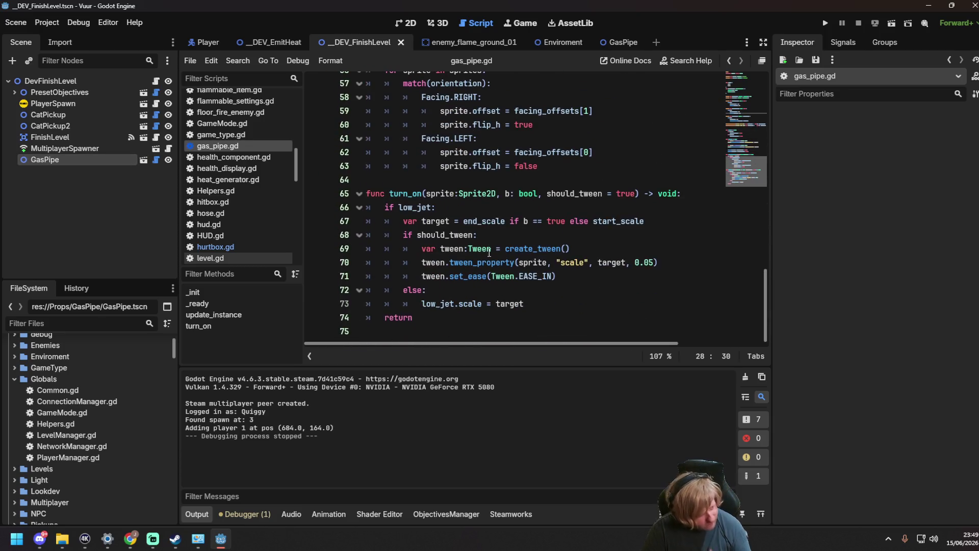
Make turn_on act on the passed sprite instead of low_jet, and save the script.
left_click(143, 161)
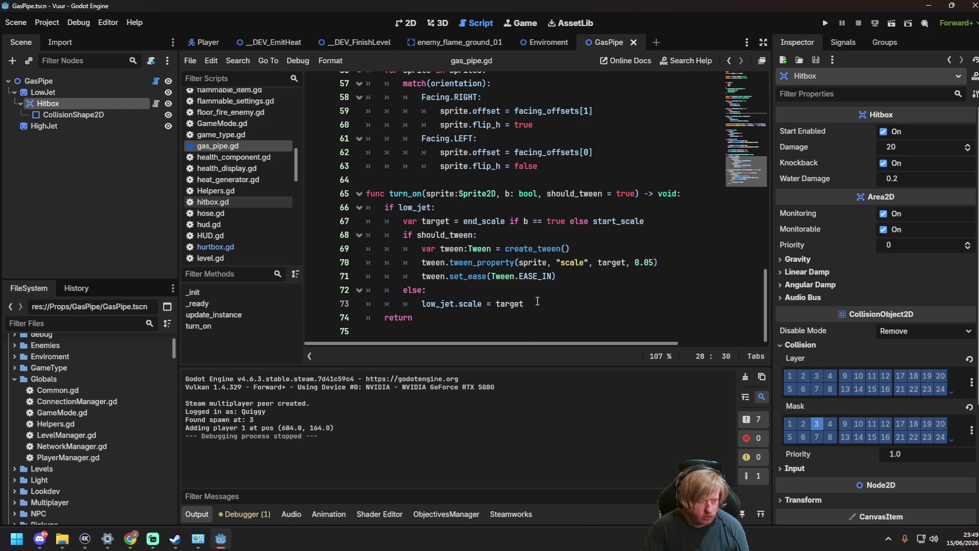
left_click(400, 207)
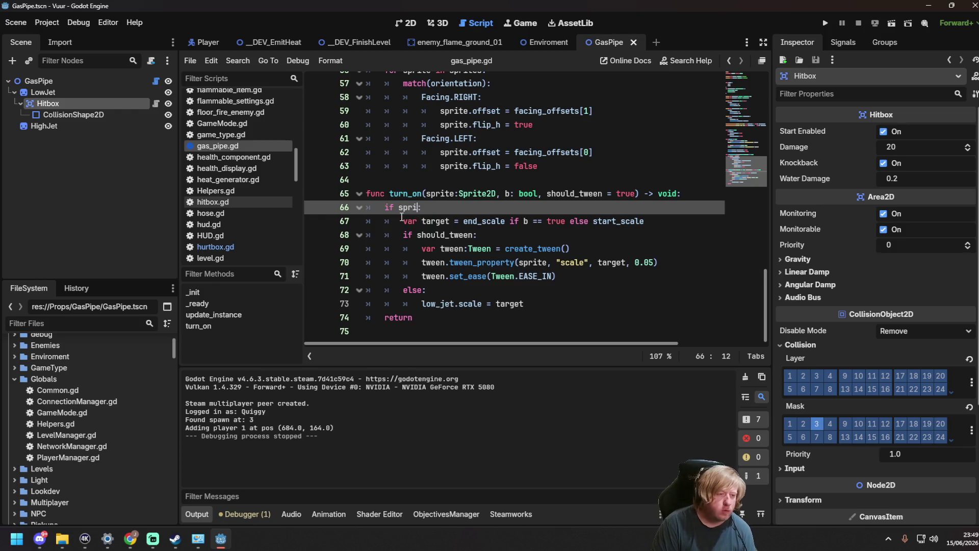
type("te")
left_click(435, 183)
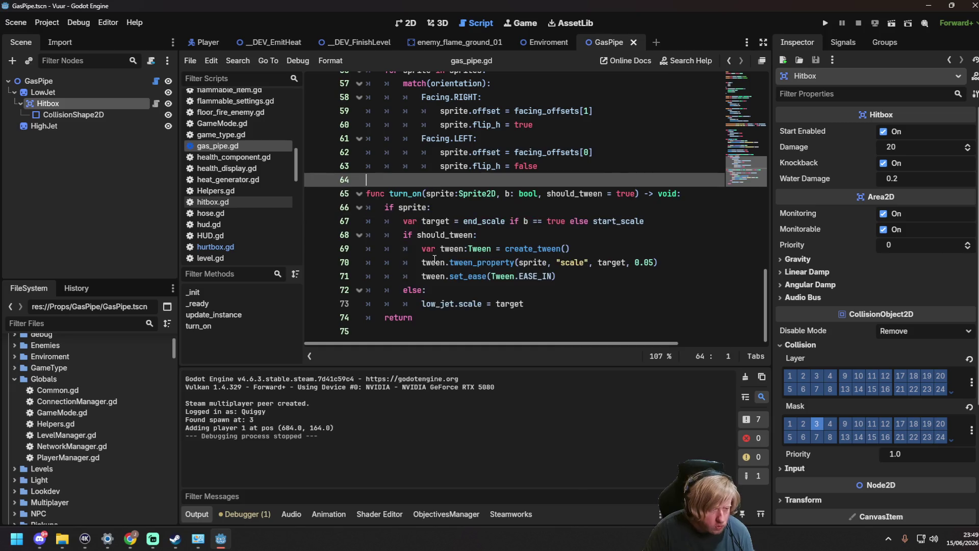
left_click(423, 304)
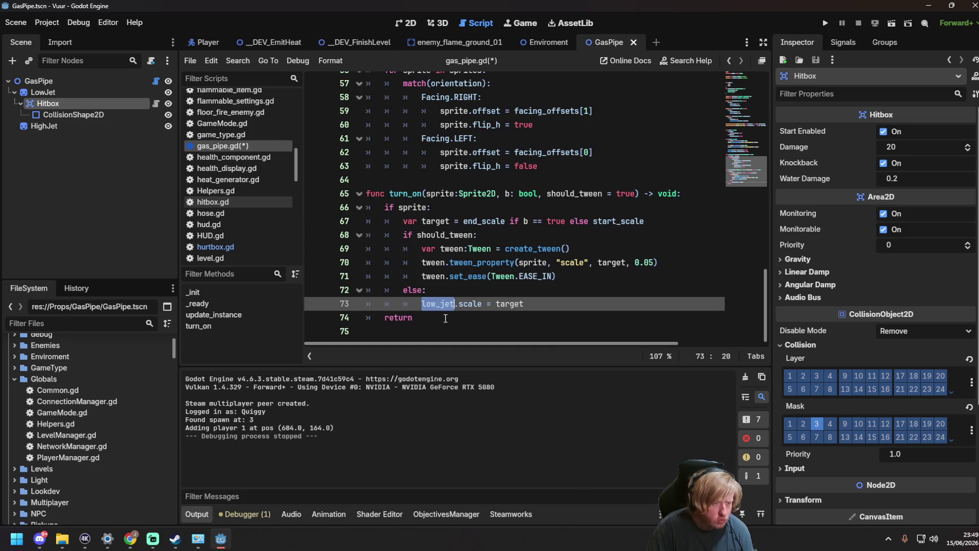
key("ctrl+s")
Save gas_pipe.gd again and start a new line after the sprite.scale line in turn_on.
left_click(504, 126)
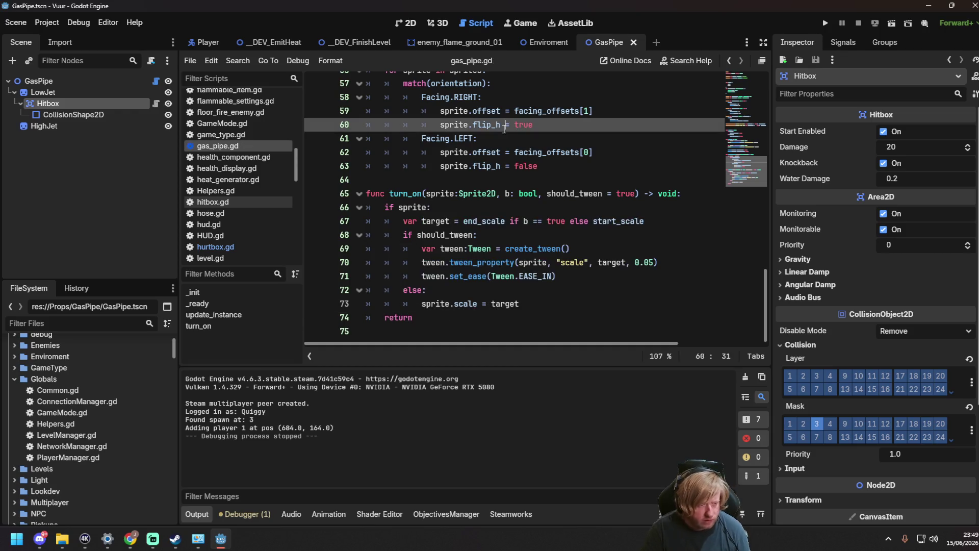
scroll(489, 304, "up", 4)
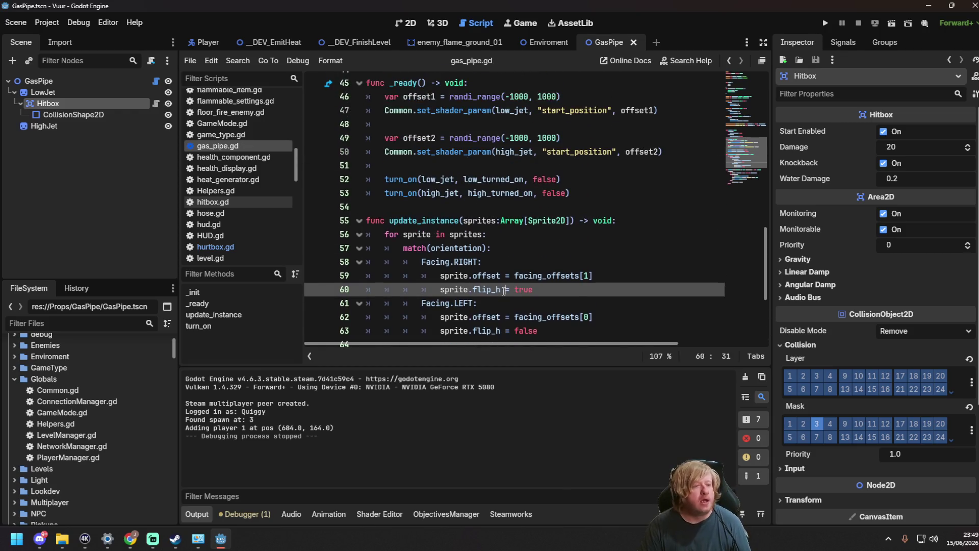
scroll(503, 218, "down", 1)
scroll(503, 213, "up", 1)
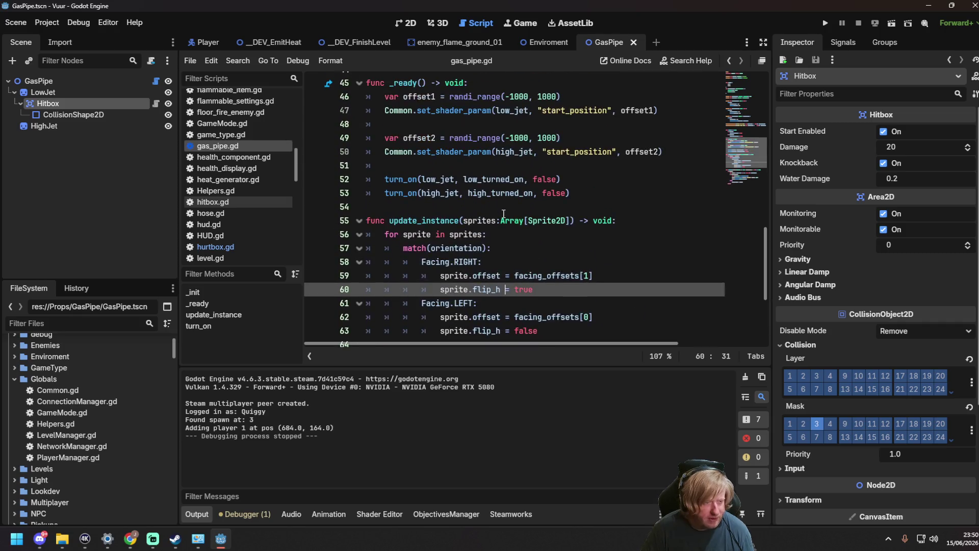
scroll(504, 214, "up", 3)
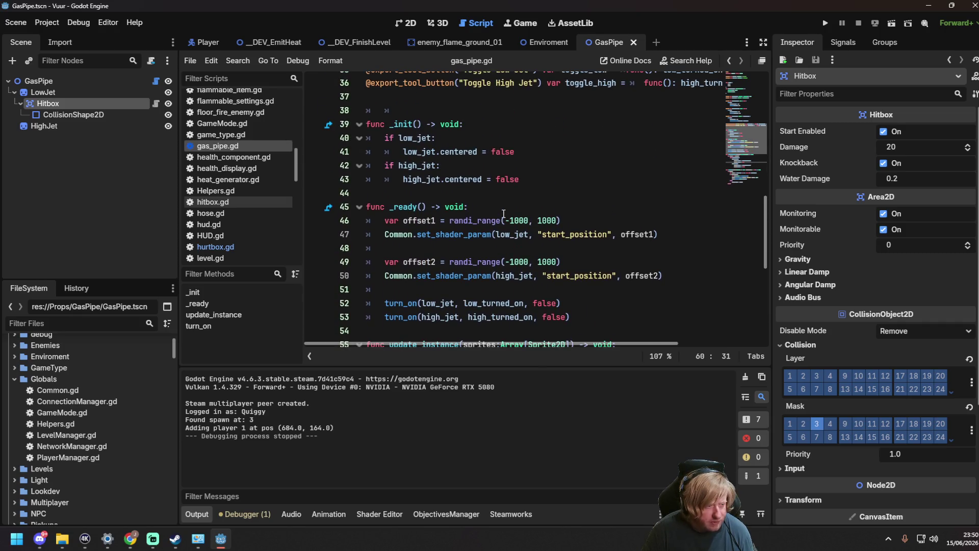
scroll(504, 214, "down", 7)
scroll(512, 220, "up", 4)
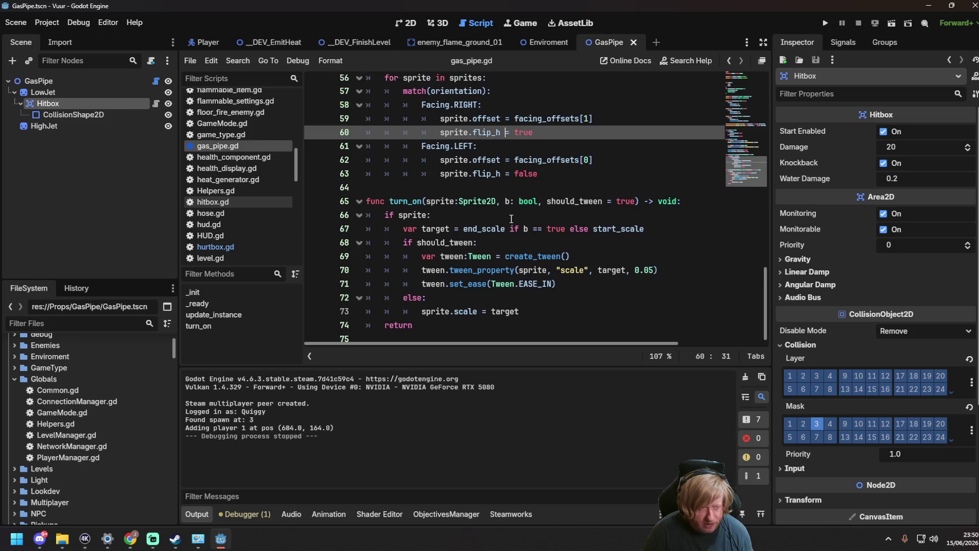
scroll(514, 222, "up", 3)
scroll(515, 220, "down", 7)
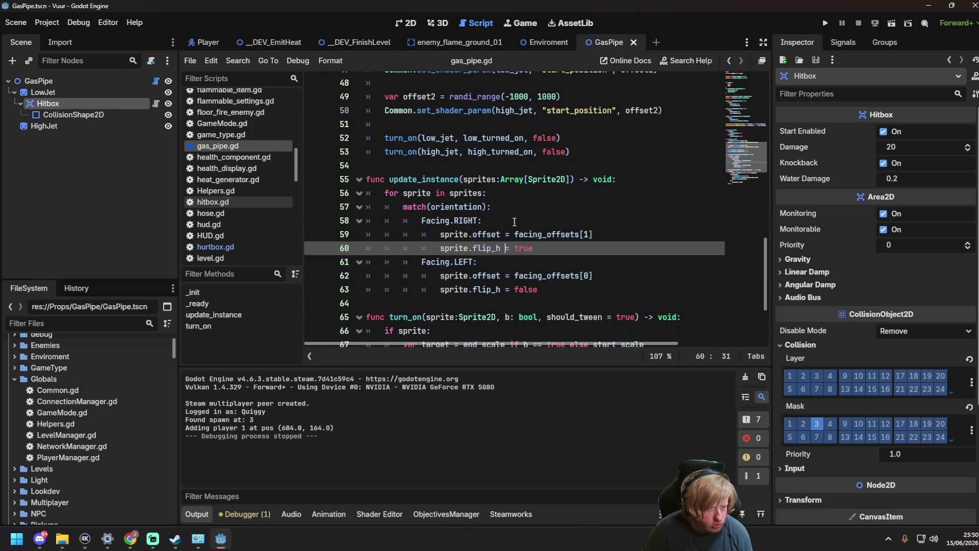
left_click(553, 304)
key("ctrl+s")
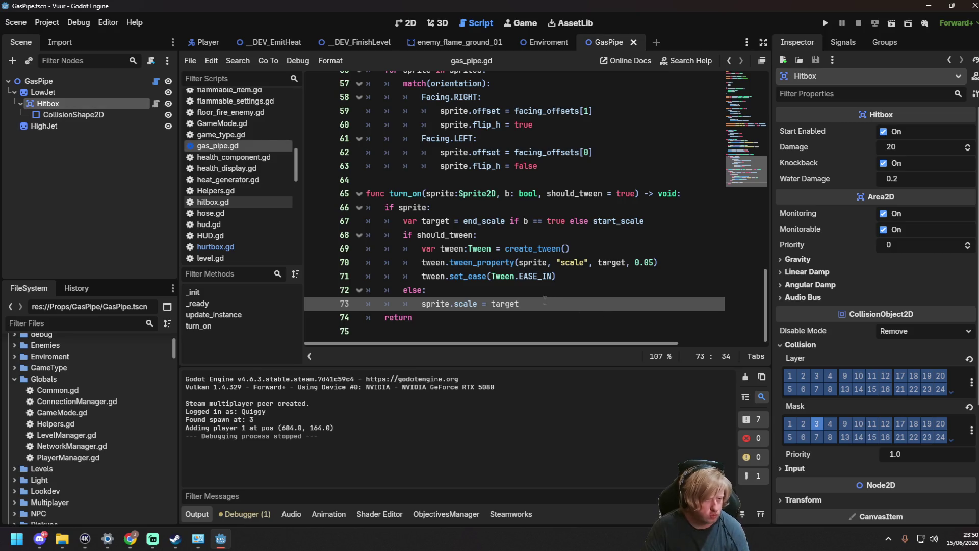
key("Return")
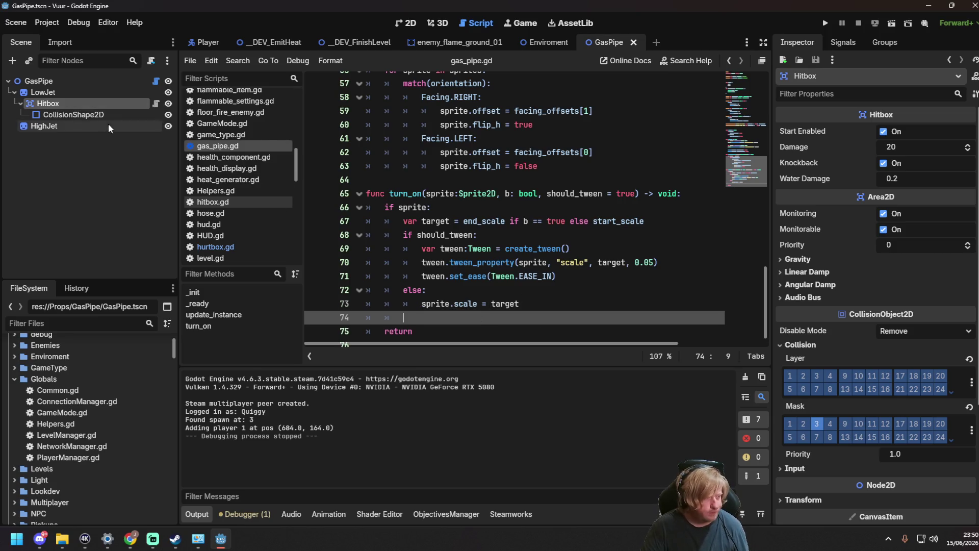
Drop LowJet's Hitbox into the script as an onready hitbox variable.
mouse_move(48, 103)
left_mouse_down()
mouse_move(412, 310)
mouse_move(412, 302)
left_mouse_up()
scroll(435, 299, "up", 3)
scroll(434, 299, "up", 15)
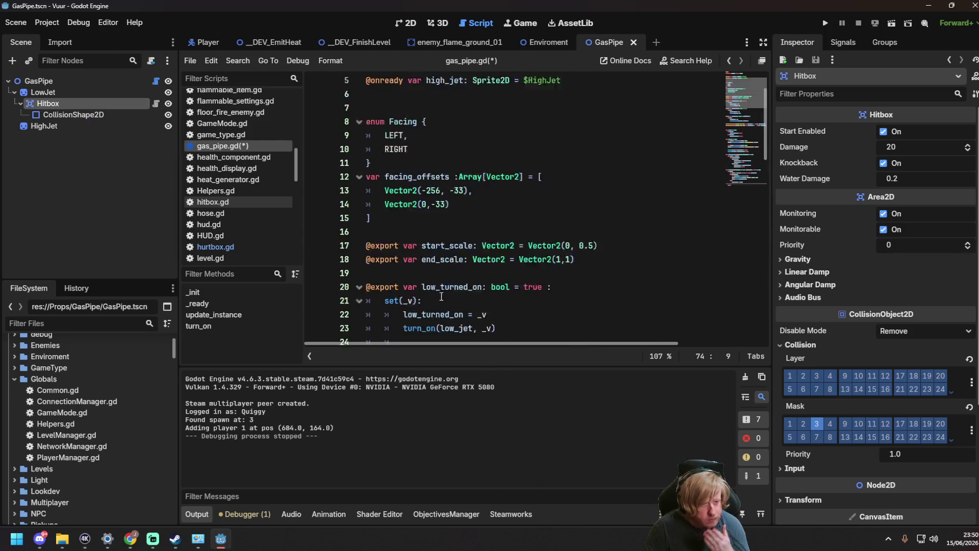
key("ctrl+s")
left_click_drag(48, 103, 450, 150)
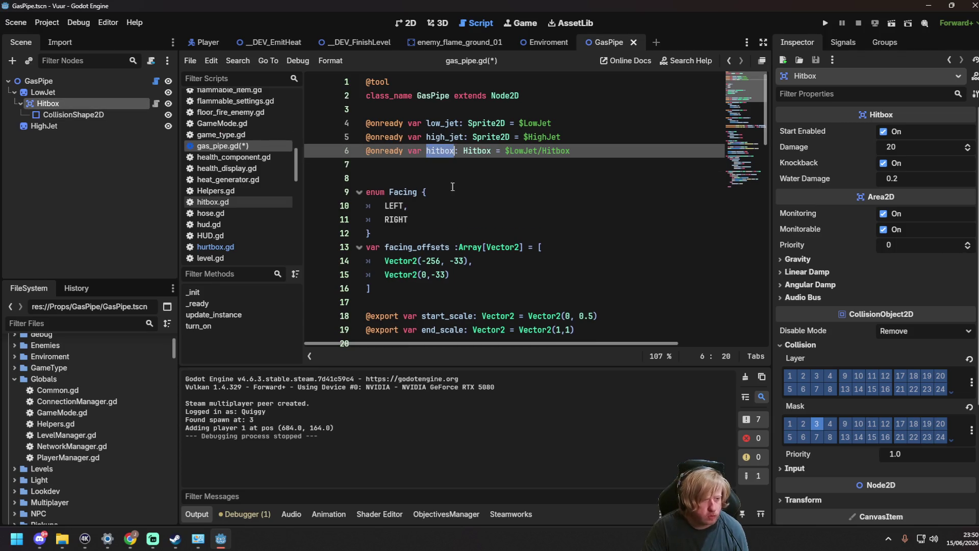
scroll(450, 173, "down", 15)
Add hitbox.monitoring = false in turn_on, save, and run the scene with F6.
left_click(460, 302)
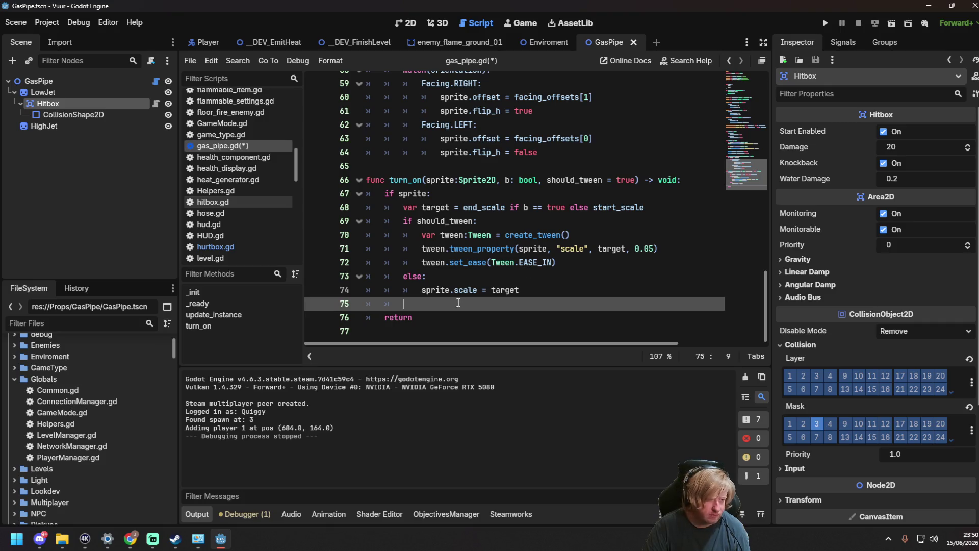
type(".moni")
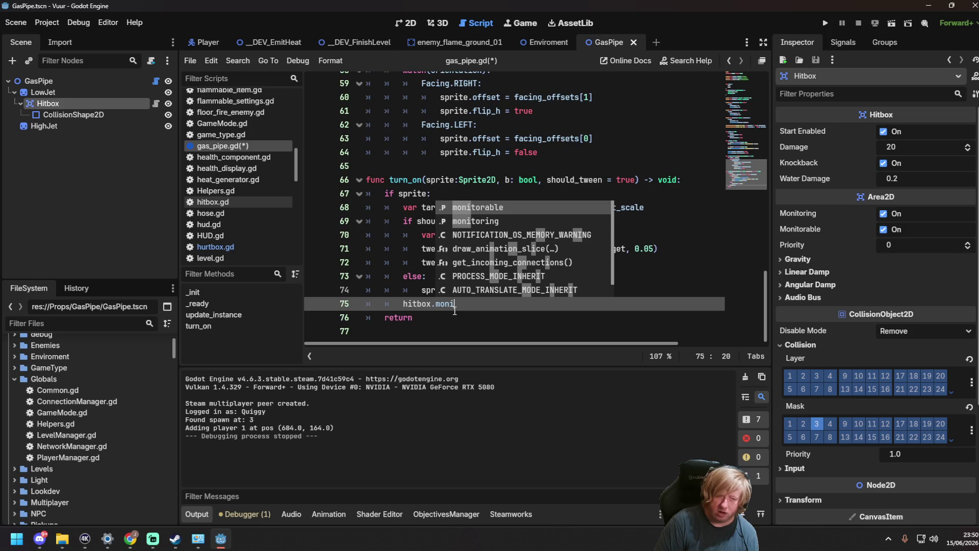
key("Down")
key("Return")
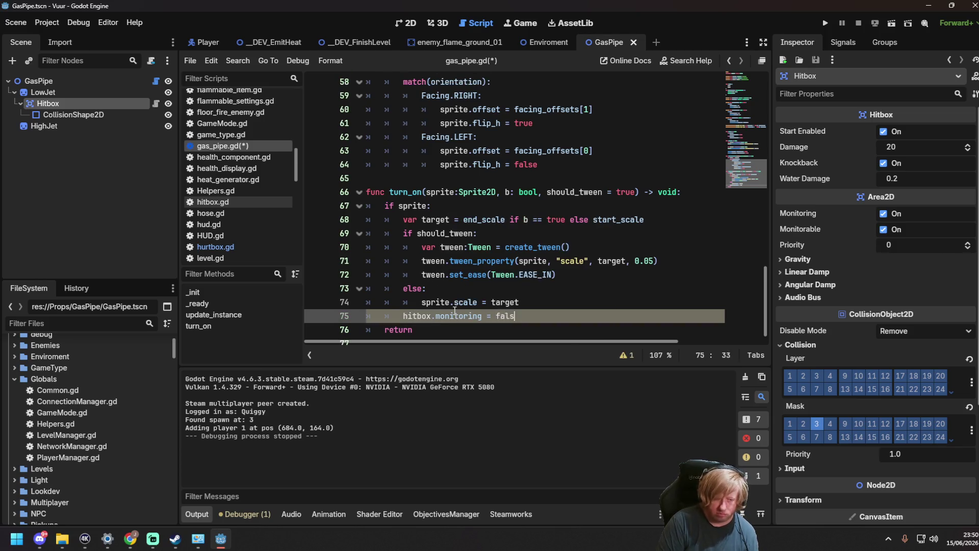
key("ctrl+s")
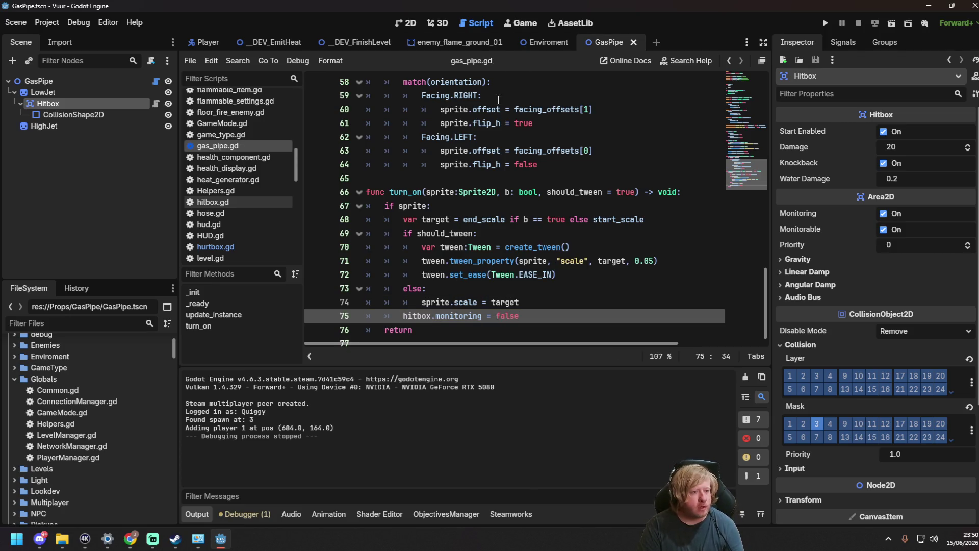
key("F6")
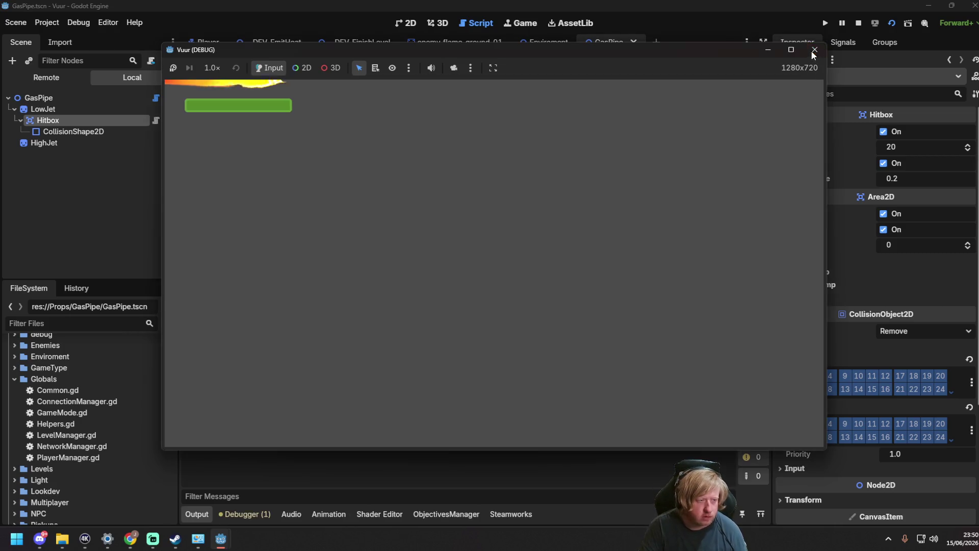
Stop the game and uncheck Low Turned On on the GasPipe in the finish level.
left_click(815, 49)
left_click(396, 39)
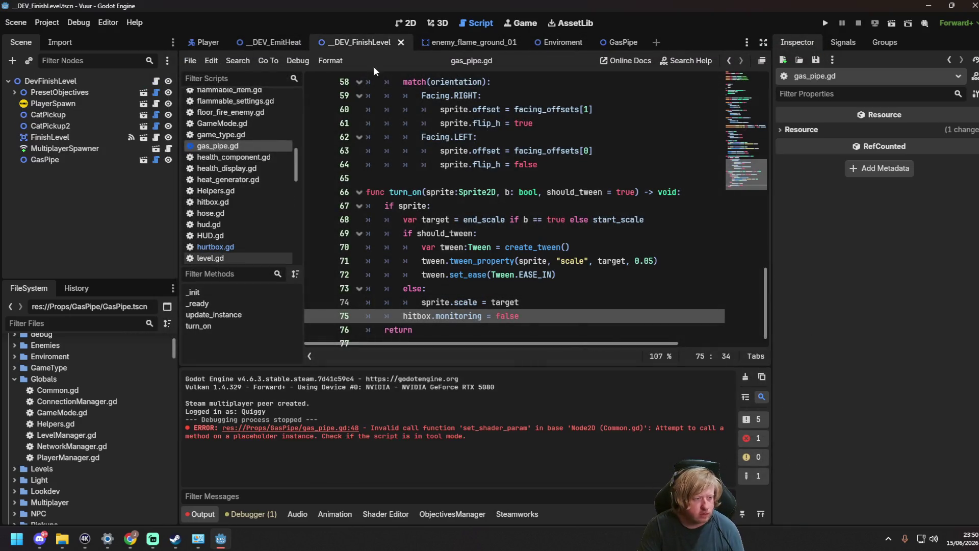
left_click(412, 23)
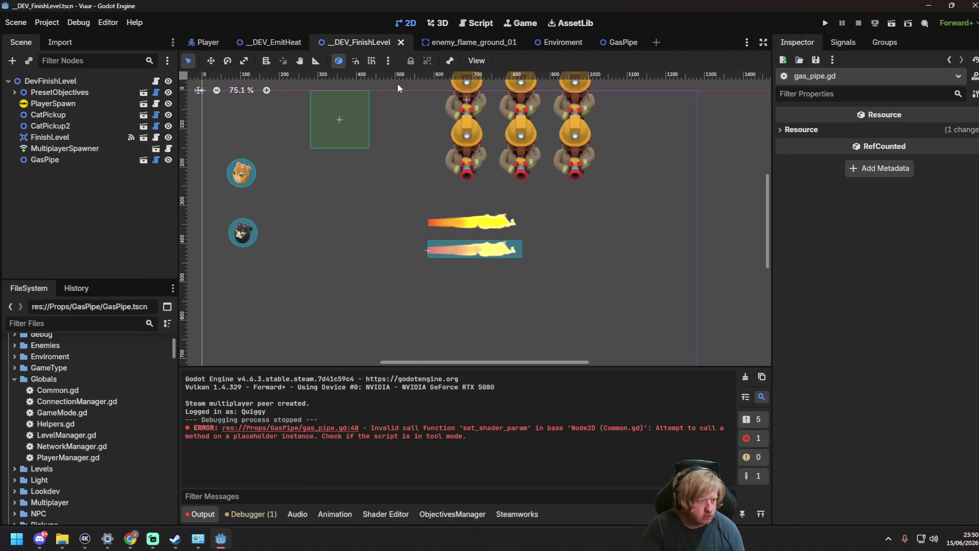
left_click(470, 254)
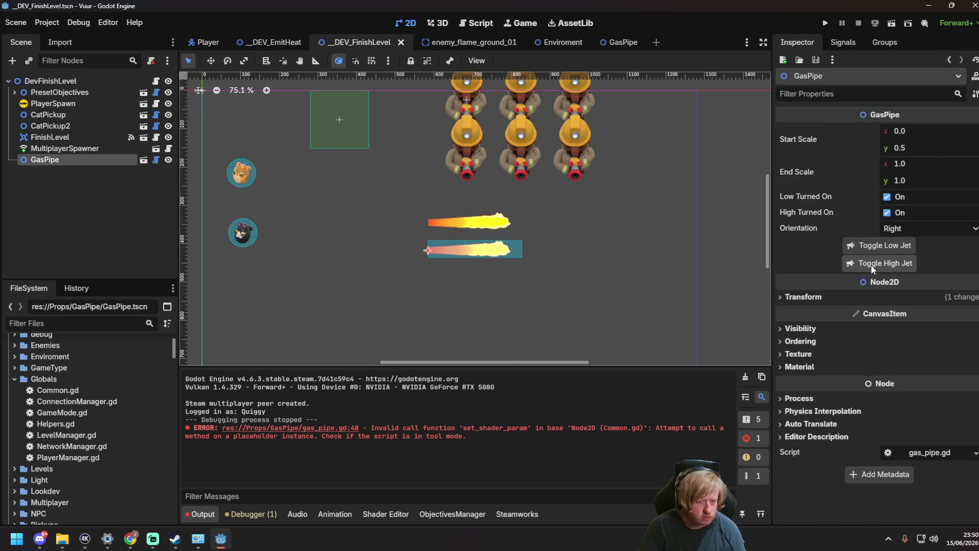
left_click(873, 245)
Play-test the level walking the firefighter around, then stop and open the GasPipe scene.
key("F6")
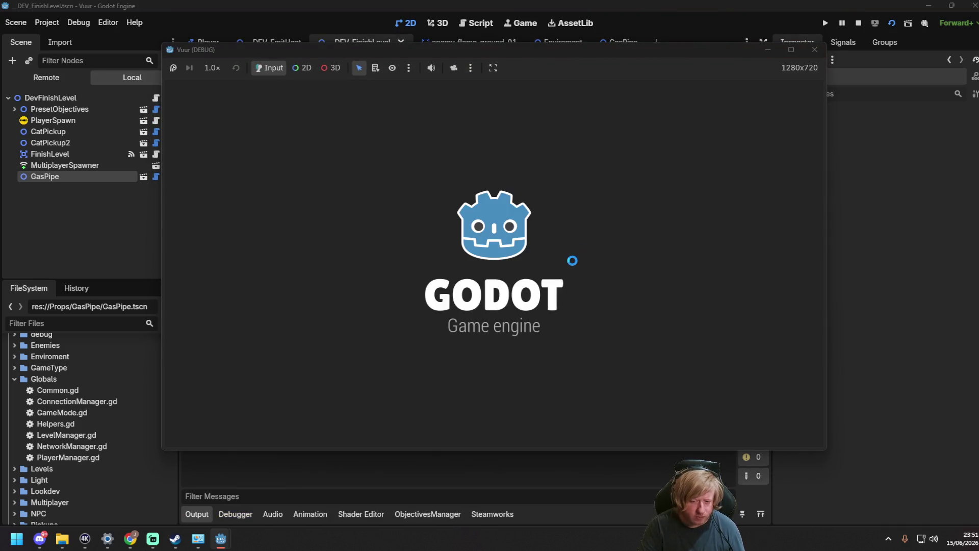
key("a")
key("s")
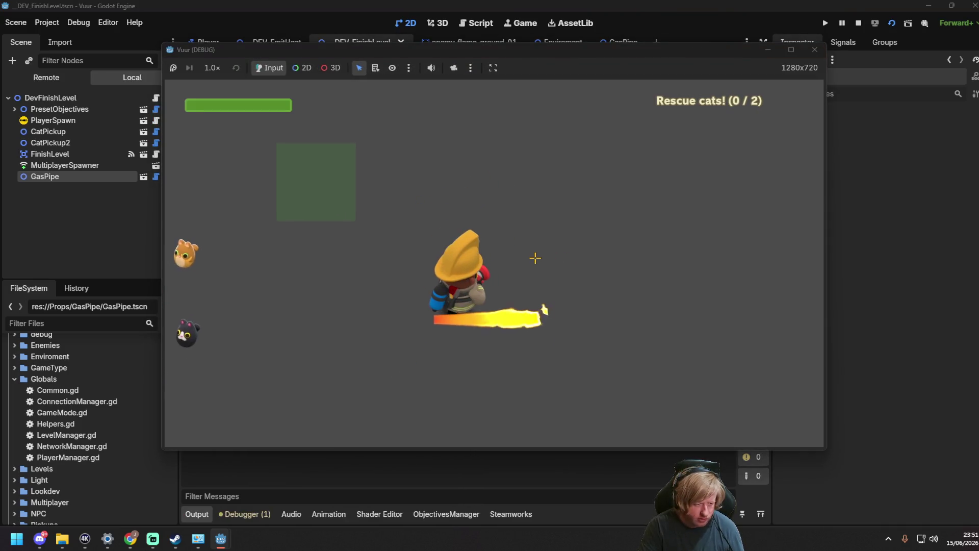
key("w")
key("d")
left_click(815, 51)
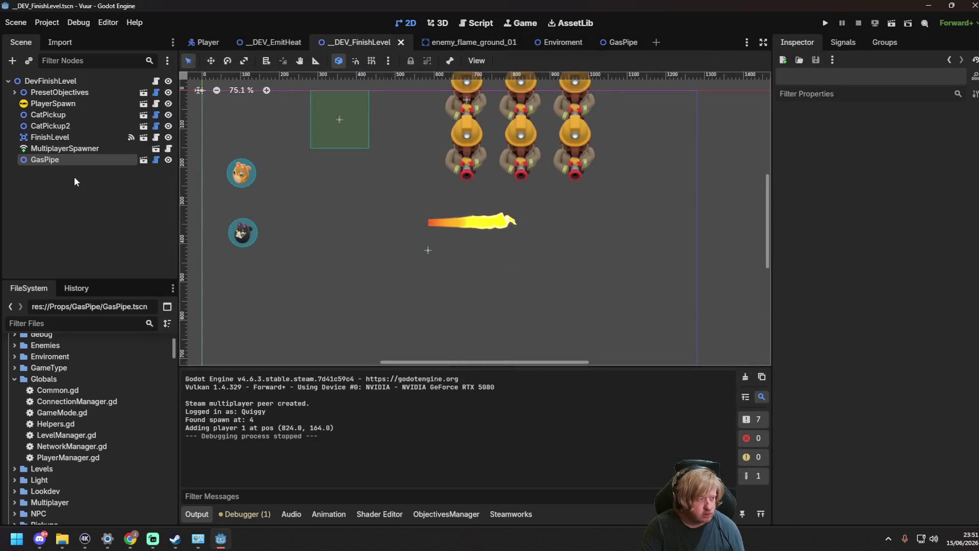
left_click(143, 159)
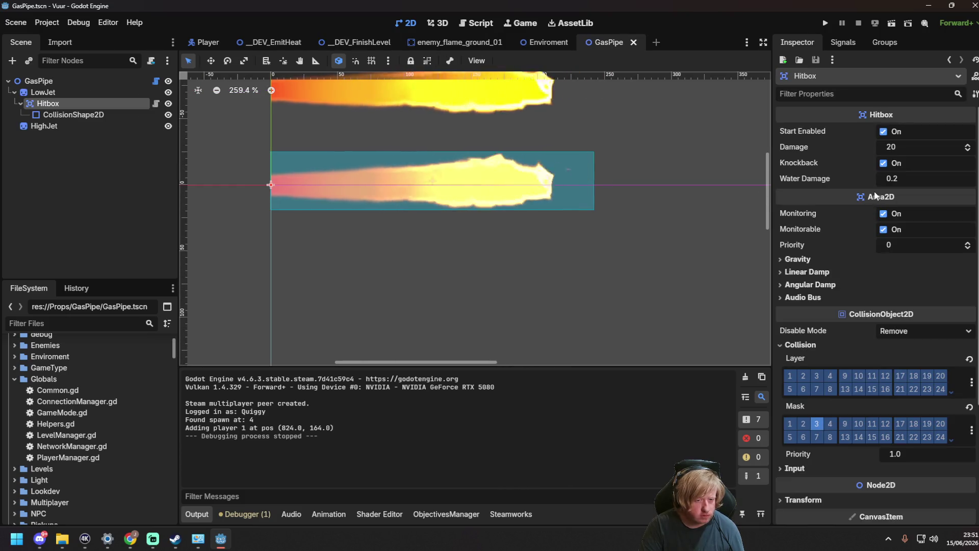
Toggle the GasPipe's Low Jet off and back on again.
left_click(68, 80)
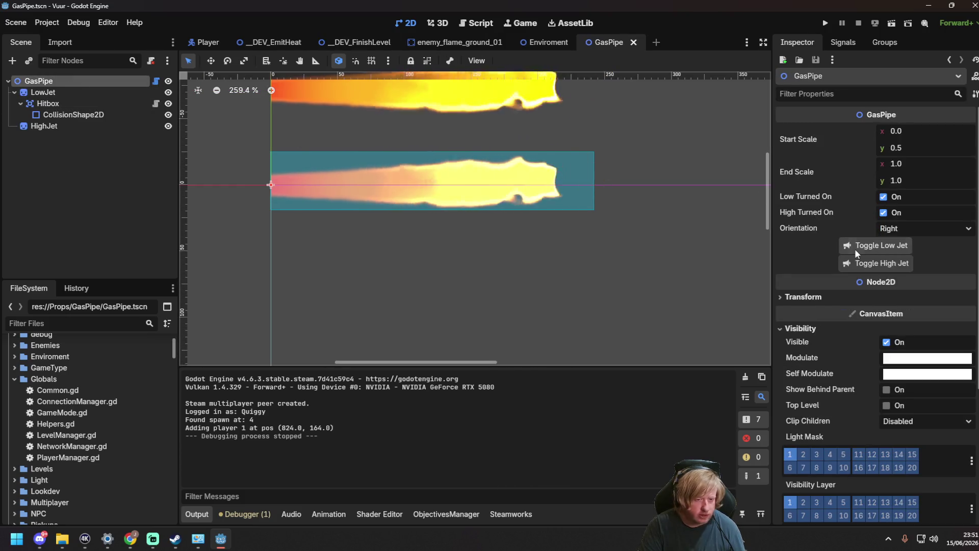
left_click(868, 245)
left_click(878, 244)
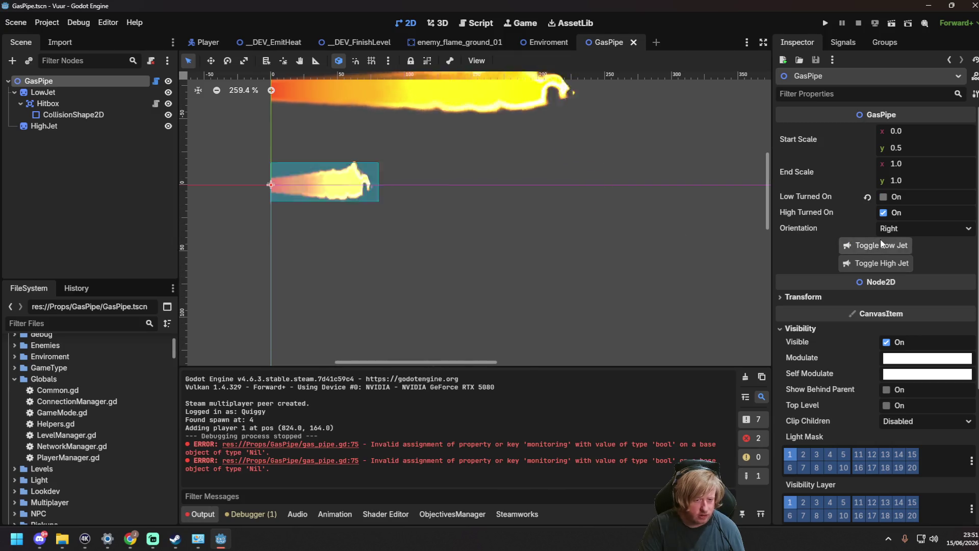
Run and stop the EmitHeat test scene, then close it and return to _DEV_FinishLevel.
left_click(359, 43)
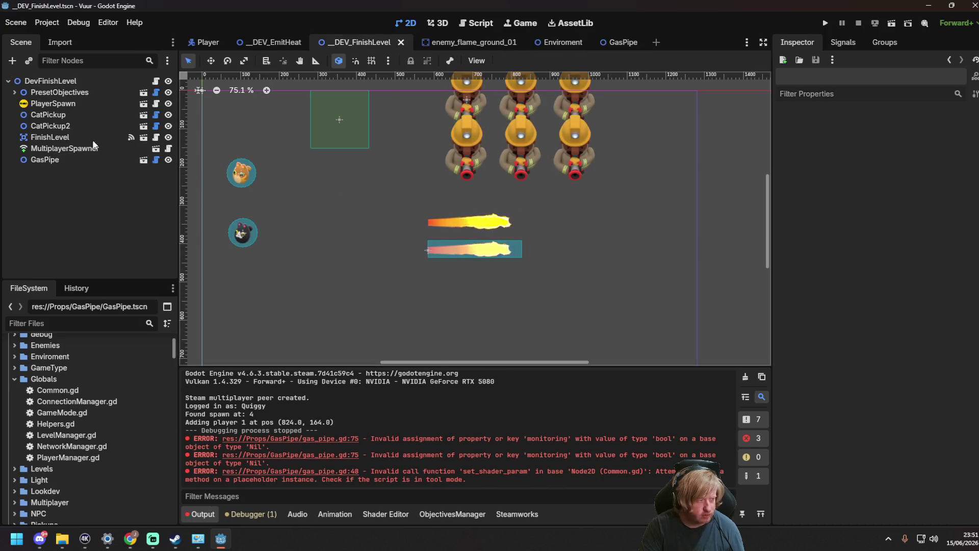
left_click(65, 160)
left_click(262, 42)
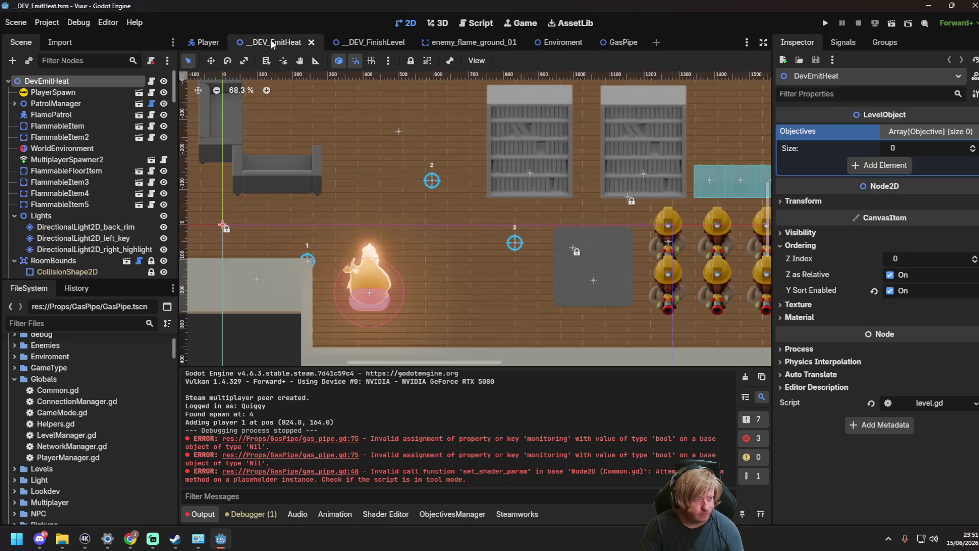
key("F6")
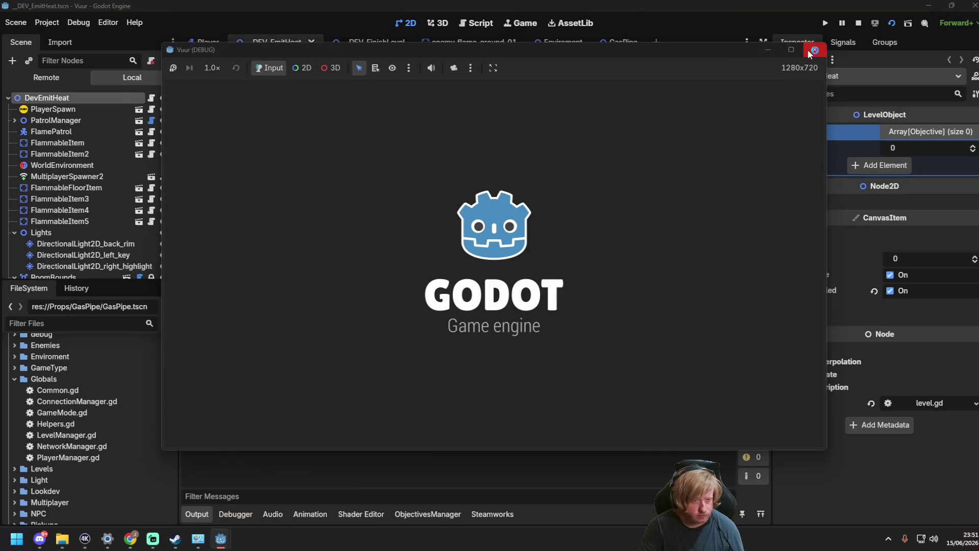
key("F8")
left_click(311, 43)
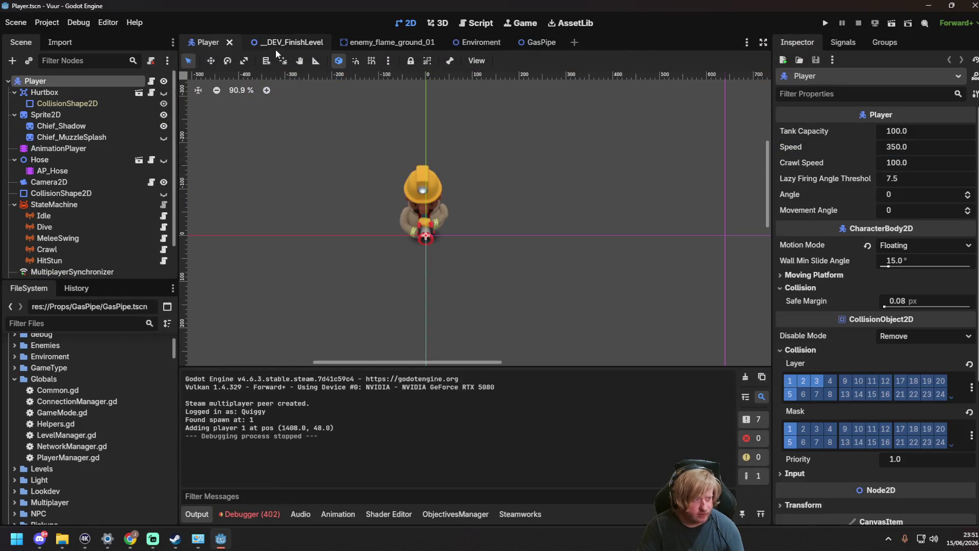
left_click(282, 42)
Play-test the finish level, moving the firefighter past the flame jet.
key("F6")
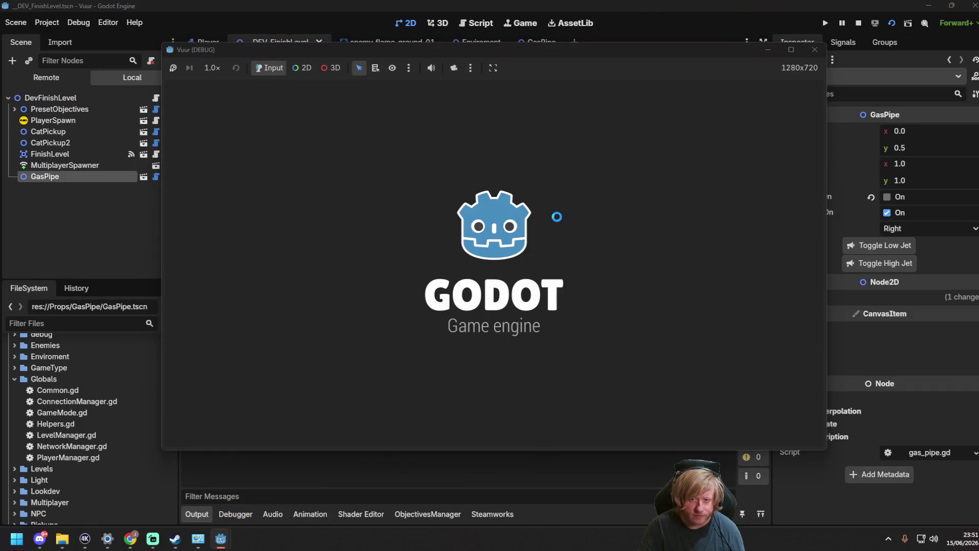
key("s")
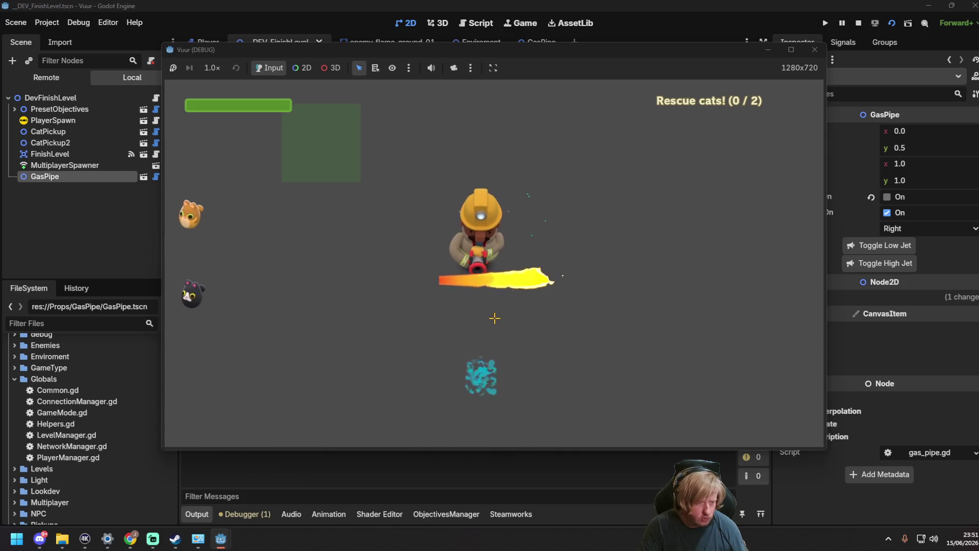
left_click(815, 49)
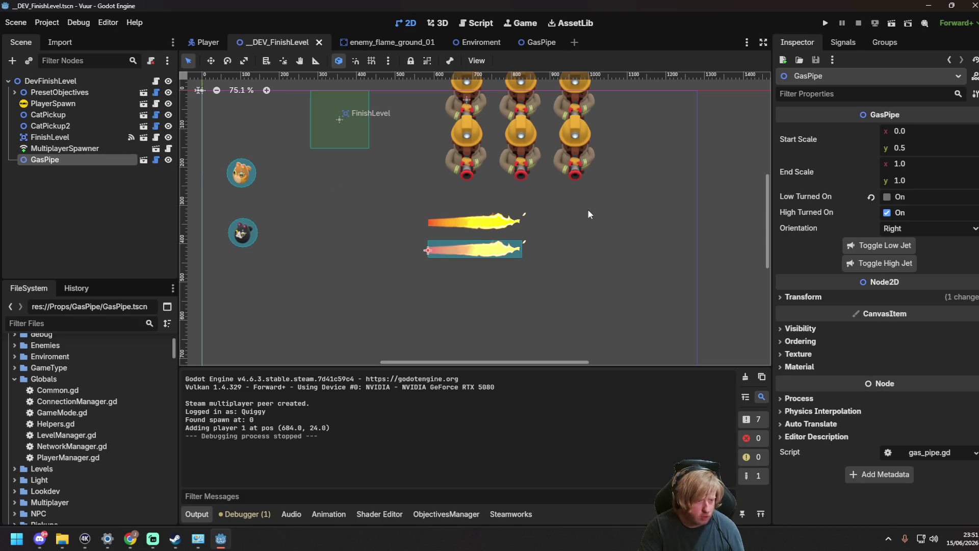
Turn the GasPipe's low jet back on and save the scene.
left_click(625, 218)
left_click(59, 160)
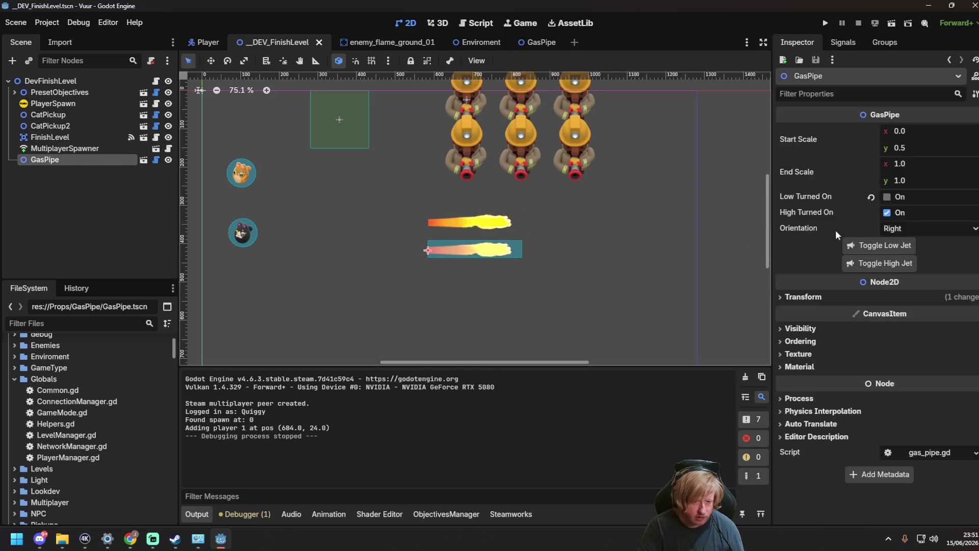
left_click(872, 246)
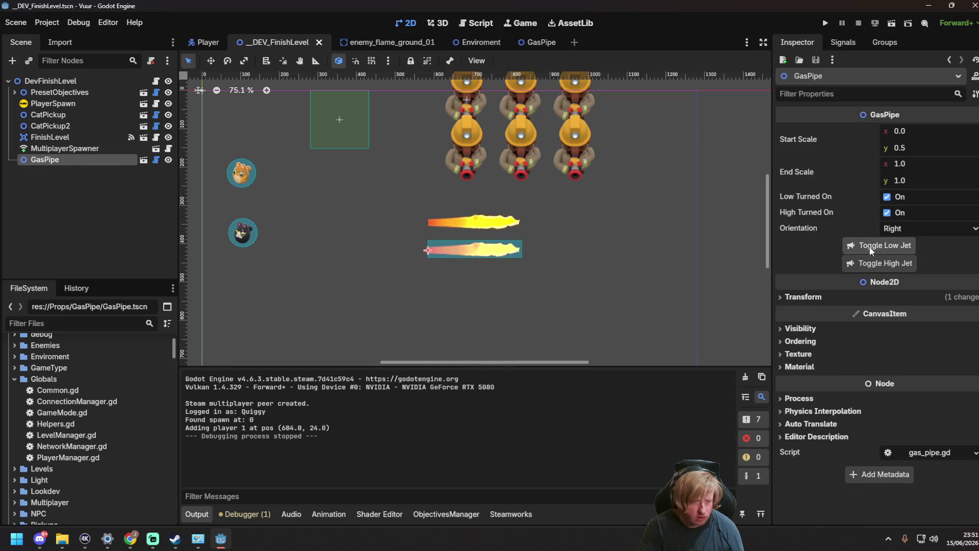
key("ctrl+s")
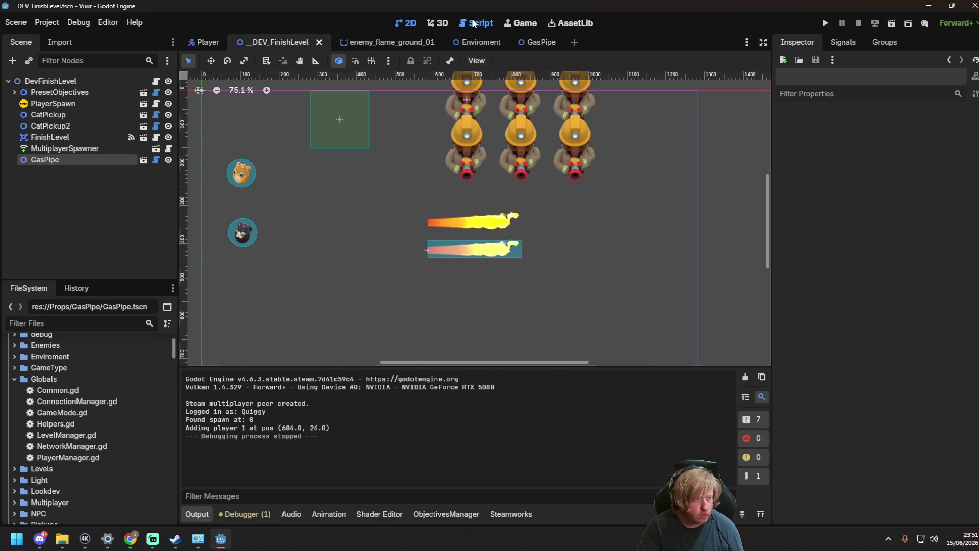
In gas_pipe.gd, add 'hitbox.monitoring = false' after the turn_on calls in _ready.
left_click(474, 23)
left_click_drag(526, 302, 526, 302)
scroll(489, 275, "up", 8)
scroll(461, 260, "down", 3)
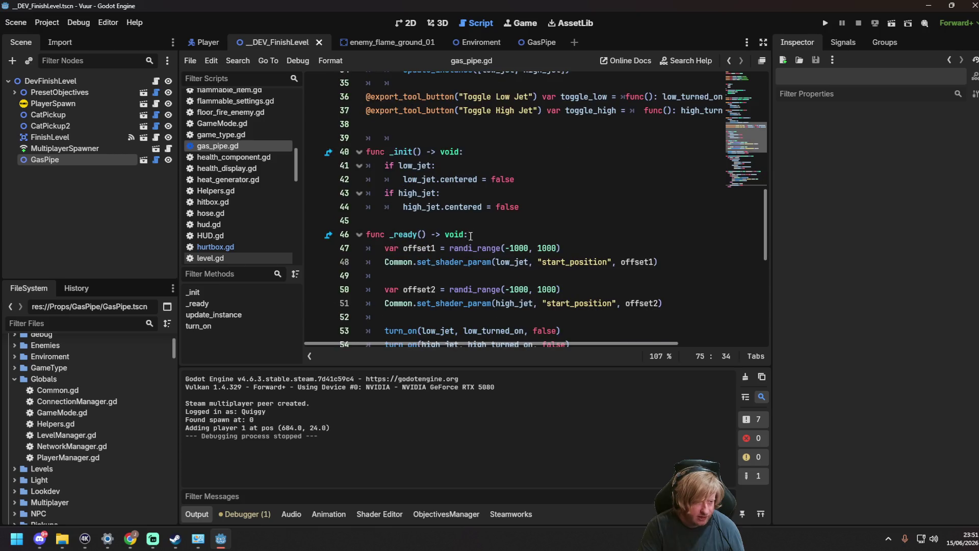
left_click(553, 210)
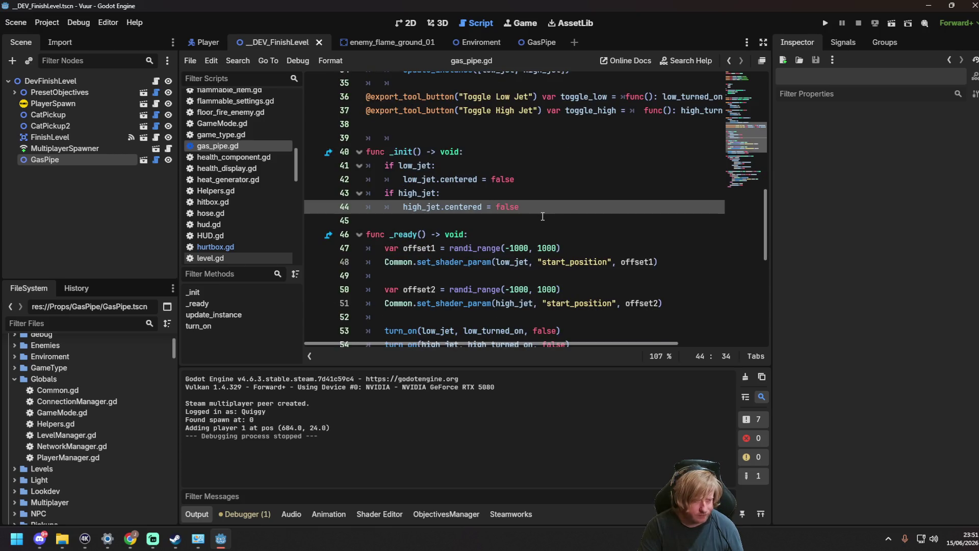
scroll(530, 225, "down", 2)
left_click(583, 261)
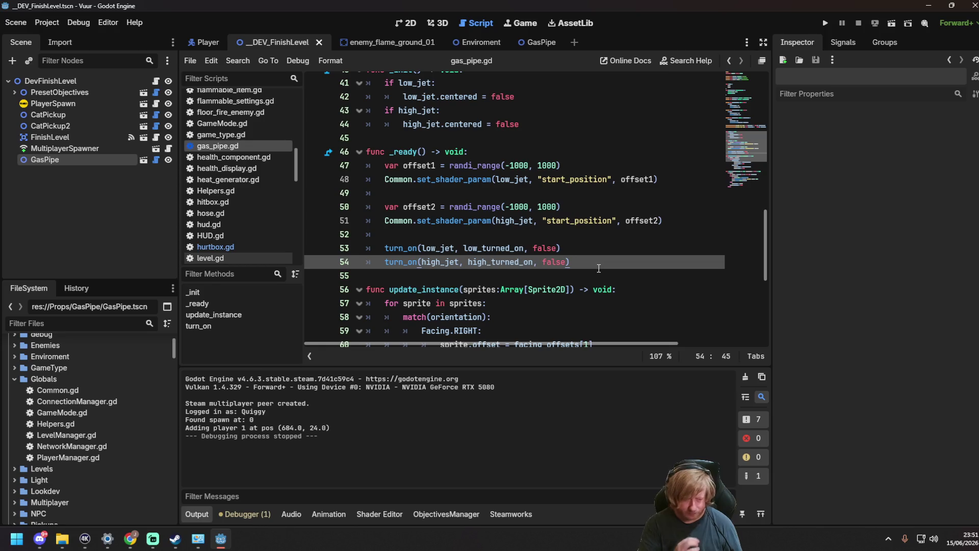
key("Return")
type("hitbox.monitoring = false")
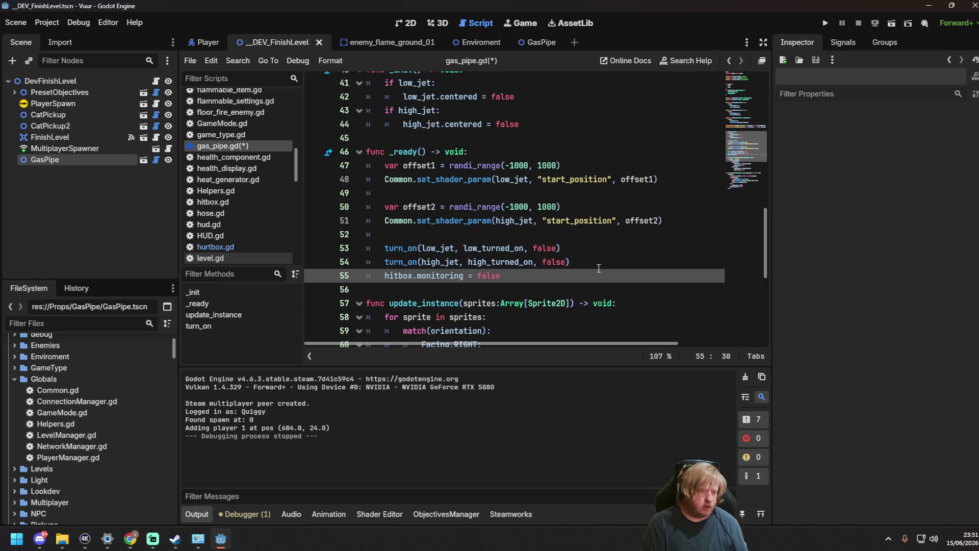
Rename the onready hitbox variable on line 6 to low_hitbox.
scroll(599, 268, "up", 8)
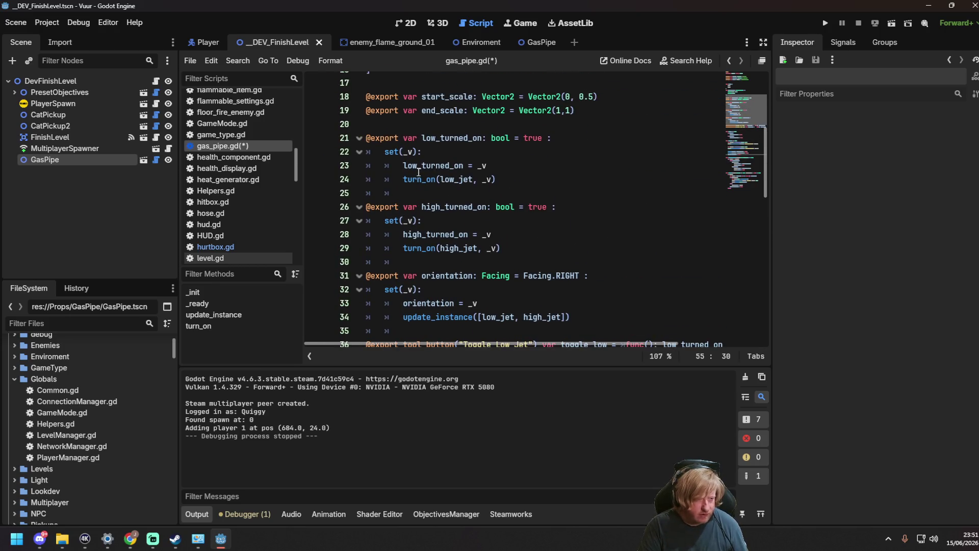
scroll(418, 172, "up", 5)
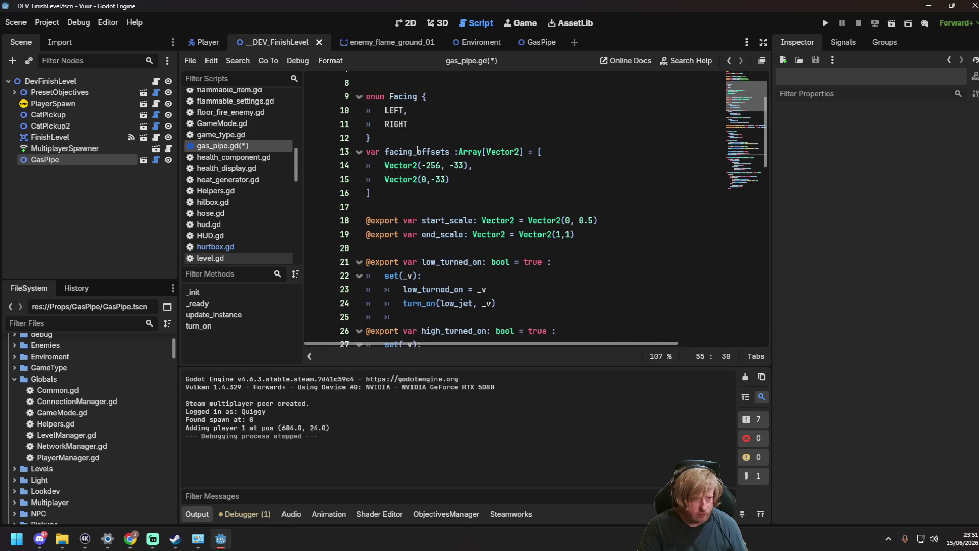
left_click(427, 150)
type("low_hitbox: Hitbox = $LowJet/Hitbox")
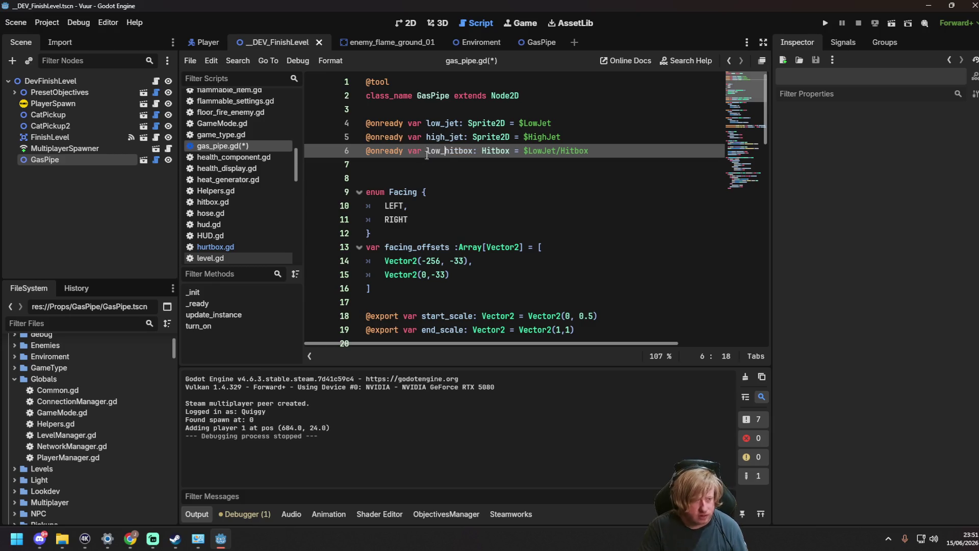
left_click(470, 149, "shift")
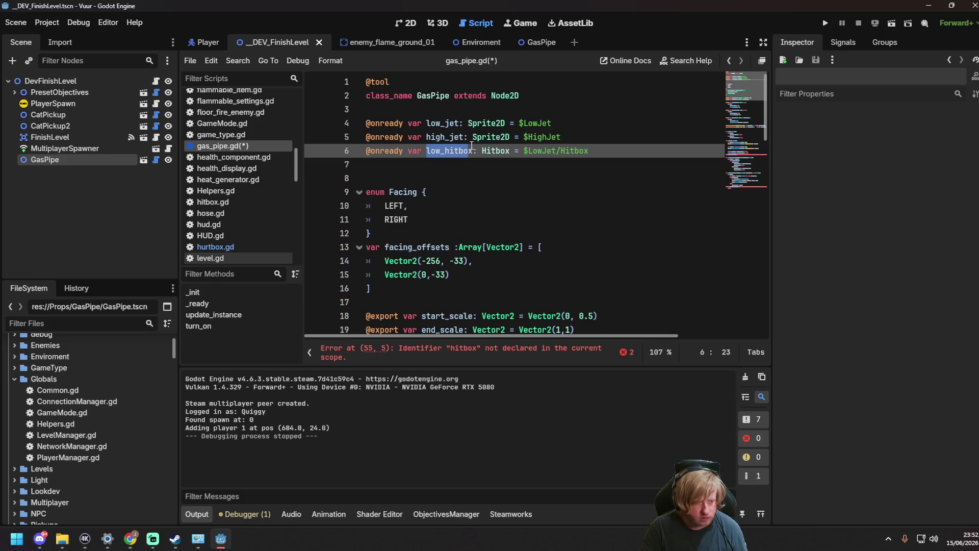
left_click(473, 149, "shift")
Replace the hitbox references on lines 55 and 76 with low_hitbox.
scroll(489, 204, "down", 6)
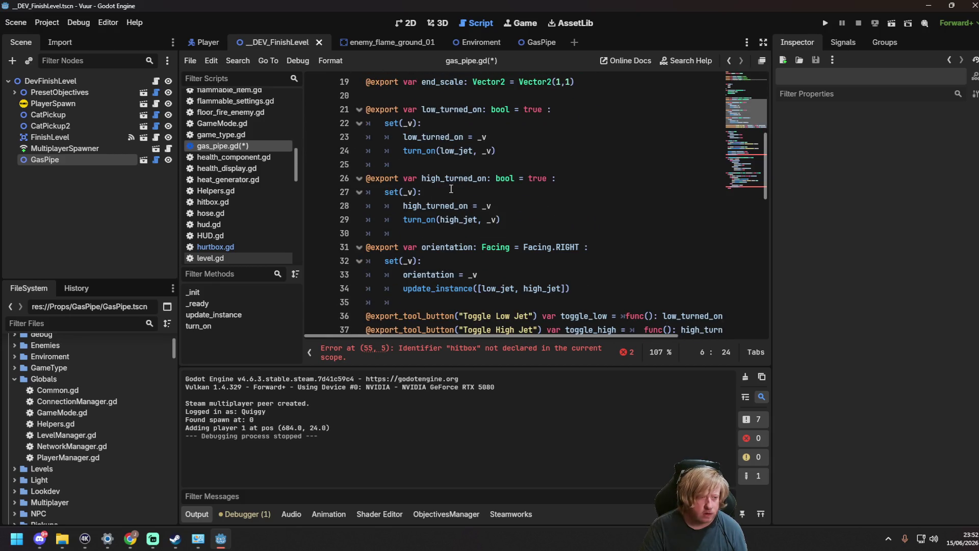
scroll(442, 170, "down", 10)
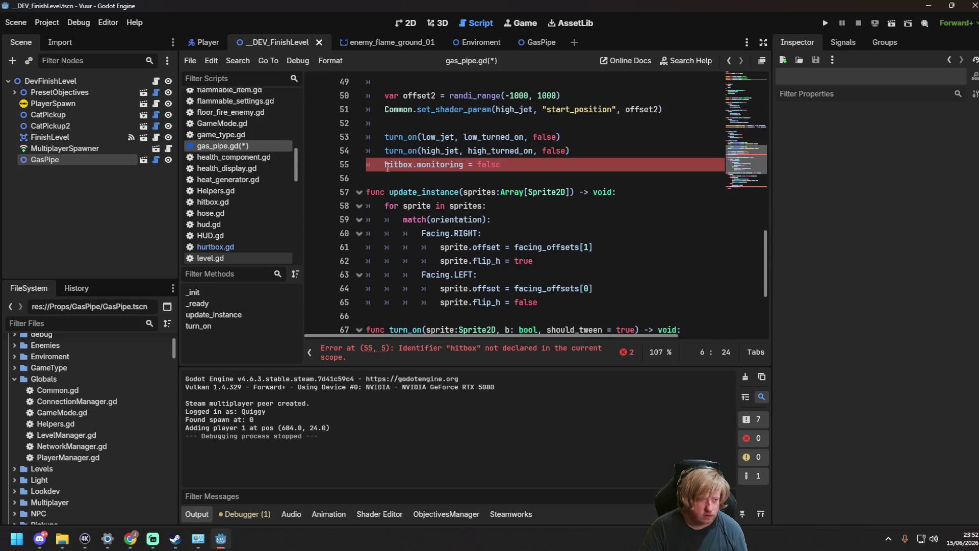
double_click(411, 164)
type("low_hitbox")
scroll(415, 240, "down", 4)
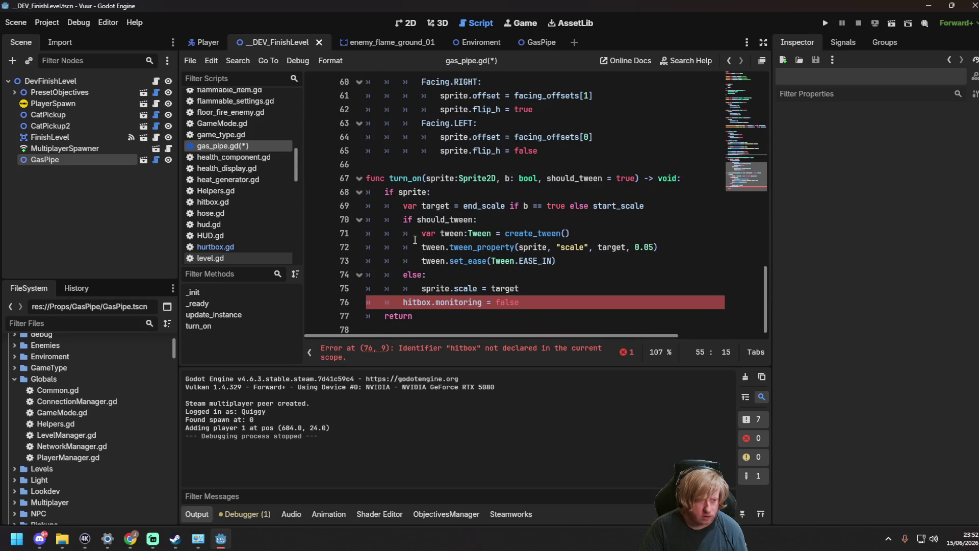
left_click(404, 302)
double_click(418, 302)
type("low_hitbox")
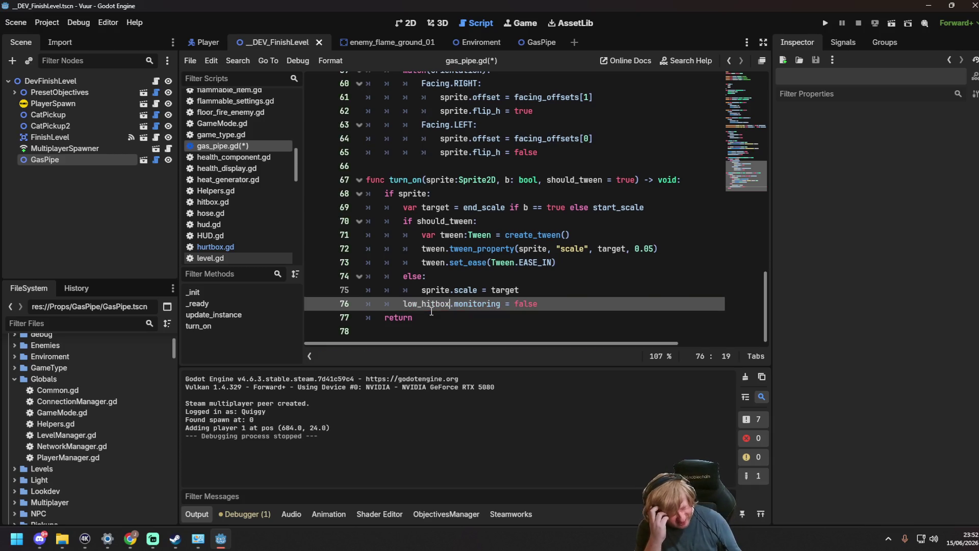
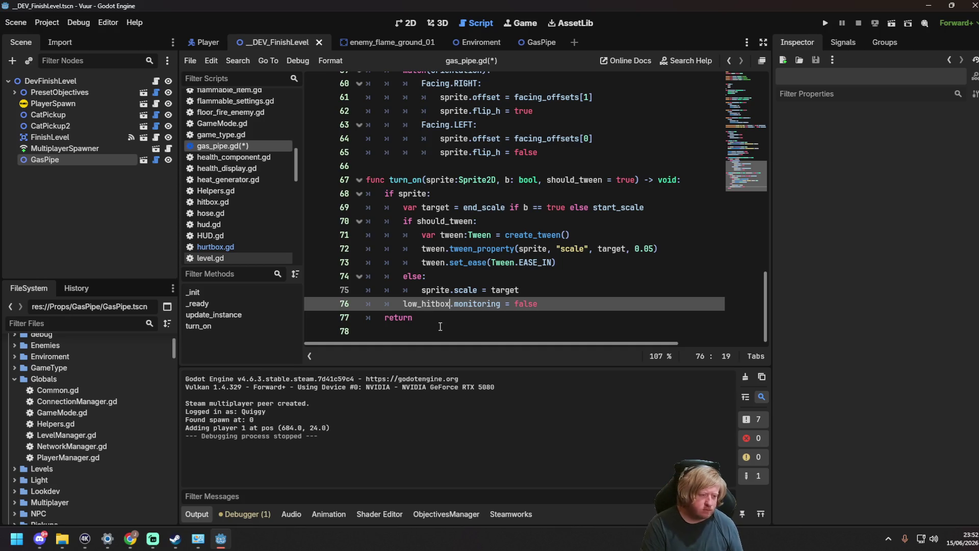
Start an update_hitboxes function below turn_on that sets low_hitbox.monitoring inside an if low_turned_on block.
left_click(455, 320)
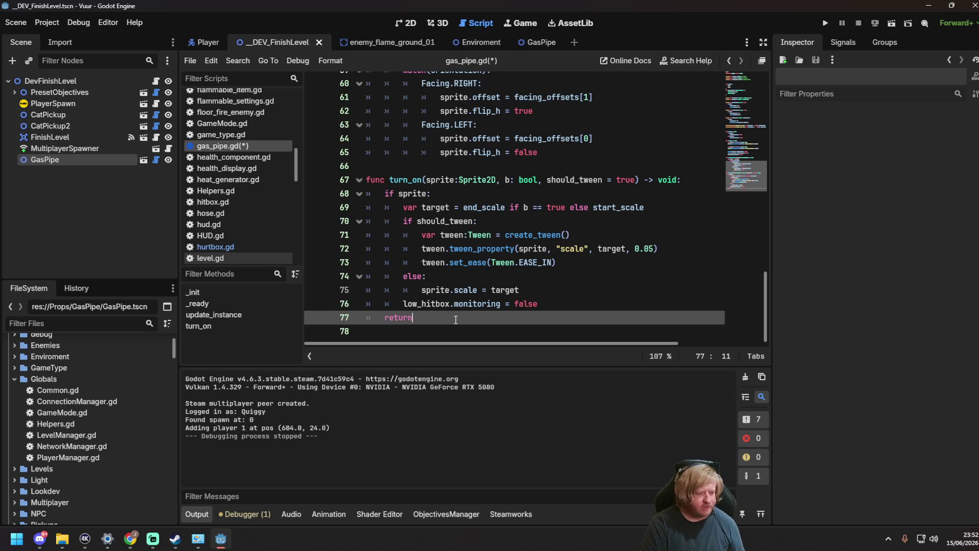
key("Return")
key("Return")
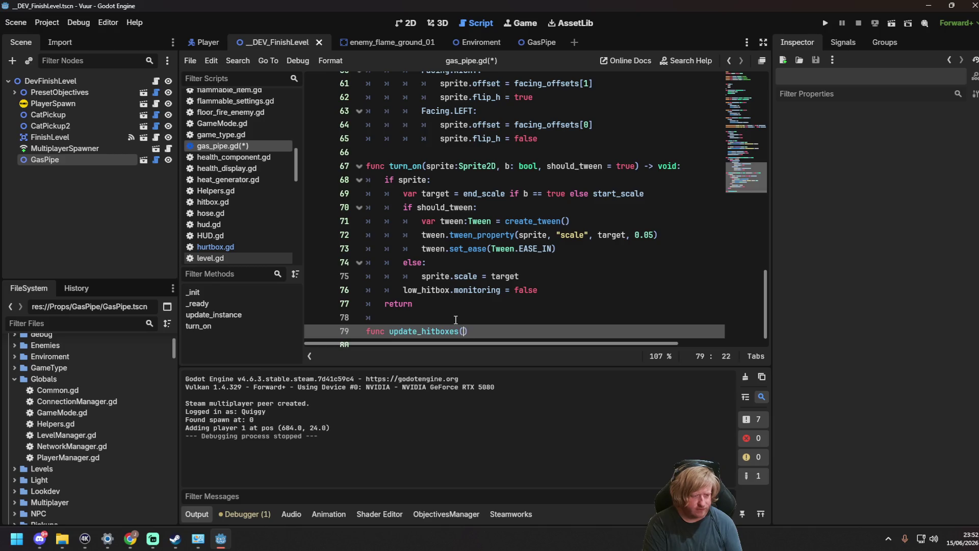
type("d:")
key("Return")
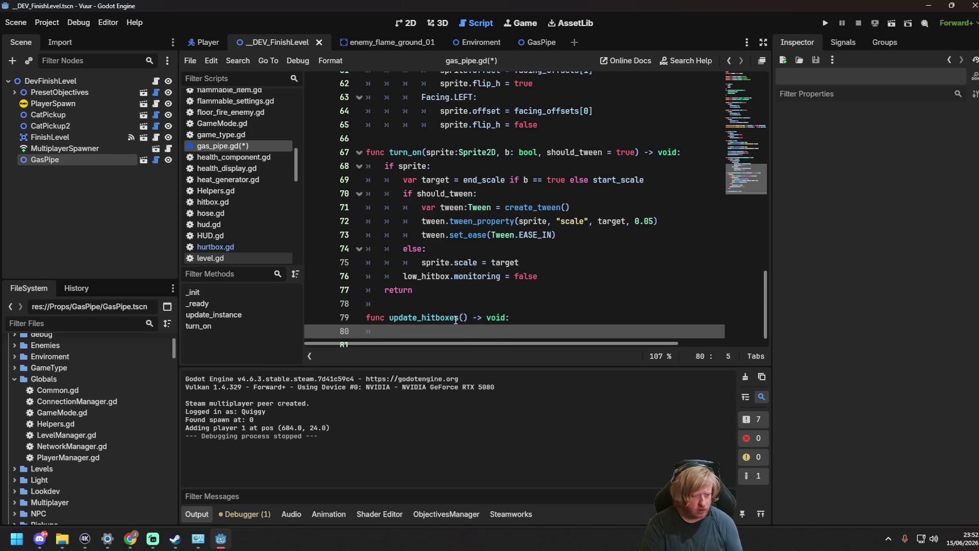
type("if l")
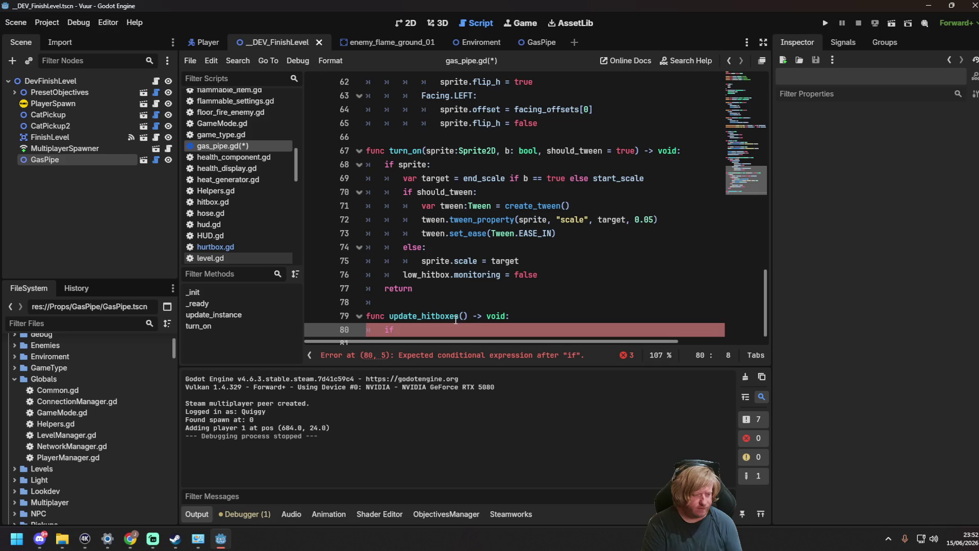
type("ow_tu")
key("Return")
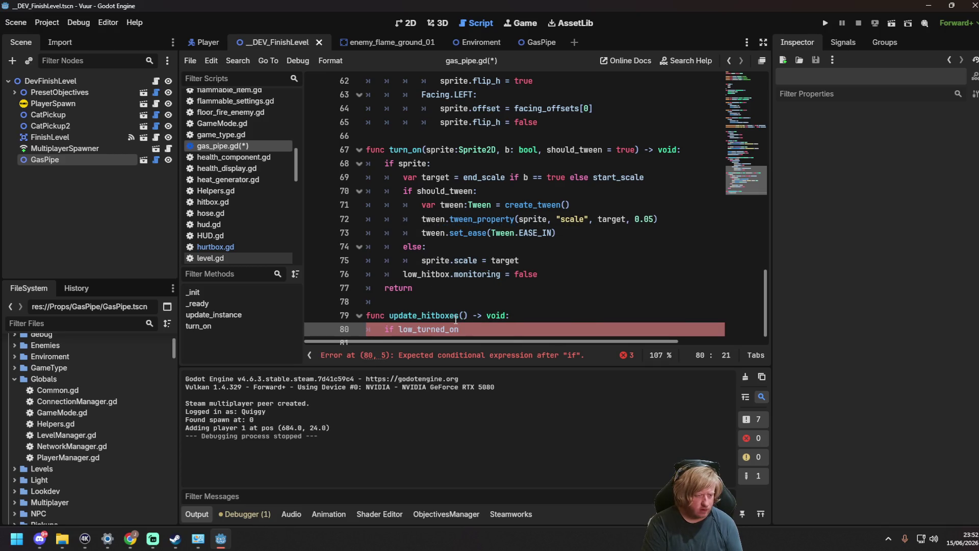
key("Return")
type("low_hitbox.")
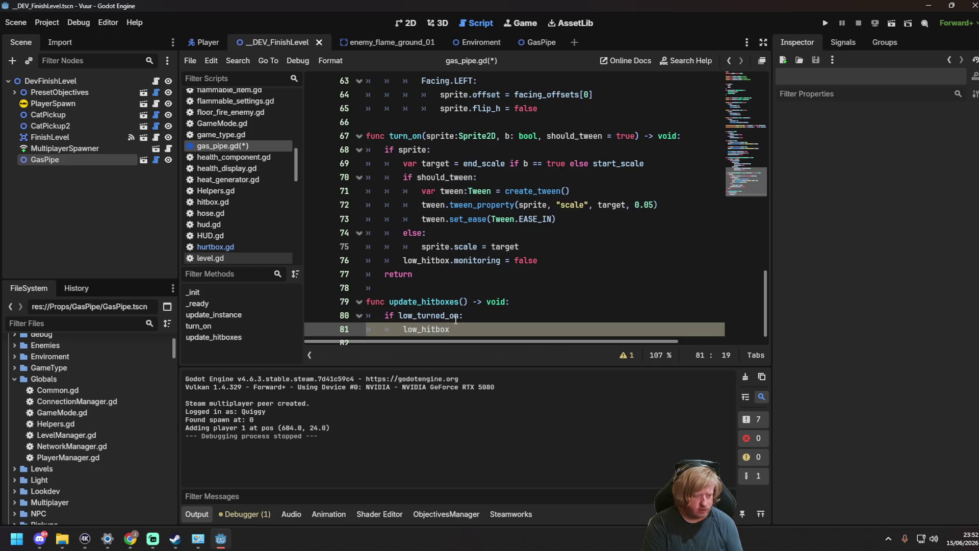
type("moni")
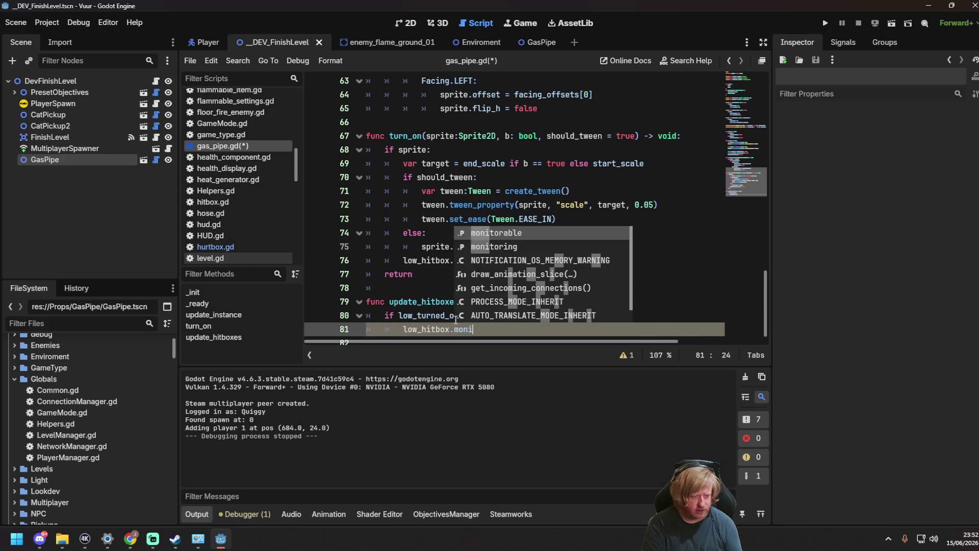
type("toring")
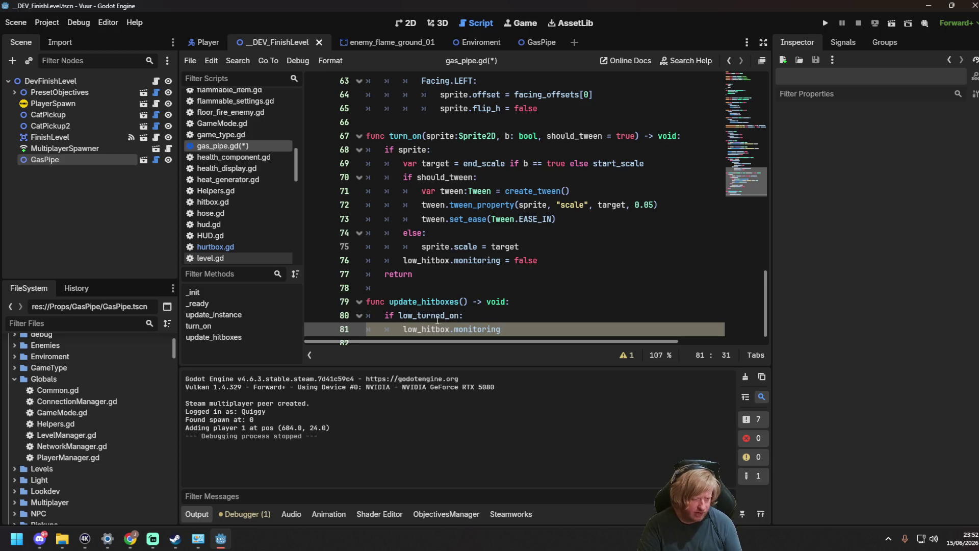
Simplify the function to a direct low_hitbox.monitoring = low_turned_on assignment and save.
left_click_drag(401, 316, 462, 316)
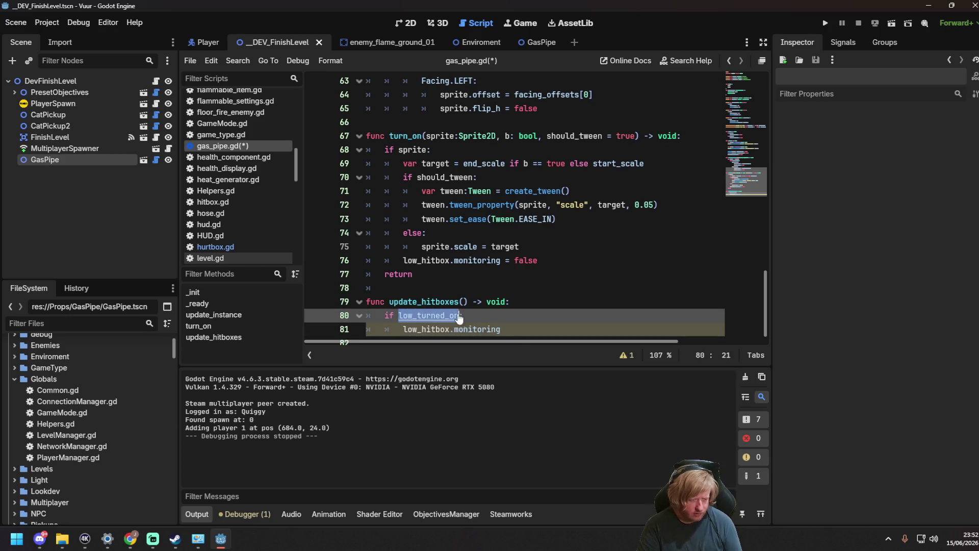
left_click(526, 334)
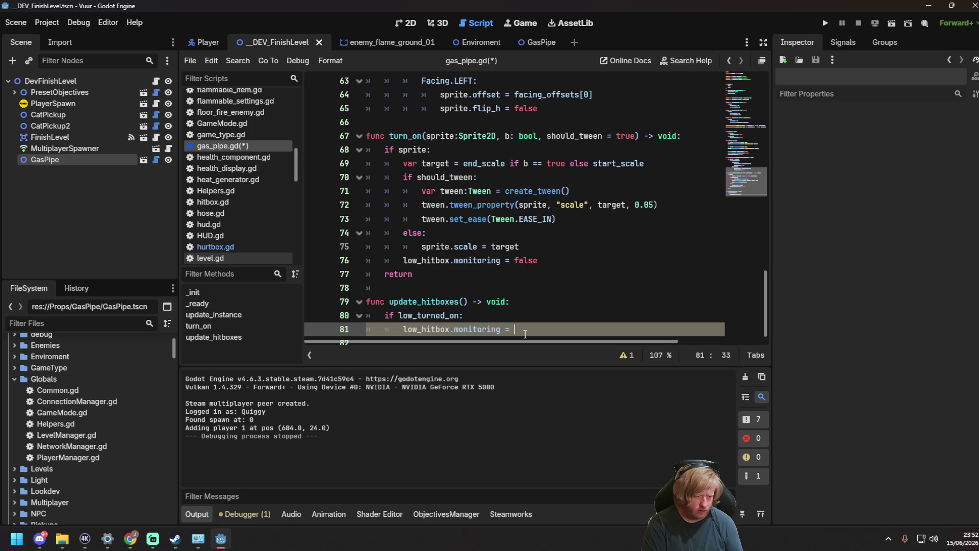
left_click(486, 314)
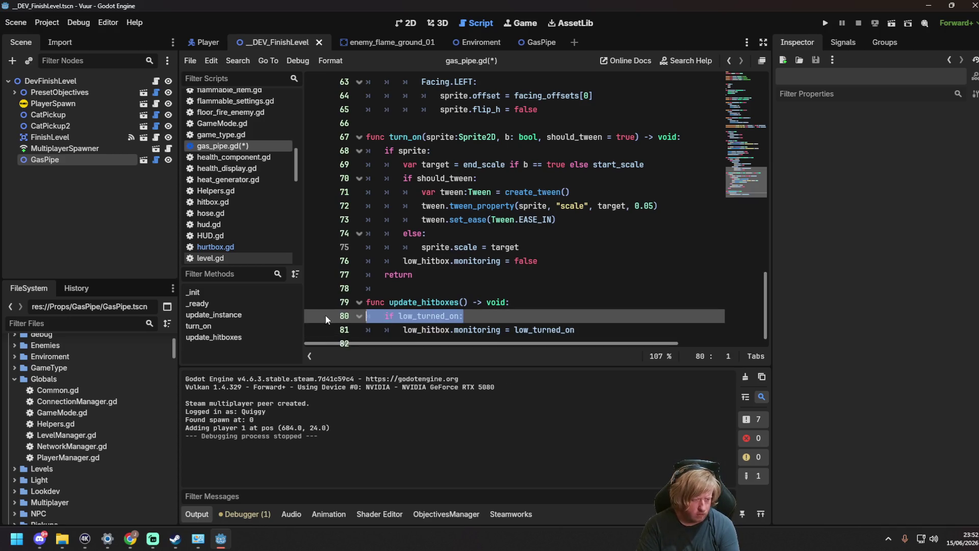
key("ctrl+shift+k")
key("shift+Tab")
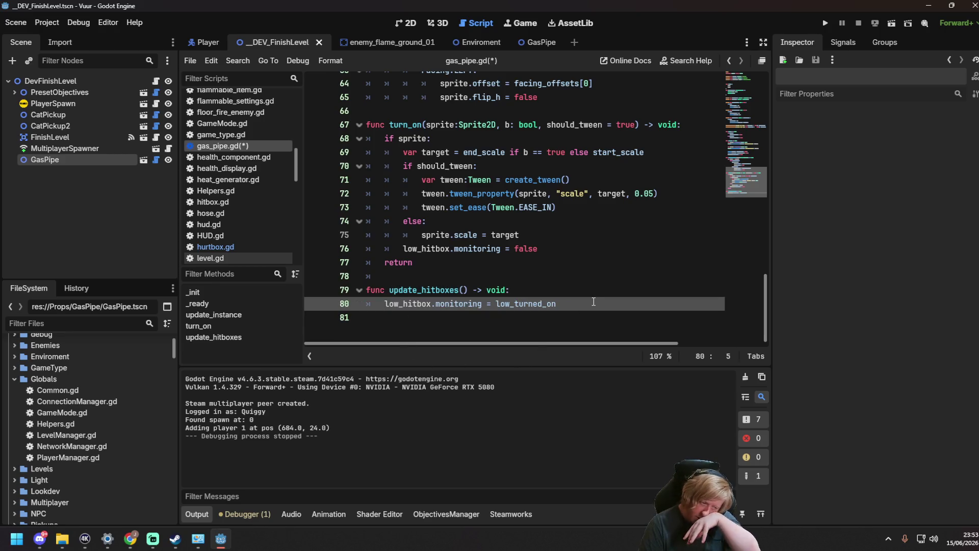
key("Return")
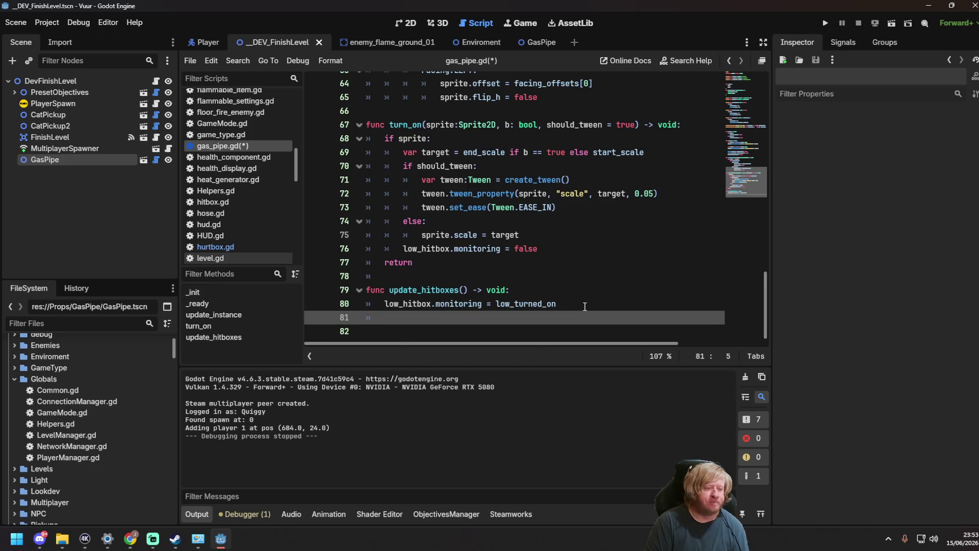
key("ctrl+s")
Replace the monitoring lines in turn_on and _ready with update_hitboxes() calls and save.
left_click_drag(539, 249, 411, 254)
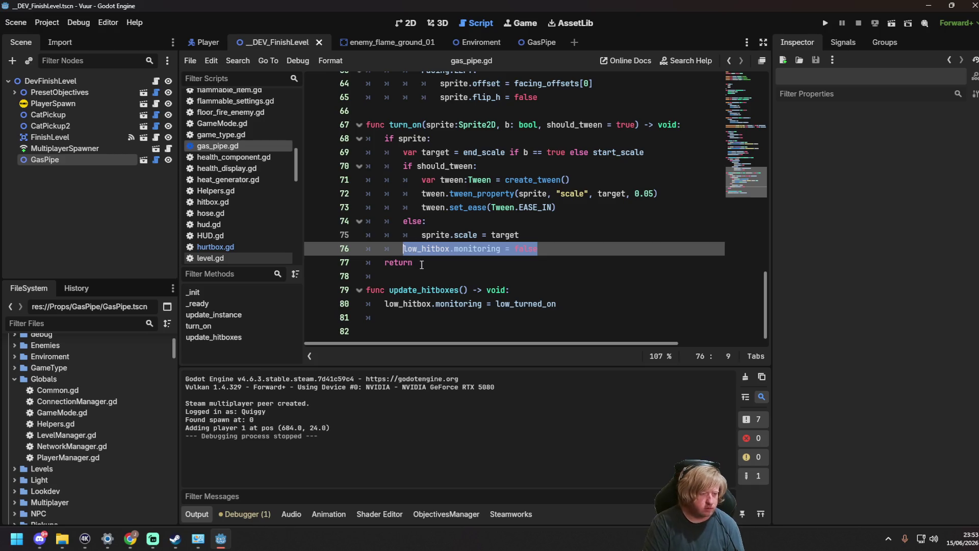
type("up")
type("bo")
key("Return")
left_click_drag(402, 250, 484, 249)
key("ctrl+c")
scroll(484, 248, "up", 7)
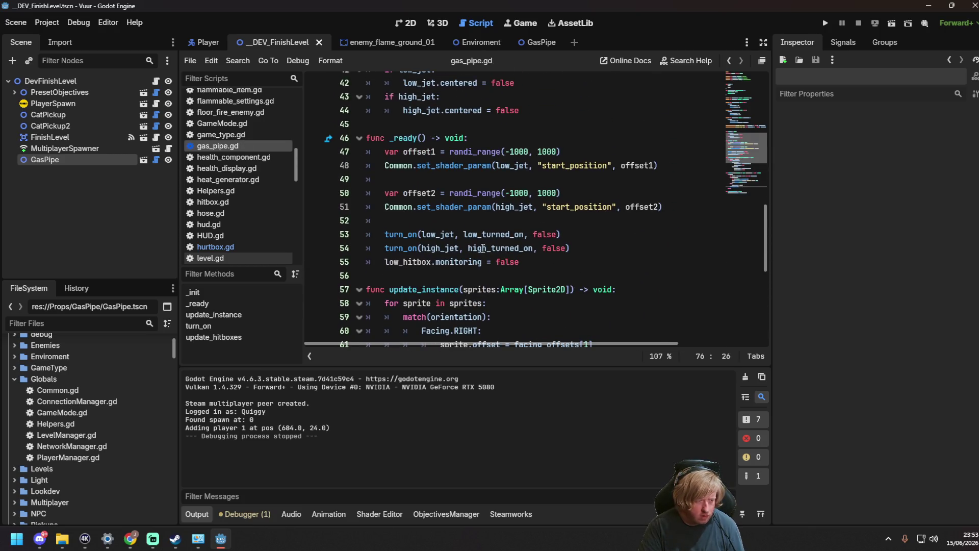
left_click_drag(387, 261, 546, 263)
key("ctrl+v")
key("ctrl+s")
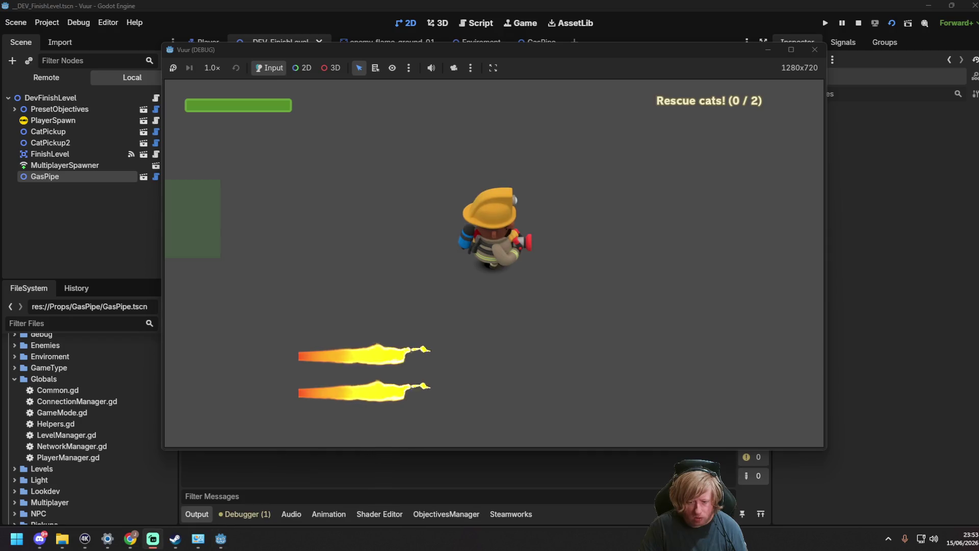
Walk the firefighter into the gas pipe flame jets in the running game, then stop it.
key("s")
left_click(423, 338)
key("a")
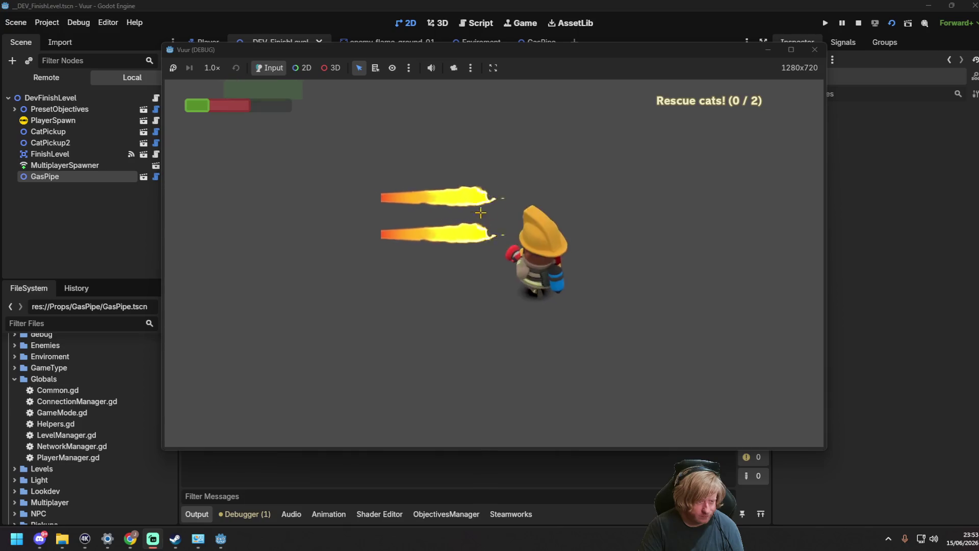
left_click(815, 49)
Check the PlayerSpawn node, glance at another window, then bring up the GasPipe scene.
left_click(577, 169)
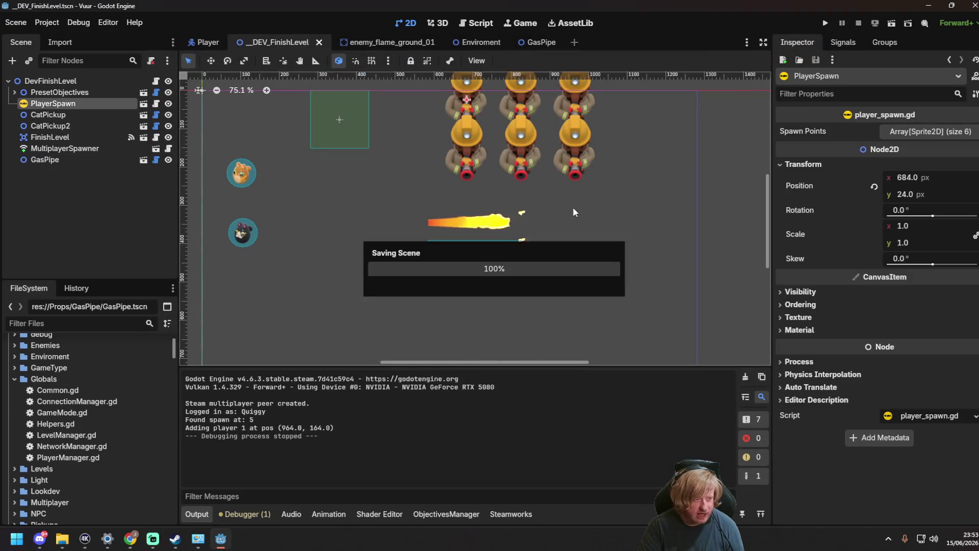
key("alt+Tab")
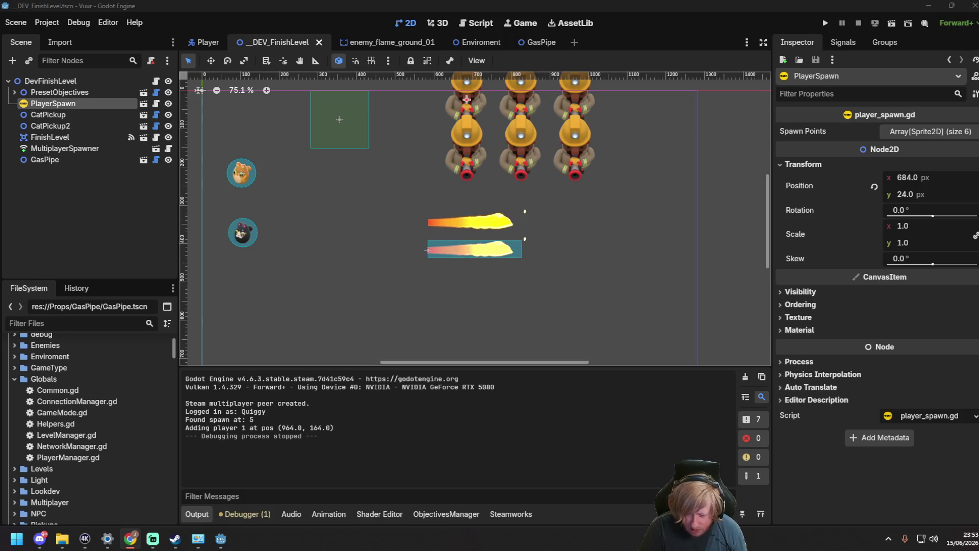
key("alt+Tab")
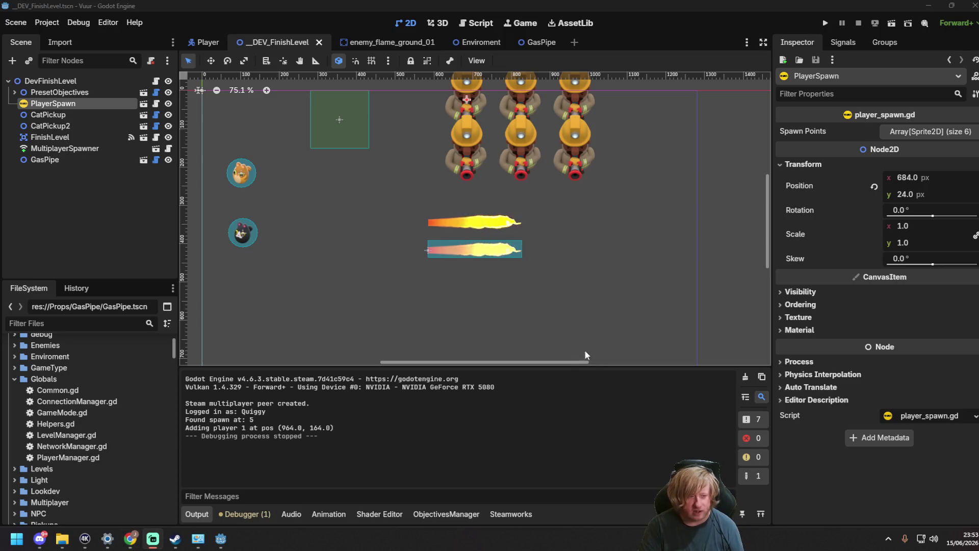
left_click(575, 349)
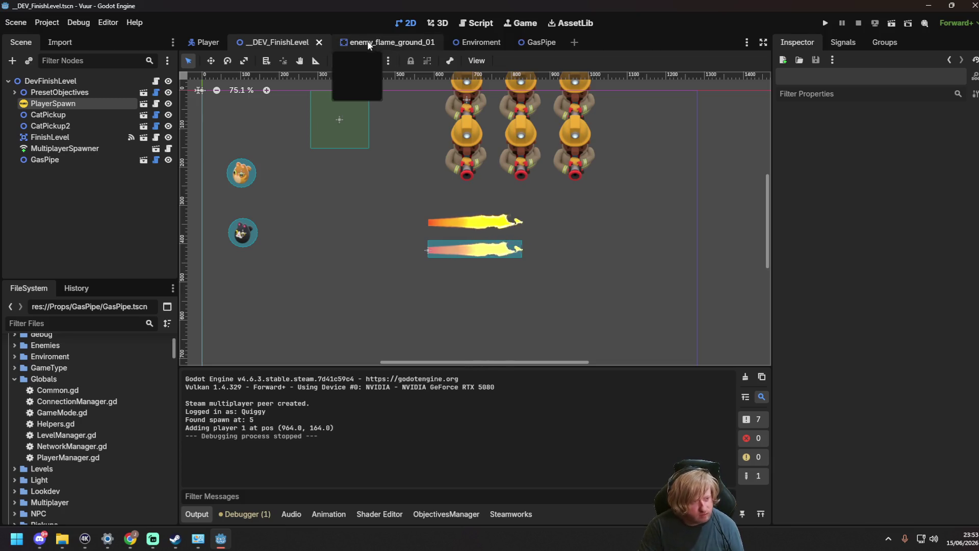
left_click(536, 43)
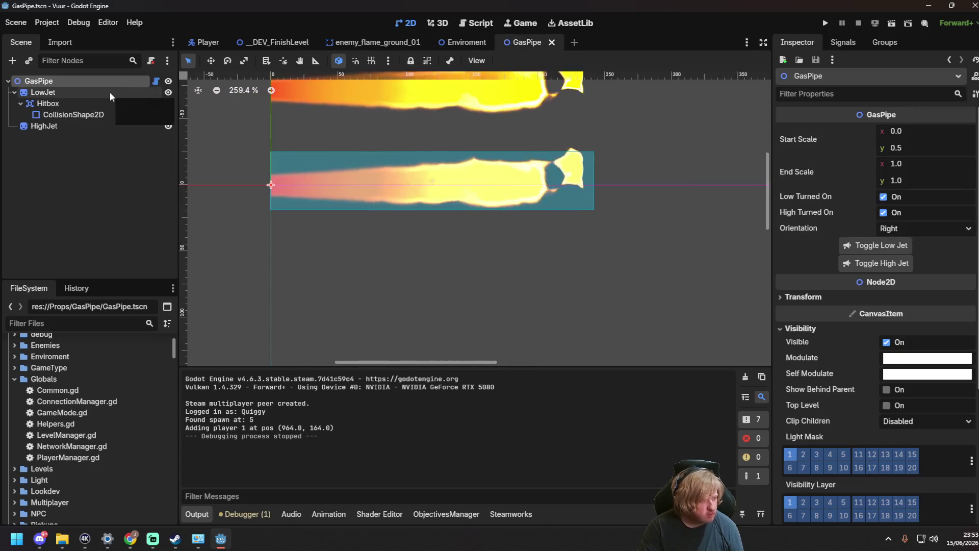
Add a Hitbox.tscn instance as a child of HighJet and save the GasPipe scene.
left_click(77, 104)
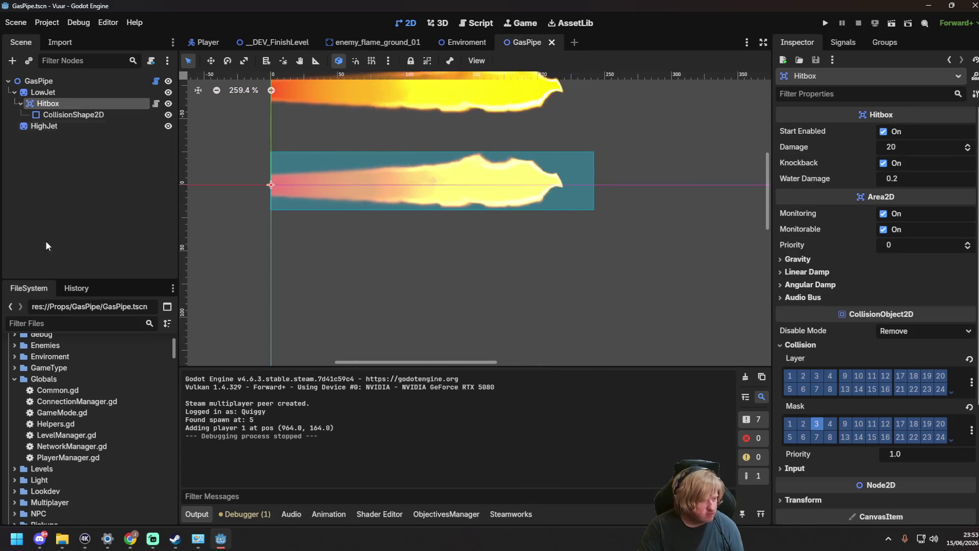
left_click(66, 125)
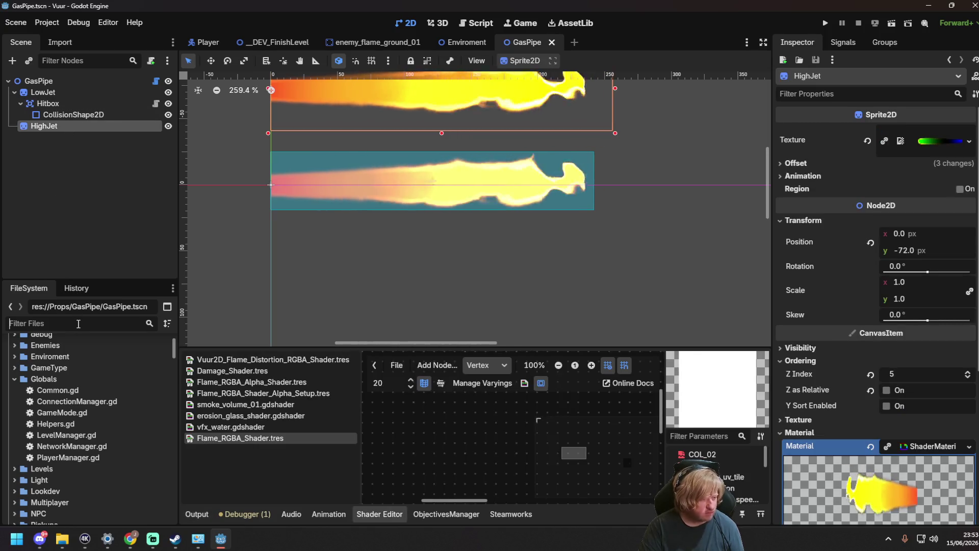
left_click(78, 324)
type("hitbox")
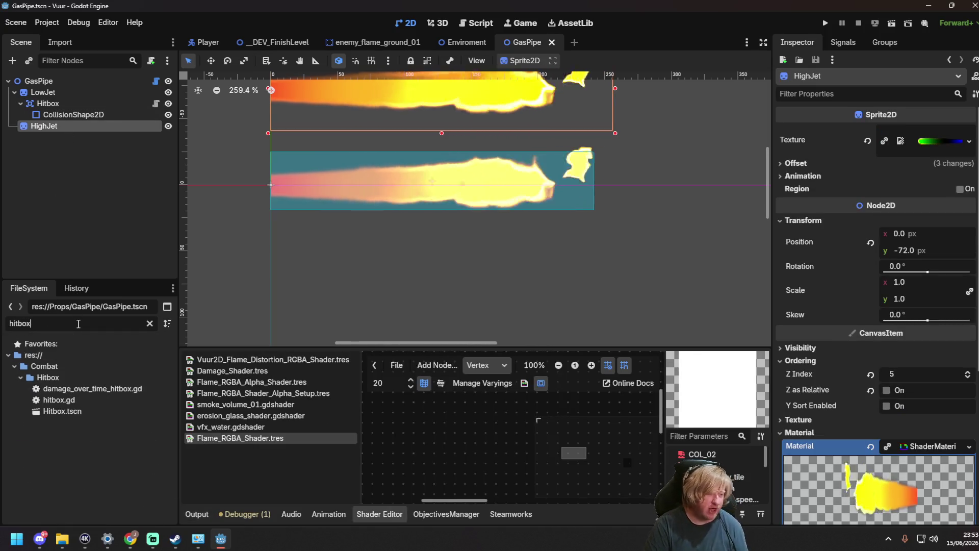
mouse_move(75, 411)
left_mouse_down()
mouse_move(47, 226)
mouse_move(52, 131)
left_mouse_up()
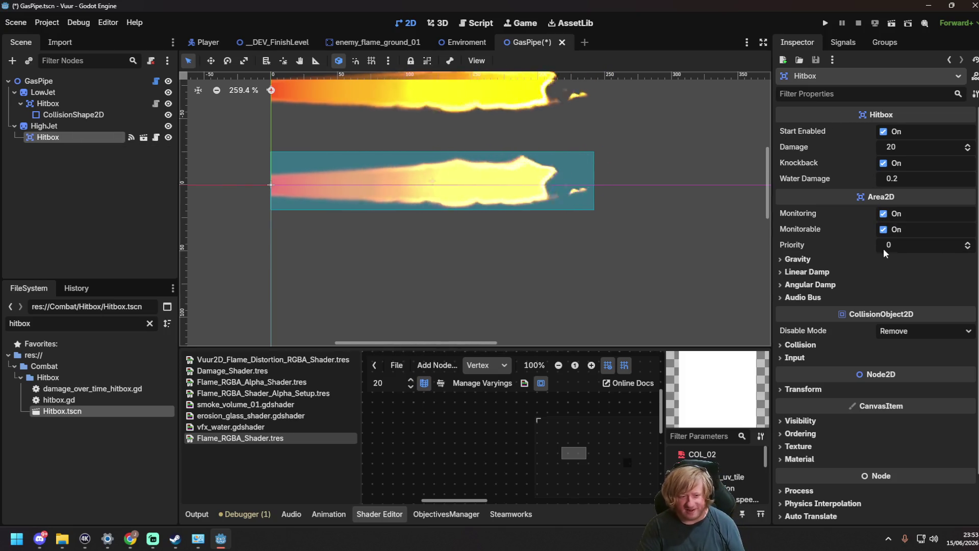
key("ctrl+s")
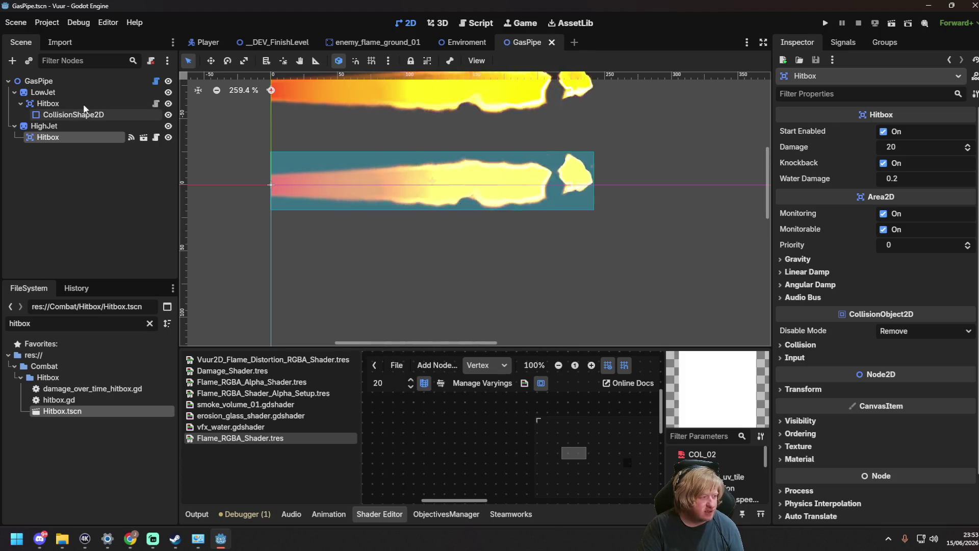
Turn off Monitorable on LowJet's Hitbox and save the scene.
left_click(87, 102)
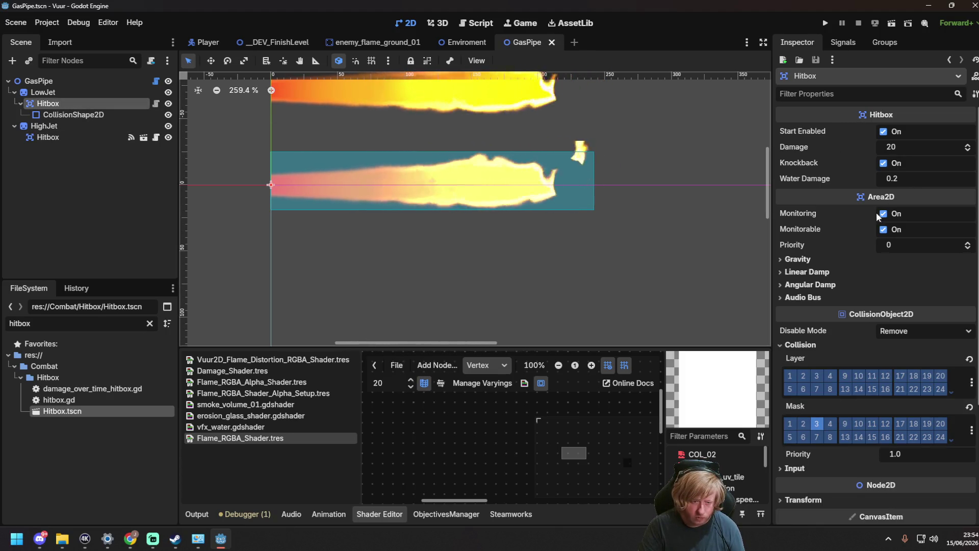
left_click(883, 229)
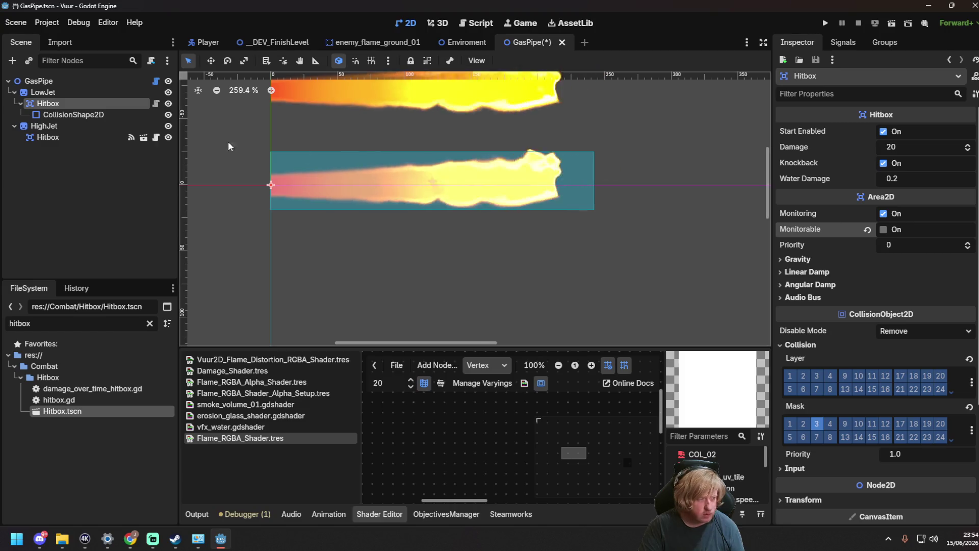
left_click(88, 136)
key("ctrl+s")
left_click(623, 215)
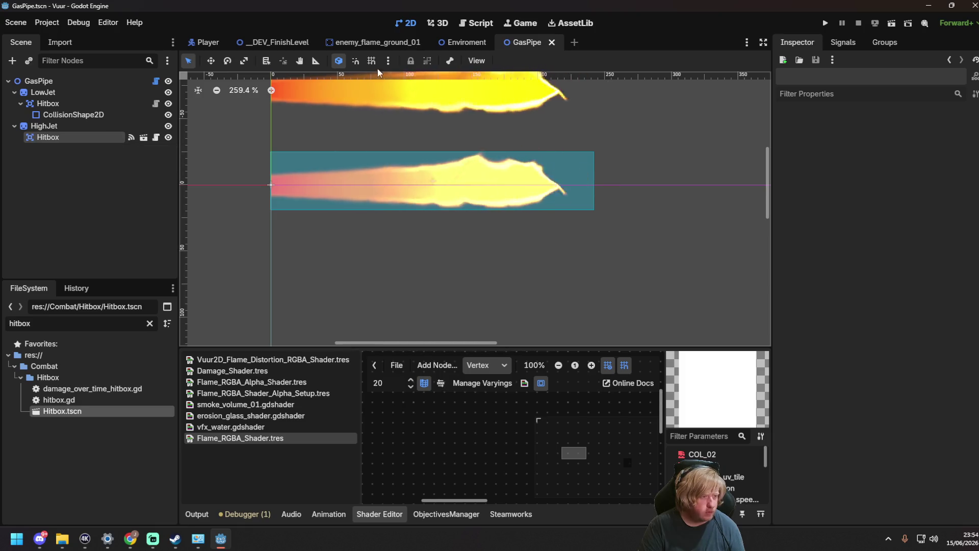
Duplicate LowJet's CollisionShape2D under HighJet's Hitbox and give it a new RectangleShape2D.
right_click(79, 137)
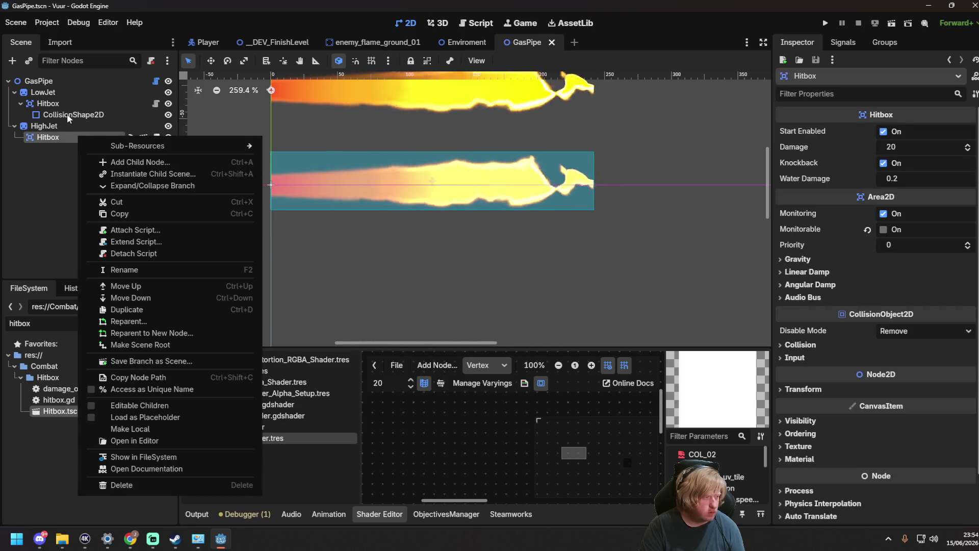
left_click(76, 115)
left_click(77, 114)
key("ctrl+d")
left_click_drag(68, 126, 60, 148)
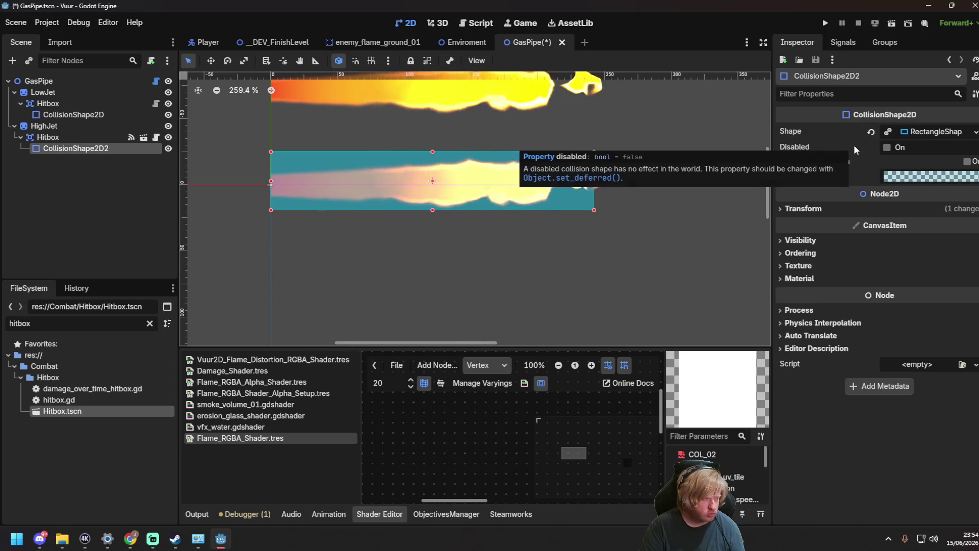
left_click(872, 131)
left_click(923, 134)
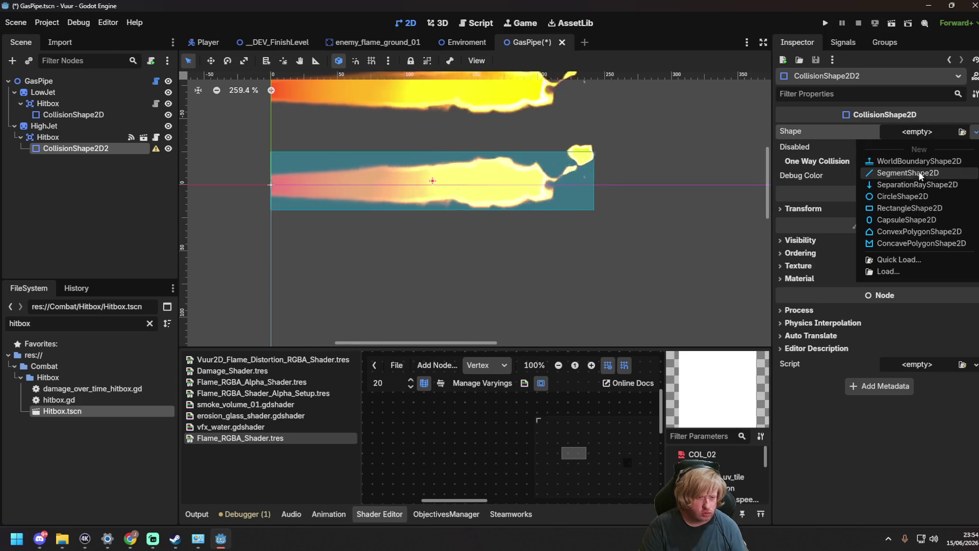
left_click(911, 208)
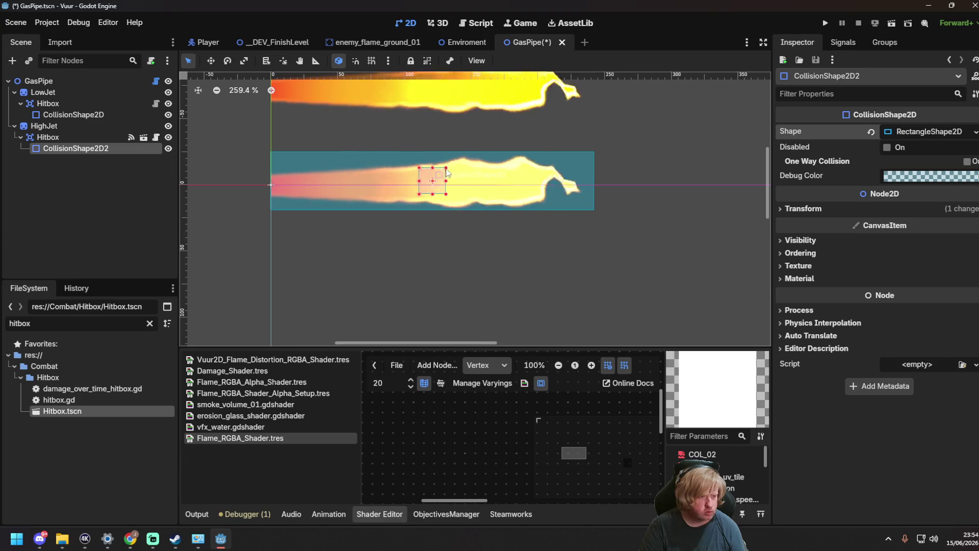
Reset the HighJet collision shape's position to the origin.
scroll(261, 155, "down", 1)
scroll(262, 124, "up", 3)
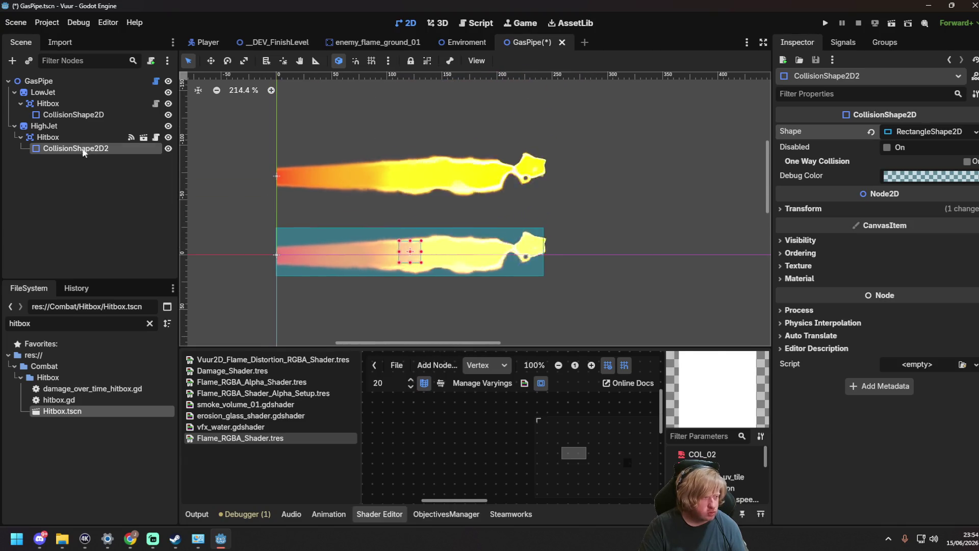
left_click(75, 125)
left_click(71, 136)
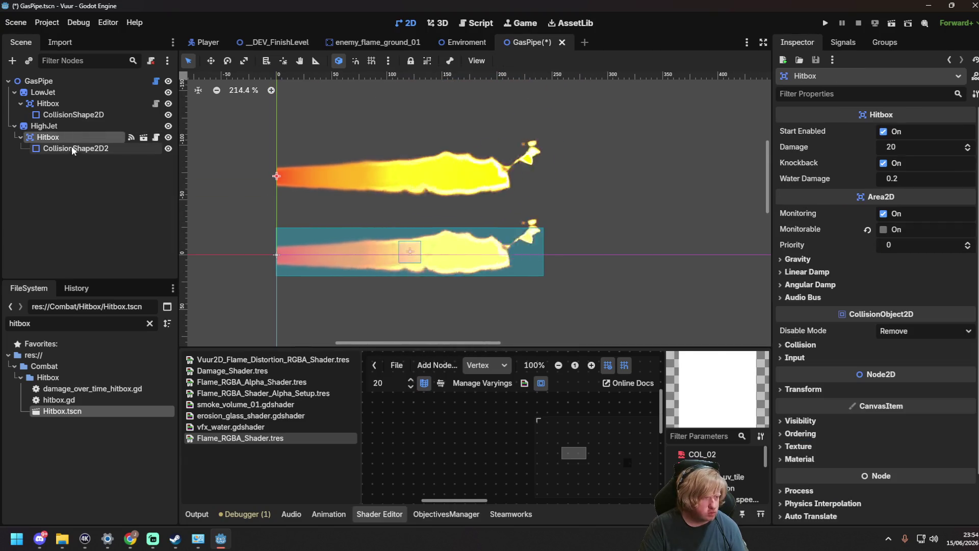
left_click(109, 149)
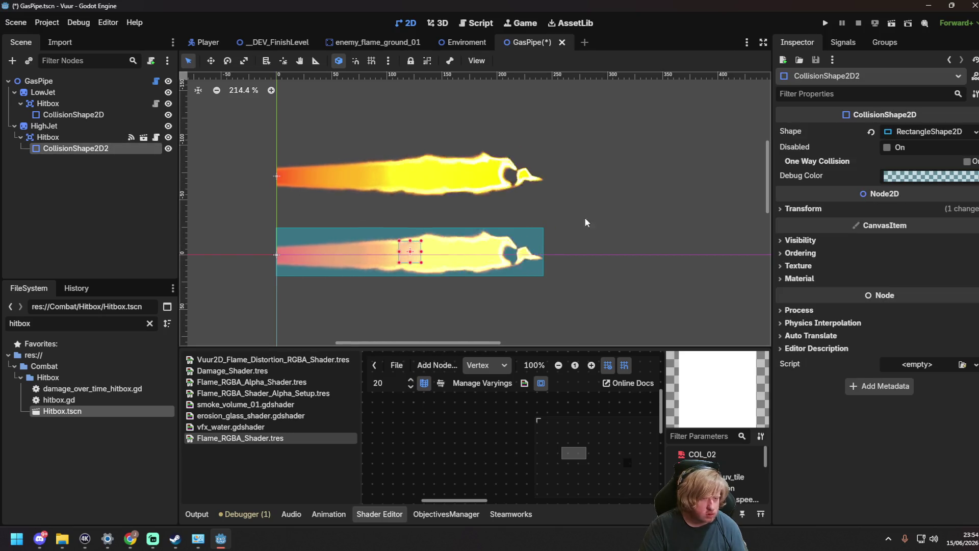
left_click(781, 209)
left_click(873, 230)
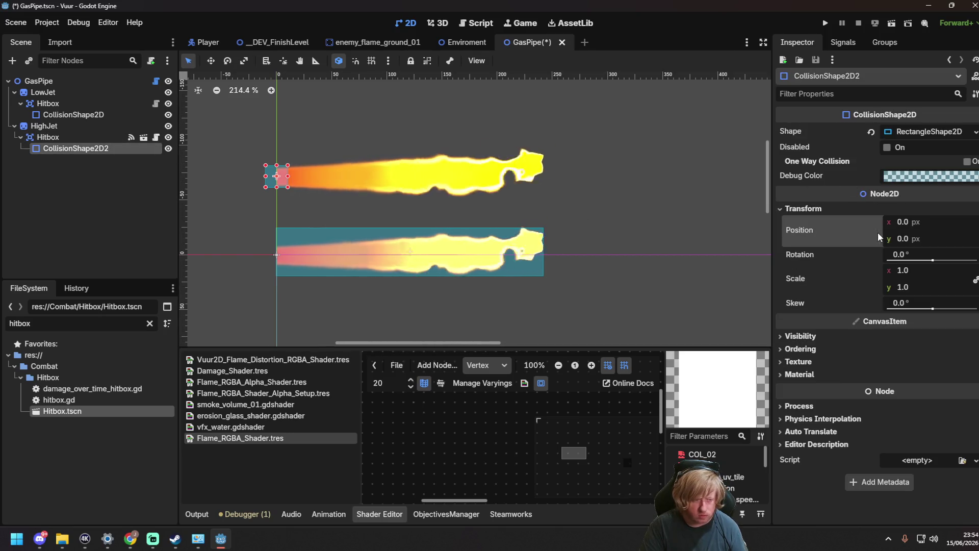
Copy the 242×44 size from LowJet's shape and paste it into HighJet's rectangle size.
left_click(317, 269)
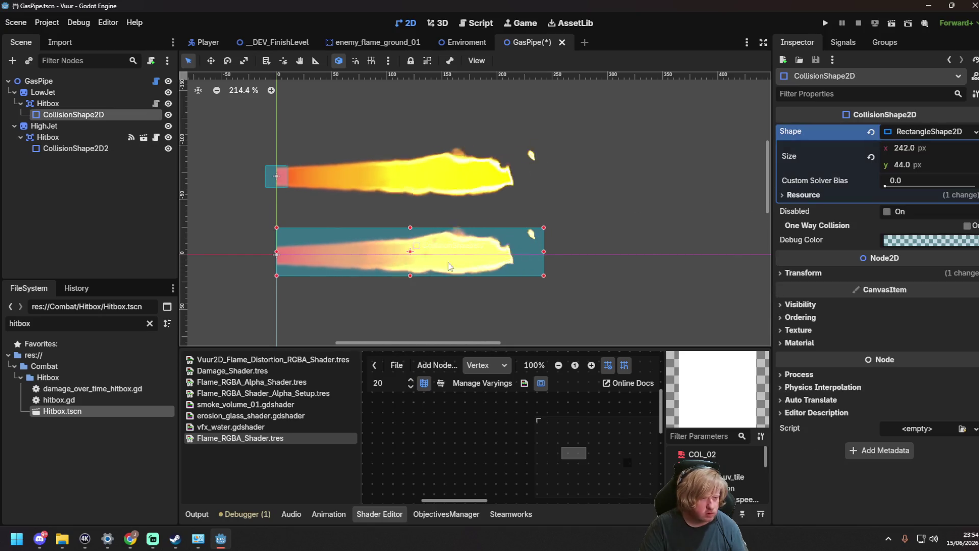
right_click(790, 157)
left_click(811, 166)
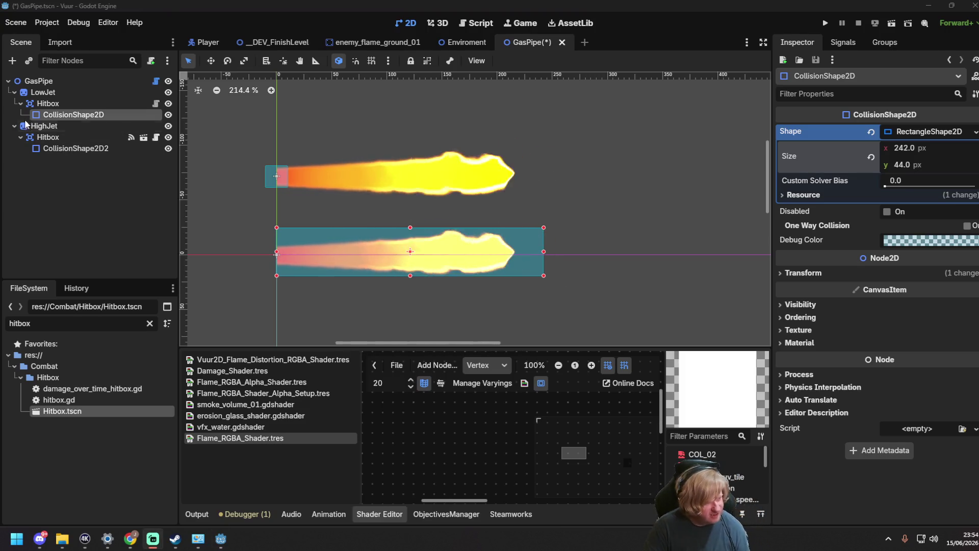
left_click(76, 148)
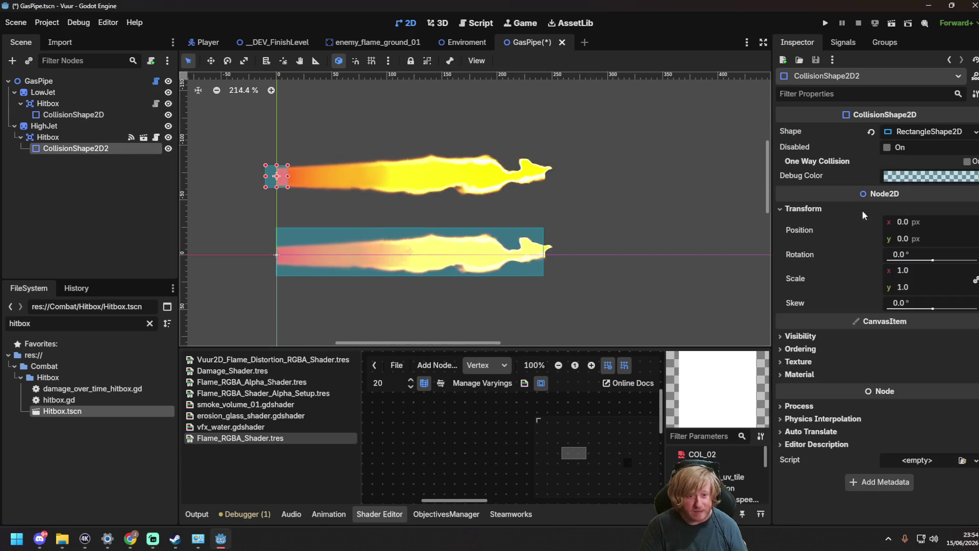
right_click(822, 228)
left_click(844, 250)
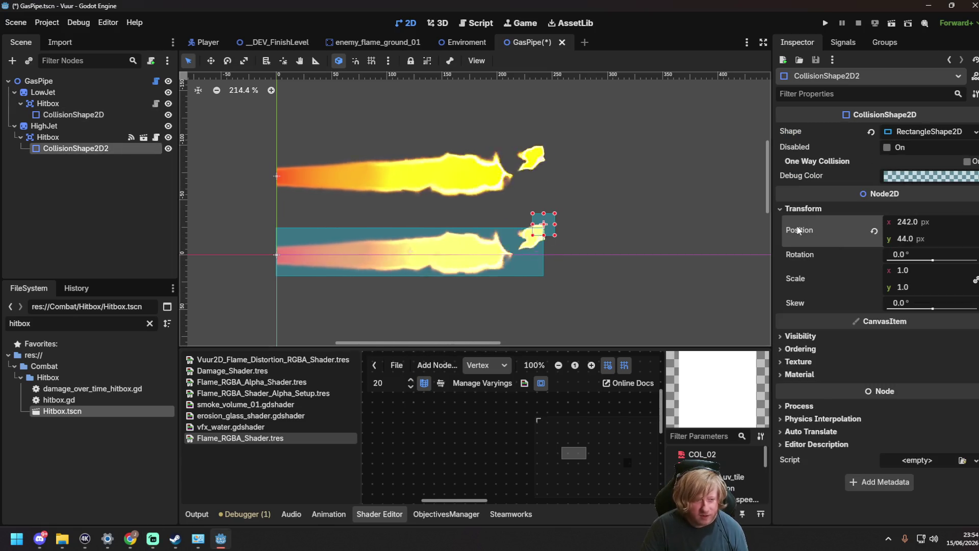
left_click(874, 231)
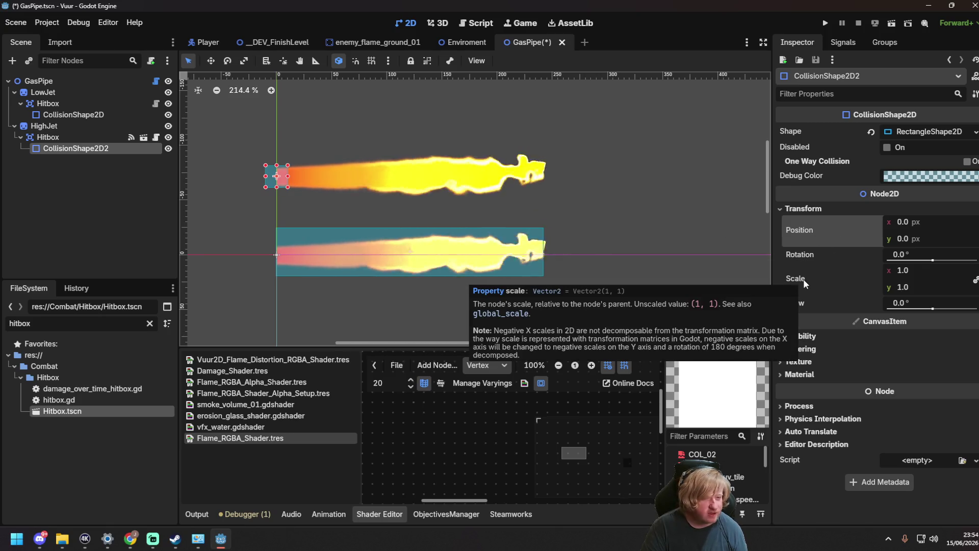
left_click(913, 131)
right_click(791, 154)
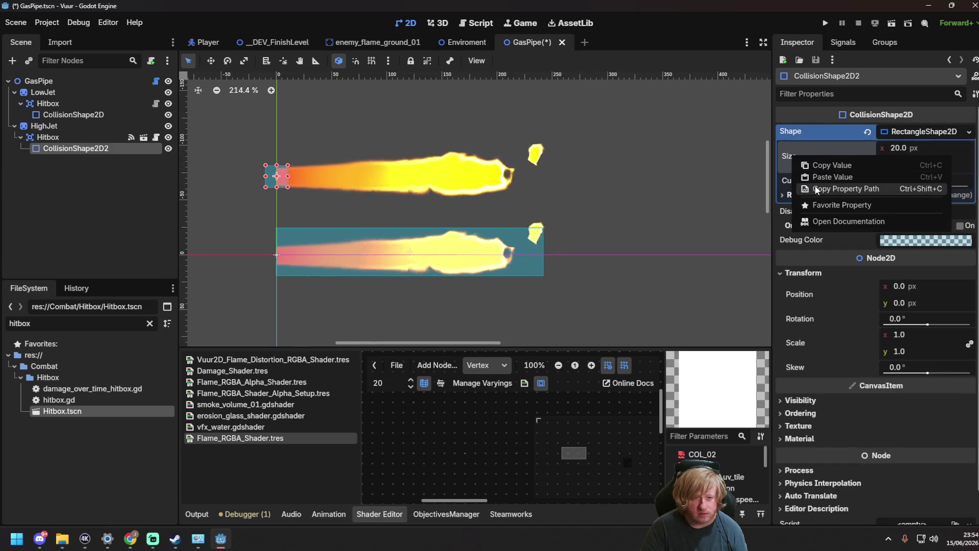
left_click(814, 180)
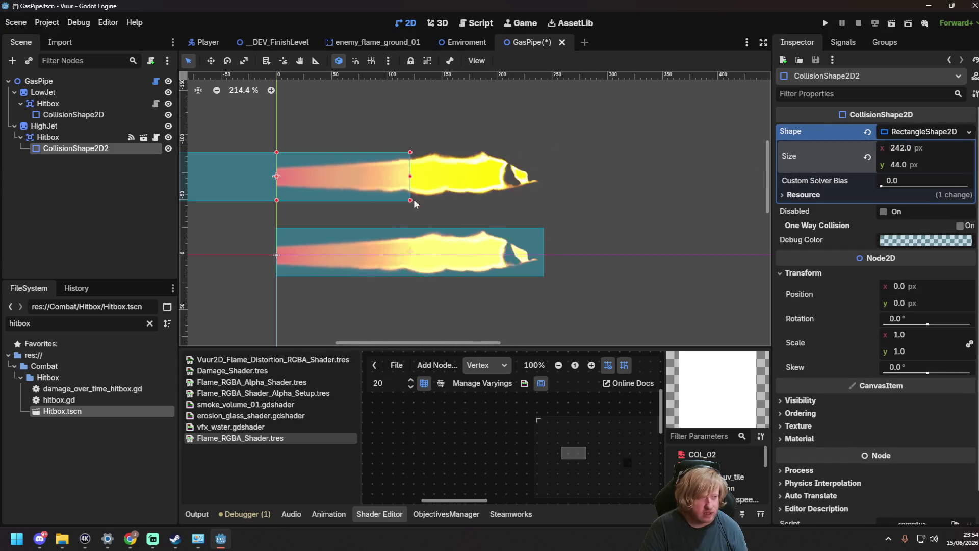
Copy LowJet's shape position (121, -3) onto HighJet's shape and save GasPipe.
left_click(56, 114)
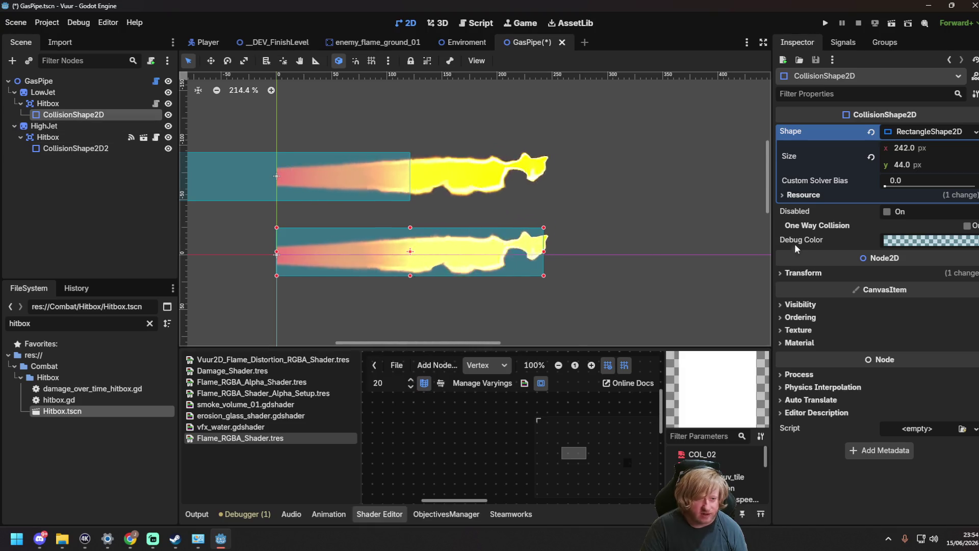
left_click(803, 273)
right_click(880, 288)
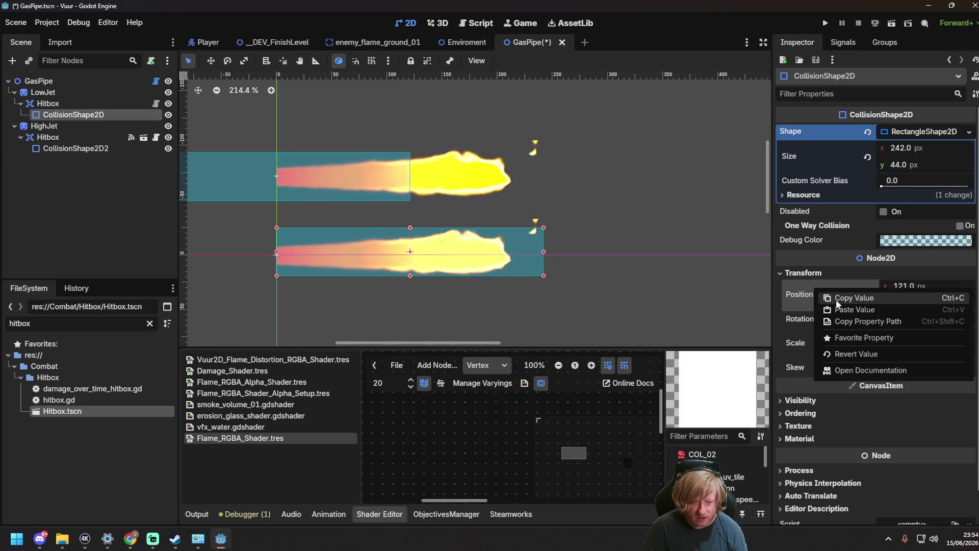
left_click(903, 298)
left_click(75, 148)
right_click(857, 288)
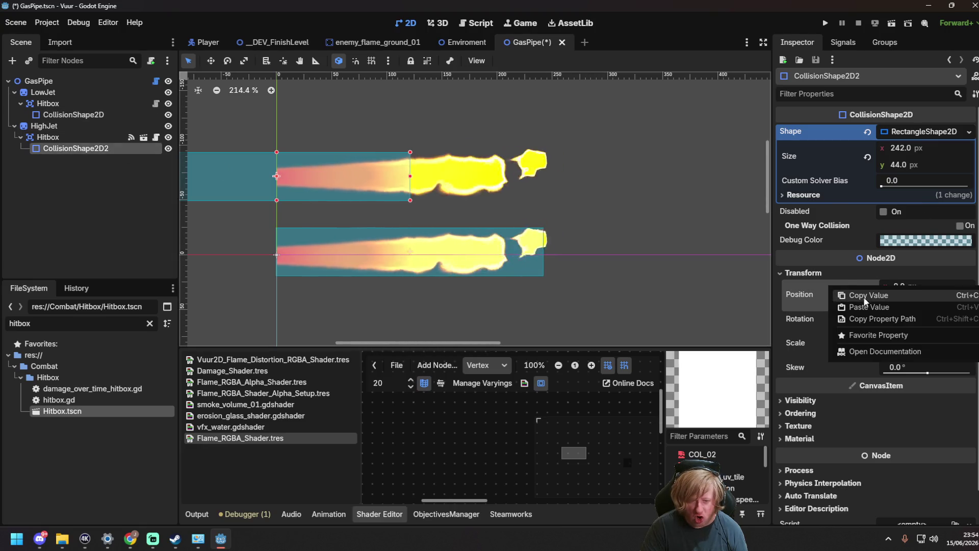
left_click(870, 308)
left_click(625, 199)
key("ctrl+s")
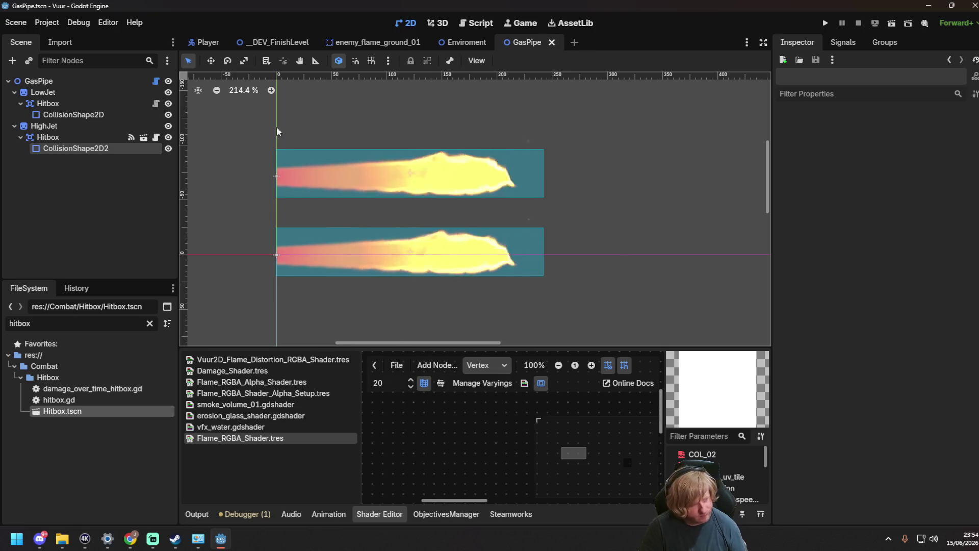
left_click(484, 24)
scroll(423, 172, "up", 6)
scroll(422, 173, "up", 2)
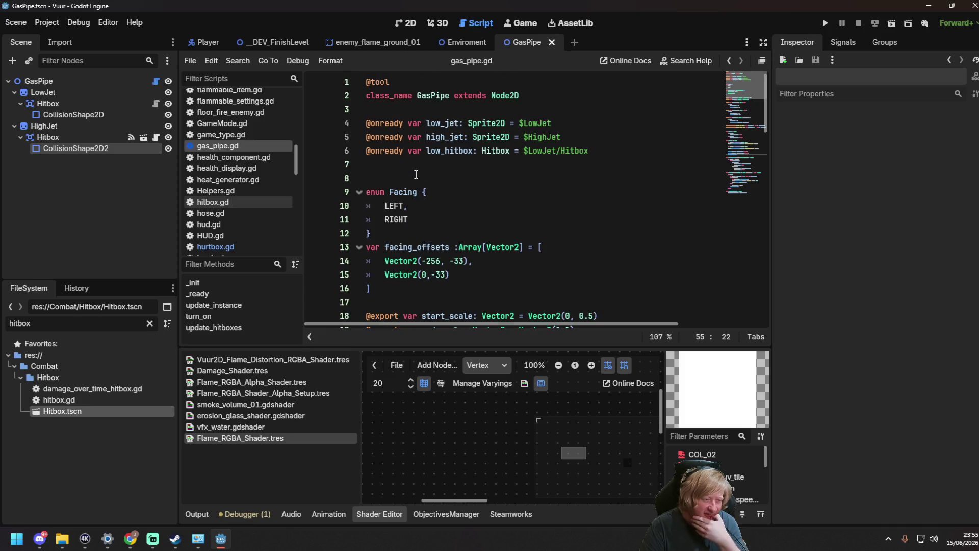
left_click_drag(50, 137, 402, 170)
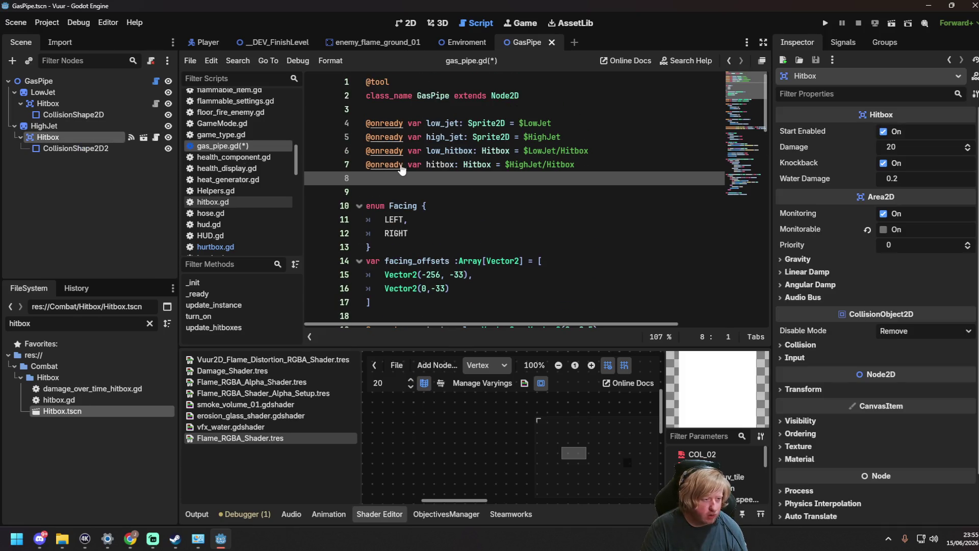
left_click(427, 164)
type("high_")
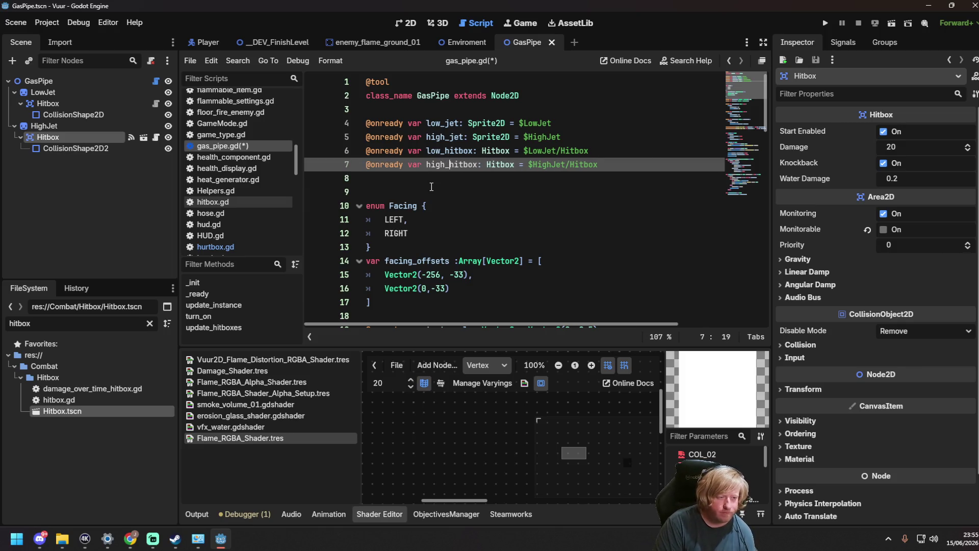
key("ctrl+s")
Add 'high_hitbox.monitoring = high_turned_on' to update_hitboxes and save.
left_click_drag(427, 164, 477, 164)
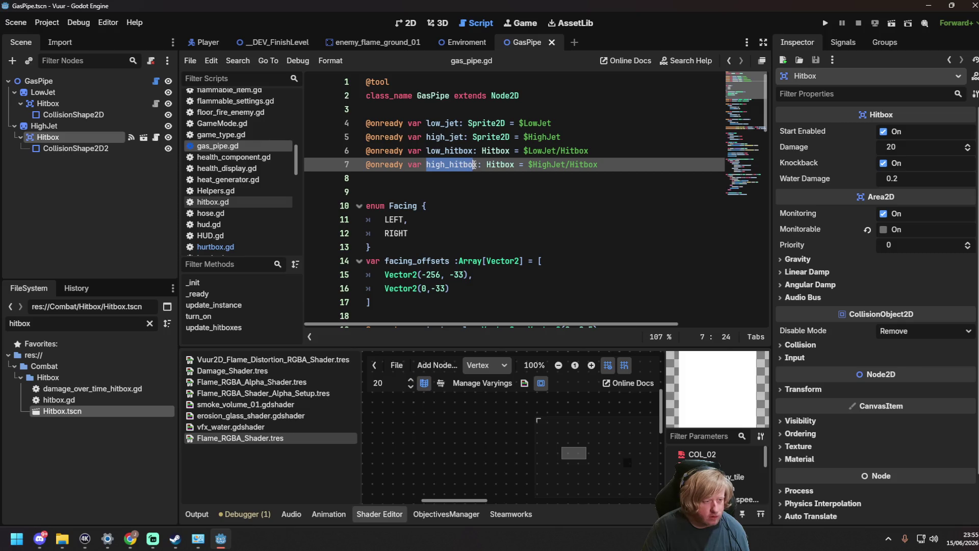
scroll(480, 204, "down", 20)
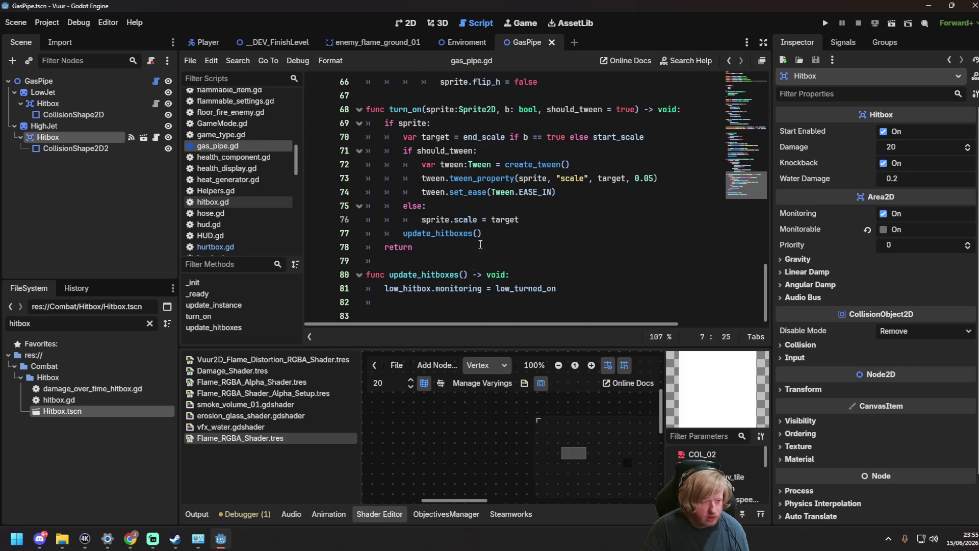
left_click(578, 293)
key("Return")
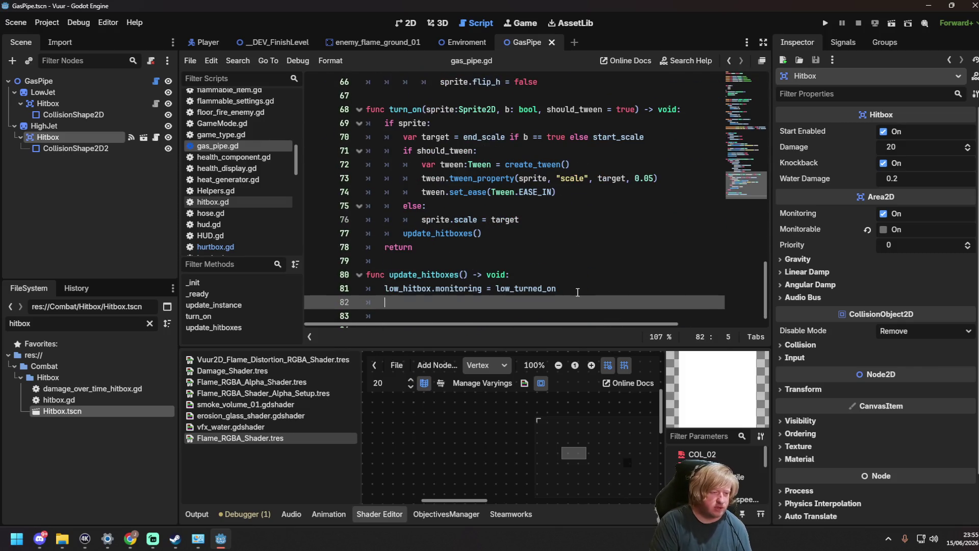
type("high_hitbox.monitoring = ")
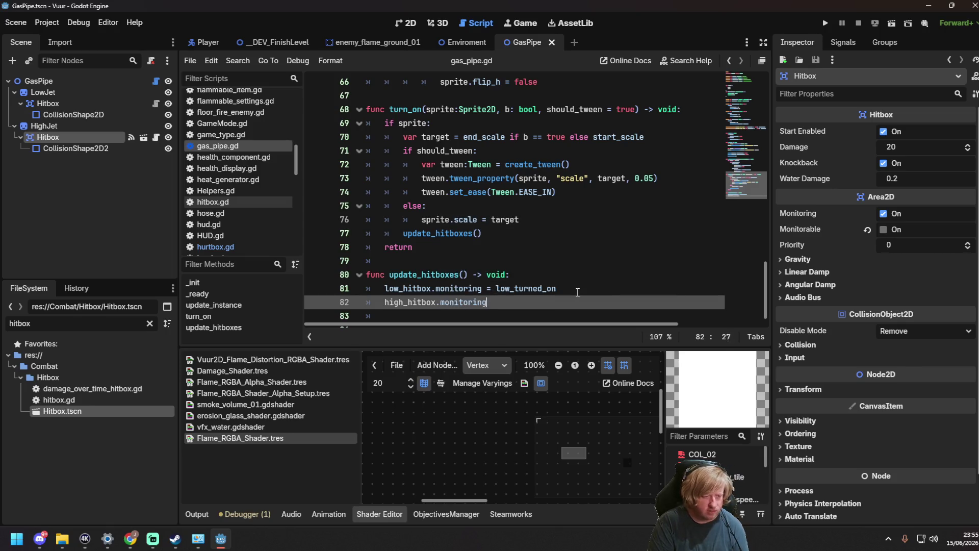
type("high_tu")
key("Return")
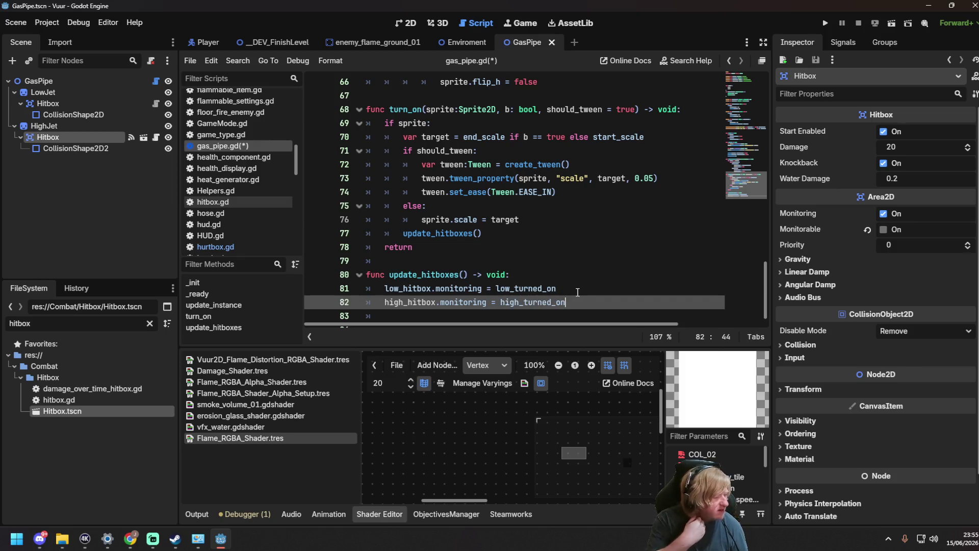
scroll(571, 265, "up", 10)
scroll(567, 255, "up", 2)
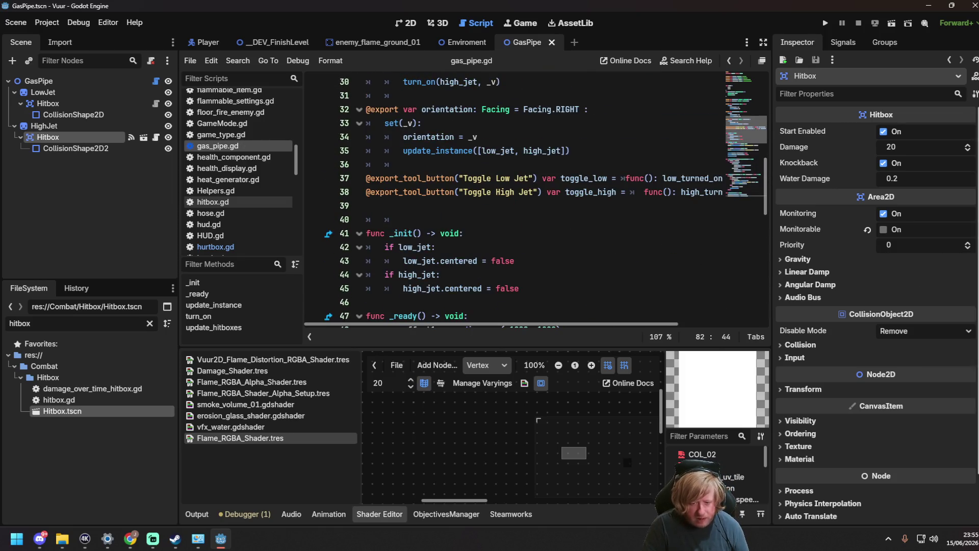
scroll(544, 248, "up", 3)
left_click(541, 207)
scroll(535, 224, "up", 2)
scroll(533, 219, "up", 2)
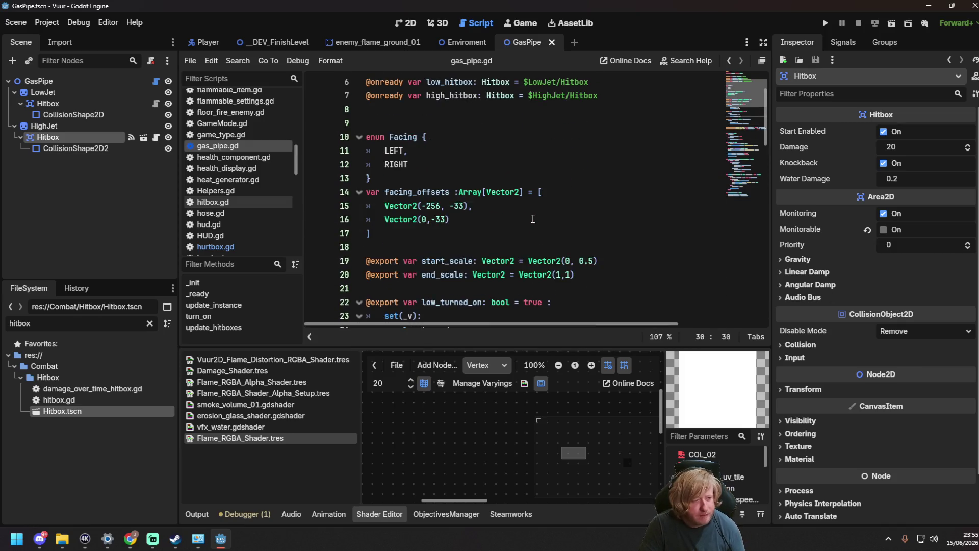
scroll(541, 218, "down", 9)
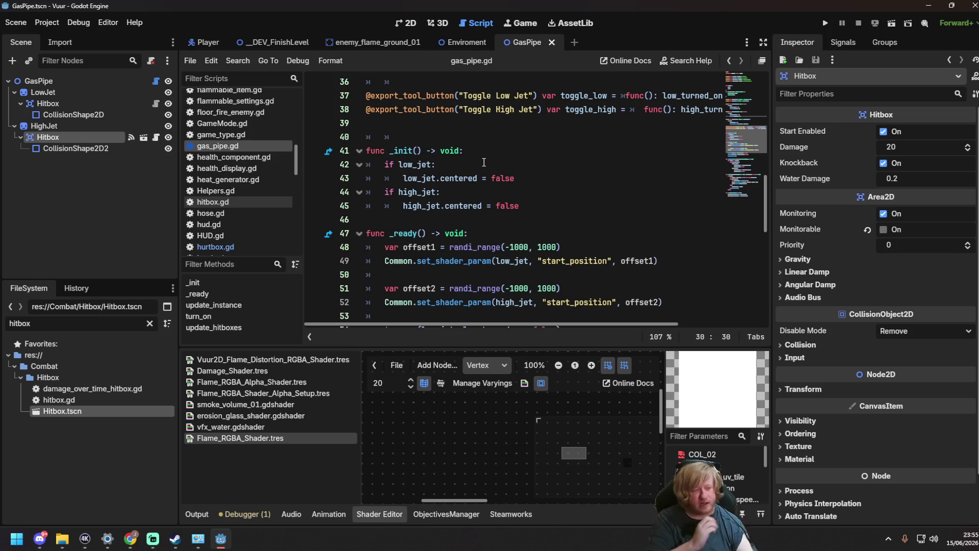
left_click(491, 137)
key("ctrl+s")
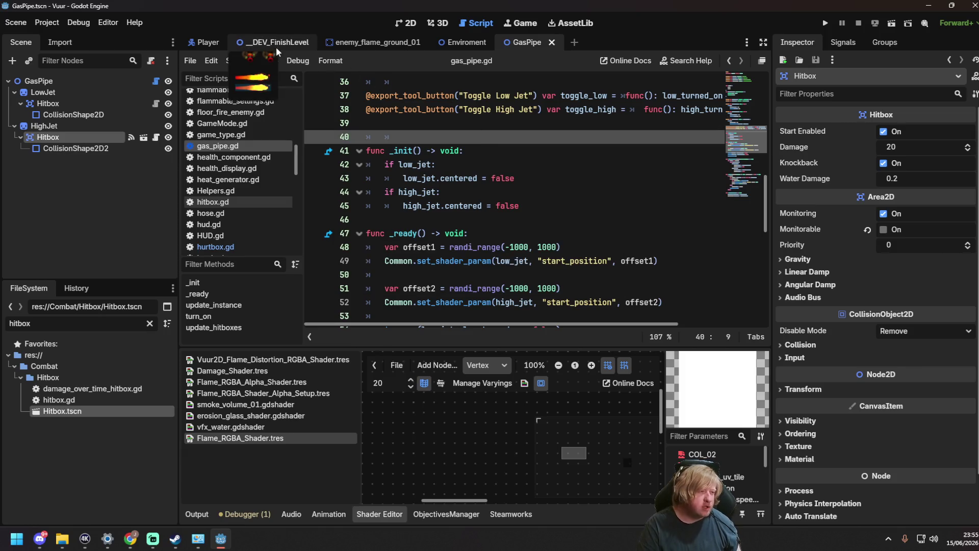
Switch to the _DEV_FinishLevel scene and bring up the hurtbox.gd script.
left_click(281, 46)
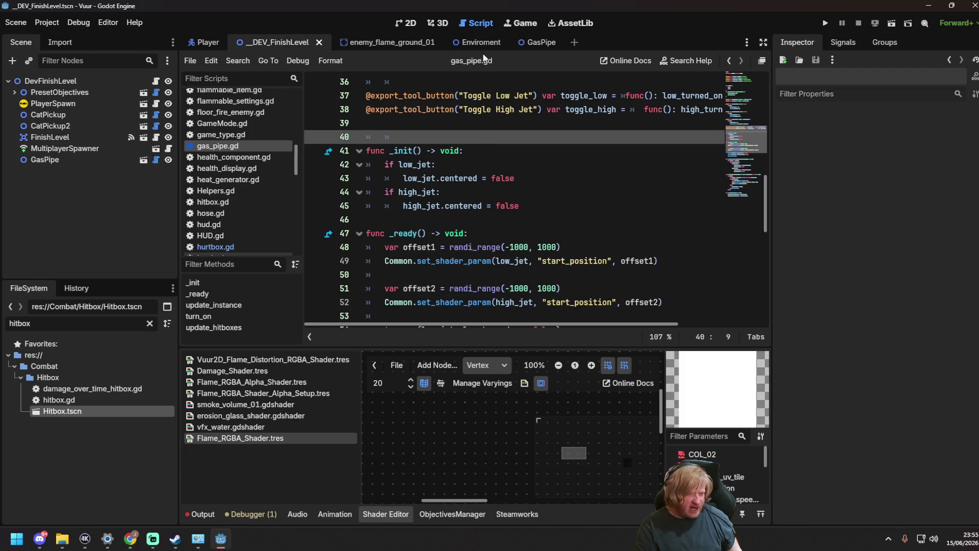
scroll(221, 183, "down", 2)
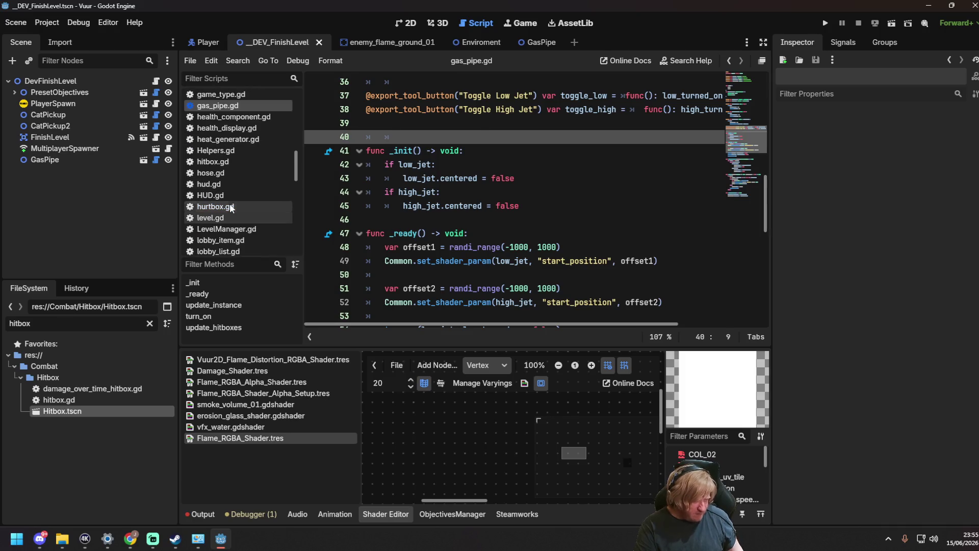
left_click(230, 206)
scroll(230, 197, "down", 3)
scroll(229, 197, "up", 3)
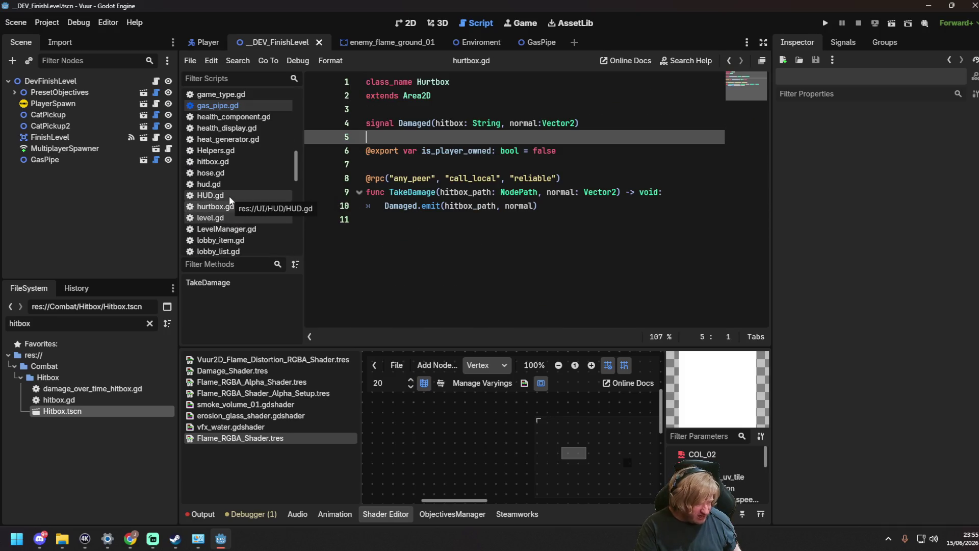
Open hitbox.gd and place the caret at the end of the start_enabled export line.
left_click(228, 160)
left_click(556, 193)
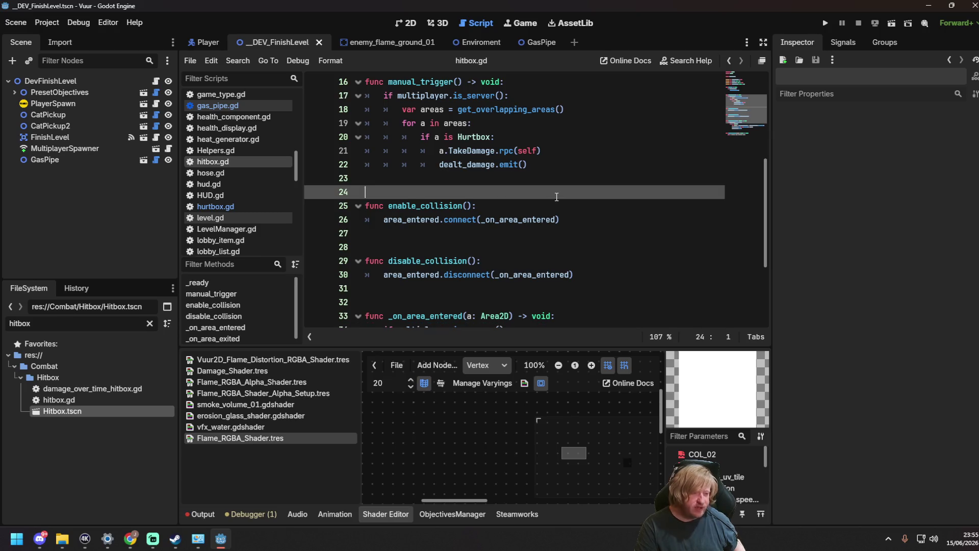
scroll(557, 197, "up", 2)
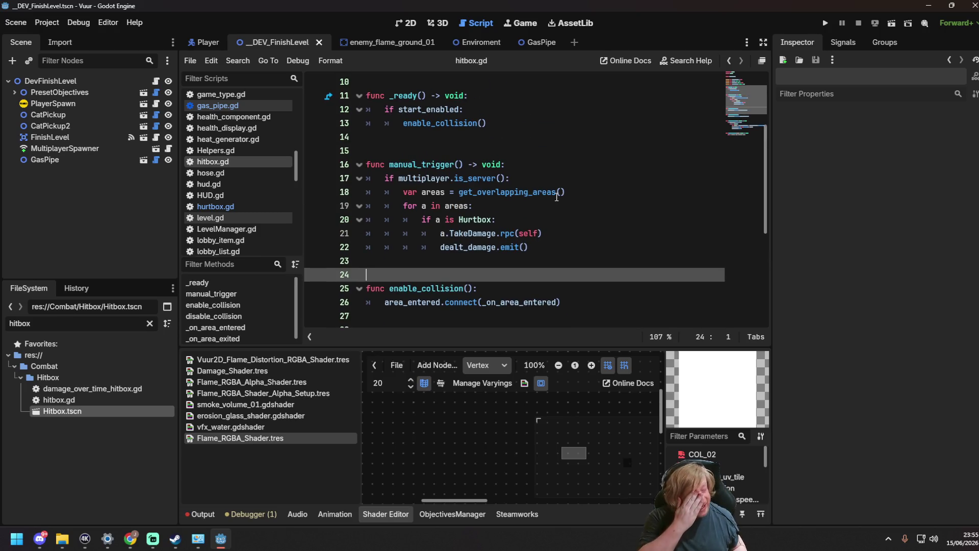
scroll(590, 148, "up", 3)
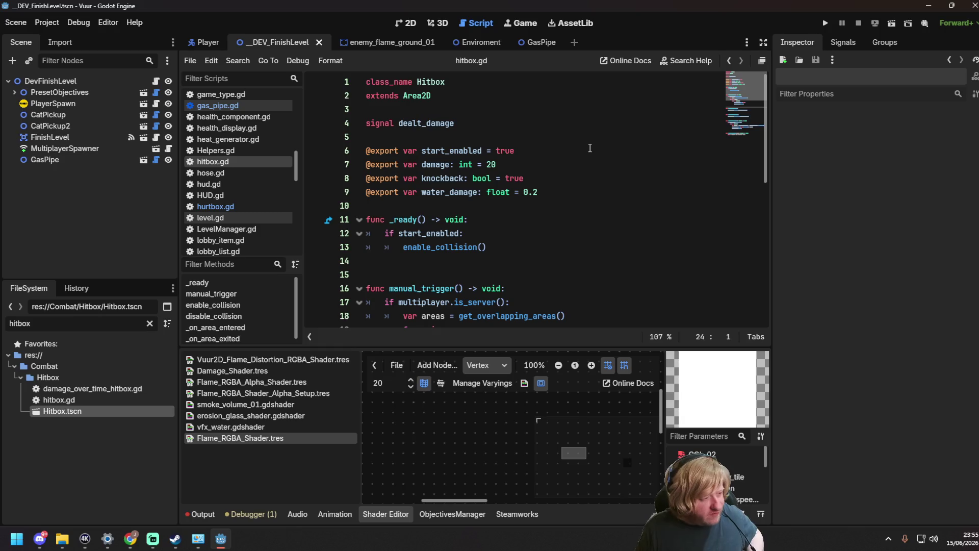
left_click(557, 187)
left_click(528, 151)
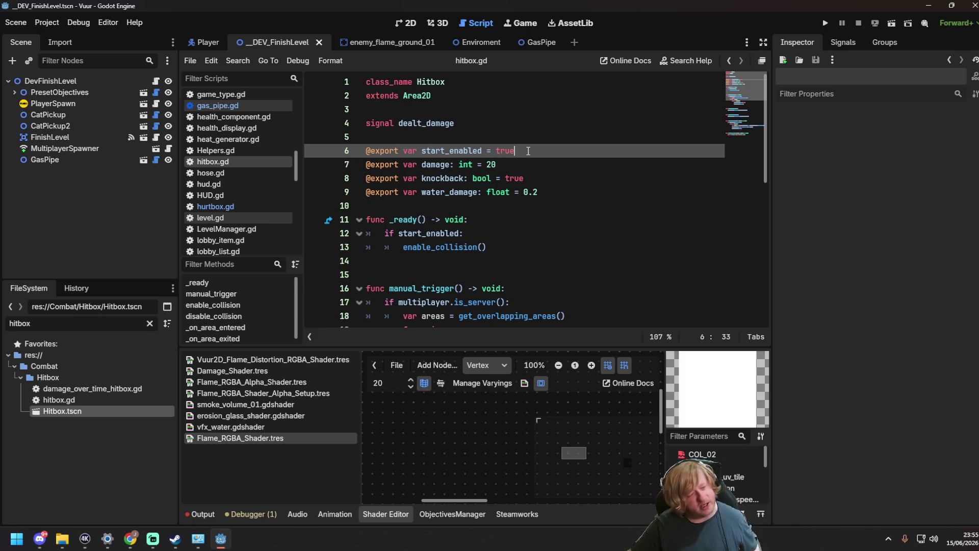
key("Return")
type("@export var")
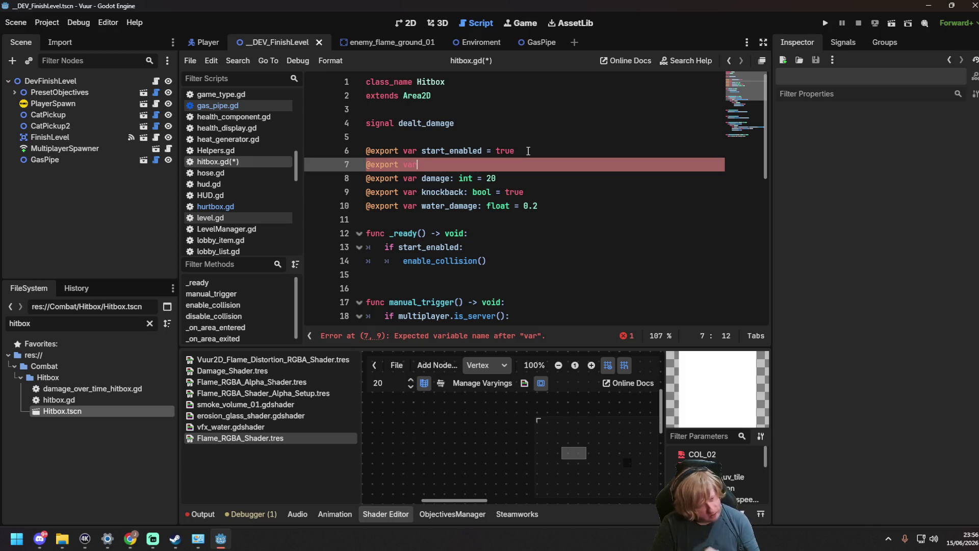
type("ignore_crocher")
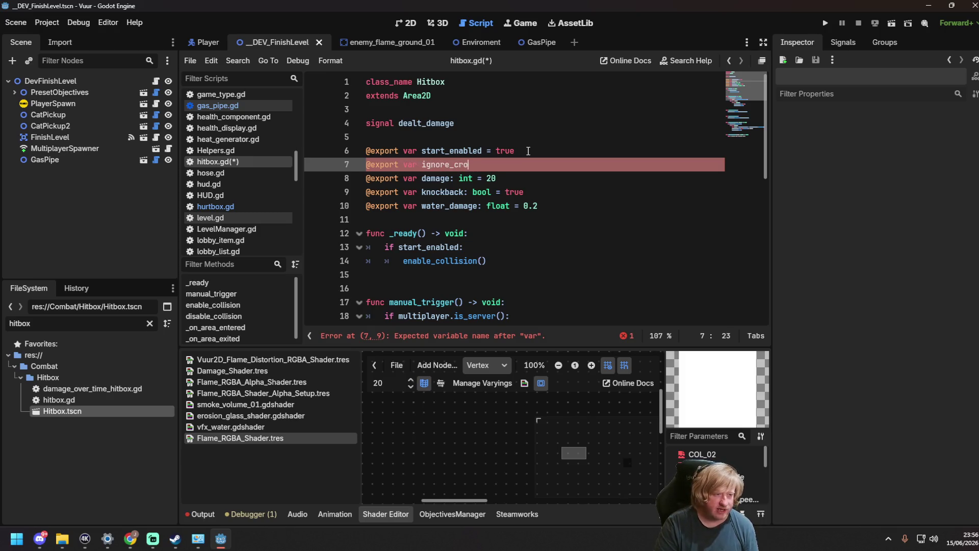
type("s")
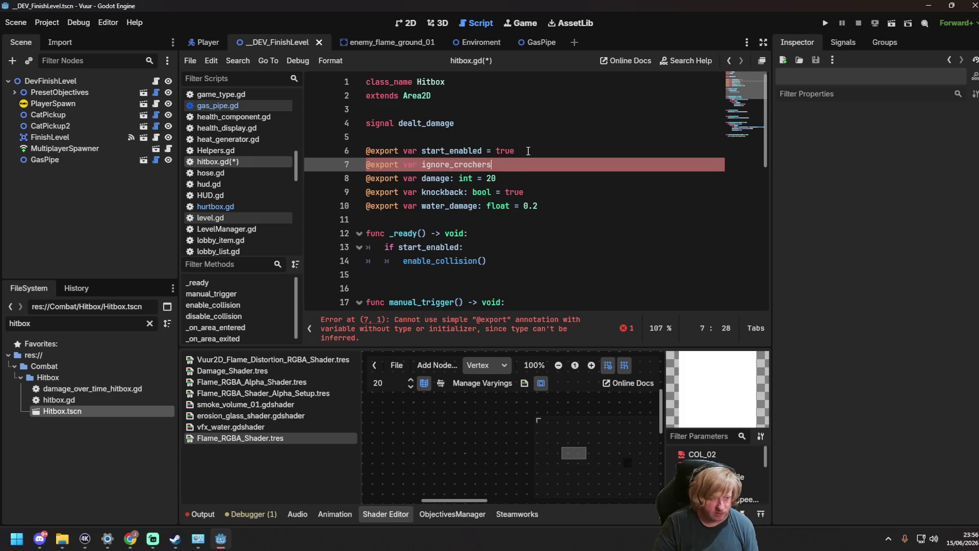
type(" = false")
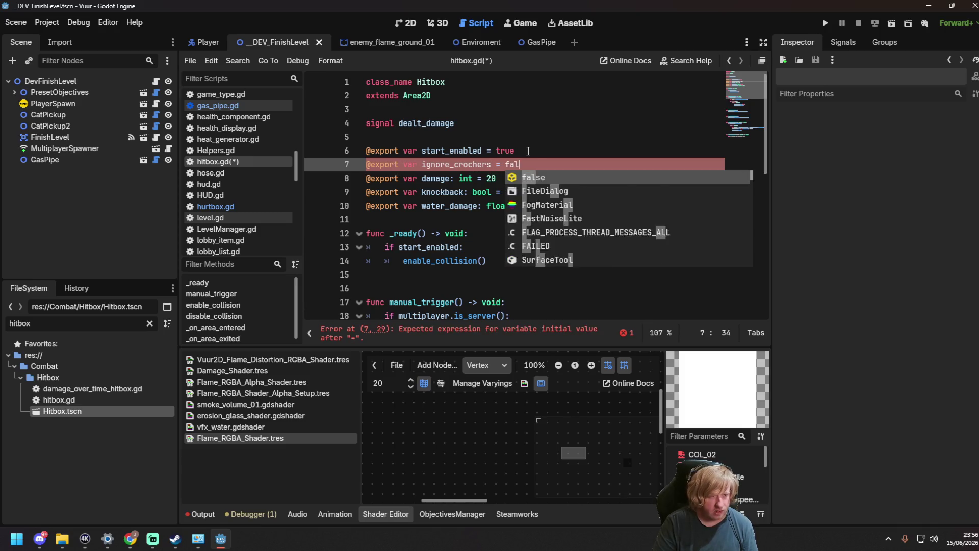
key("Left")
key("Left")
key("Left")
key("Right")
key("Right")
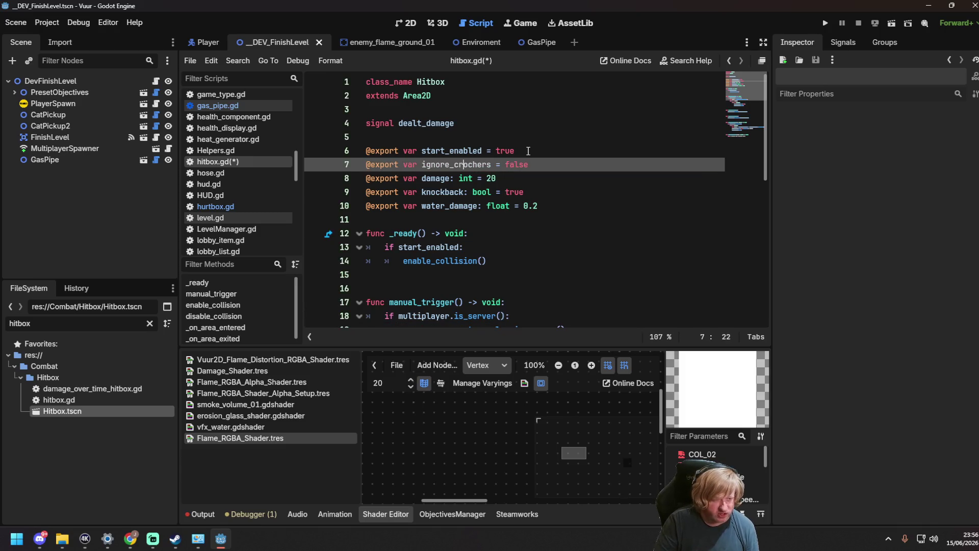
type("u")
key("ctrl+s")
left_click(422, 165)
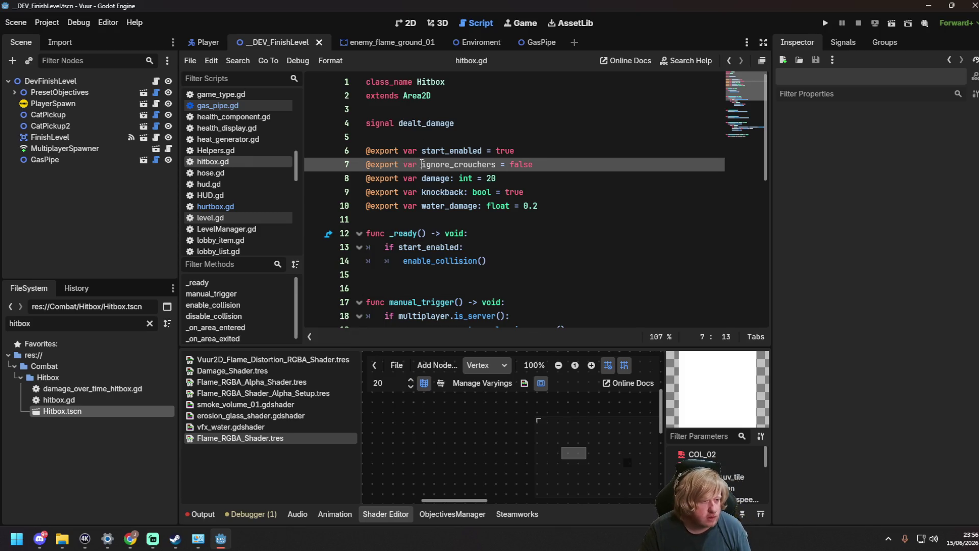
double_click(498, 162)
scroll(493, 240, "down", 4)
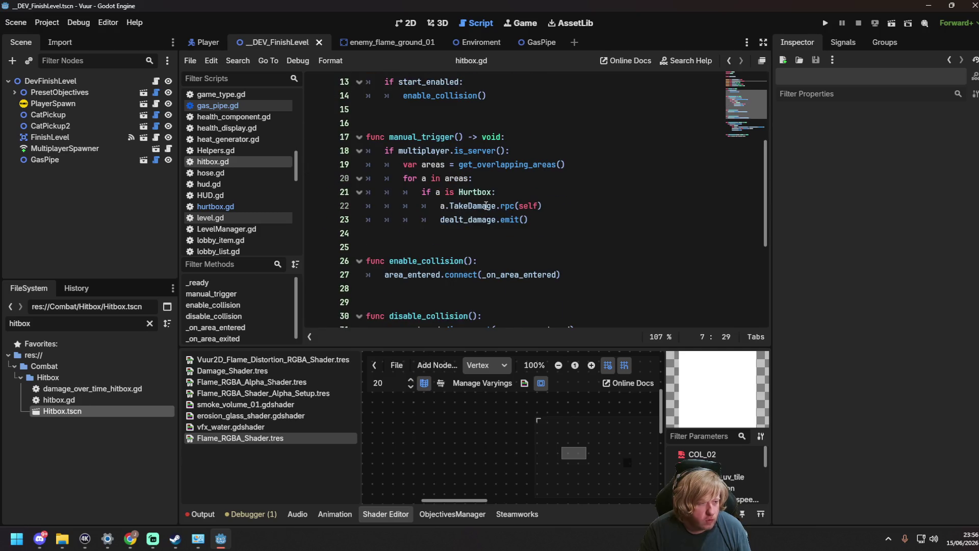
scroll(486, 206, "down", 5)
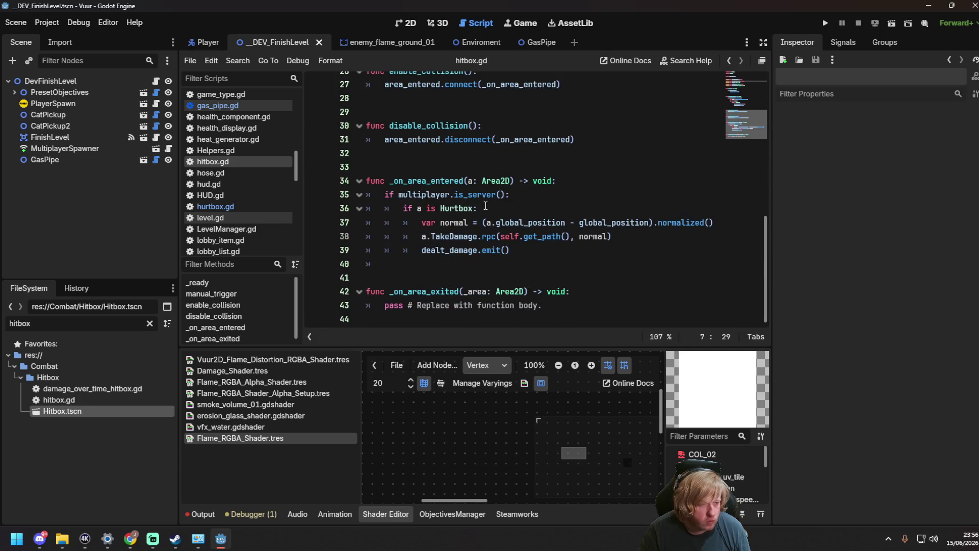
left_click(539, 251)
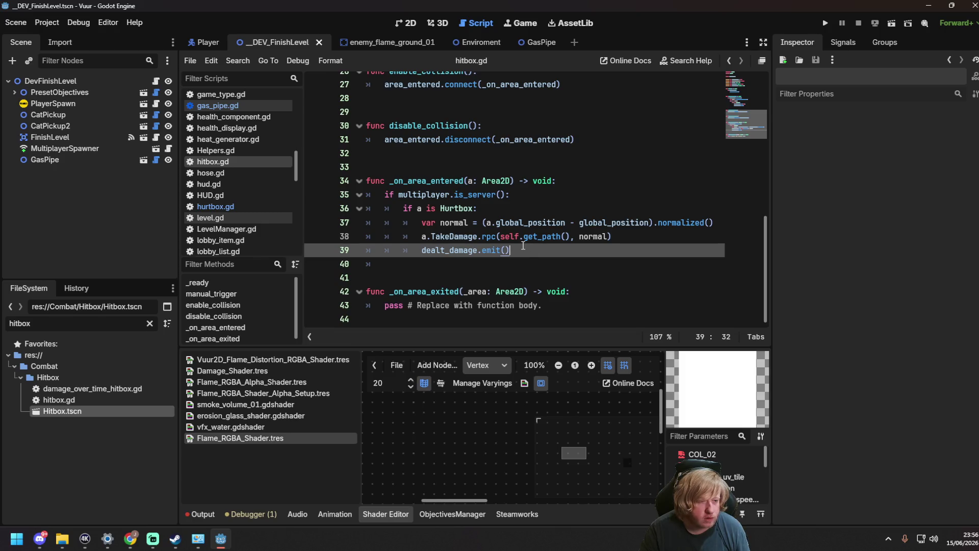
scroll(522, 247, "up", 4)
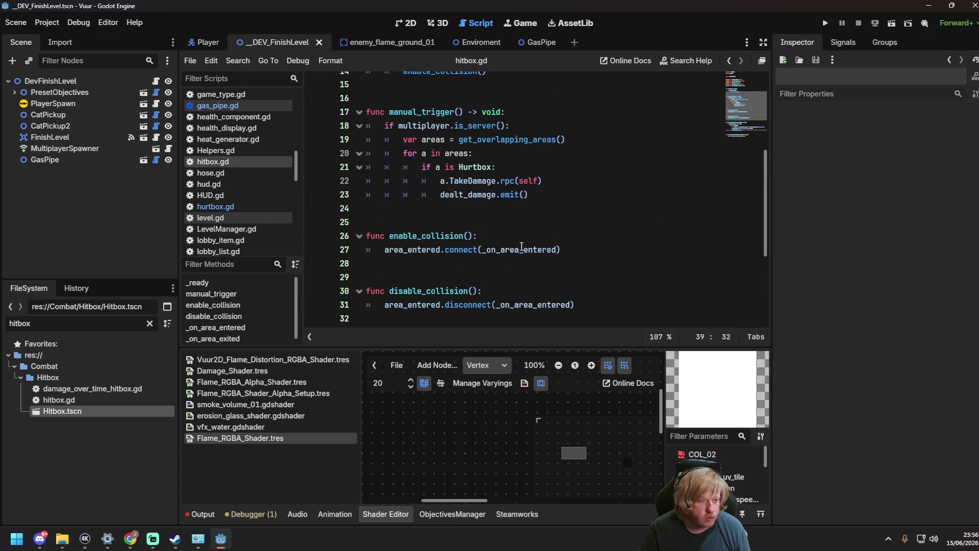
scroll(522, 247, "up", 1)
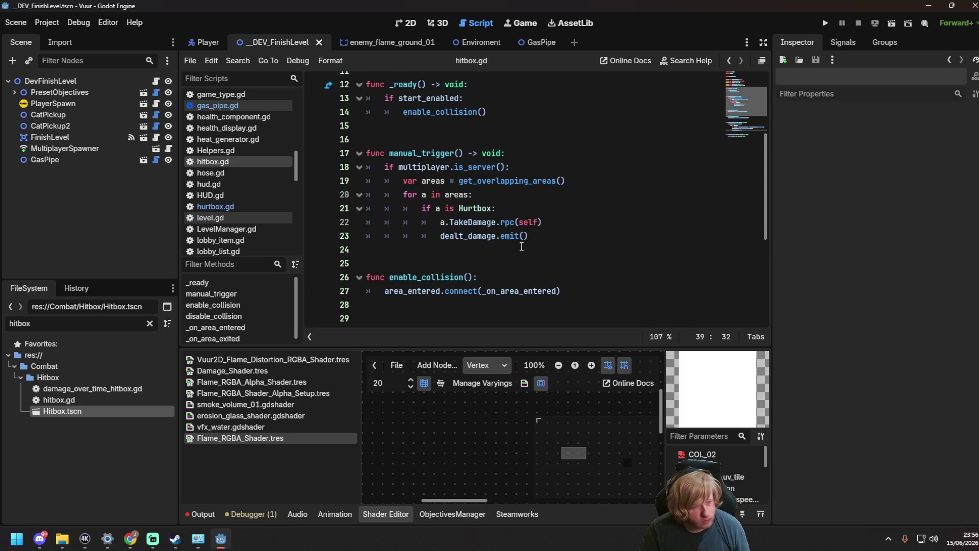
left_click(539, 236)
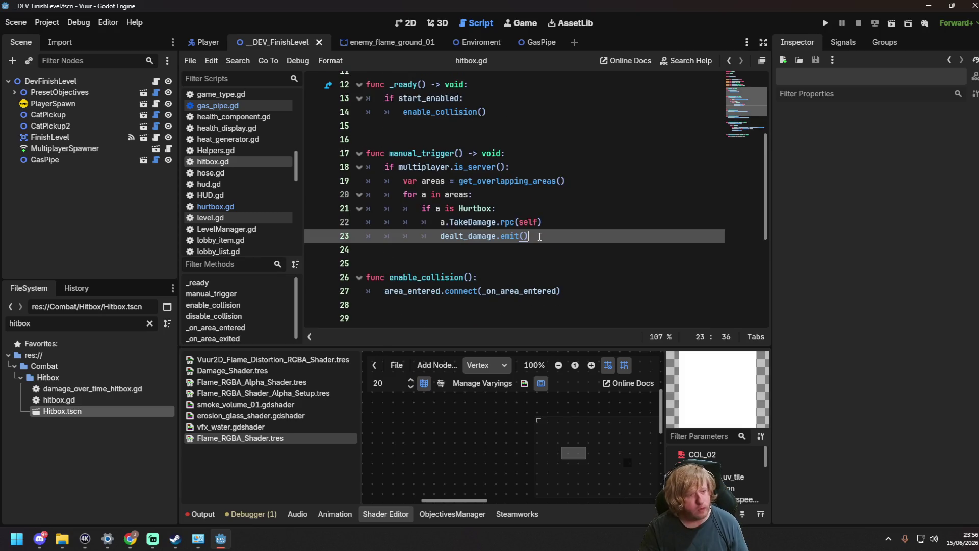
left_click(538, 206)
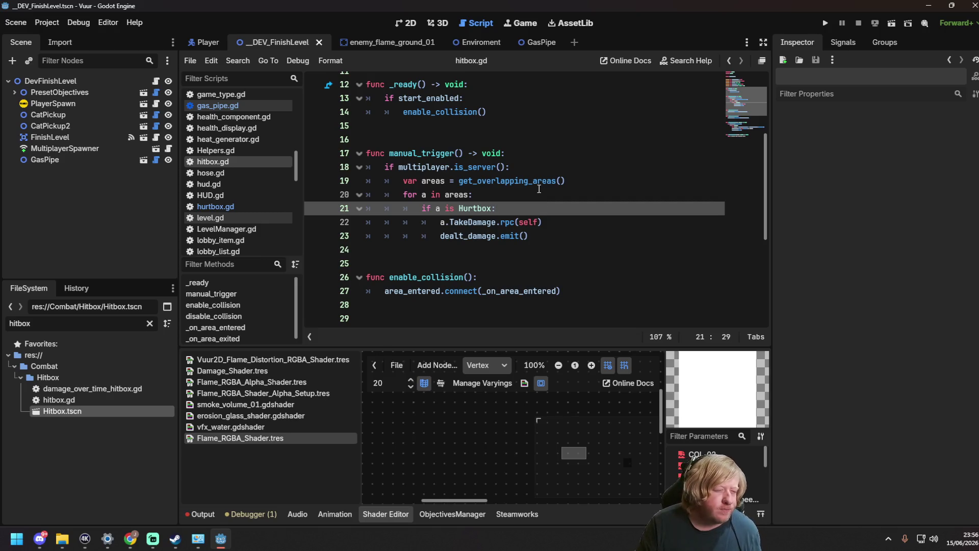
scroll(539, 189, "down", 1)
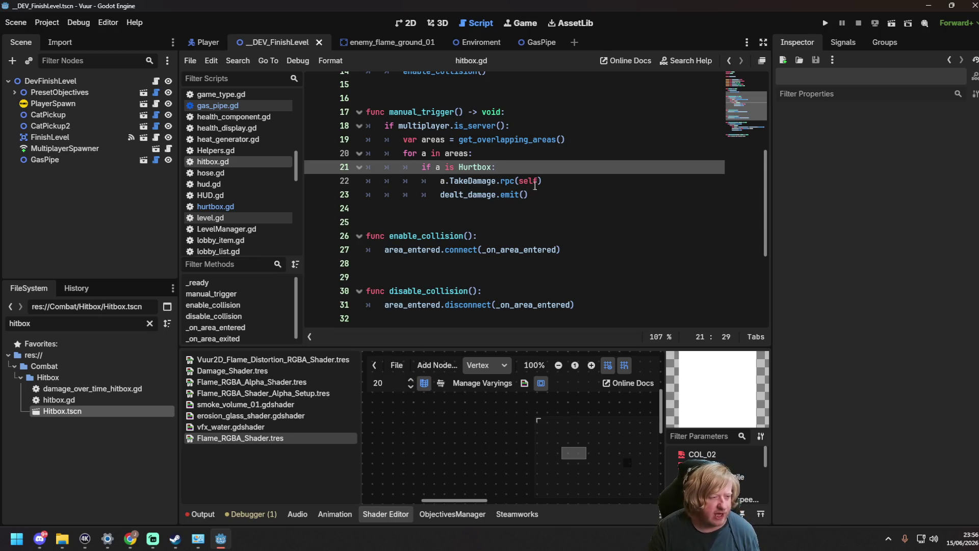
mouse_move(437, 168)
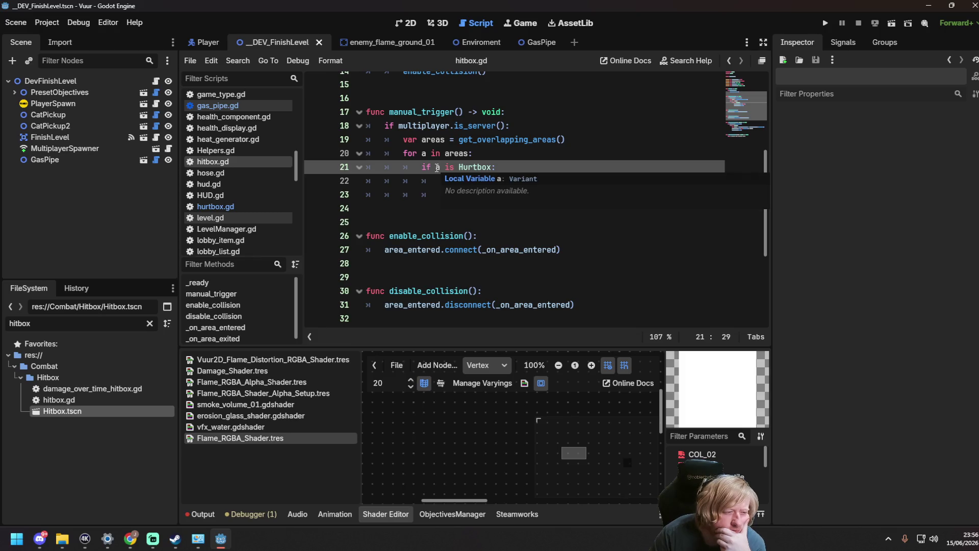
left_click(468, 167, "ctrl")
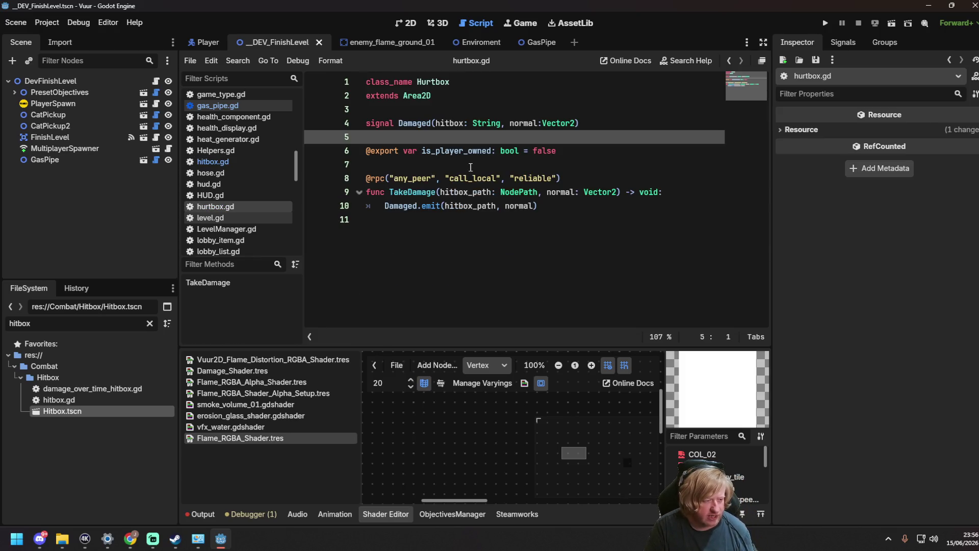
left_click(224, 162)
left_click(510, 184)
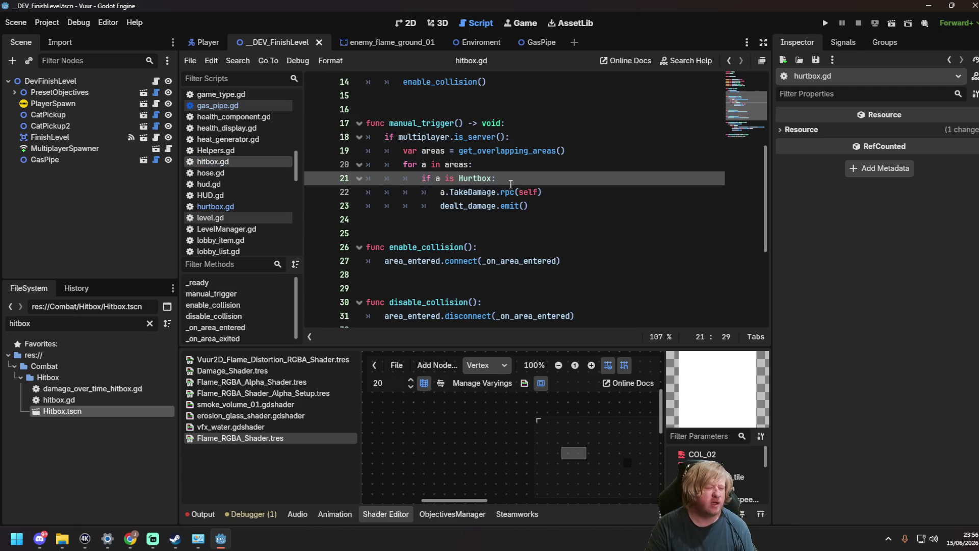
Under the first Hurtbox check, add 'if a.is_player_owned and ignore_crouchers: return'.
key("Return")
type("if a.i")
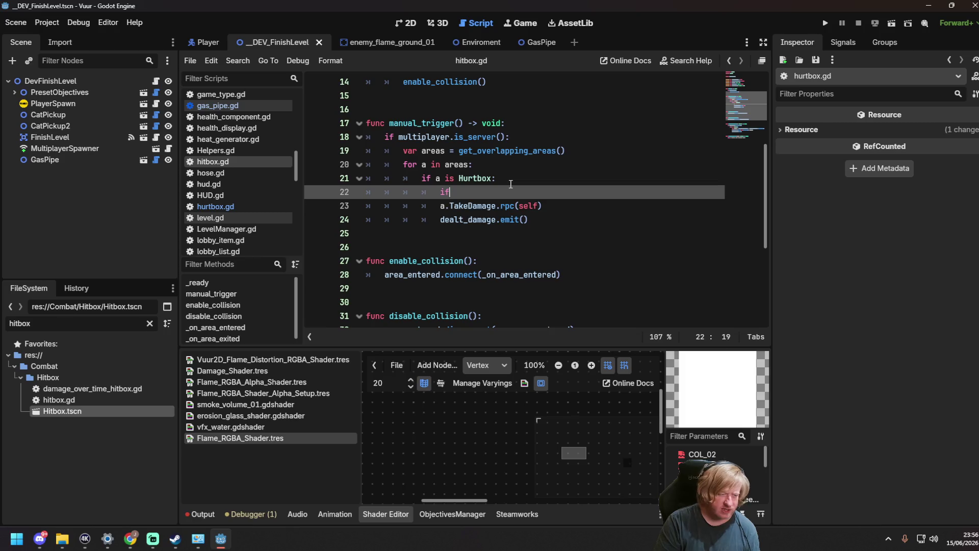
key("Return")
type(":")
key("Return")
type("ignore_crouchers")
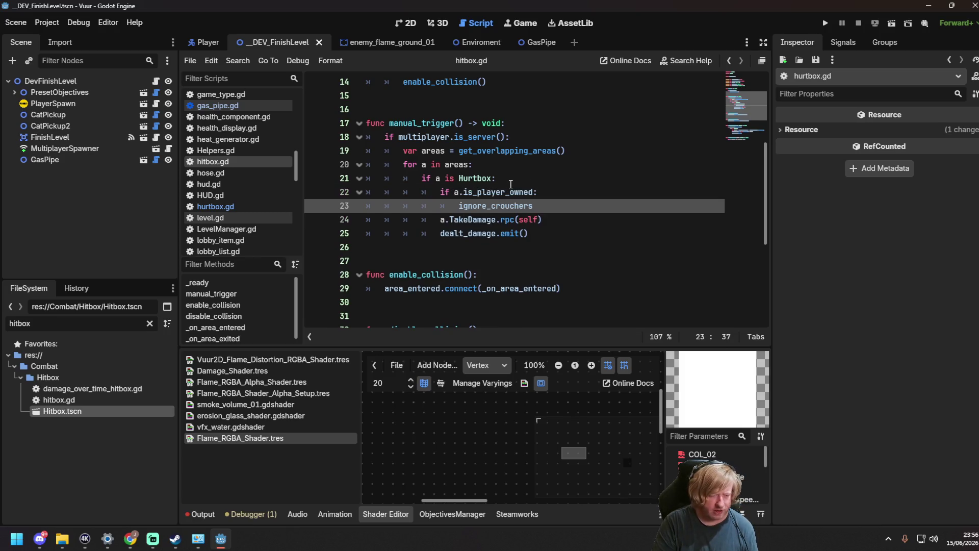
key("ctrl+BackSpace")
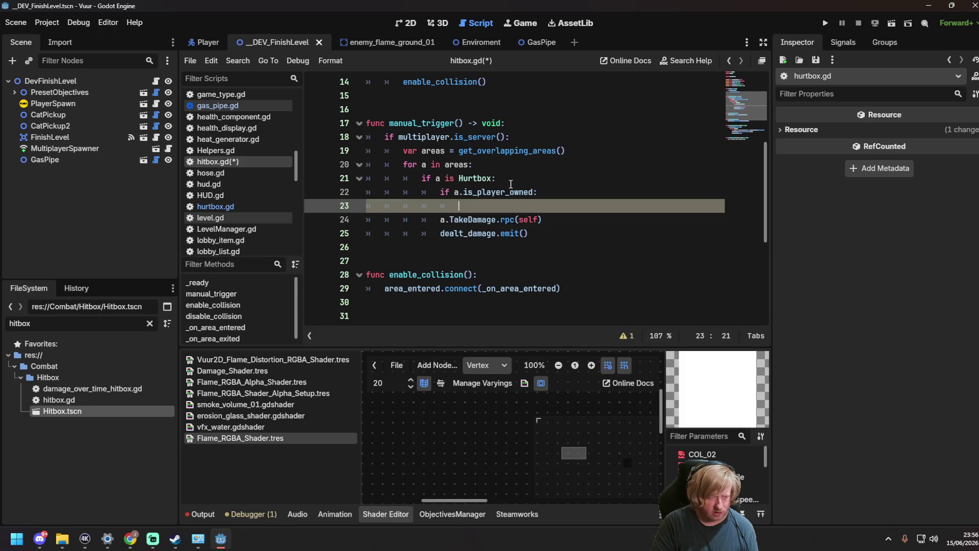
key("Up")
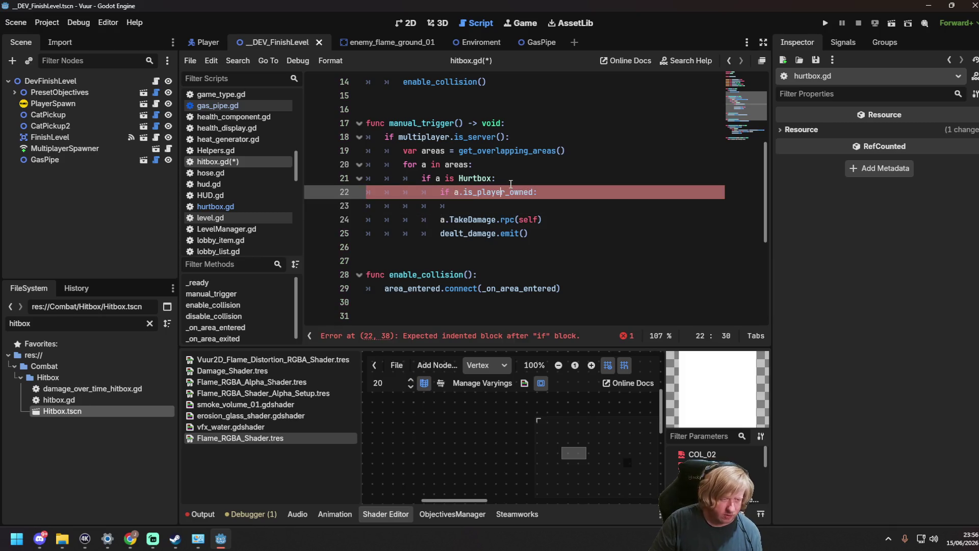
type("and ignore_crouchers")
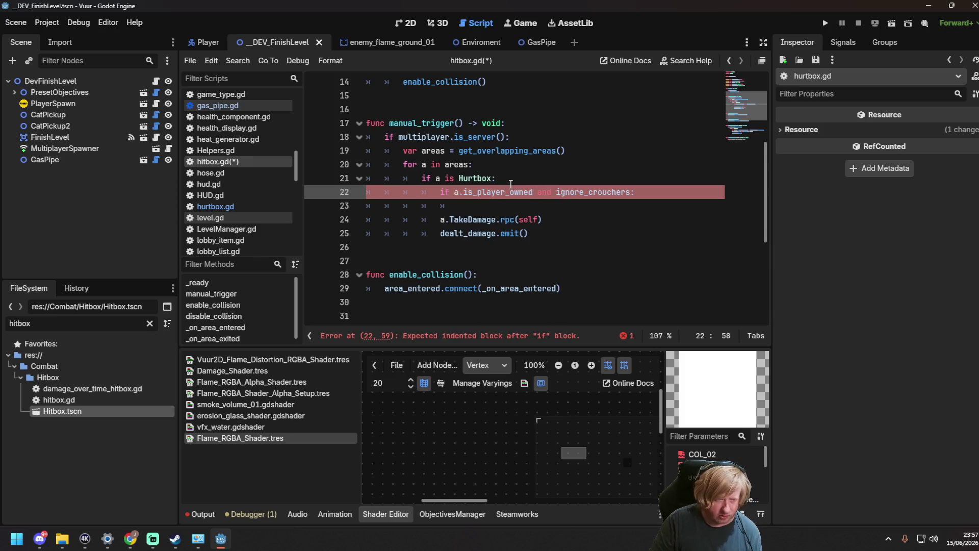
key("Down")
type("return")
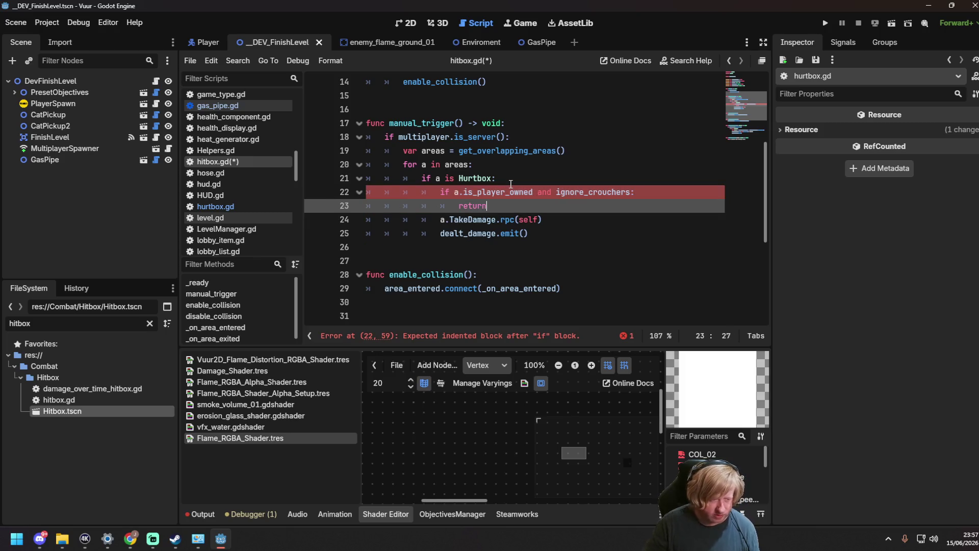
left_click_drag(488, 205, 440, 192)
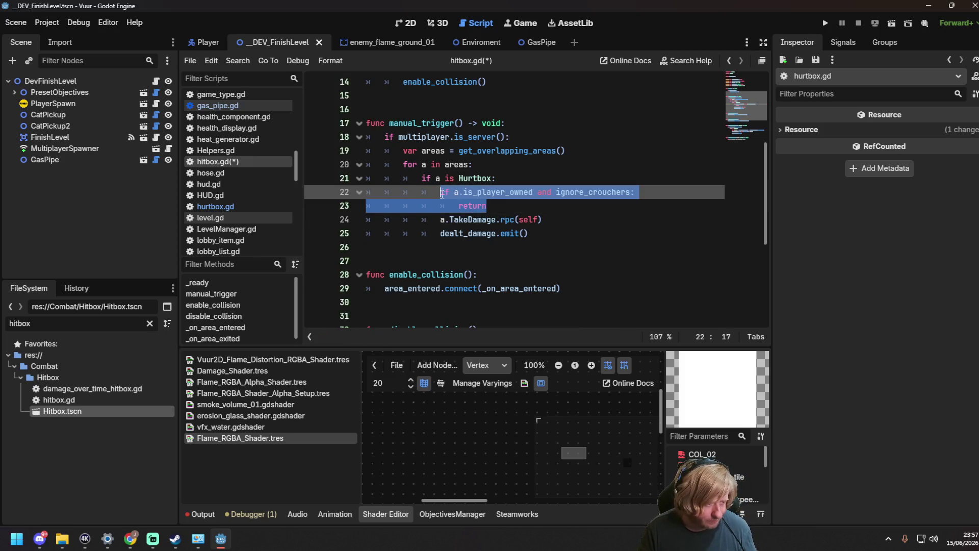
Paste the same skip check into _on_area_entered, fix its indentation, and save hitbox.gd.
scroll(494, 251, "down", 2)
scroll(497, 261, "down", 2)
left_click(501, 247)
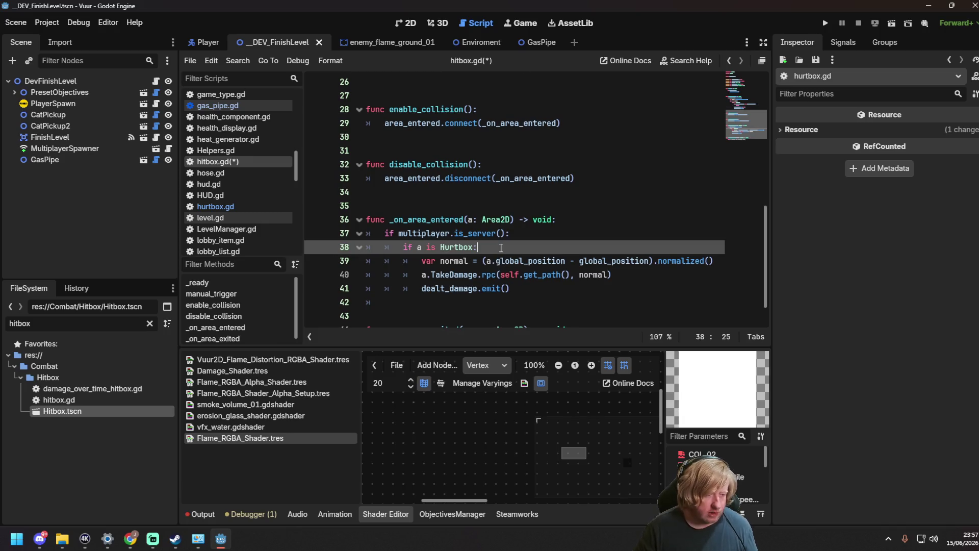
key("Return")
type("if a.is_player_owned and ignore_crouchers: \t\t\t\t\treturn")
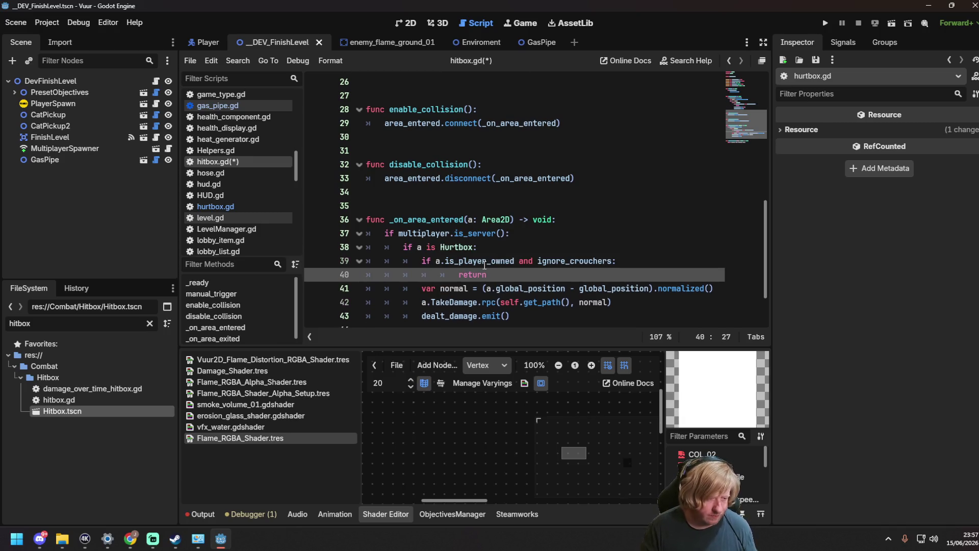
key("shift+Tab")
key("ctrl+s")
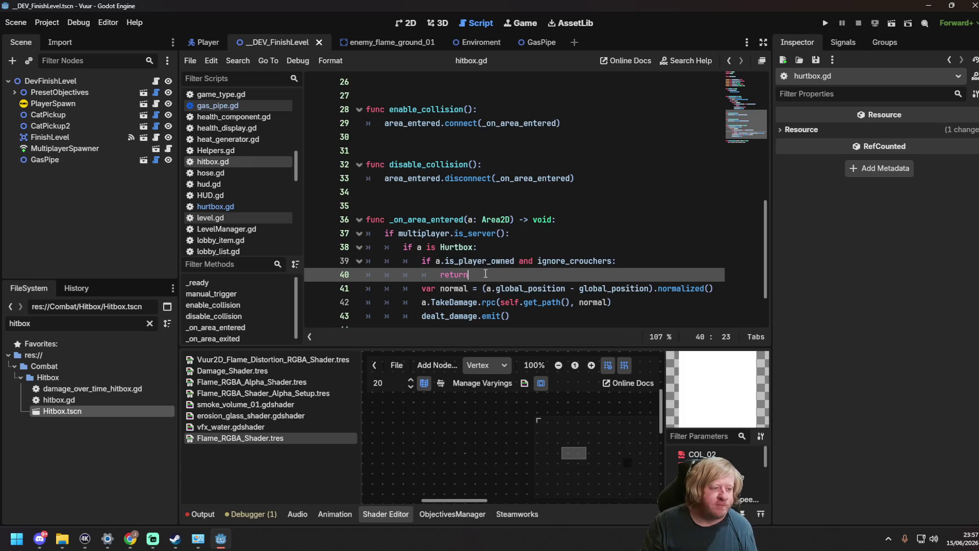
left_click(482, 233)
scroll(408, 153, "down", 1)
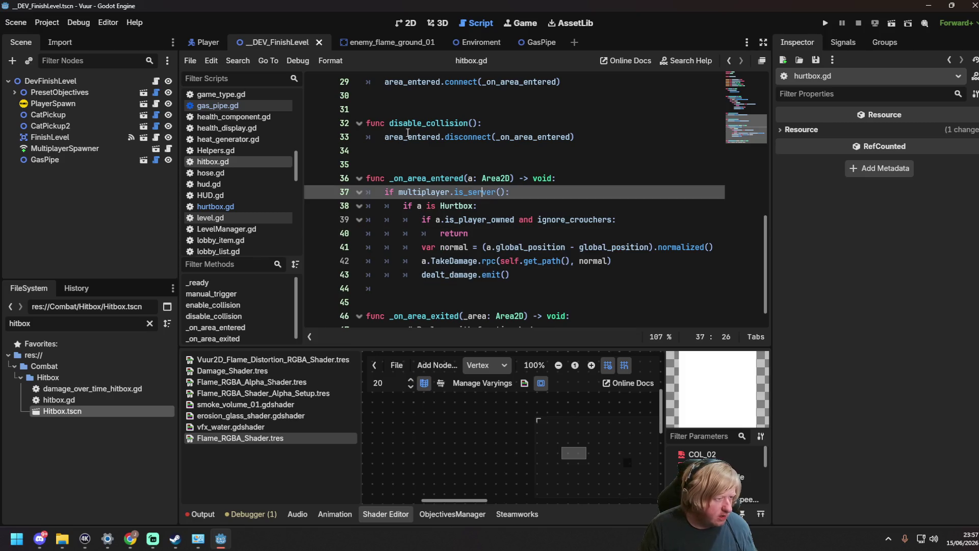
Open the GasPipe scene from the level's 2D view for editing.
left_click(411, 23)
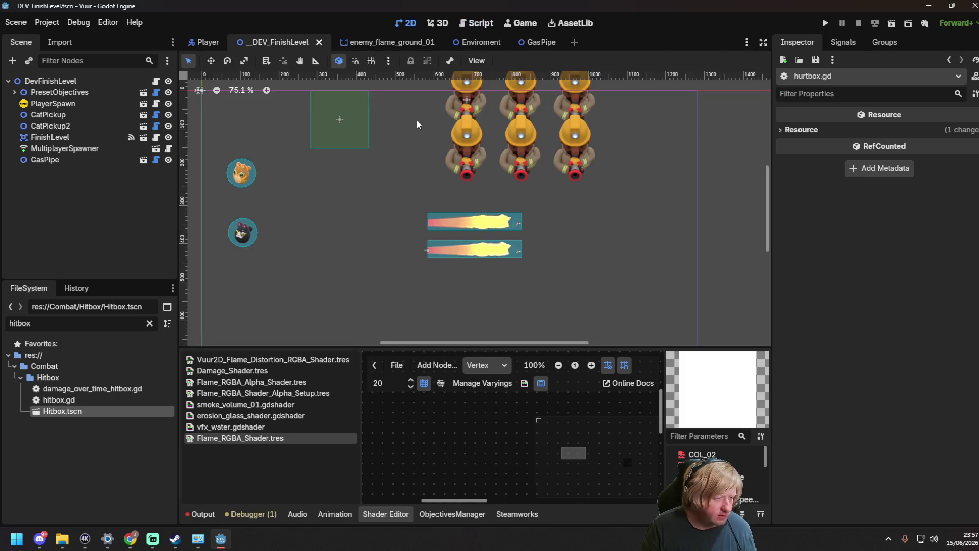
left_click(437, 250)
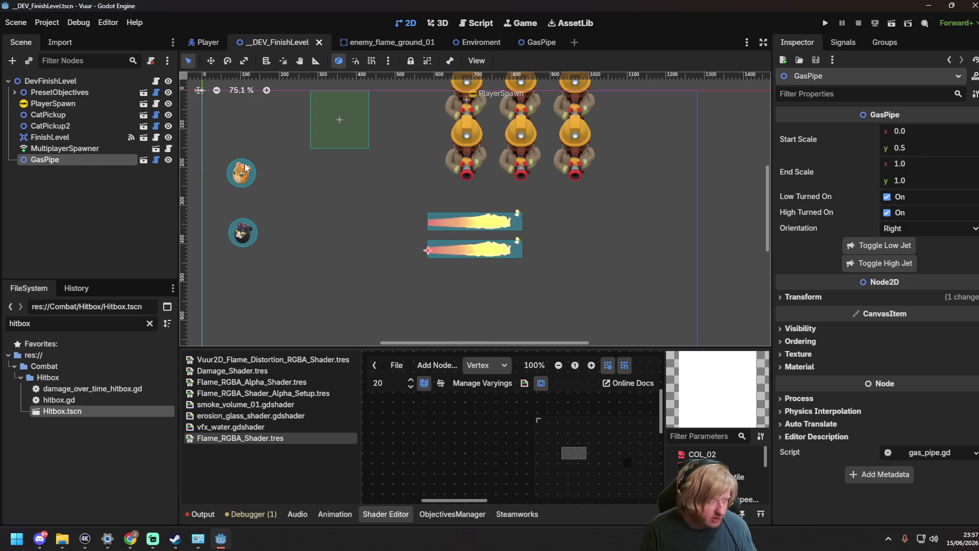
left_click(143, 161)
Tick Ignore Crouchers on the HighJet jet's Hitbox and save the GasPipe scene.
left_click(43, 92)
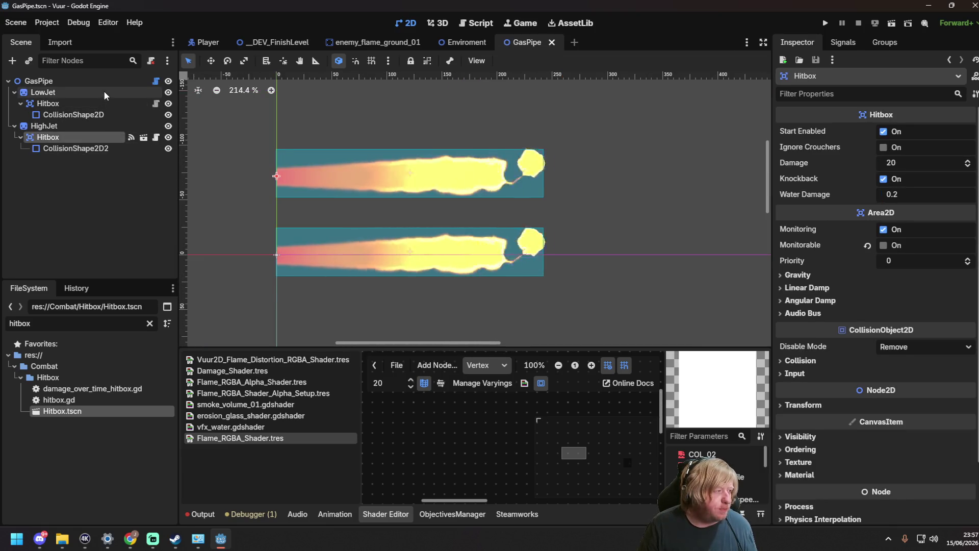
left_click(85, 141)
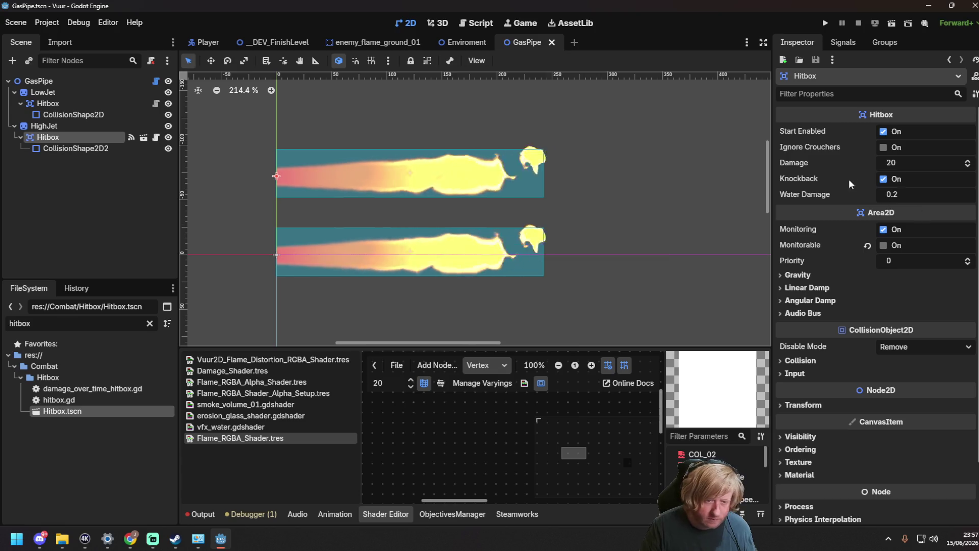
left_click(884, 147)
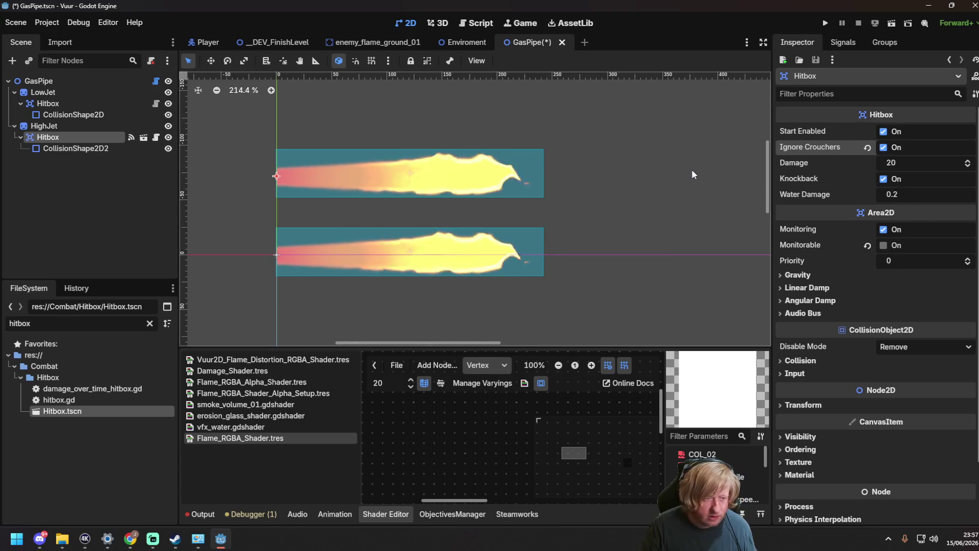
key("ctrl+s")
Save the GasPipe scene again from the root node, then go back to hitbox.gd.
left_click(80, 124)
left_click(74, 136)
key("ctrl+s")
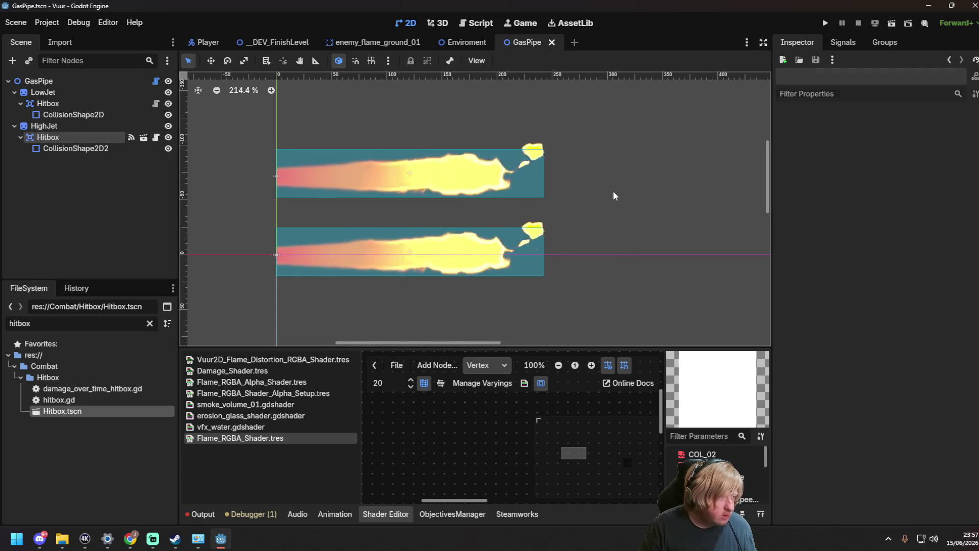
left_click(108, 126)
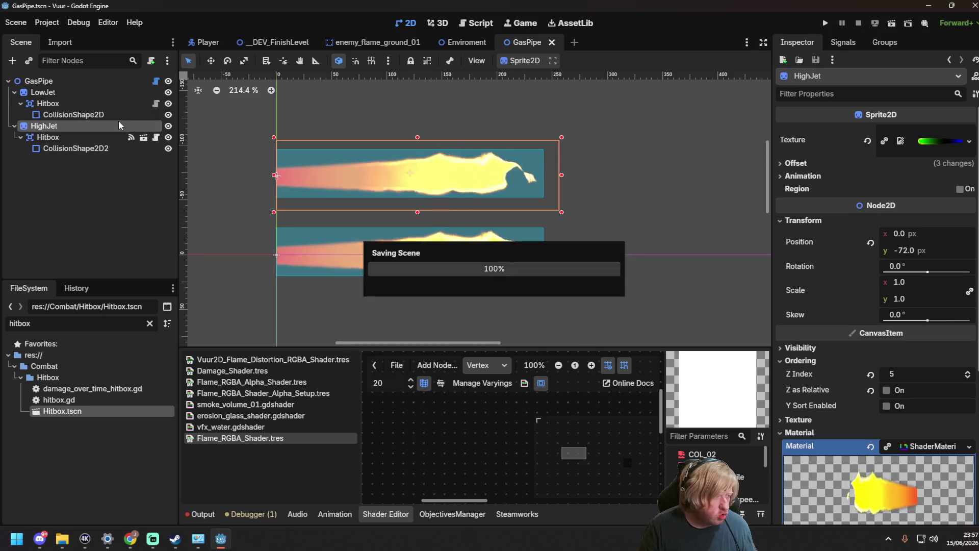
left_click(75, 81)
key("ctrl+s")
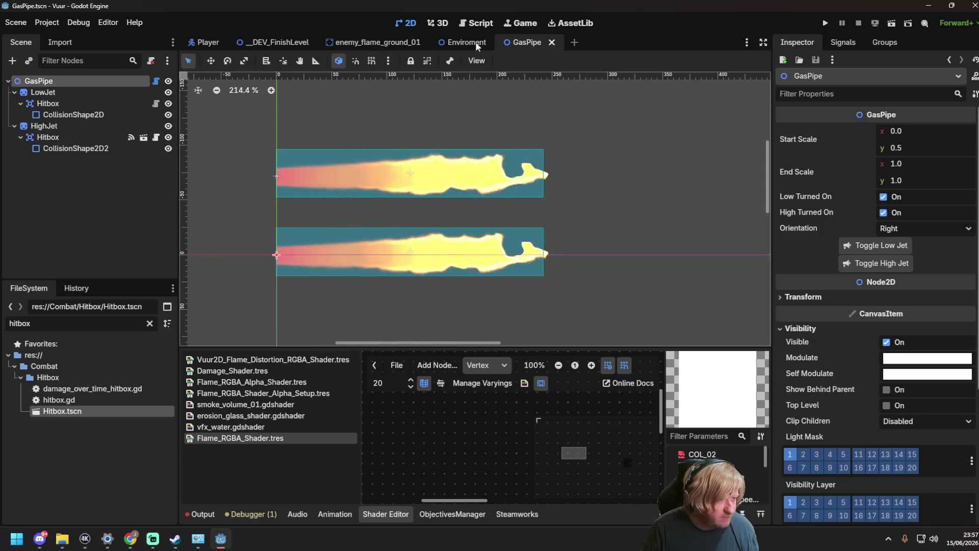
left_click(155, 103)
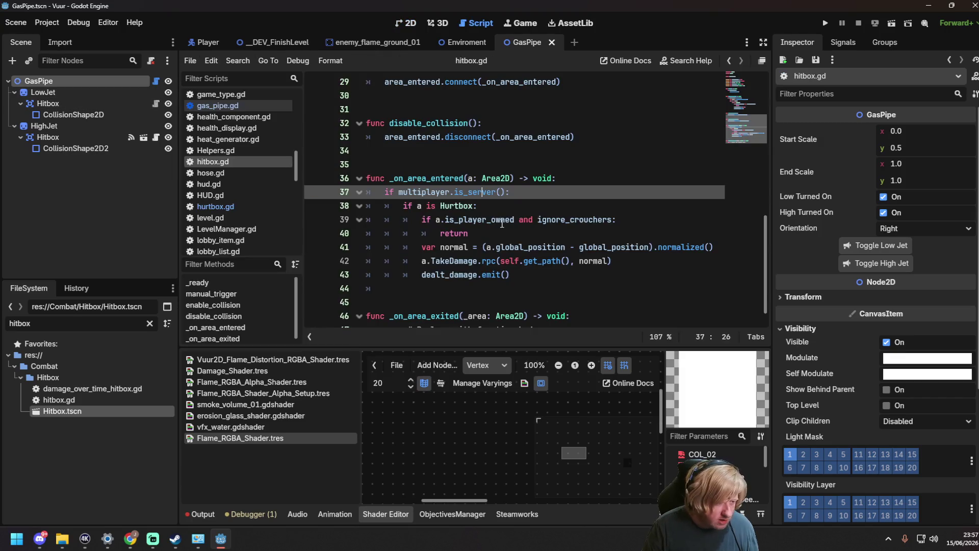
Try an extra 'and' condition on hitbox.gd line 39, remove it, save, and switch to hurtbox.gd.
scroll(506, 214, "down", 2)
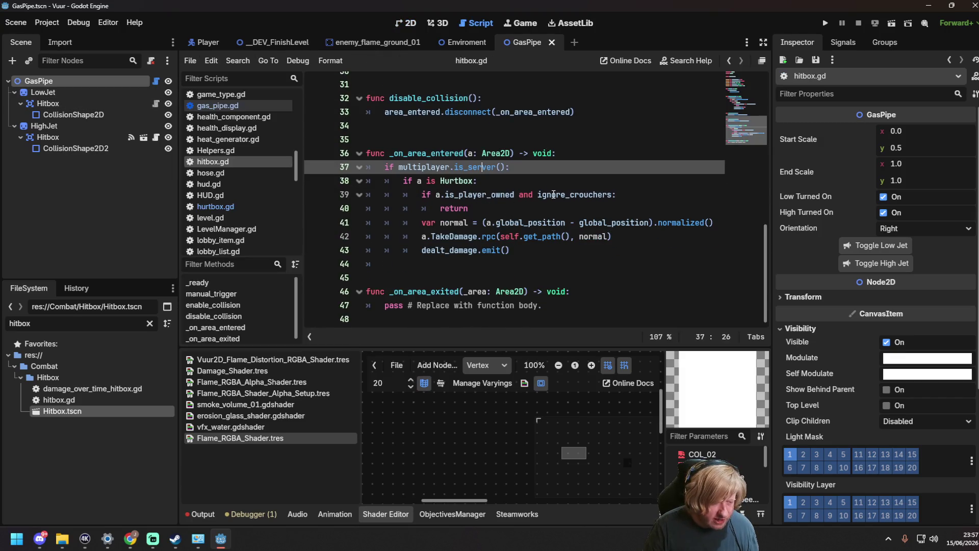
left_click(614, 195)
type("and a.")
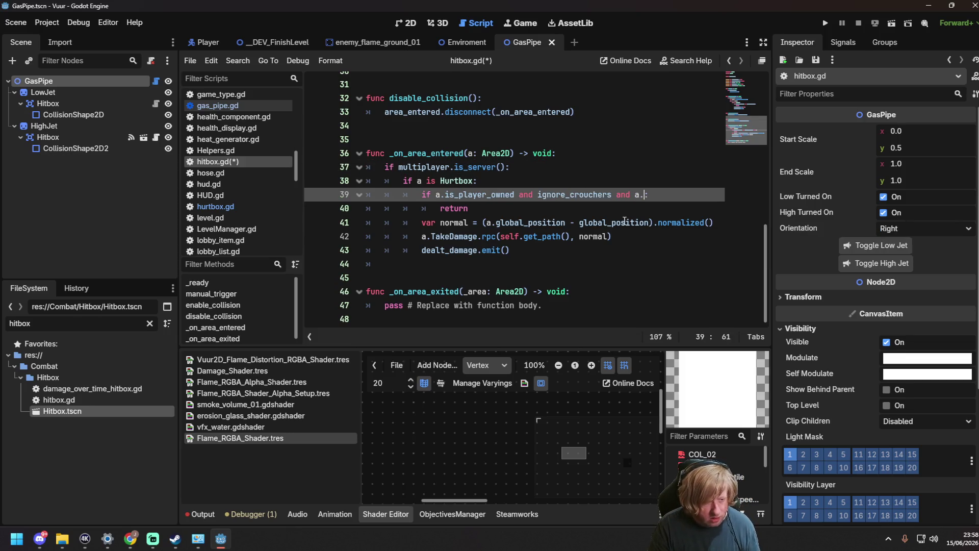
key("ctrl+space")
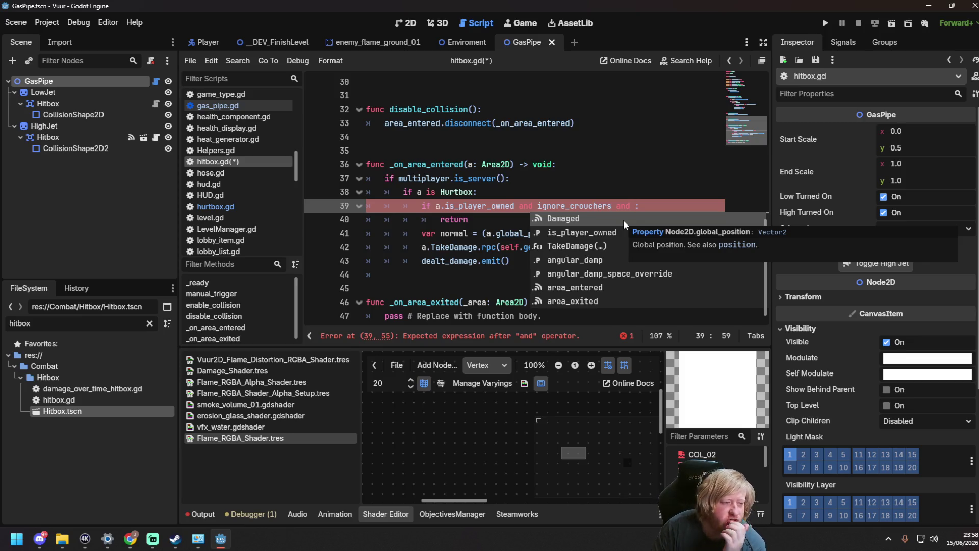
left_click(498, 147)
left_click(636, 206)
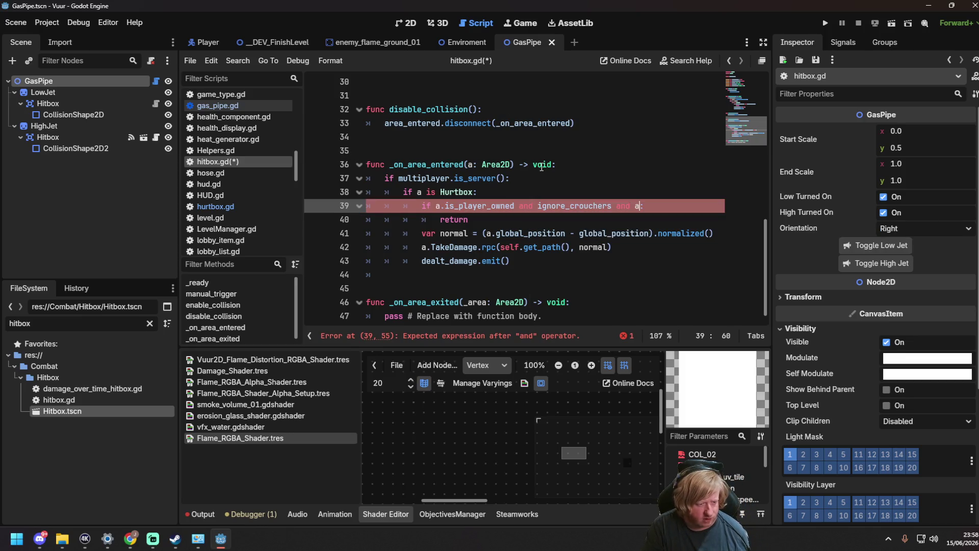
key("BackSpace")
key("BackSpace")
key("BackSpace")
key("ctrl+s")
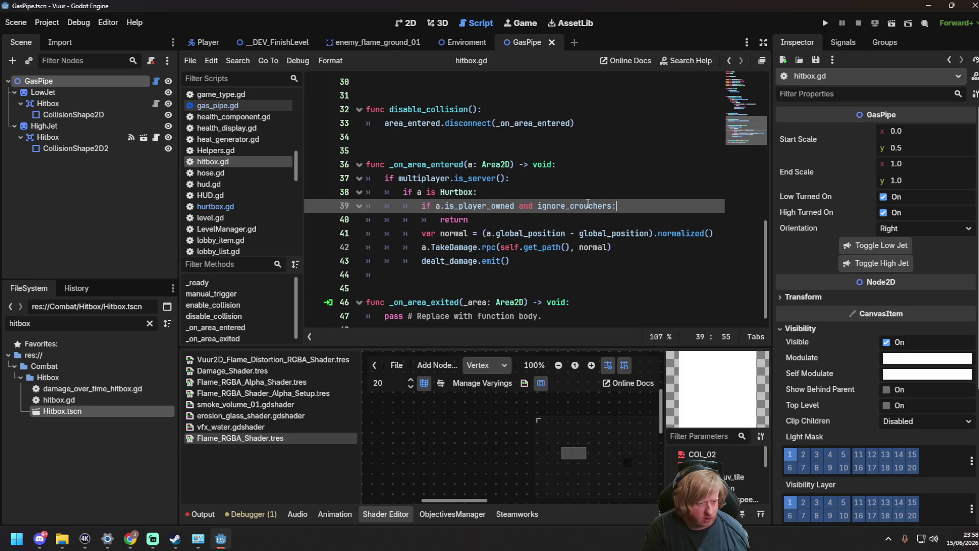
left_click(220, 207)
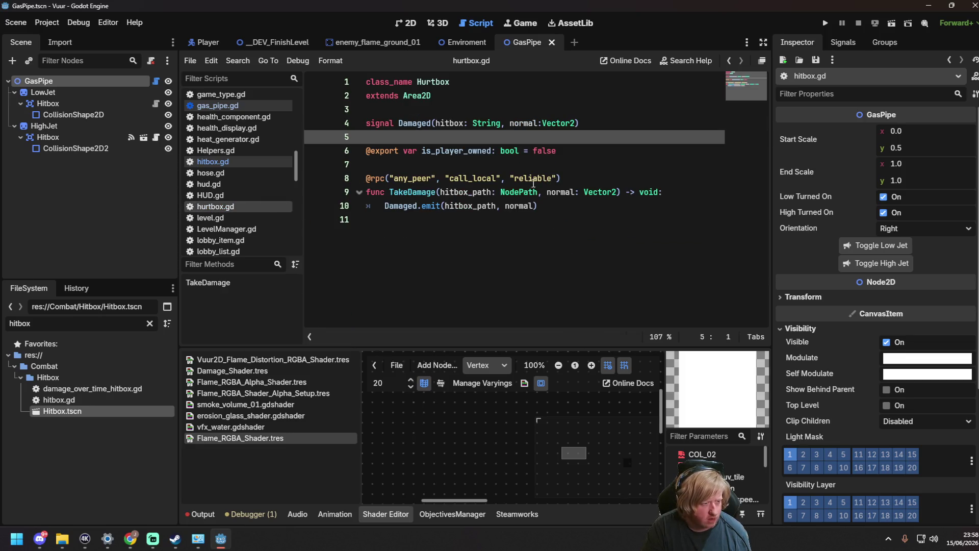
left_click(574, 154)
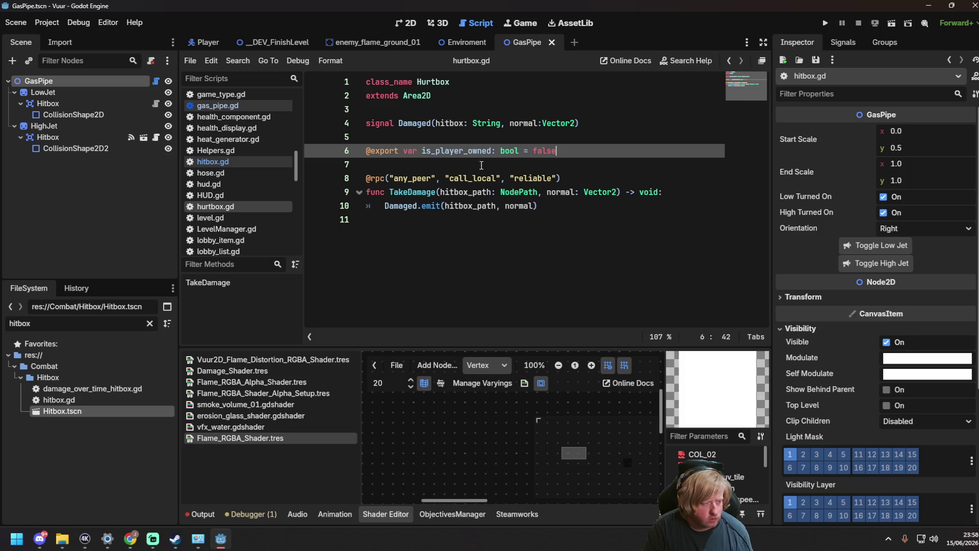
left_click(462, 164)
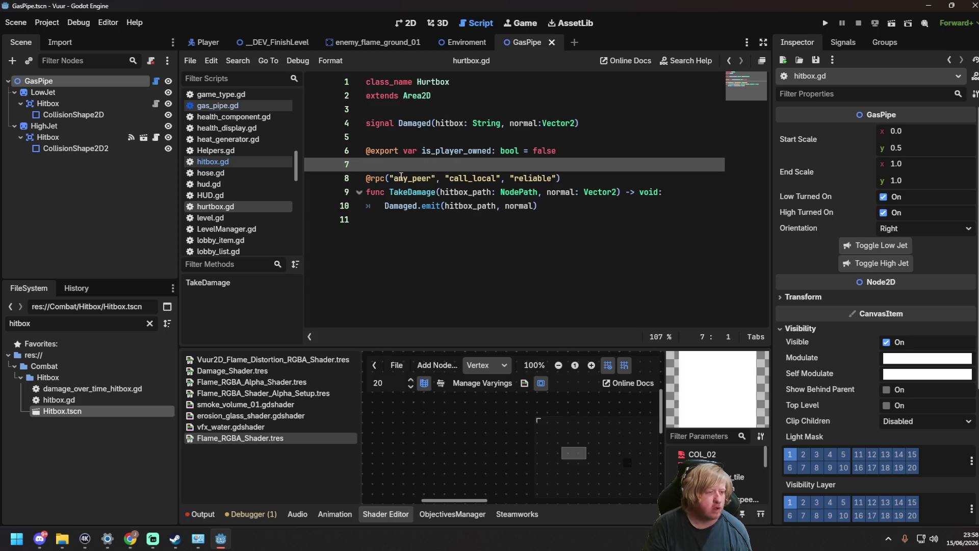
key("Return")
key("Up")
type("@export var player: Player = null")
key("ctrl+s")
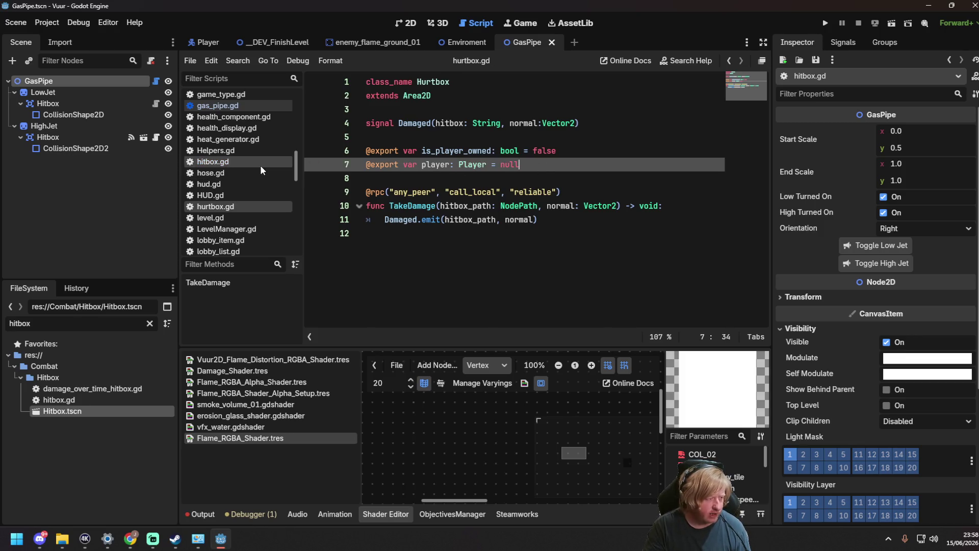
Filter the FileSystem panel to 'Player' and open the Player scene.
left_click(122, 324)
key("ctrl+a")
key("BackSpace")
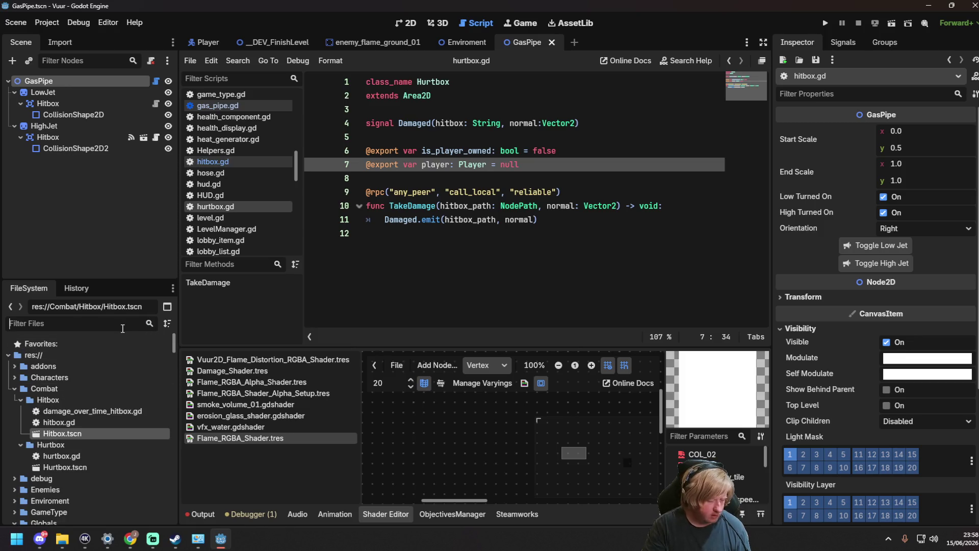
type("Player")
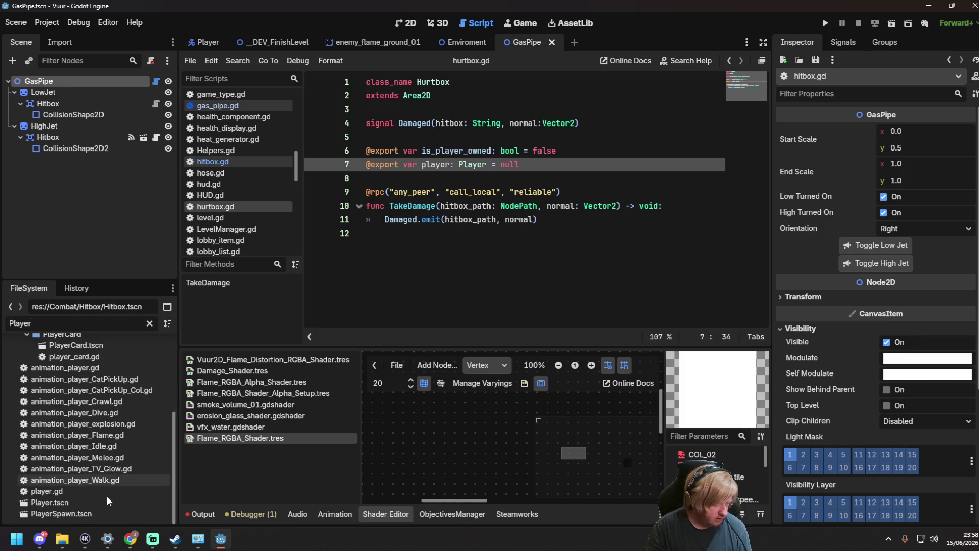
double_click(57, 502)
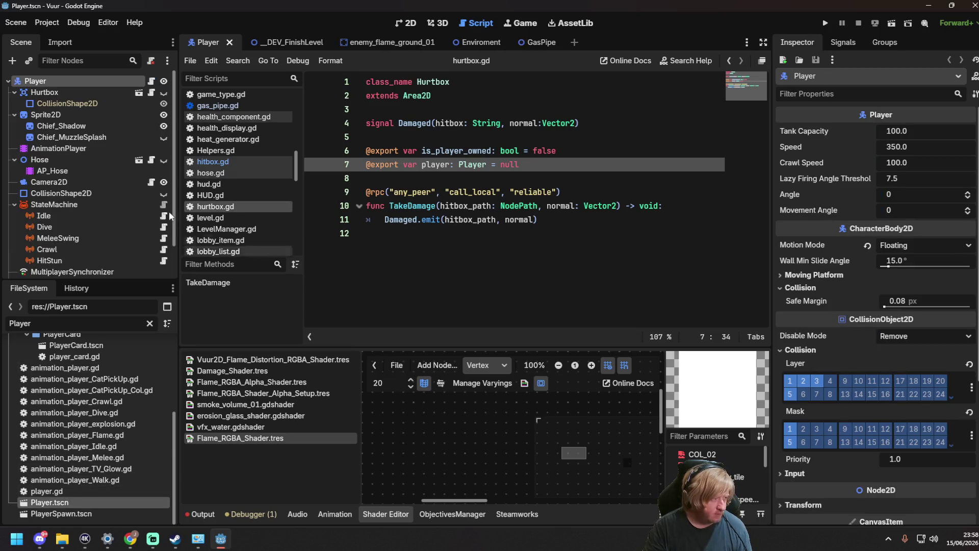
Tick Is Player Owned on the Player's Hurtbox, assign the Player node as its player, and save.
left_click(70, 92)
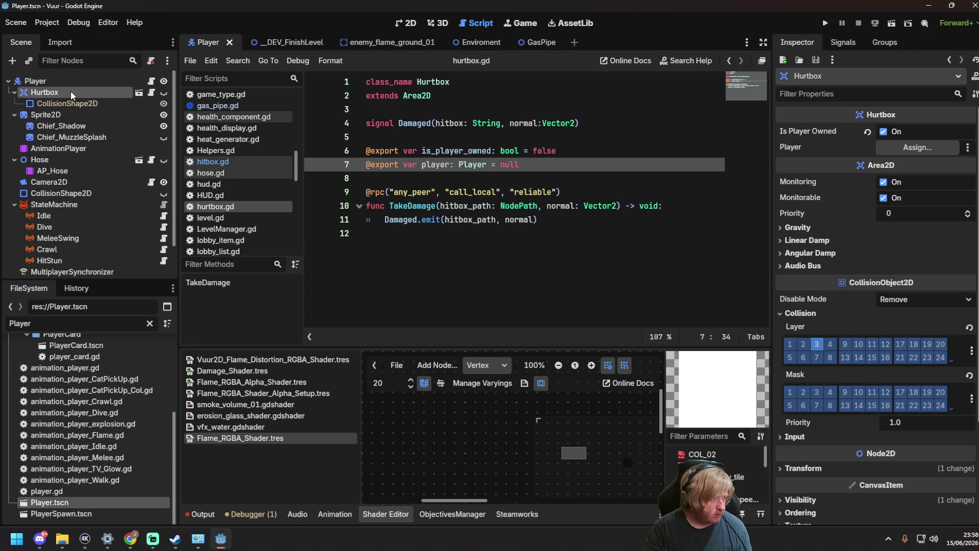
left_click(885, 132)
left_click(889, 145)
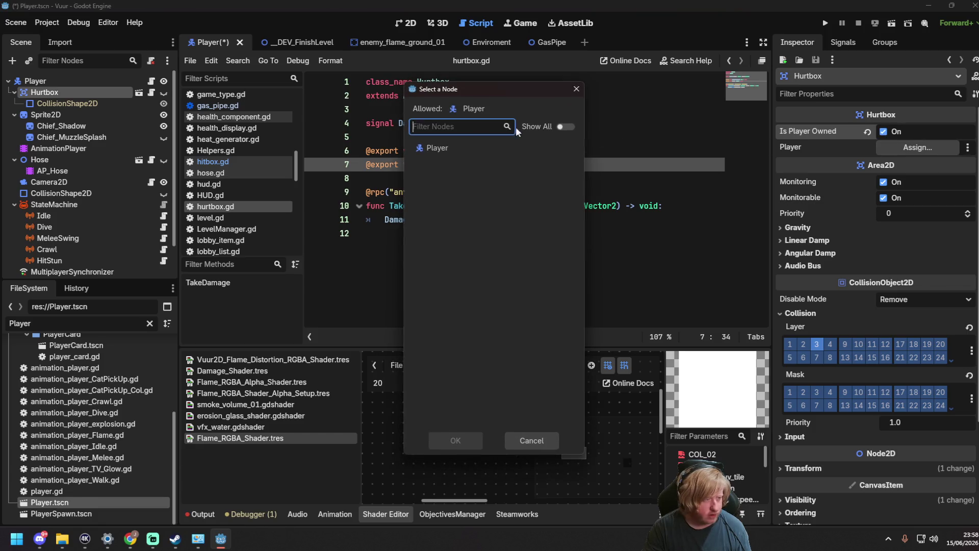
double_click(433, 148)
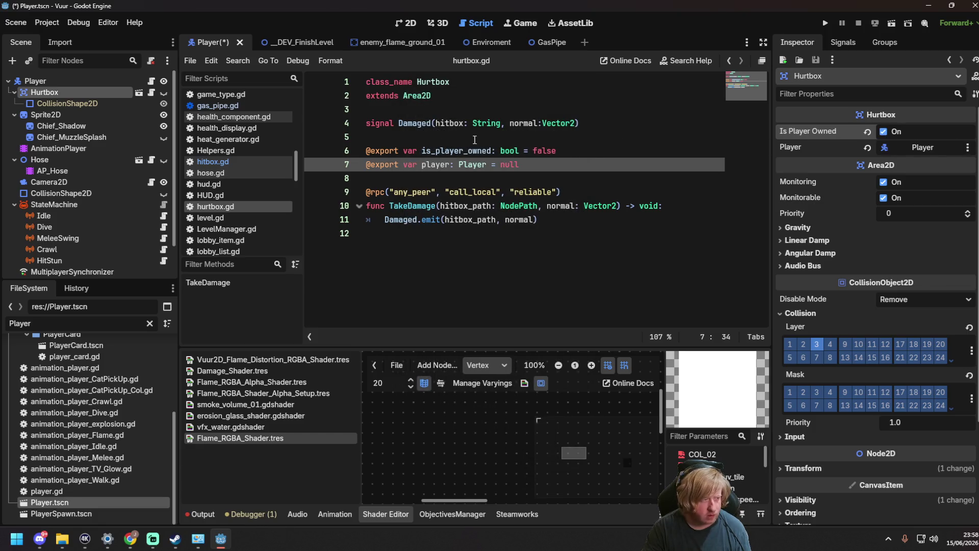
left_click(480, 137)
key("ctrl+s")
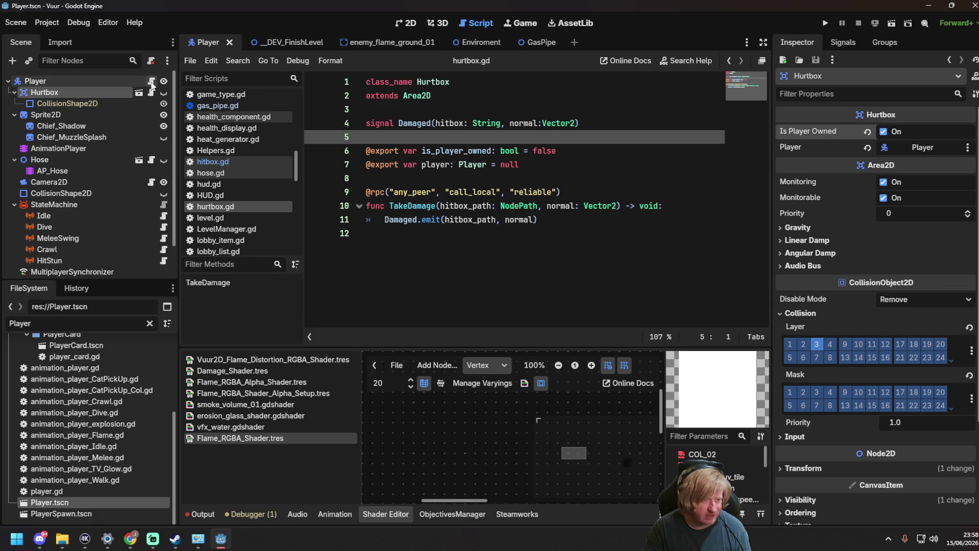
left_click(151, 82)
left_click(478, 178)
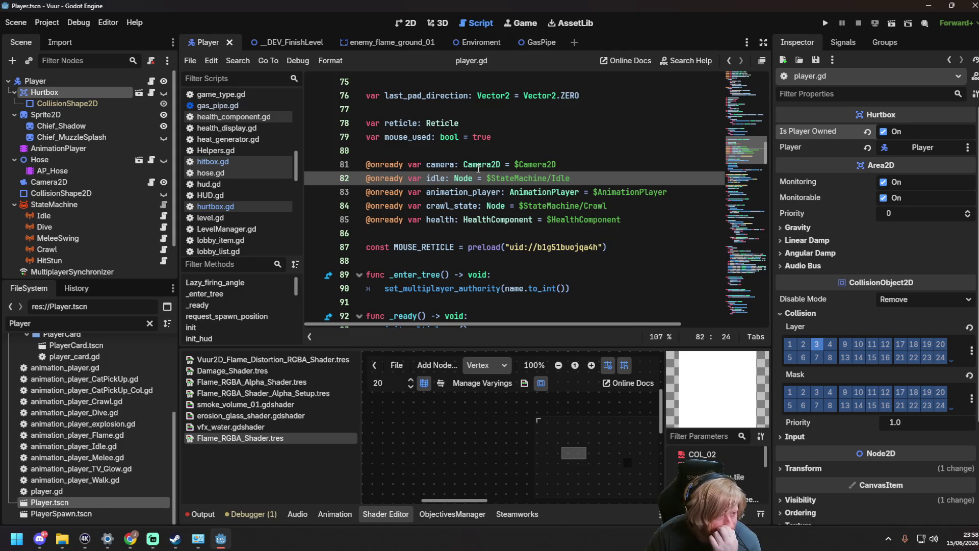
mouse_move(479, 169)
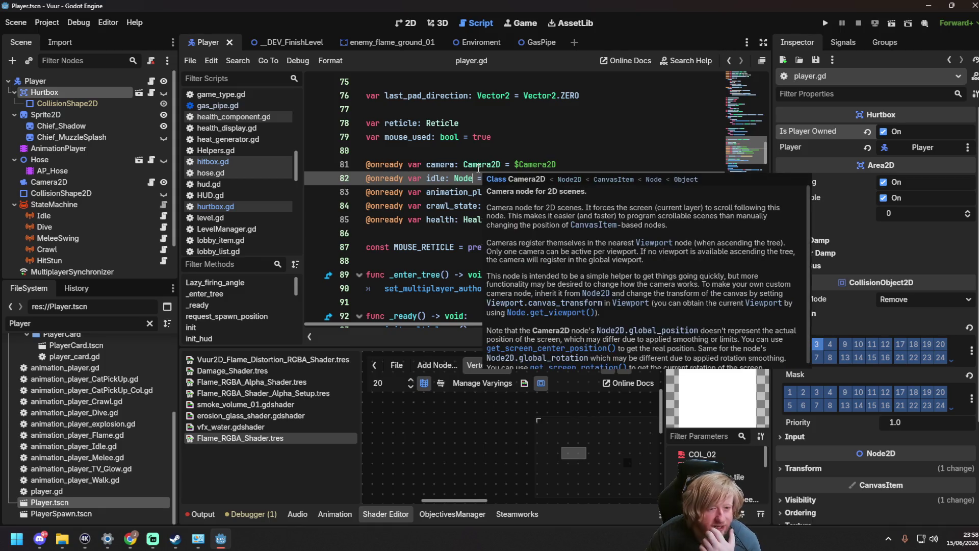
left_click(449, 178)
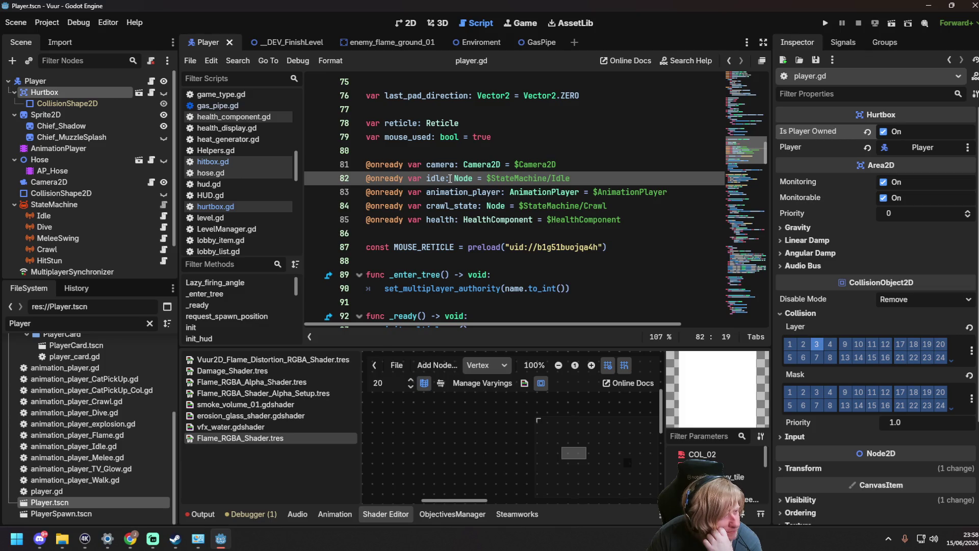
left_click(222, 206)
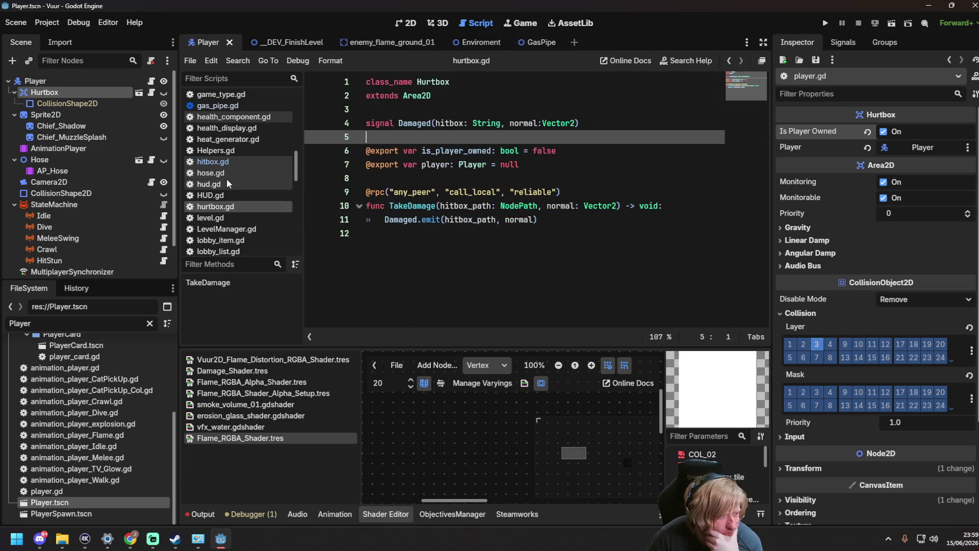
left_click(232, 160)
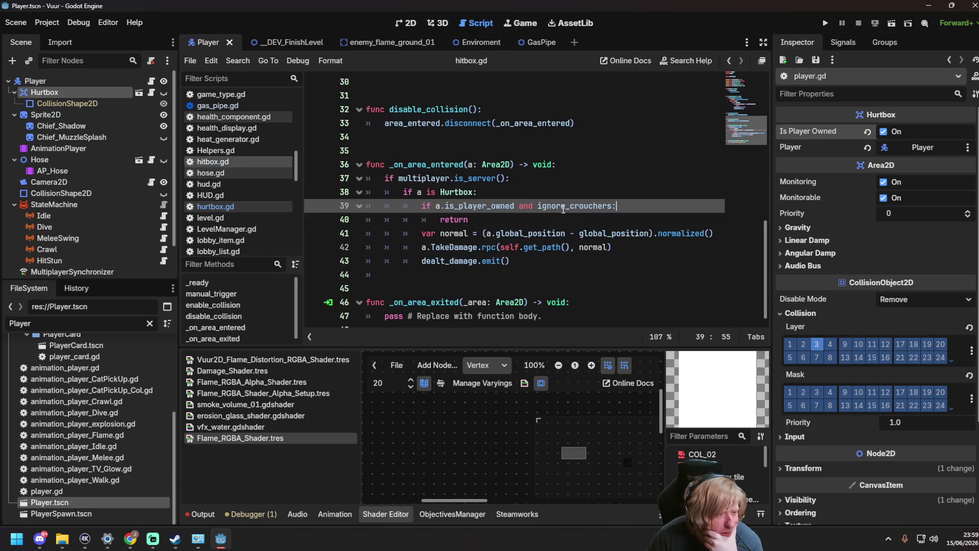
left_click(237, 207)
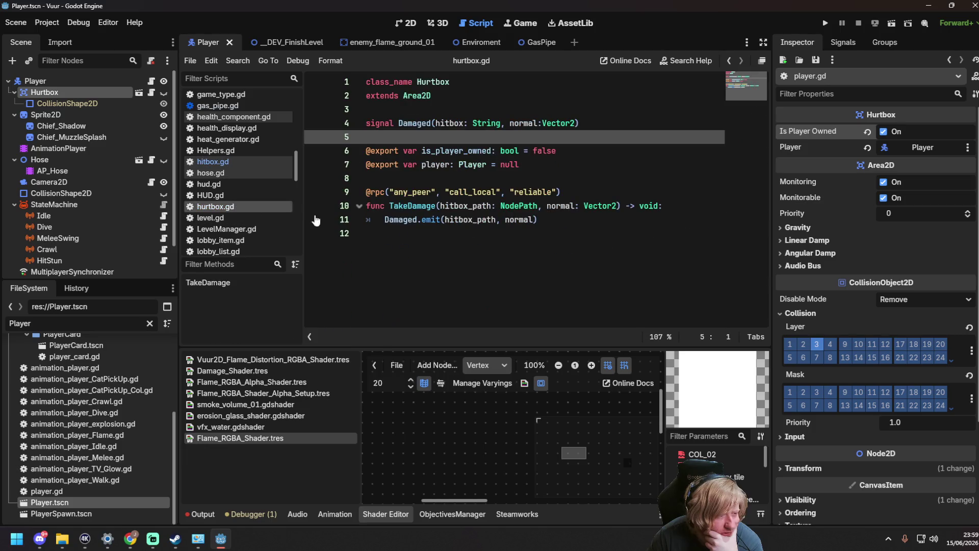
left_click(552, 222)
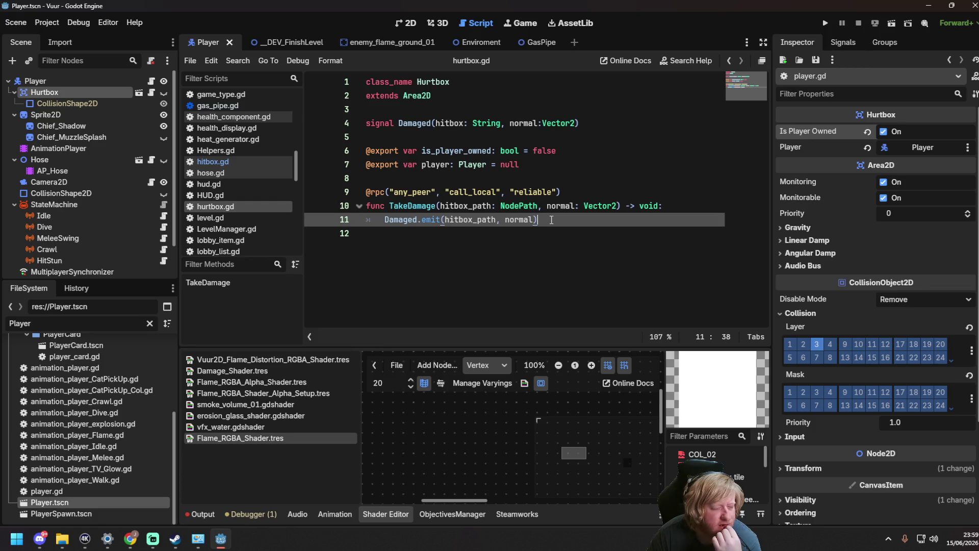
left_click(538, 165)
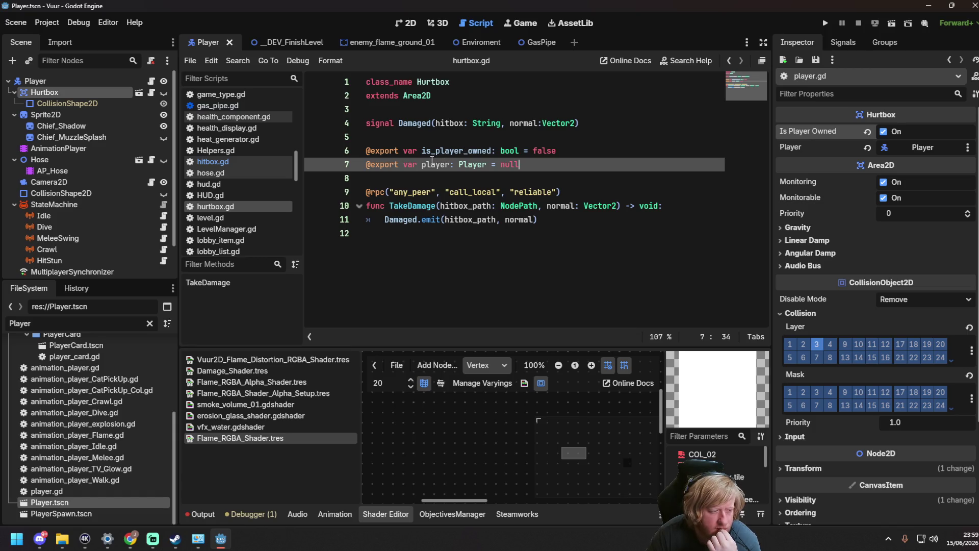
left_click_drag(539, 165, 333, 162)
Delete the exported player variable from hurtbox.gd and review hitbox.gd's ignore_crouchers check.
key("BackSpace")
key("BackSpace")
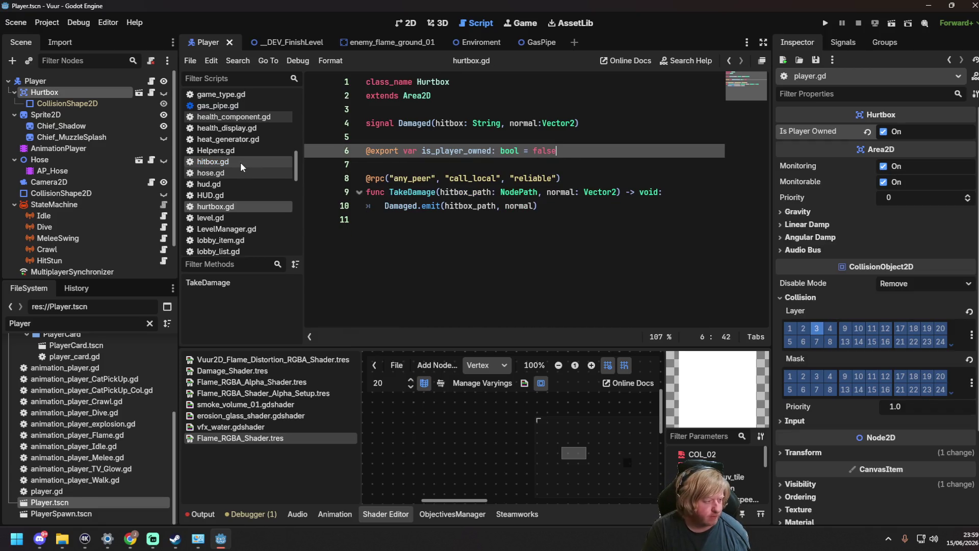
left_click(234, 162)
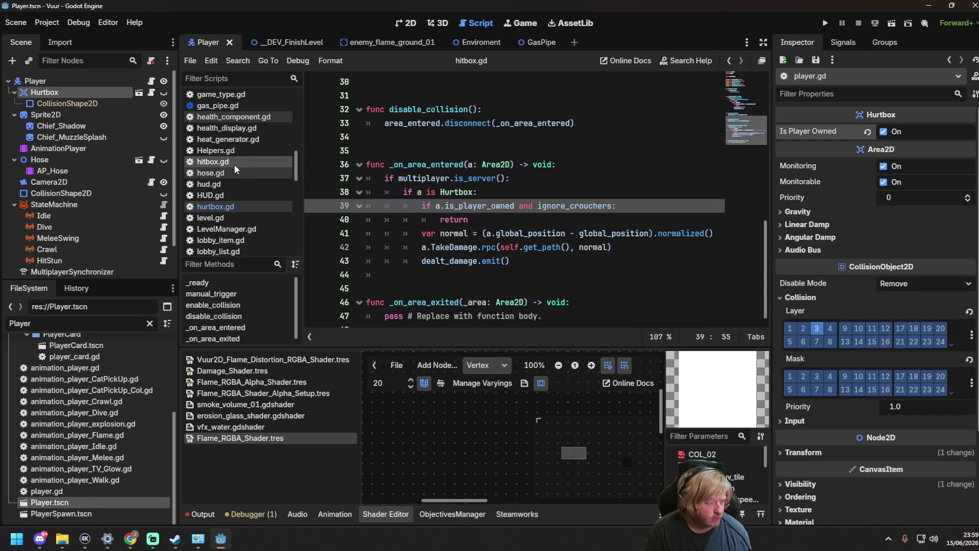
left_click(613, 206)
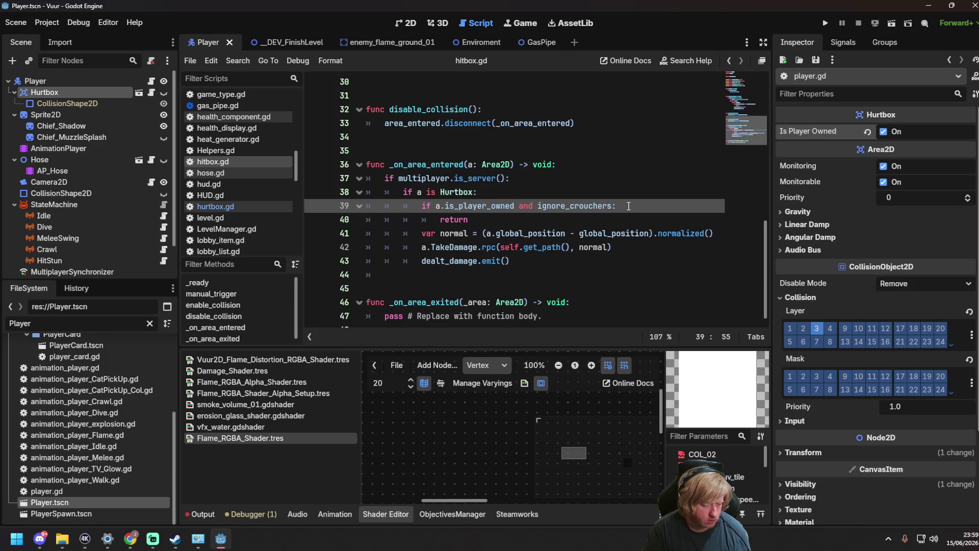
scroll(231, 204, "down", 5)
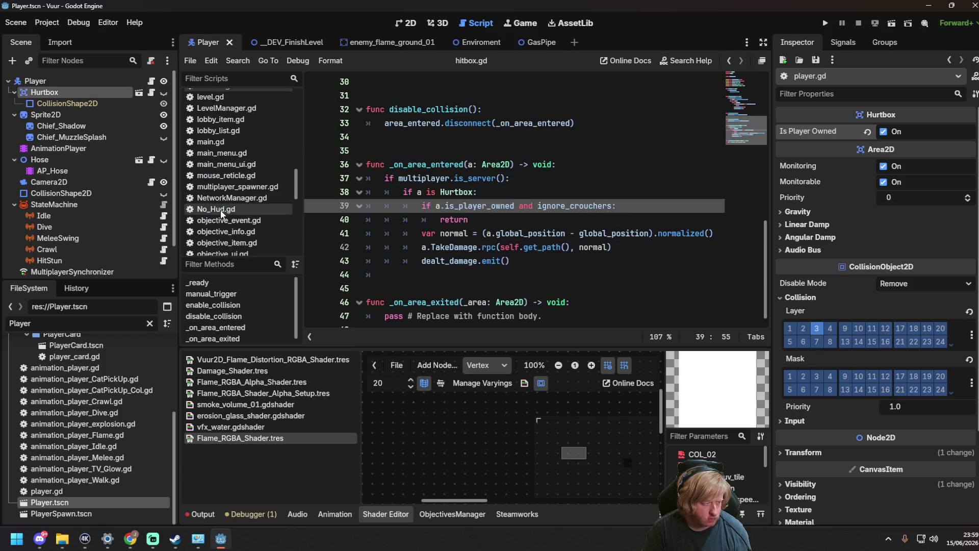
Search player.gd for 'cr' to see how crawling is tracked, then reopen hurtbox.gd.
left_click(219, 228)
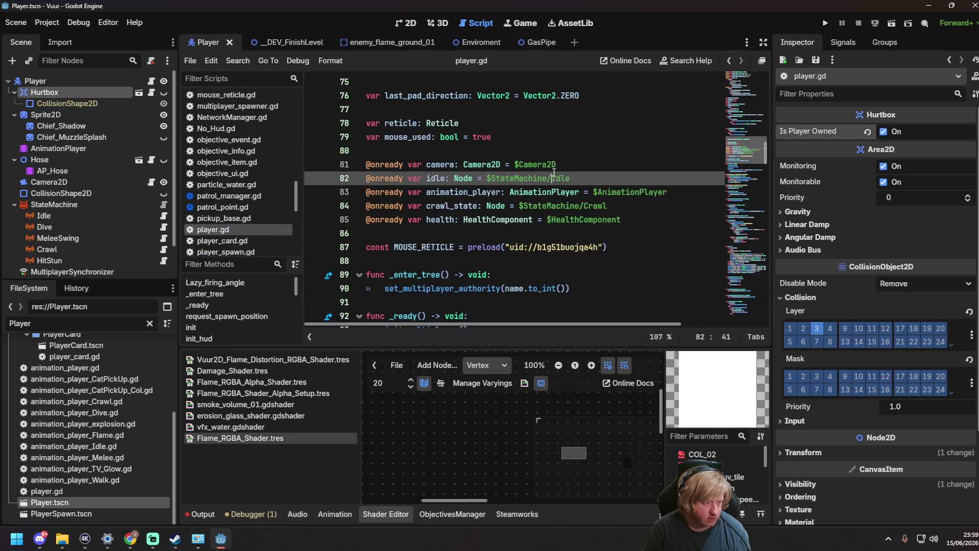
left_click(601, 138)
scroll(598, 168, "up", 2)
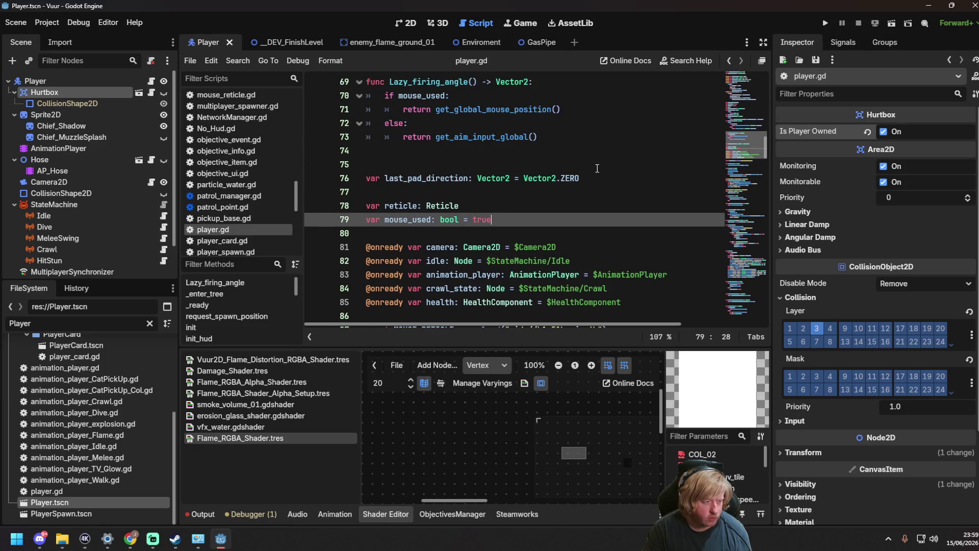
scroll(598, 178, "up", 10)
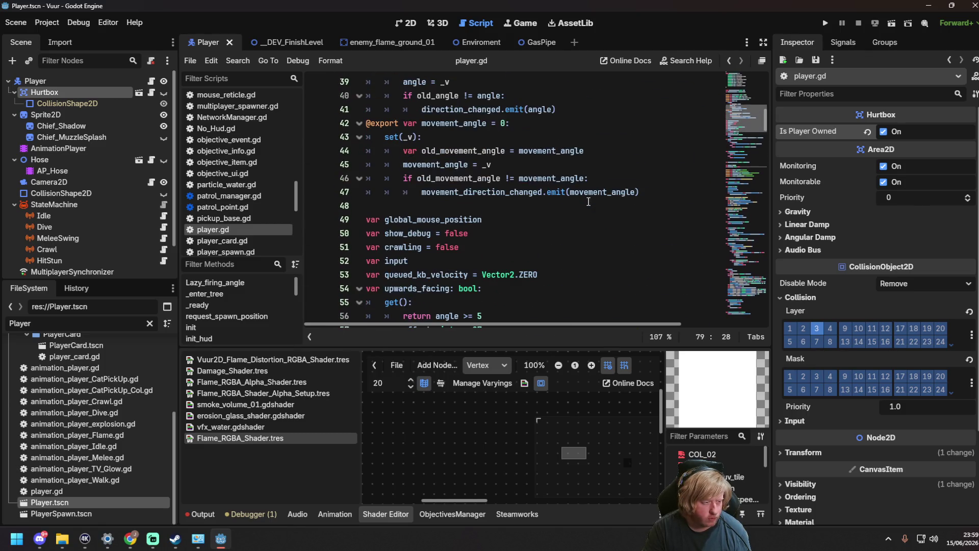
left_click(584, 198)
key("ctrl+f")
type("crou")
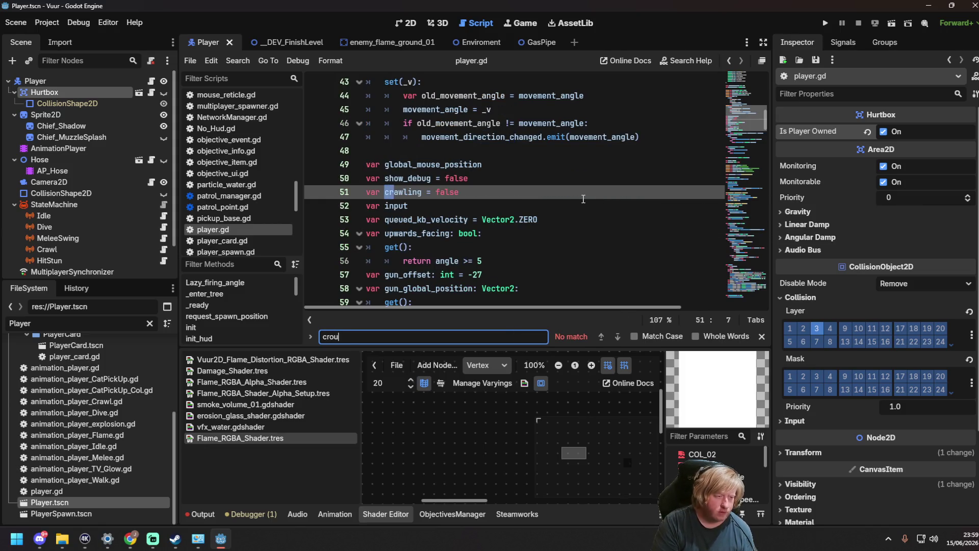
key("BackSpace")
key("BackSpace")
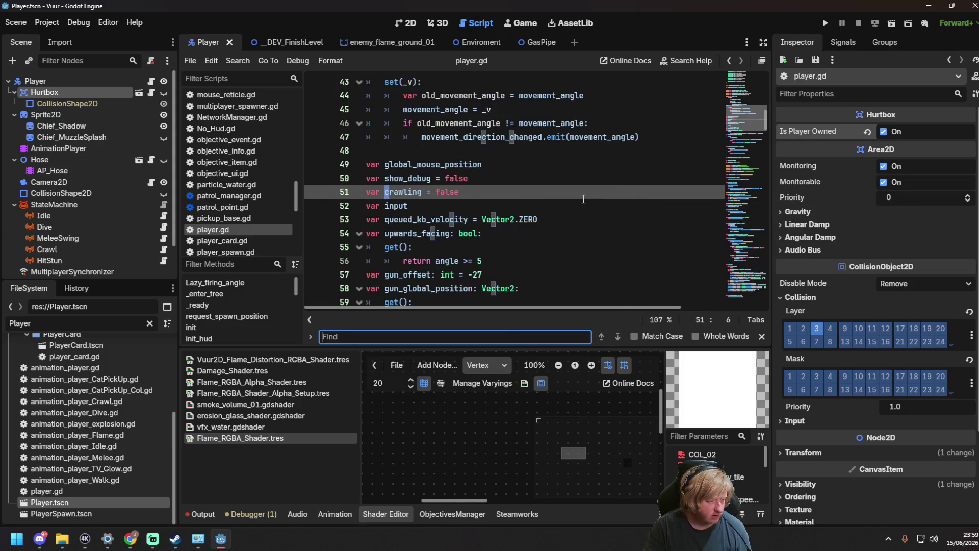
scroll(228, 204, "down", 3)
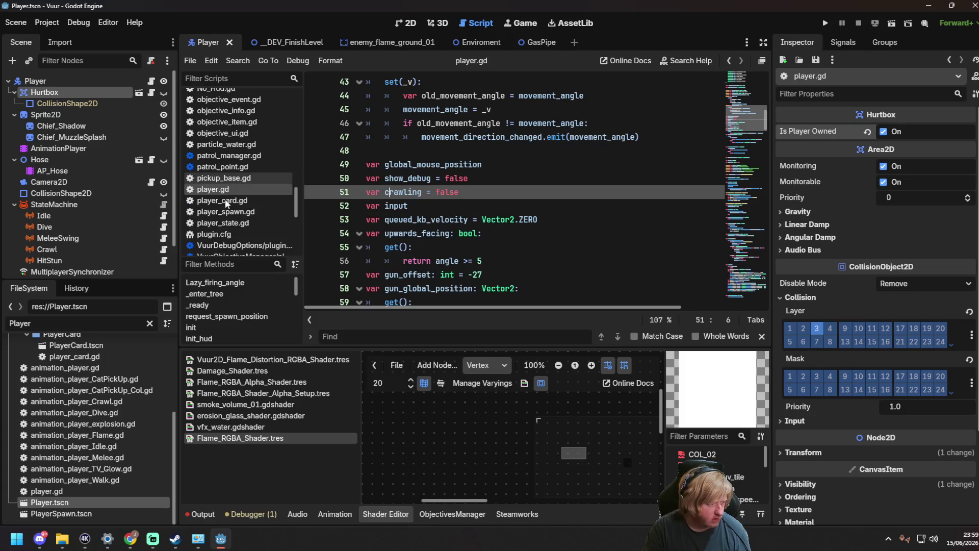
left_click(151, 94)
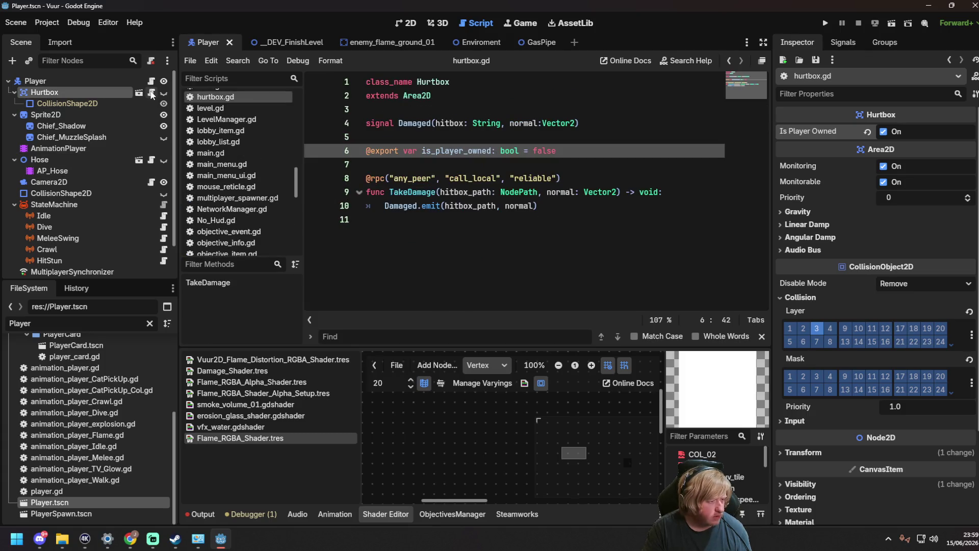
Start a 'func is_owner_crawling' helper on hurtbox.gd's last line, then erase it.
left_click(458, 271)
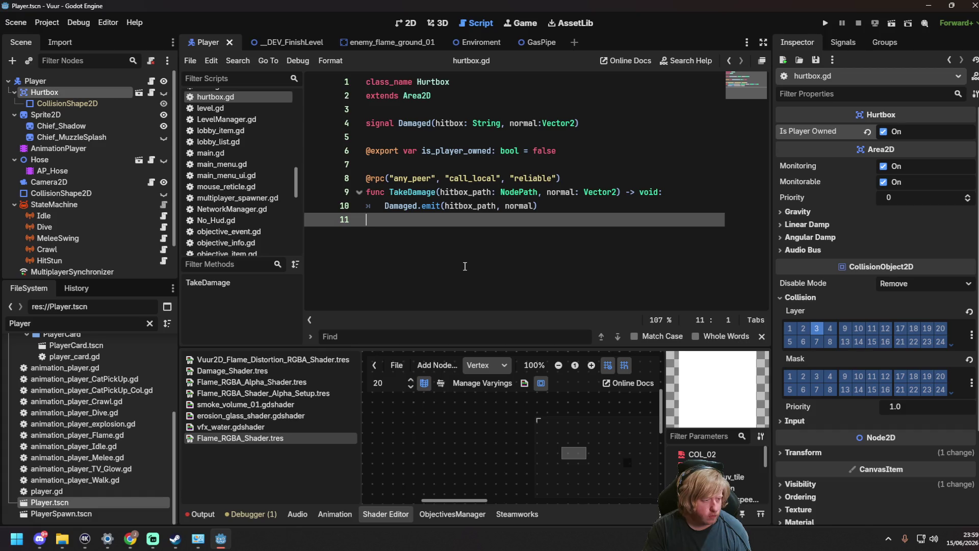
key("Return")
type("func ")
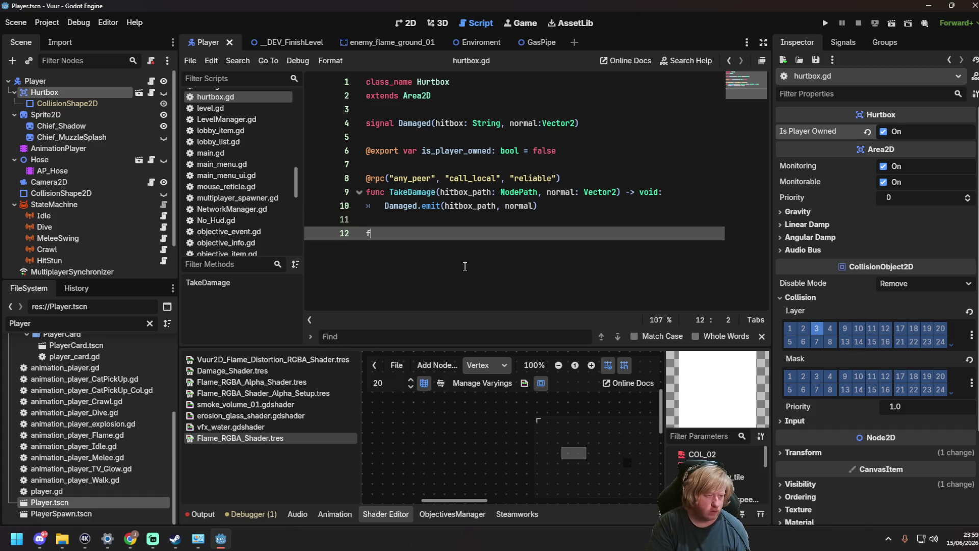
type("is_owner_cr")
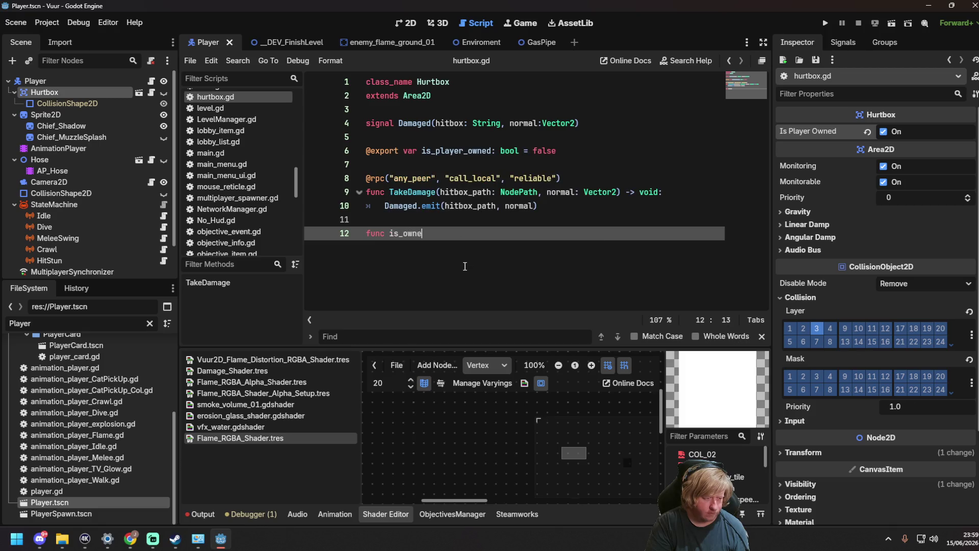
type("awling")
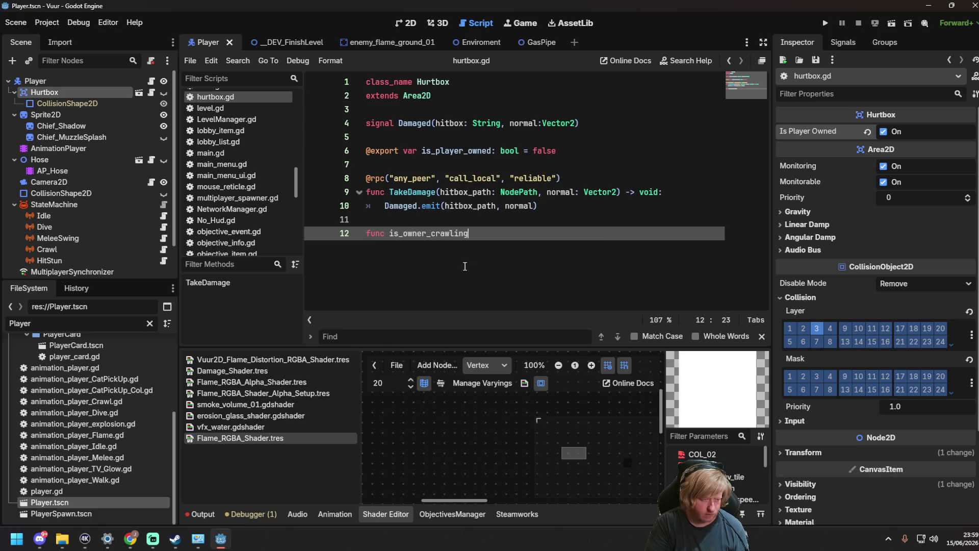
key("BackSpace")
key("BackSpace")
key("BackSpace")
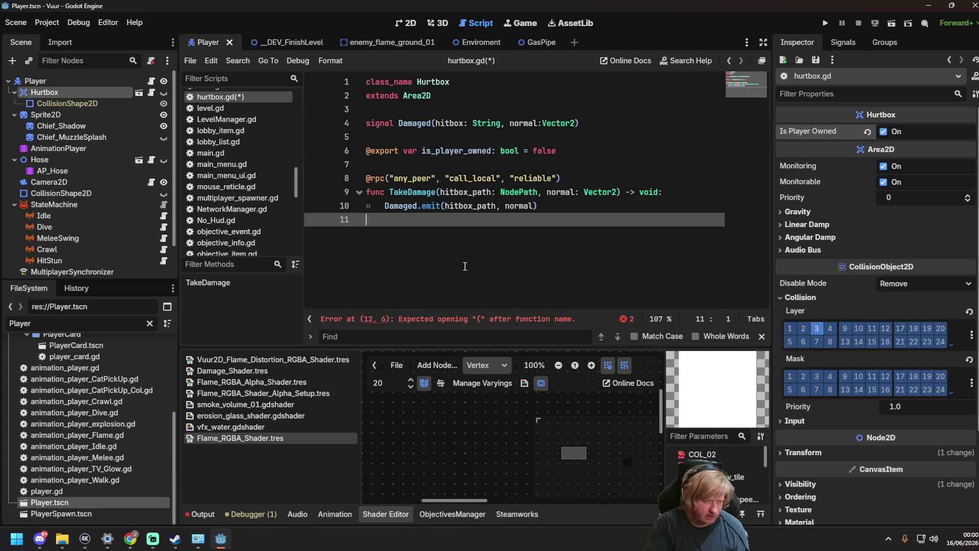
Save hurtbox.gd and switch back to hitbox.gd.
key("Left")
key("ctrl+s")
scroll(218, 163, "up", 3)
scroll(235, 201, "up", 1)
left_click(234, 194)
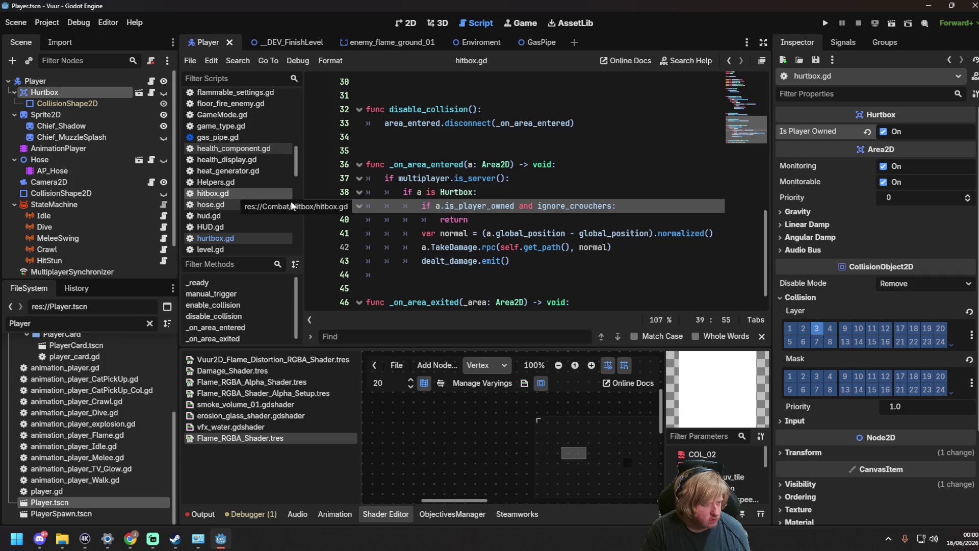
Add 'var parent = a.get_parent()' inside the ignore_crouchers check.
left_click(531, 218)
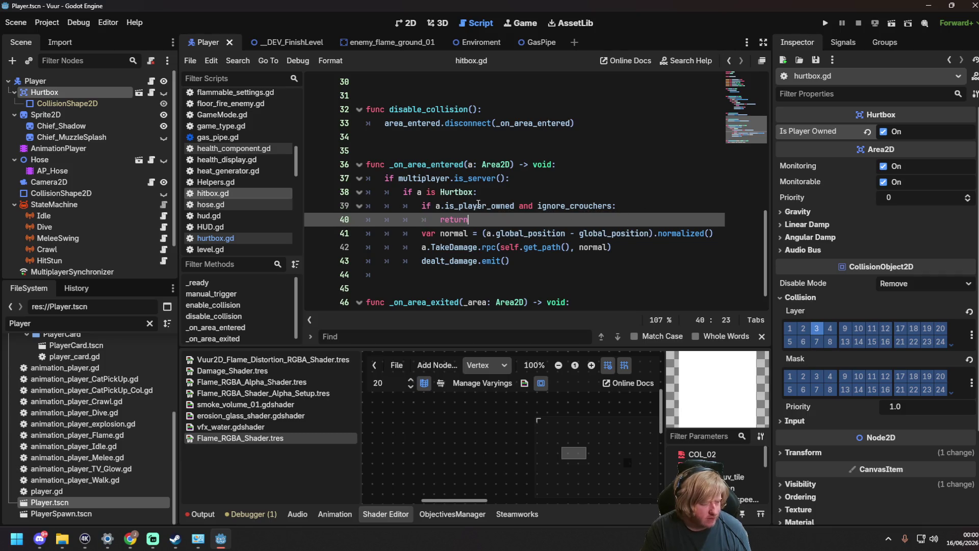
left_click(634, 205)
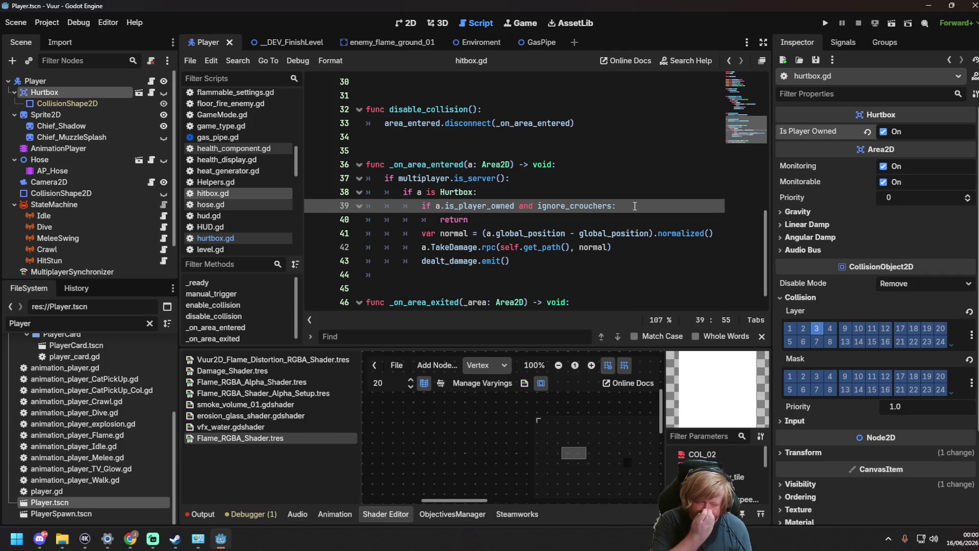
key("Return")
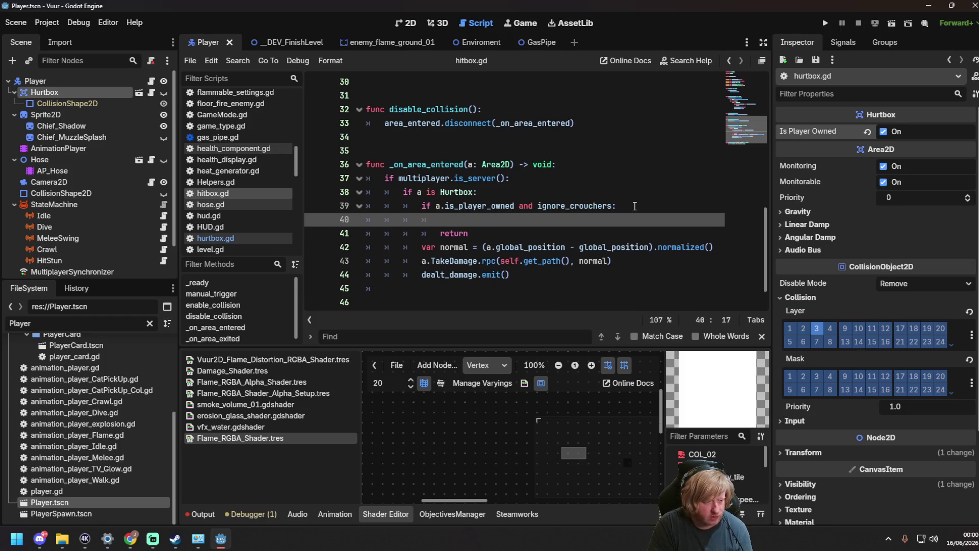
type("a.get_par")
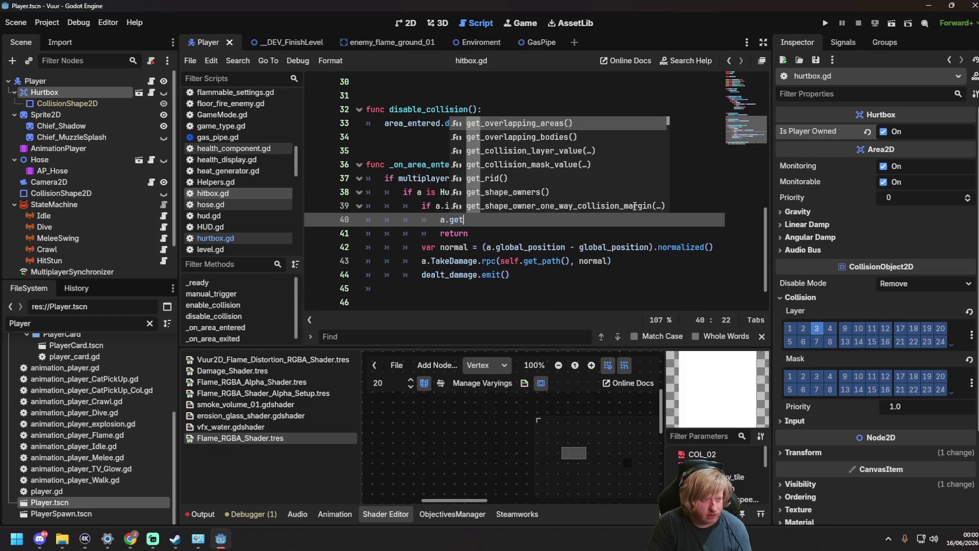
key("Return")
key("Home")
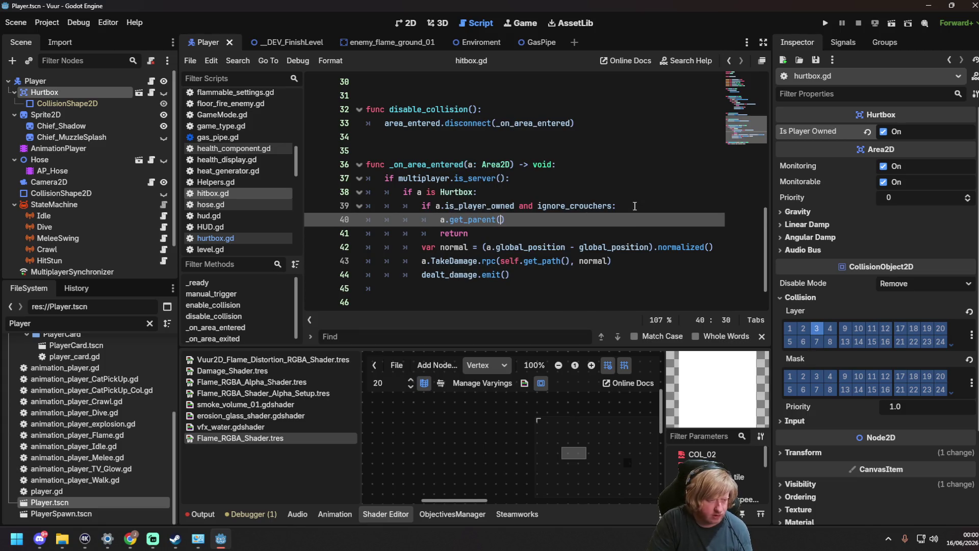
key("Left")
key("Left")
type("var parent =")
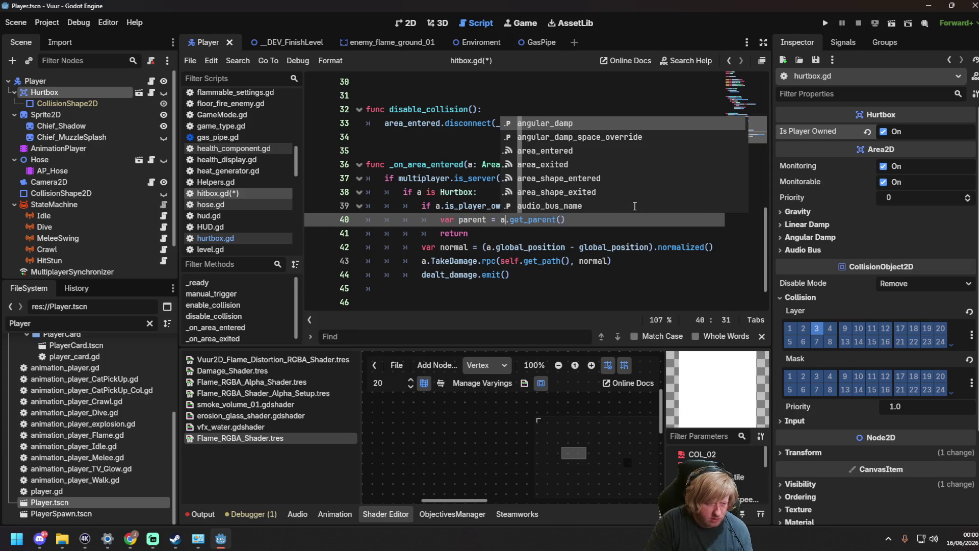
key("Escape")
Add an 'if parent is Player:' branch below the parent assignment.
key("Home")
key("Home")
key("shift+Down")
key("Up")
key("End")
key("Return")
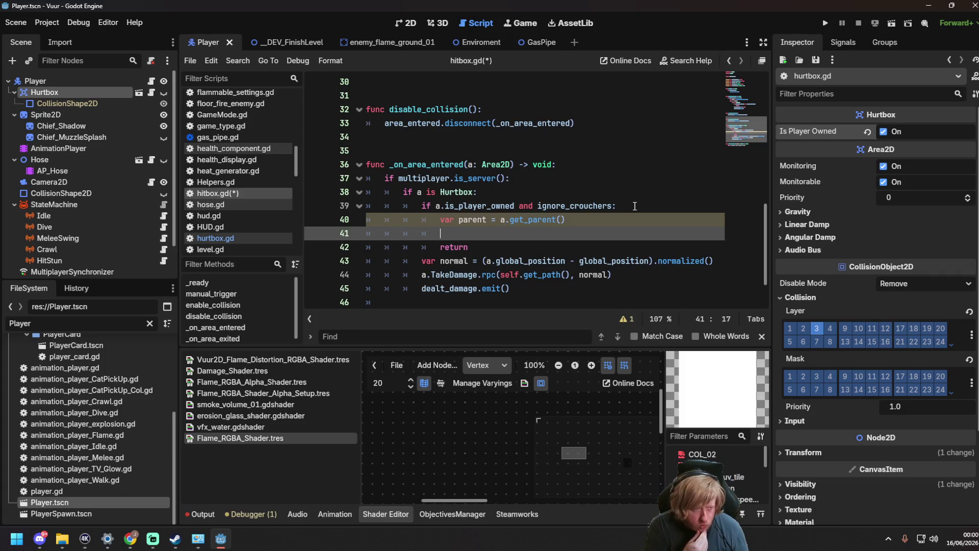
type("if parent is Player:")
key("Return")
Drop a partial parent.is_crawl call and write '(parent is Player).is_crawling' inside the branch.
type("parent.is")
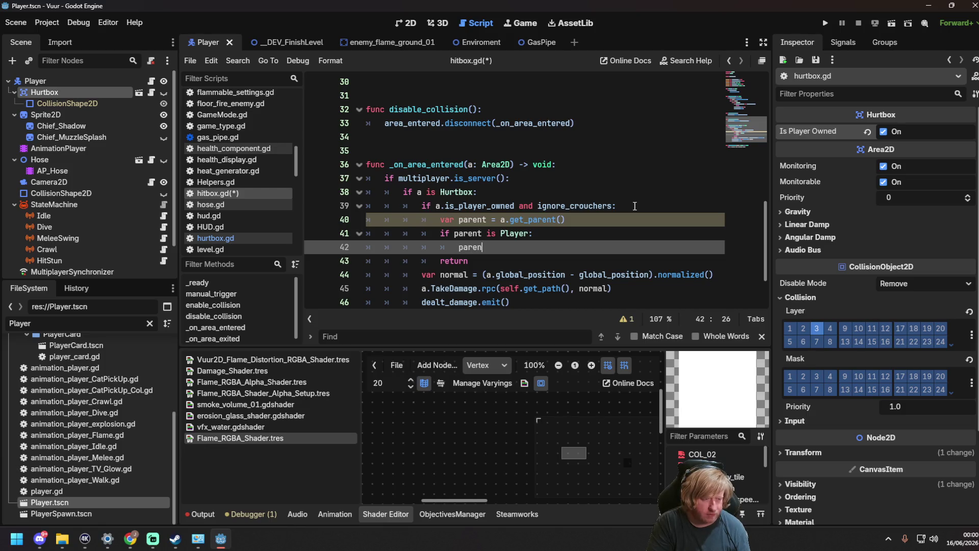
type("_cra")
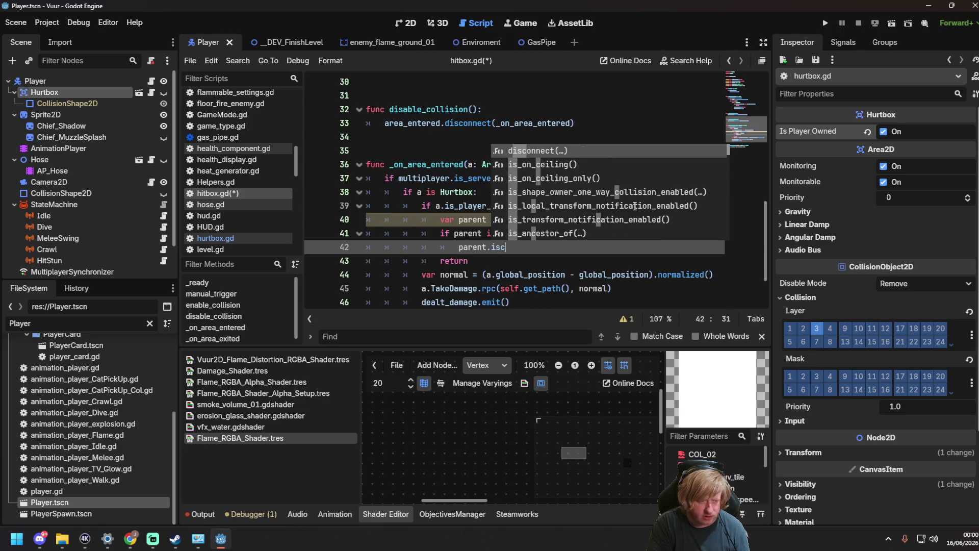
type("wl")
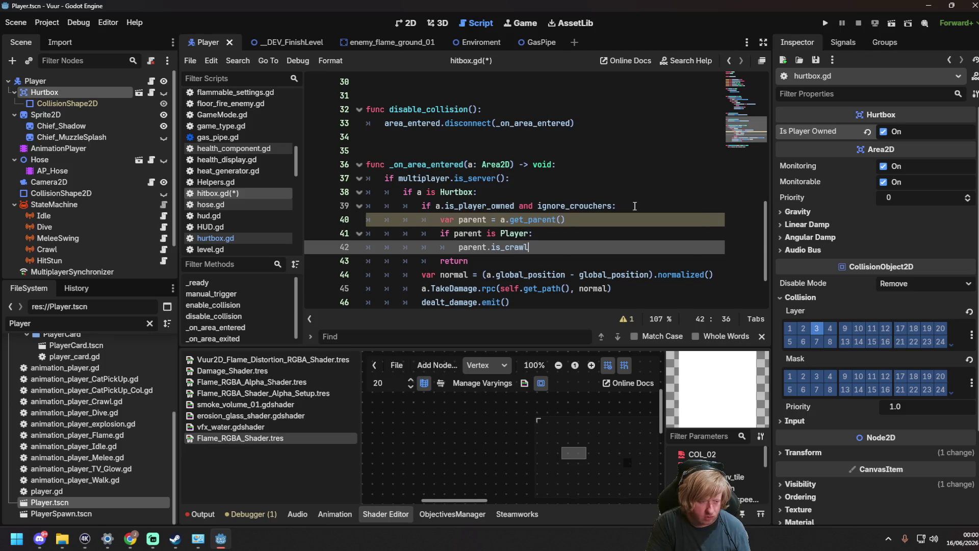
key("BackSpace")
key("BackSpace")
key("BackSpace")
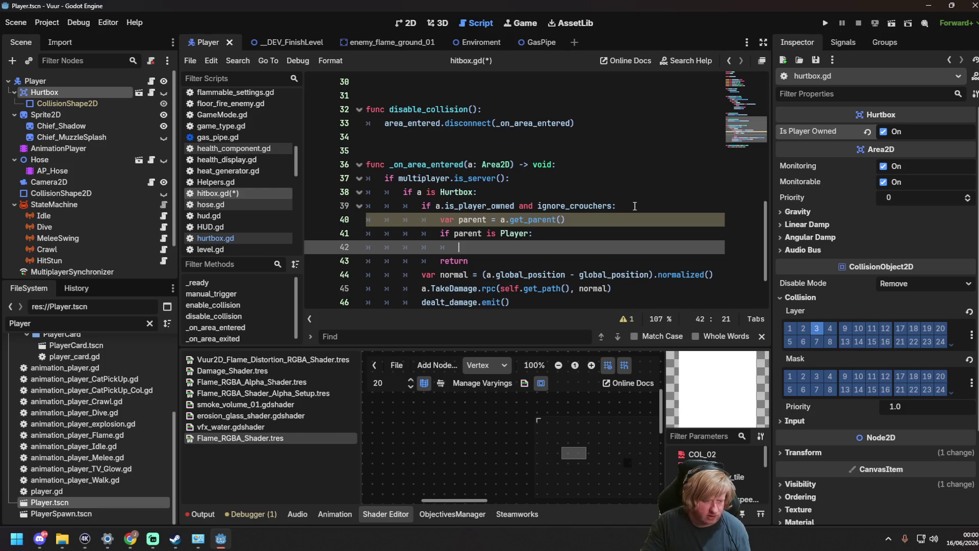
left_click(622, 217)
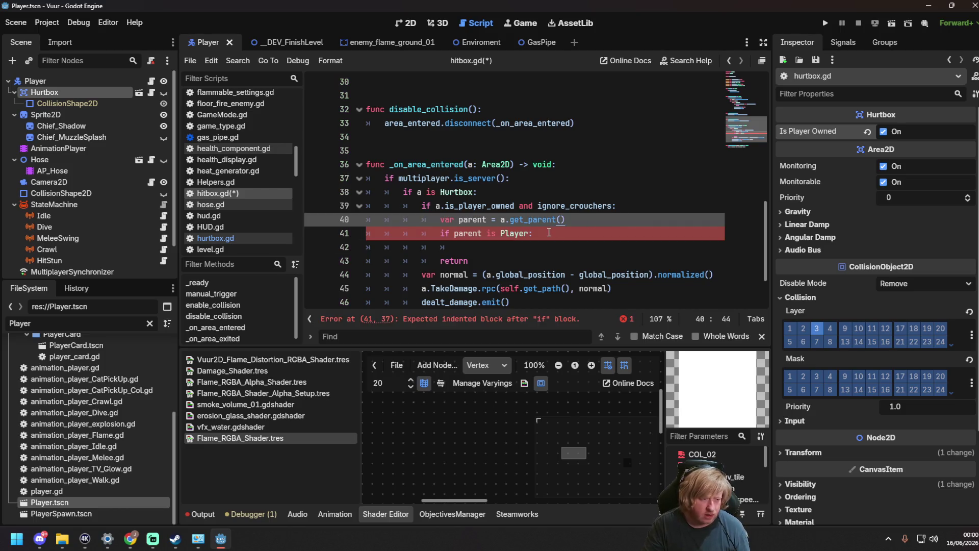
left_click(528, 234)
left_click(496, 246)
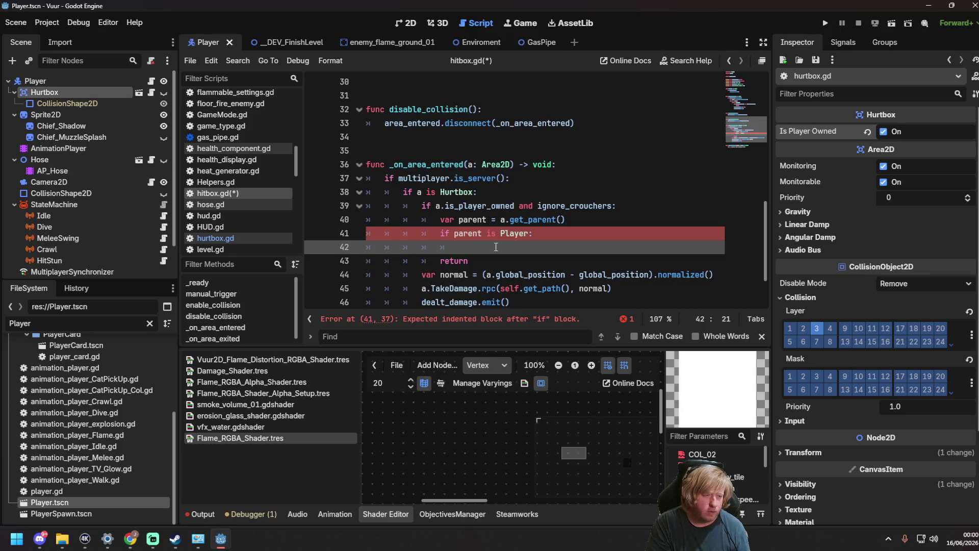
type("(parent is Pl")
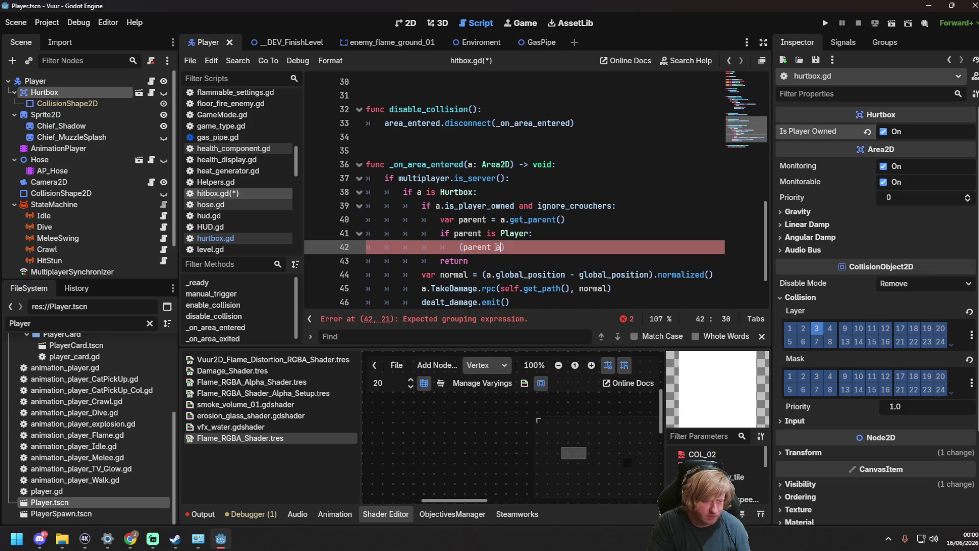
type("ayer).is_")
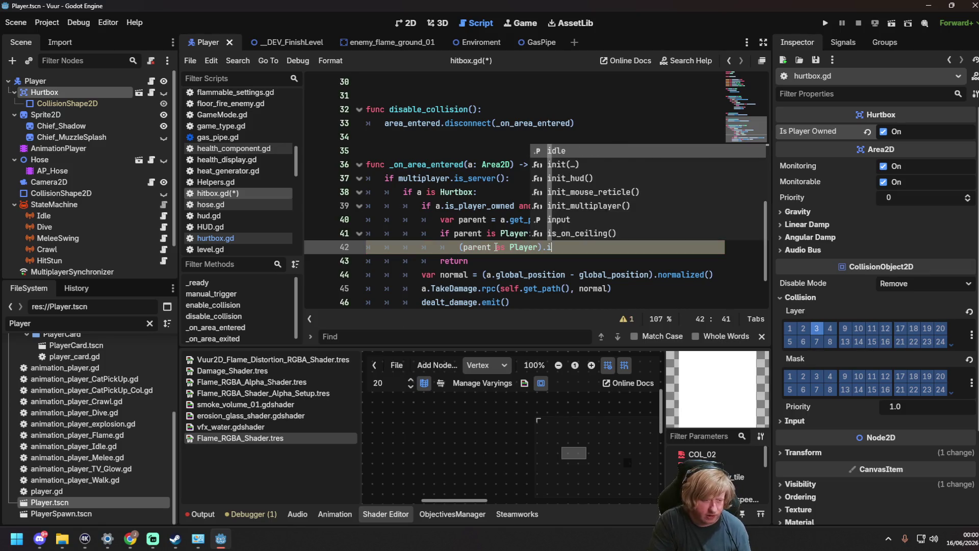
type("crawling")
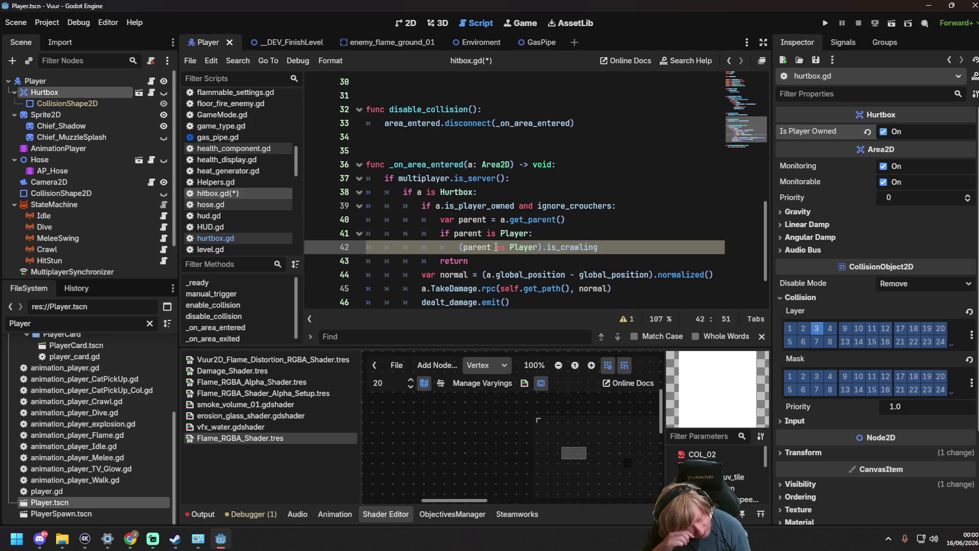
Replace line 42's expression with 'var p = parent as Player'.
left_click_drag(459, 247, 606, 247)
key("BackSpace")
type("var p = parent asP")
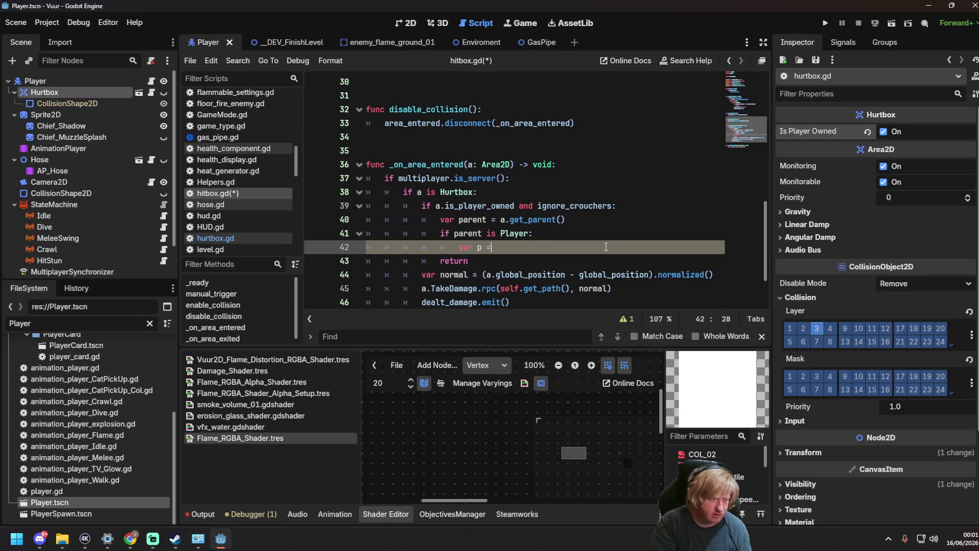
key("BackSpace")
key("BackSpace")
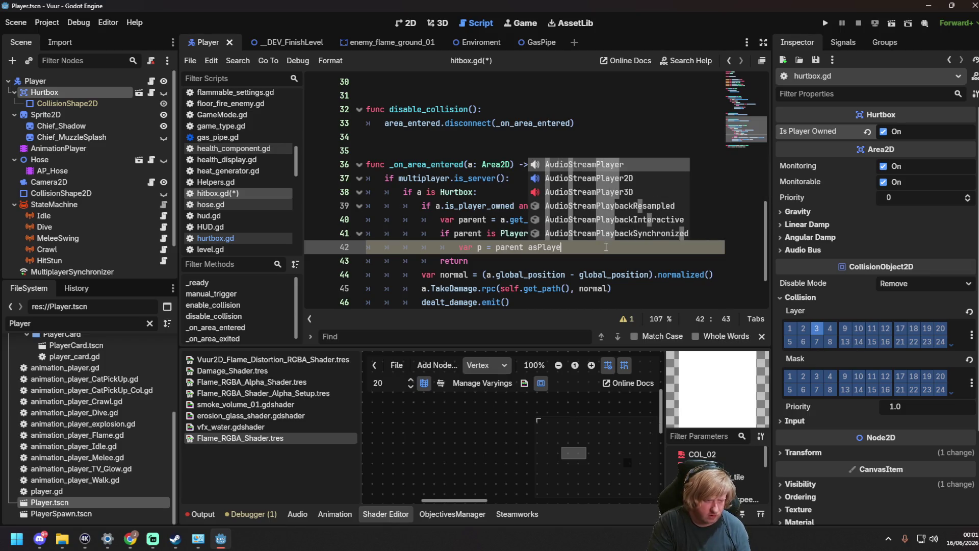
type("s Player")
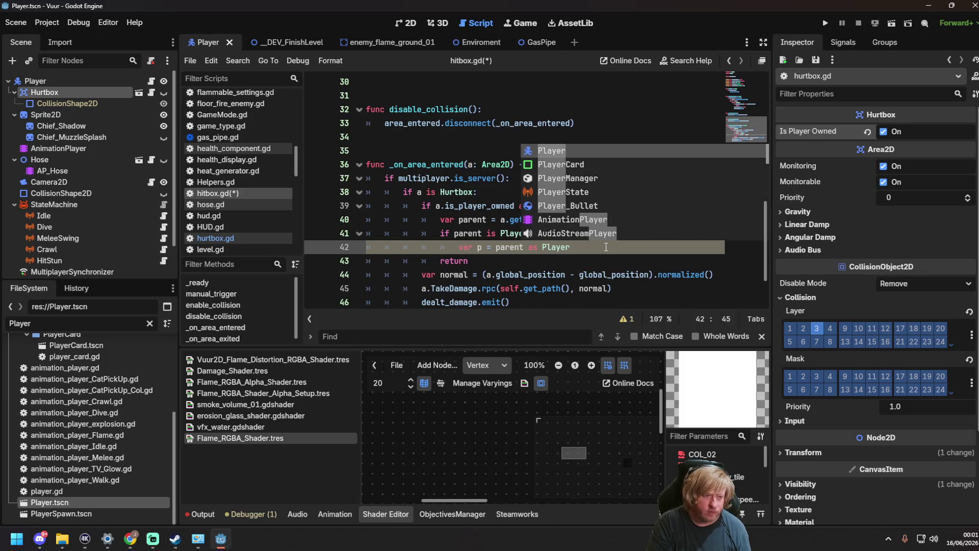
key("Escape")
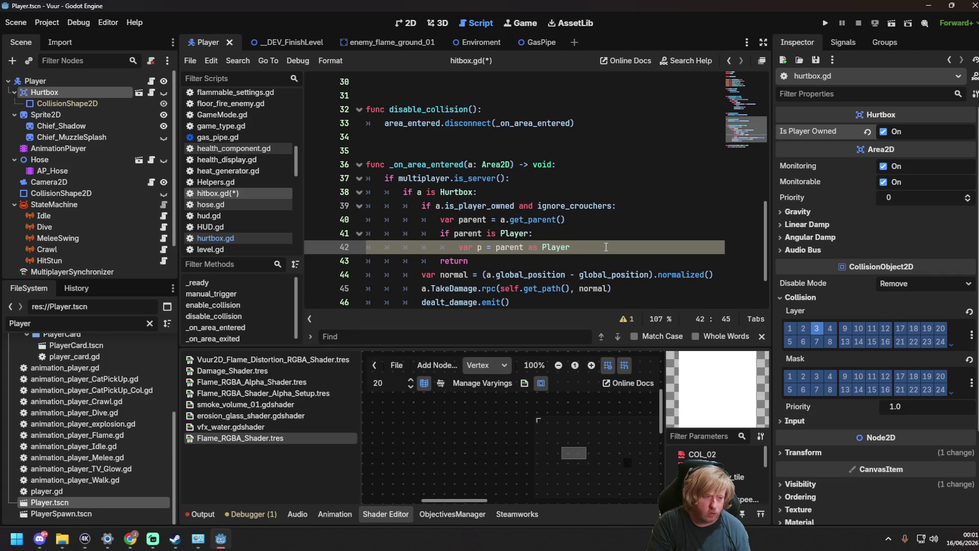
Try a parent.has_method check on line 42, then undo and remove it.
key("Return")
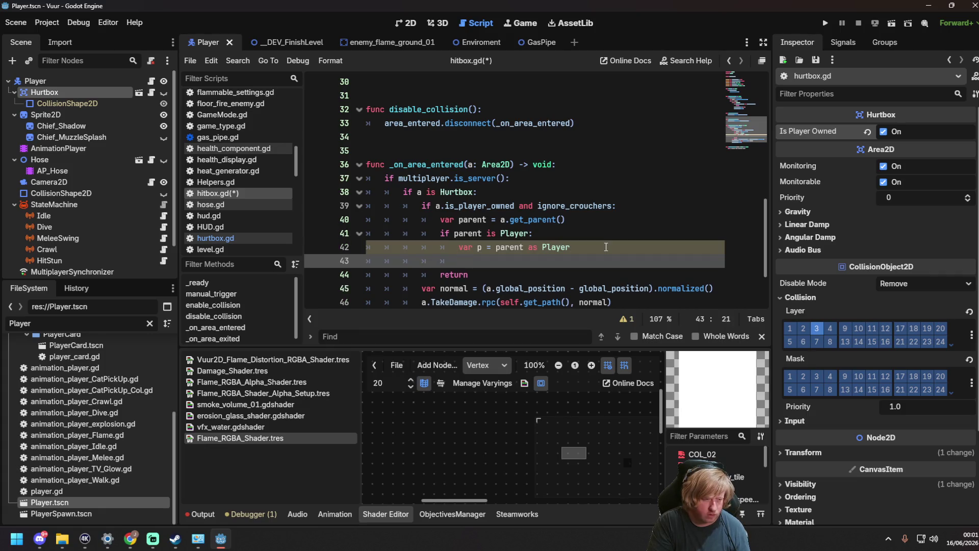
key("BackSpace")
key("BackSpace")
key("BackSpace")
key("BackSpace")
type(".")
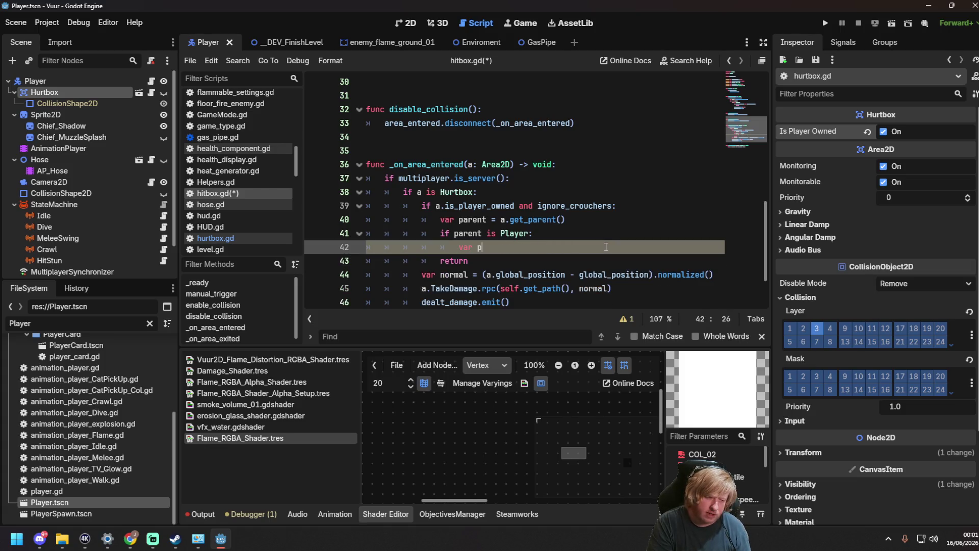
key("BackSpace")
key("BackSpace")
key("BackSpace")
type("parent.")
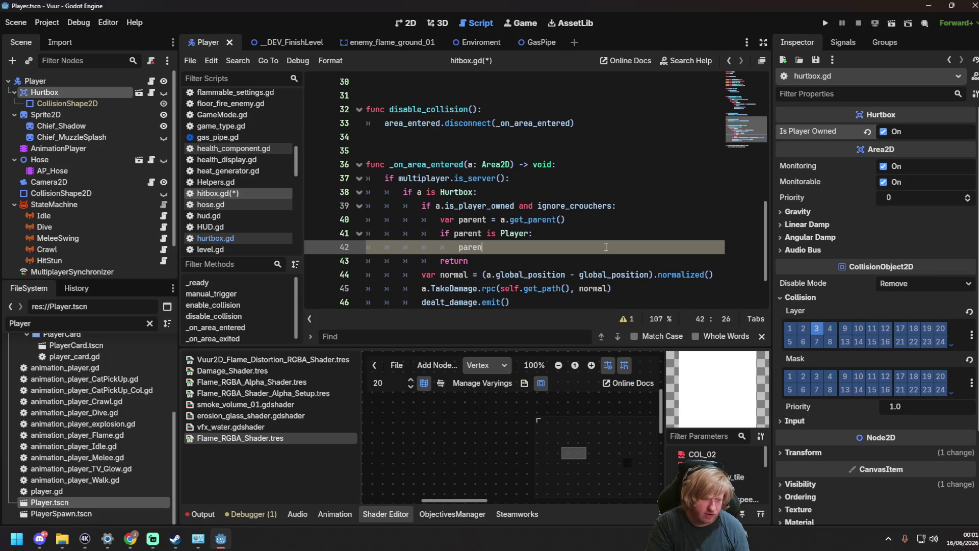
type("has")
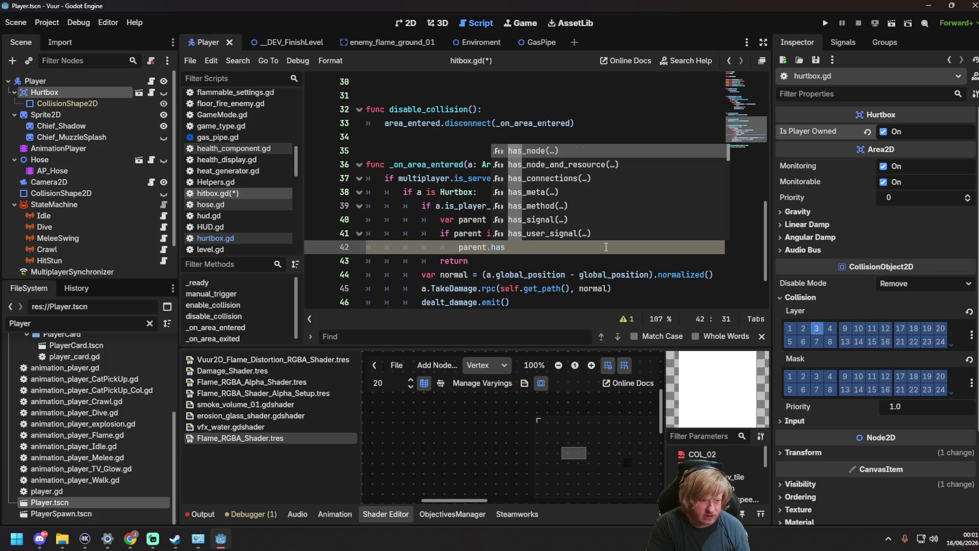
key("Down")
key("Down")
key("Down")
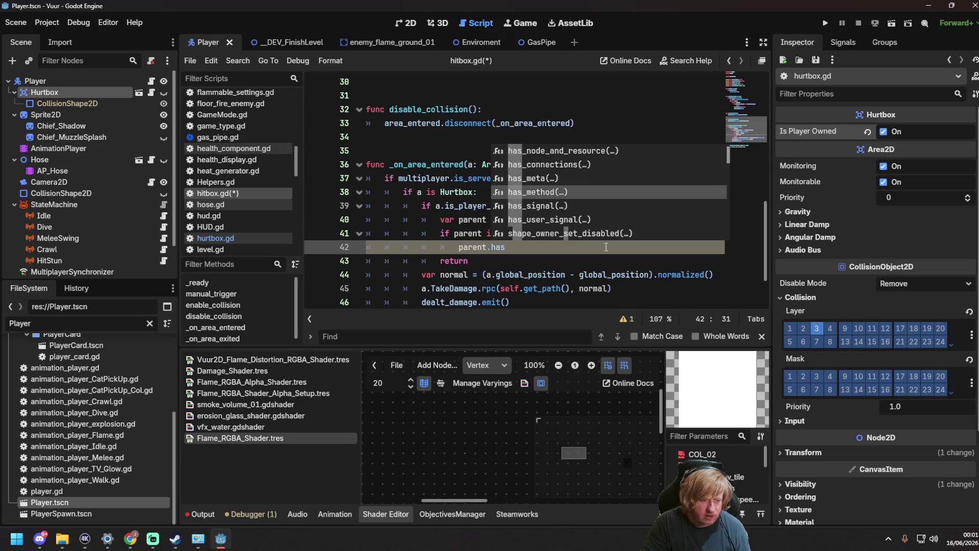
key("Up")
key("Up")
key("Down")
key("Down")
key("Down")
key("Up")
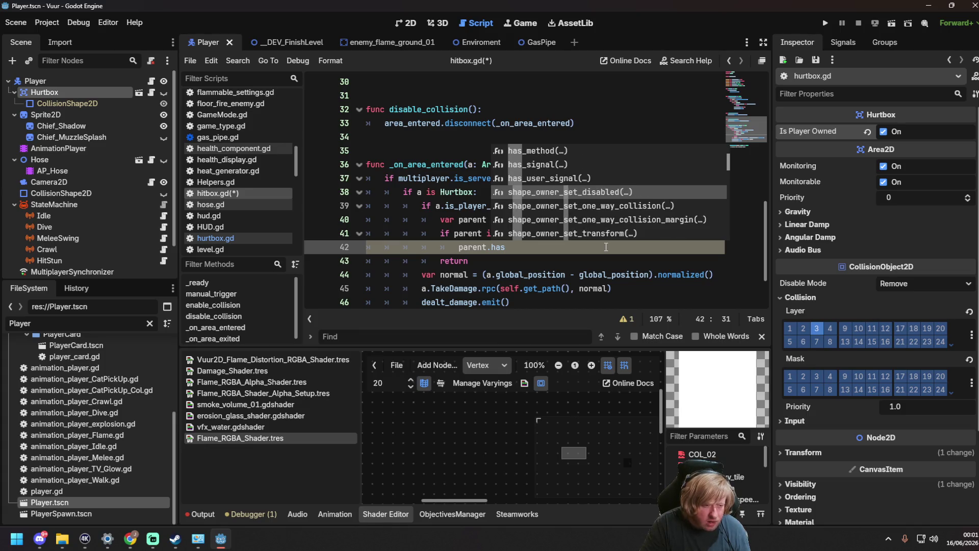
key("Return")
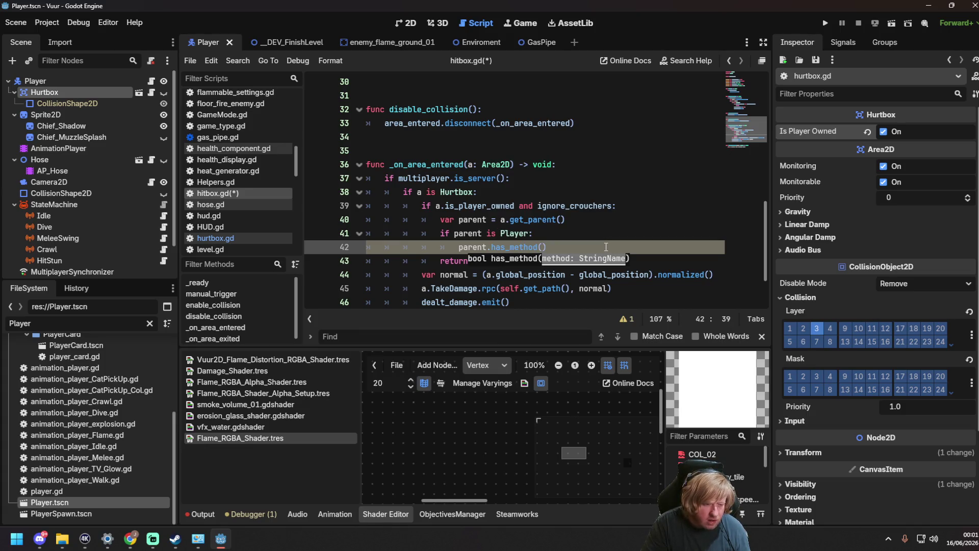
key("ctrl+z")
key("BackSpace")
key("BackSpace")
key("BackSpace")
key("BackSpace")
key("BackSpace")
key("BackSpace")
Retype 'var p = parent as Player', draft 'return p.is_crawling', then delete its returned value.
type("var p ")
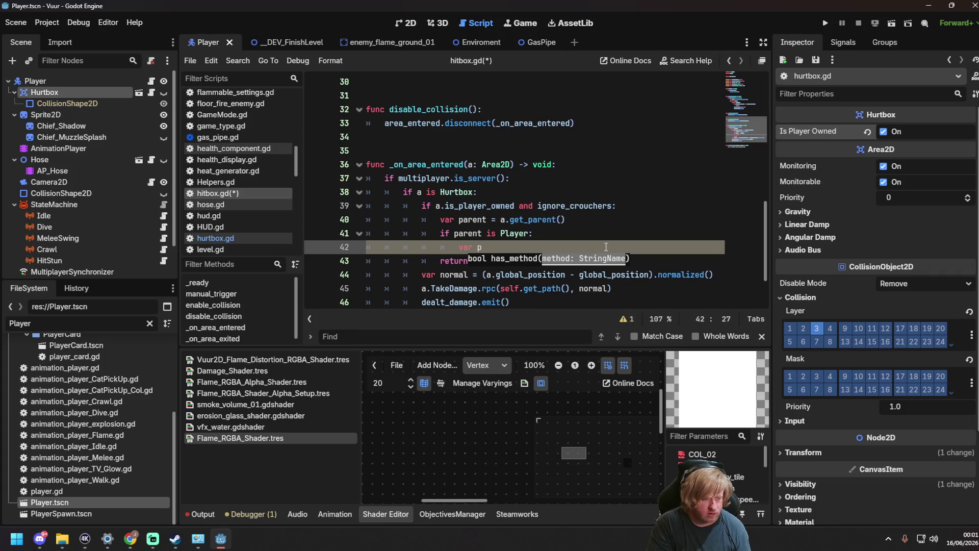
type("= parent as ")
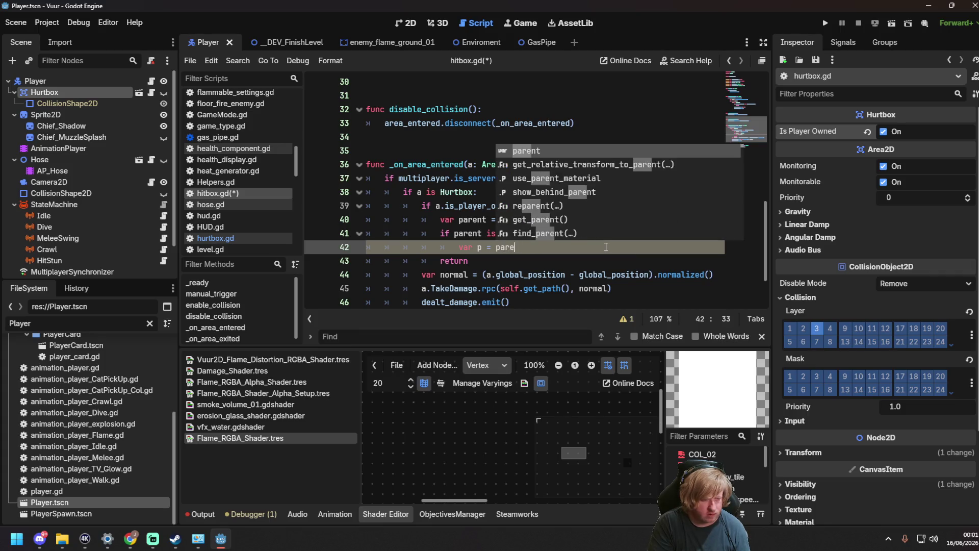
type("Player")
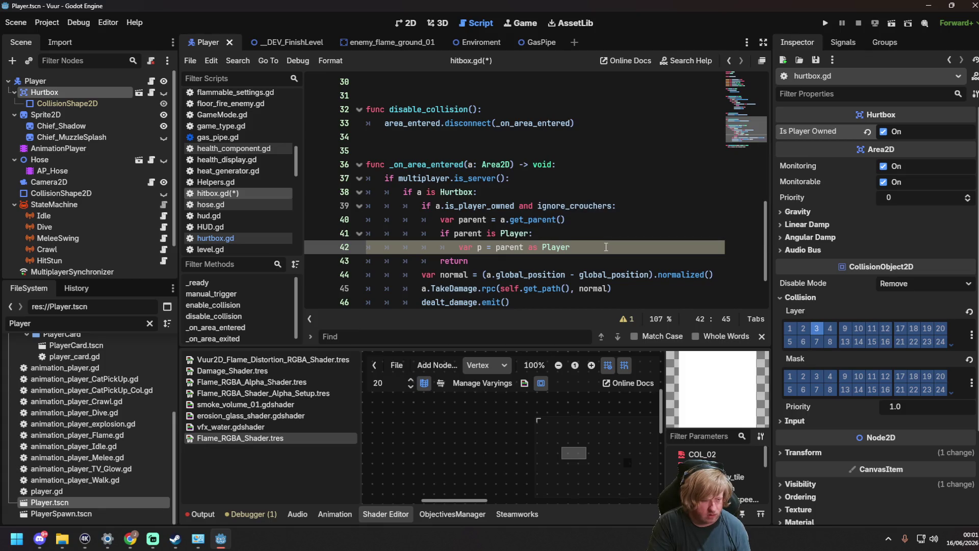
key("Return")
type("return p.")
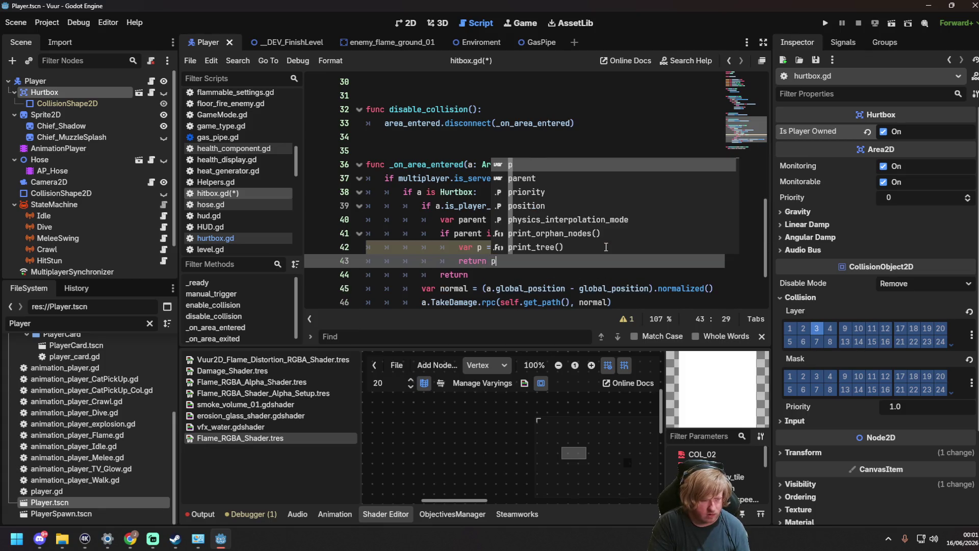
type("is")
type("rawling")
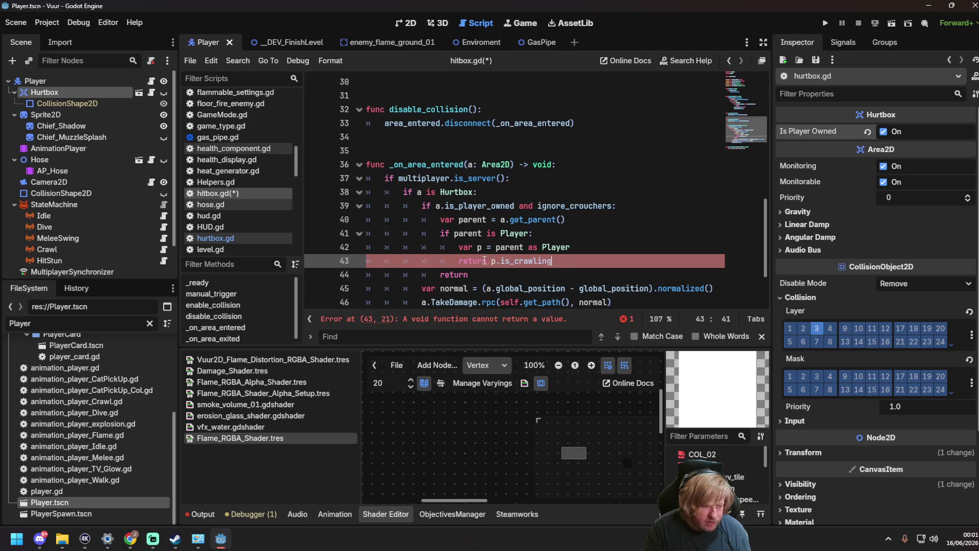
left_click_drag(492, 261, 555, 261)
key("BackSpace")
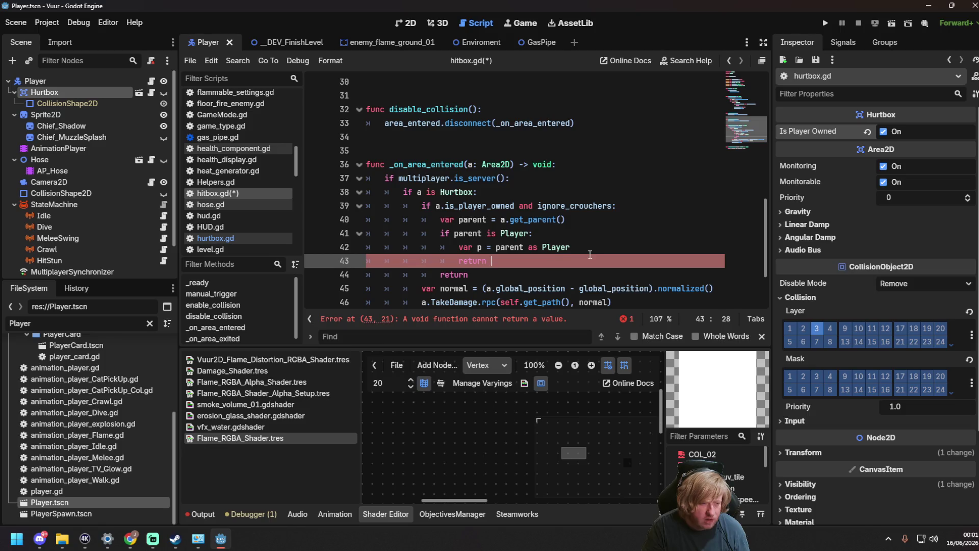
Add 'if p.is_crawling' below the cast, indent return under it, and remove the blank line.
left_click(595, 251)
key("Return")
type("if p.is_crawling:")
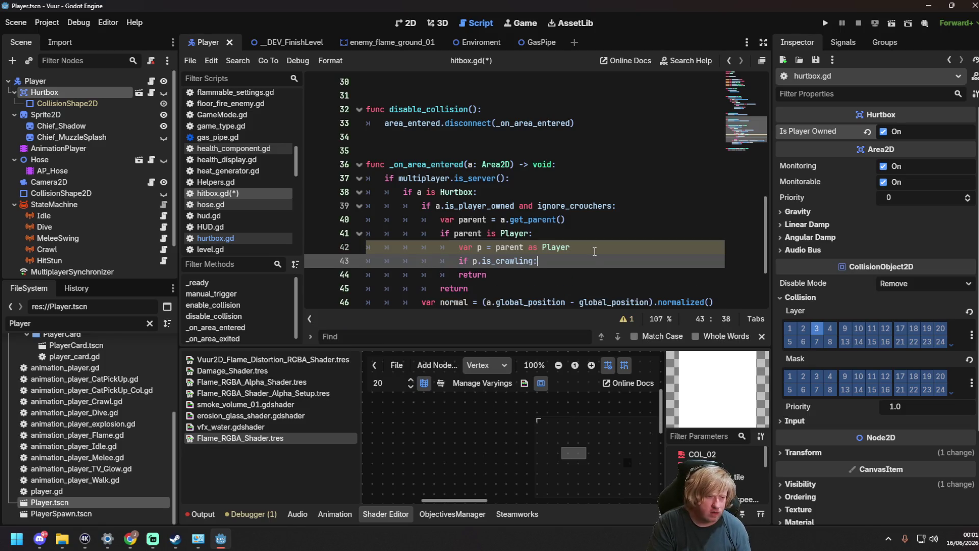
key("Return")
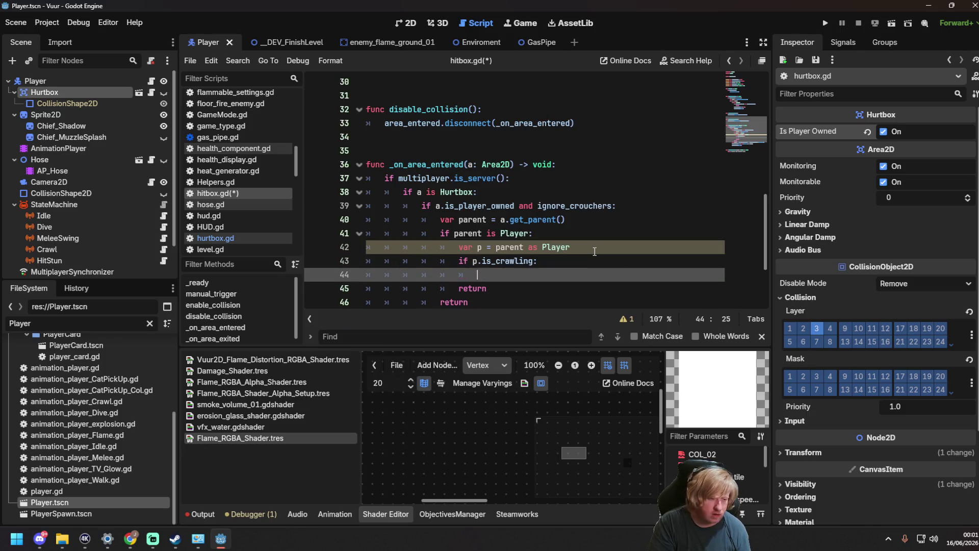
left_click(458, 288)
key("Tab")
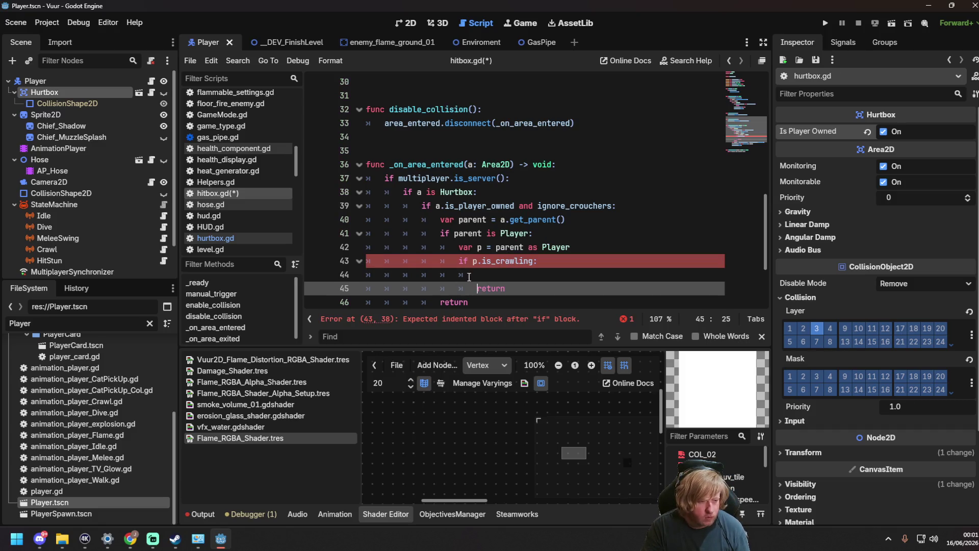
left_click_drag(477, 274, 345, 274)
key("ctrl+shift+k")
left_click(551, 274)
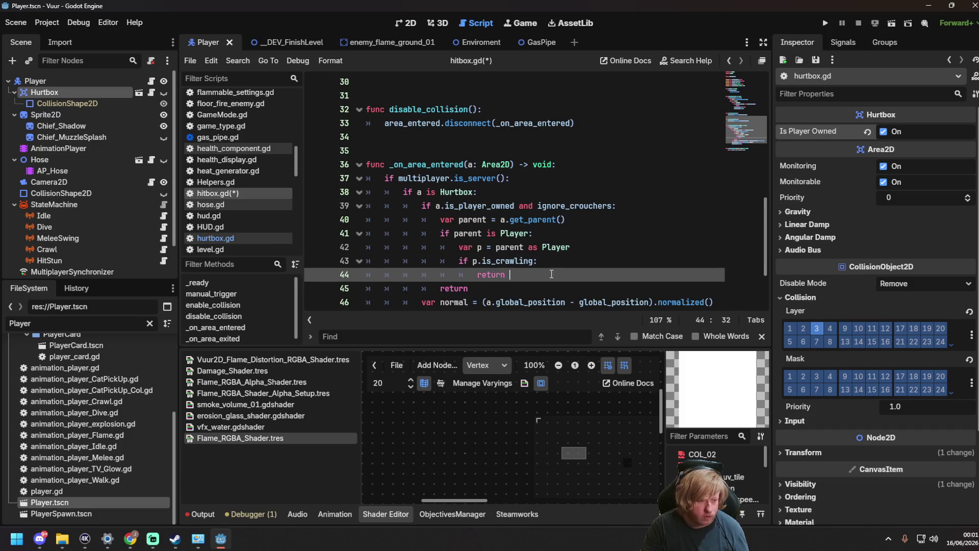
key("Up")
key("Up")
key("Home")
scroll(517, 257, "down", 1)
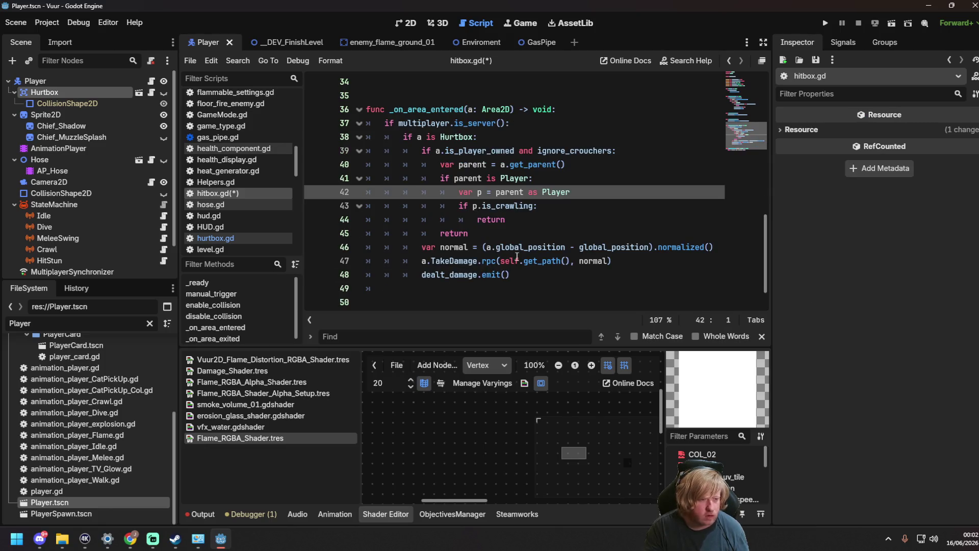
Check player.gd's crawling variable, change p.is_crawling to p.crawling in hitbox.gd, and save.
left_click(556, 192, "ctrl")
double_click(388, 193)
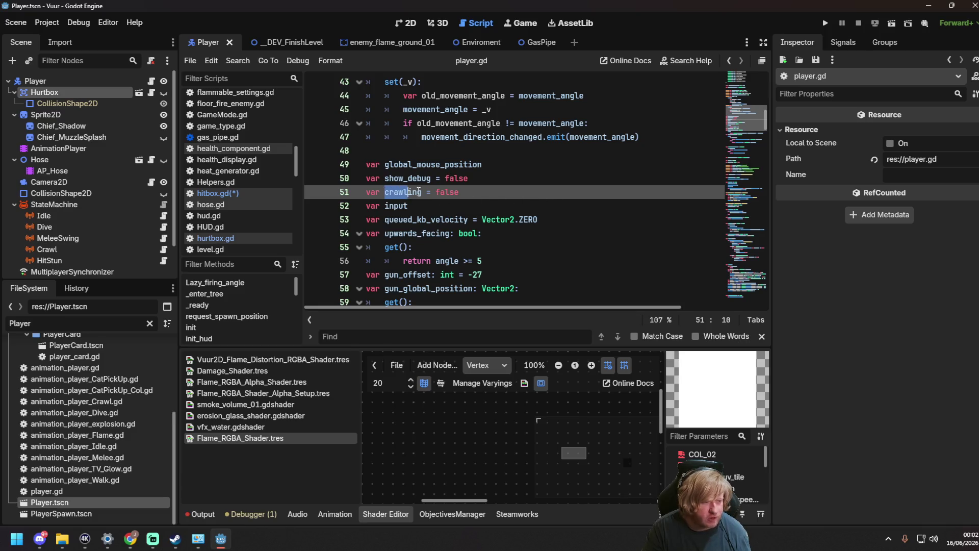
left_click(219, 193)
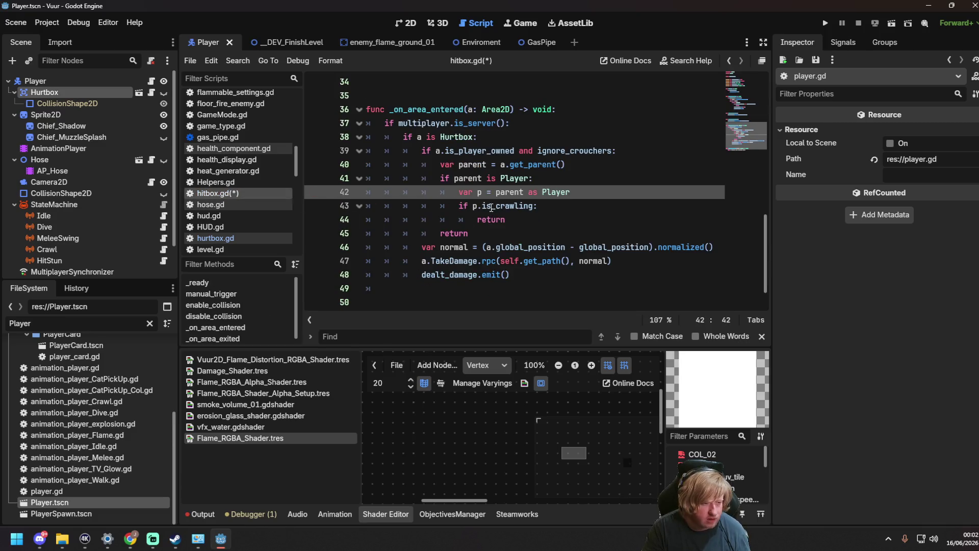
left_click_drag(482, 206, 496, 206)
double_click(520, 206)
type("cr:")
key("Return")
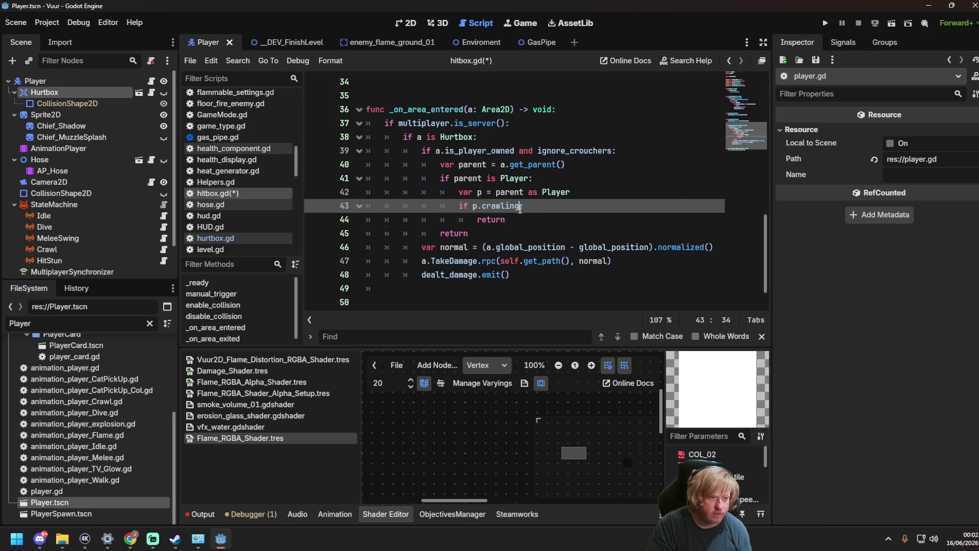
key("ctrl+s")
left_click(537, 219)
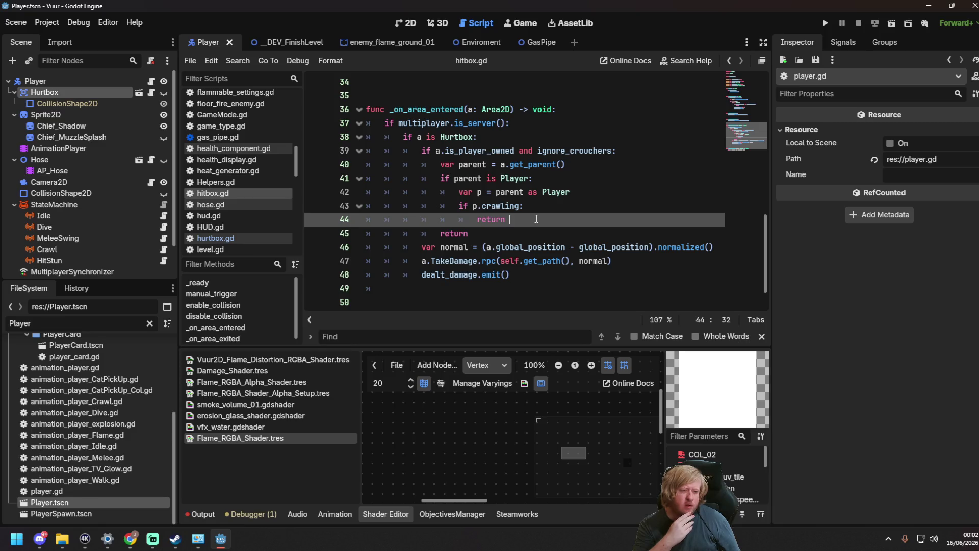
Add a new function header 'func is_hurtbox_player_and_crawling() -> bool:' below the existing function.
left_click(416, 290)
scroll(408, 302, "down", 1)
key("Return")
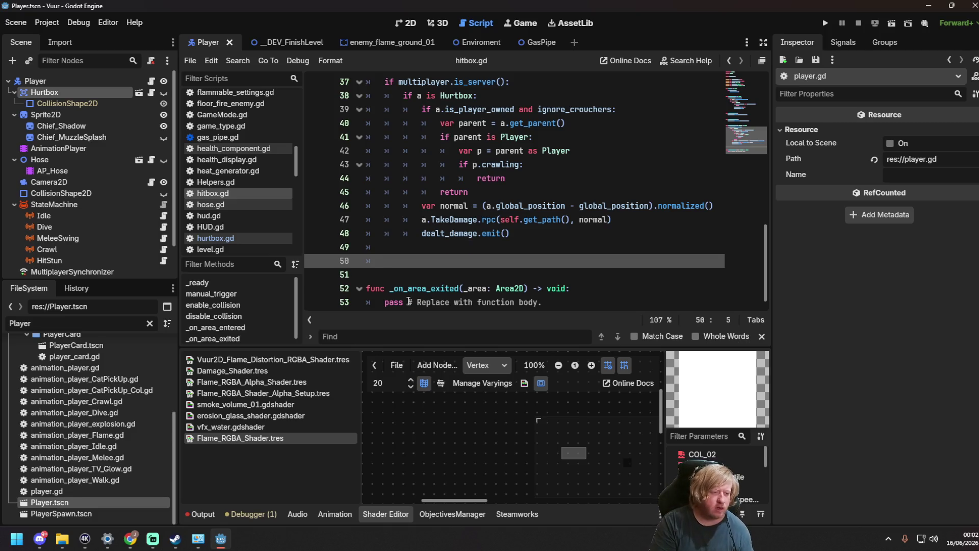
type("func is_")
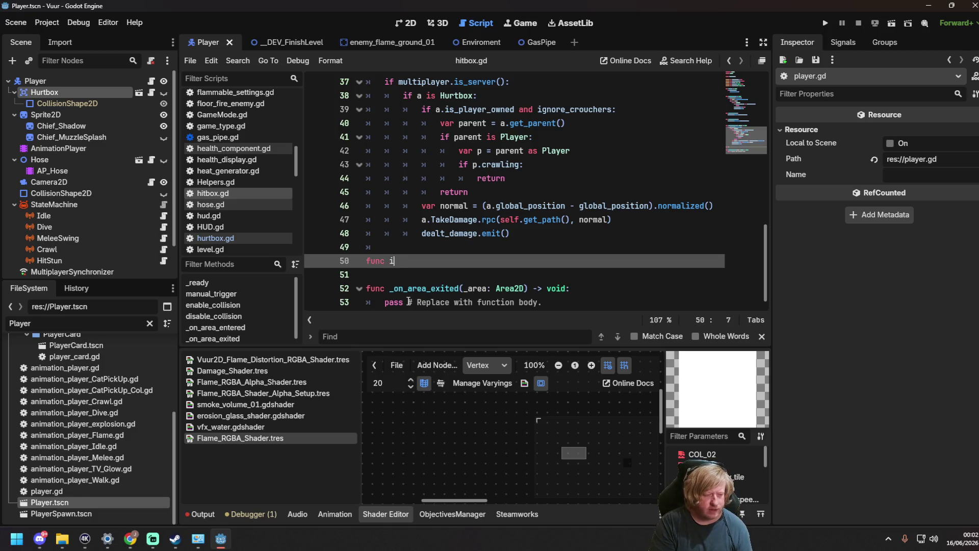
type("hurtbox_player")
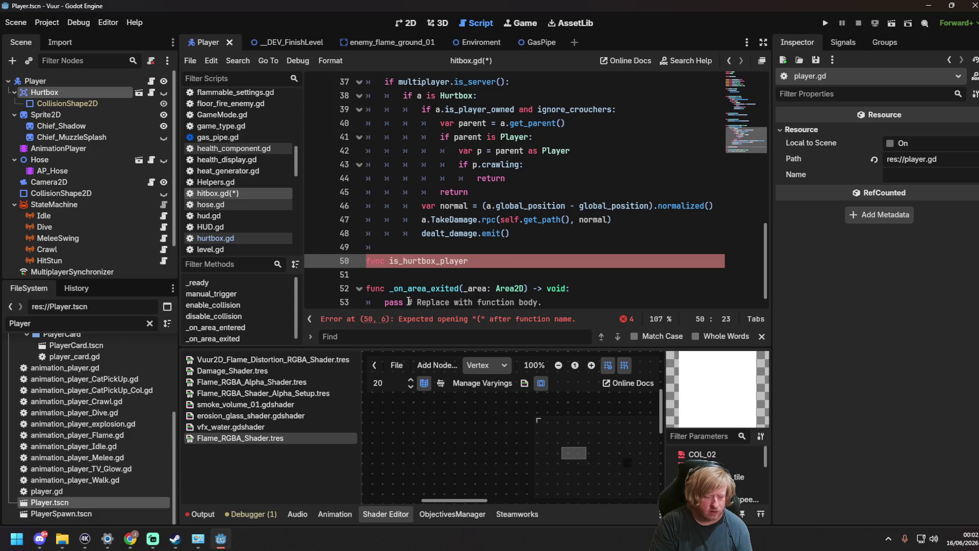
type("_")
type("and_crawling")
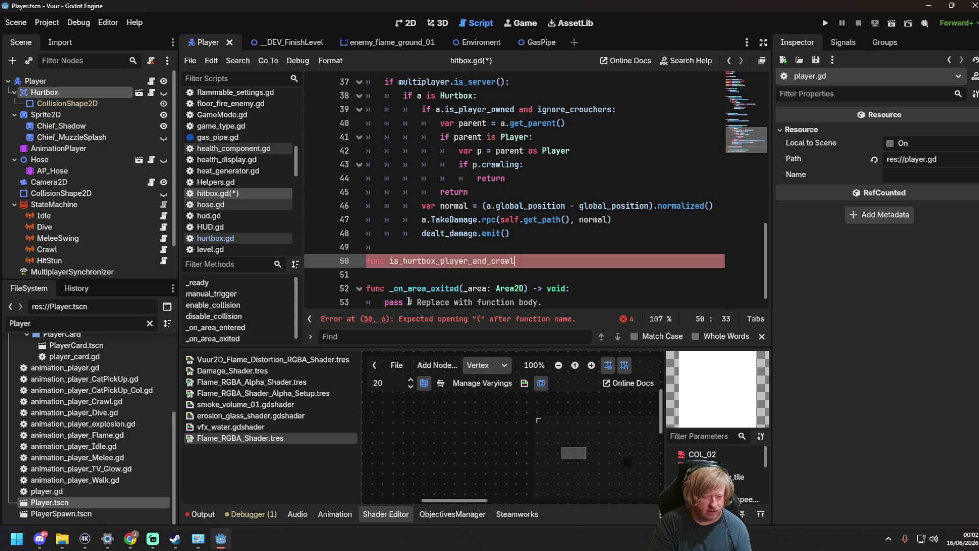
type("() -> bool:")
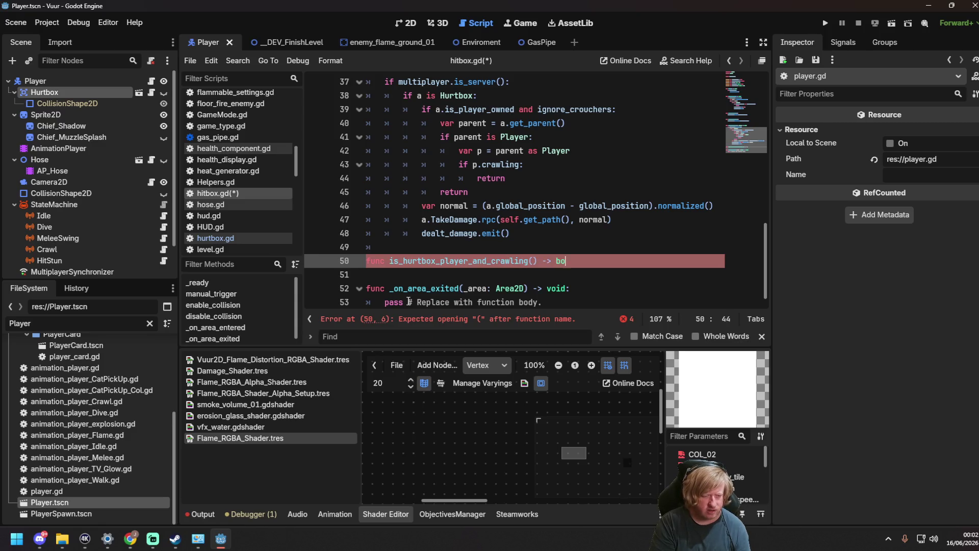
key("Return")
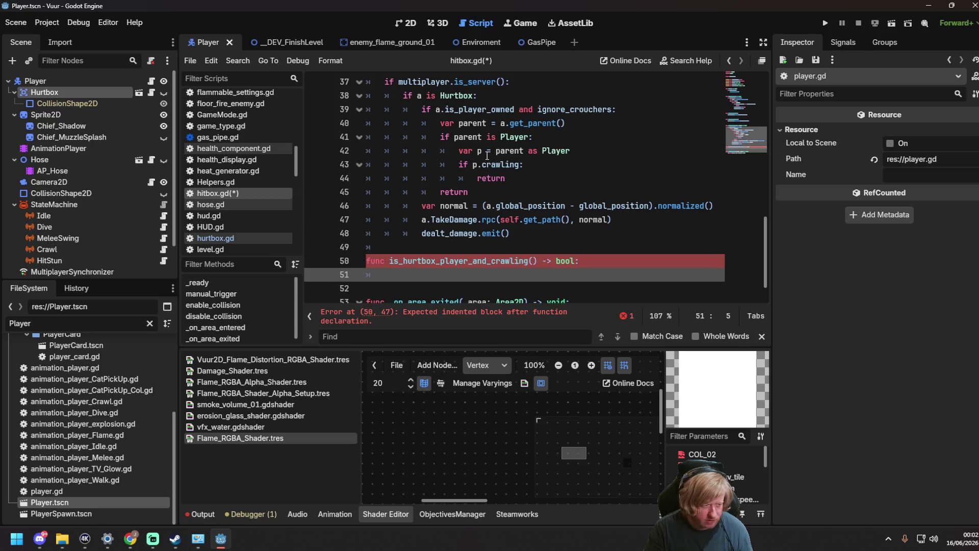
Give it an a:Hurtbox parameter and cut the player crawling check out of _on_area_entered.
mouse_move(507, 179)
left_mouse_down()
mouse_move(459, 164)
mouse_move(441, 123)
left_mouse_up()
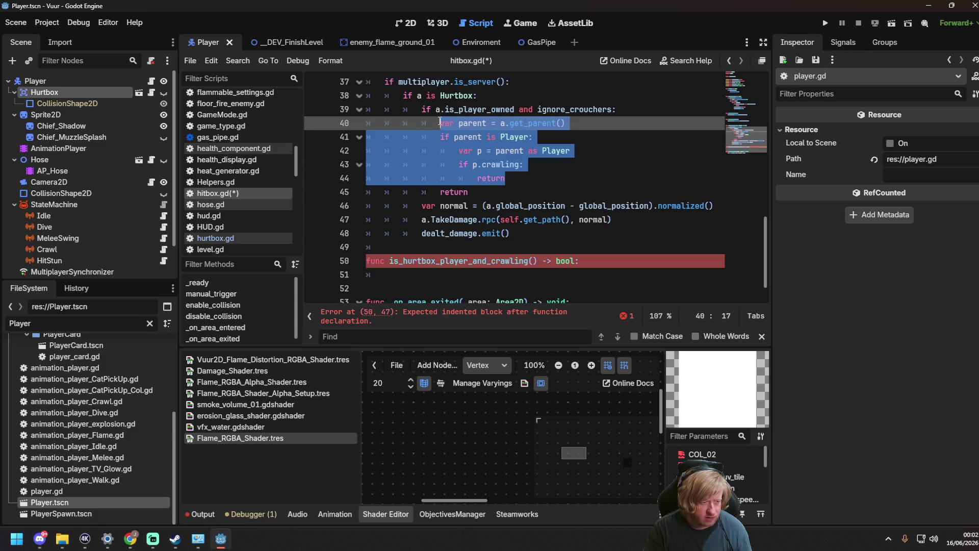
left_click(534, 260)
type("a:Hurtb")
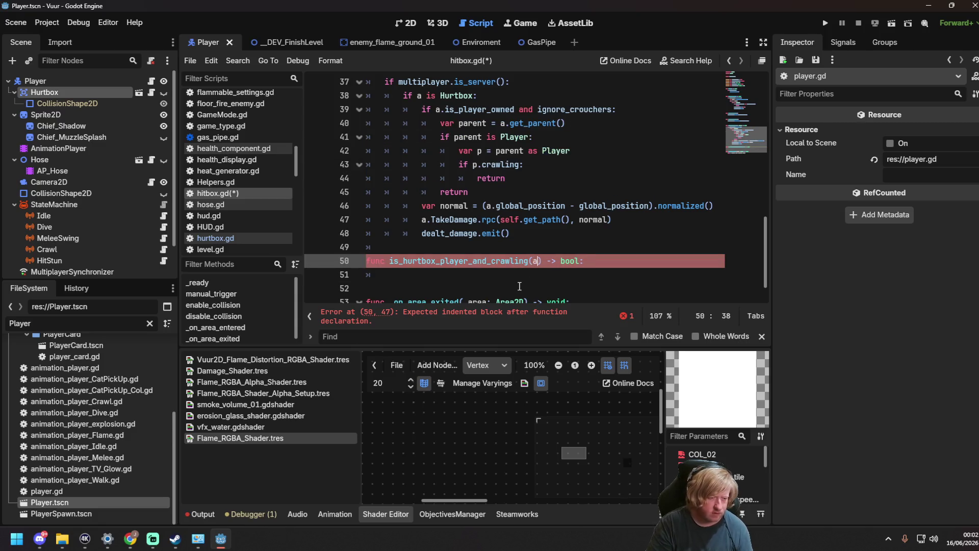
type("ox")
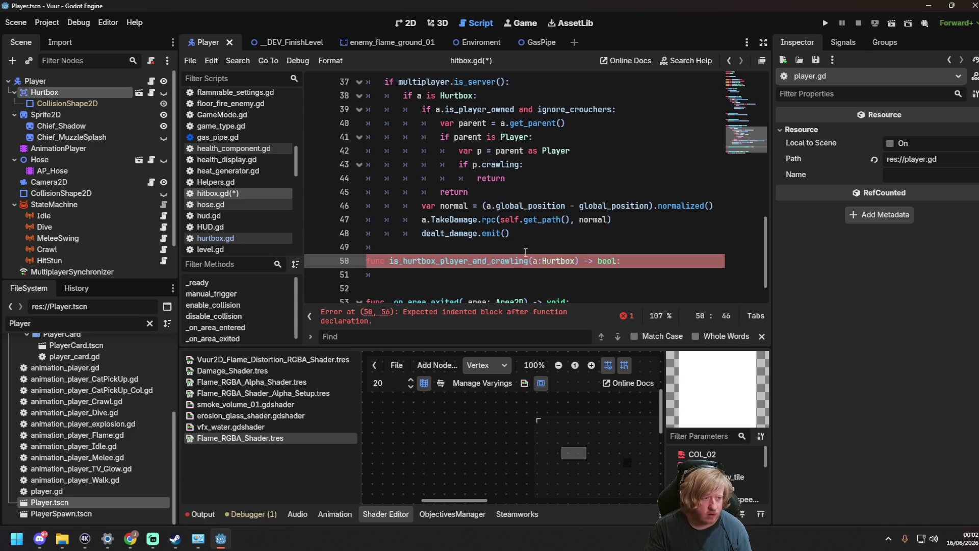
left_click_drag(509, 178, 422, 109)
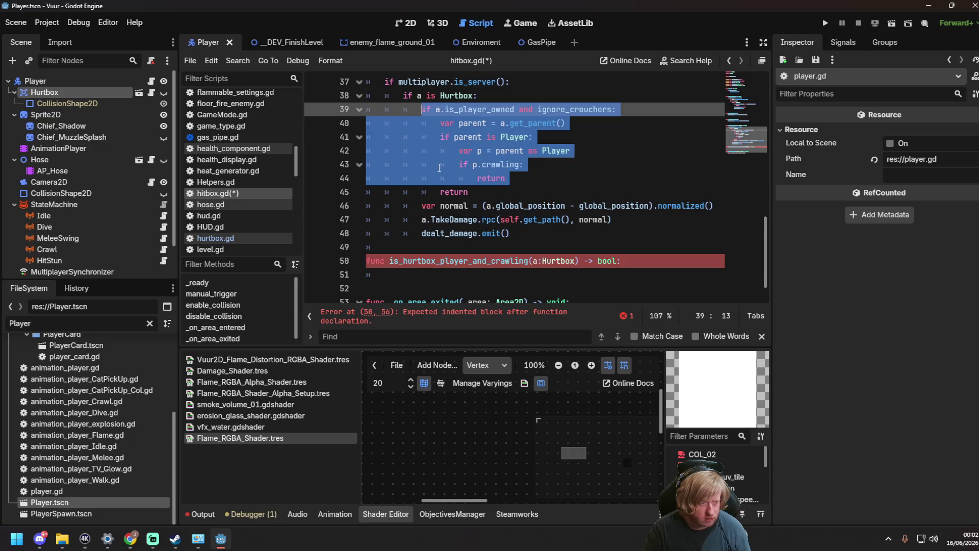
key("ctrl+x")
Paste the crawling check into the new function's body and dedent it.
left_click(393, 199)
key("ctrl+v")
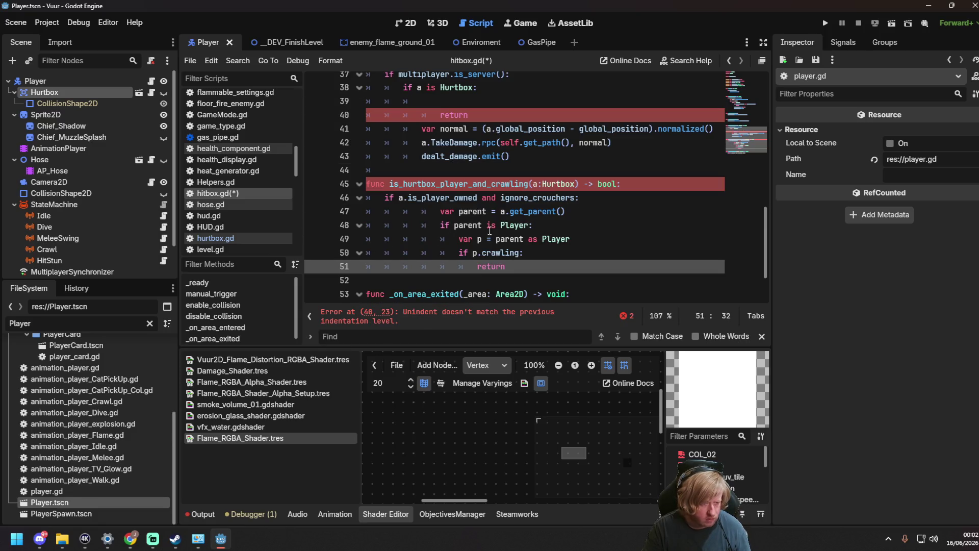
left_click_drag(521, 265, 299, 212)
key("shift+Tab")
key("shift+Tab")
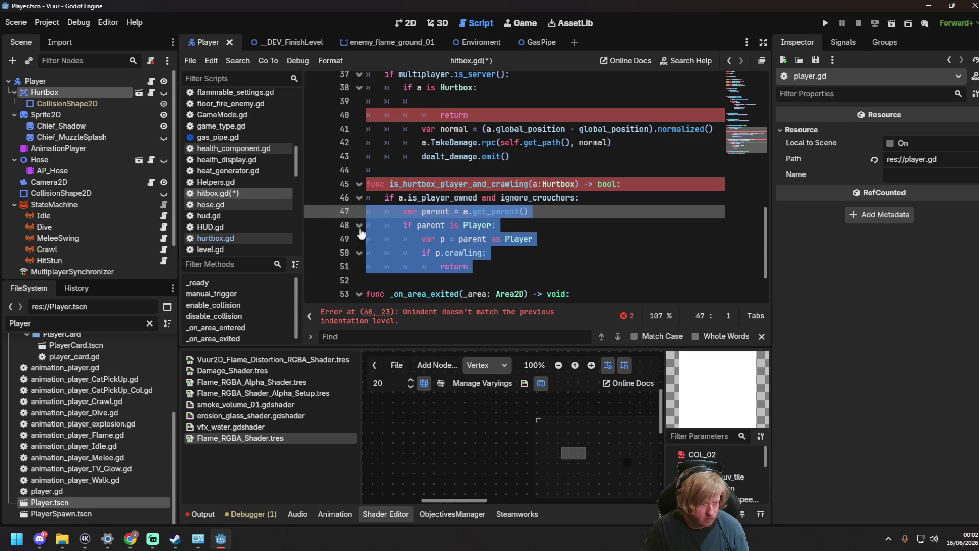
Replace the inner crawling if with 'return p.crawling', followed by 'return false'.
left_click(488, 266)
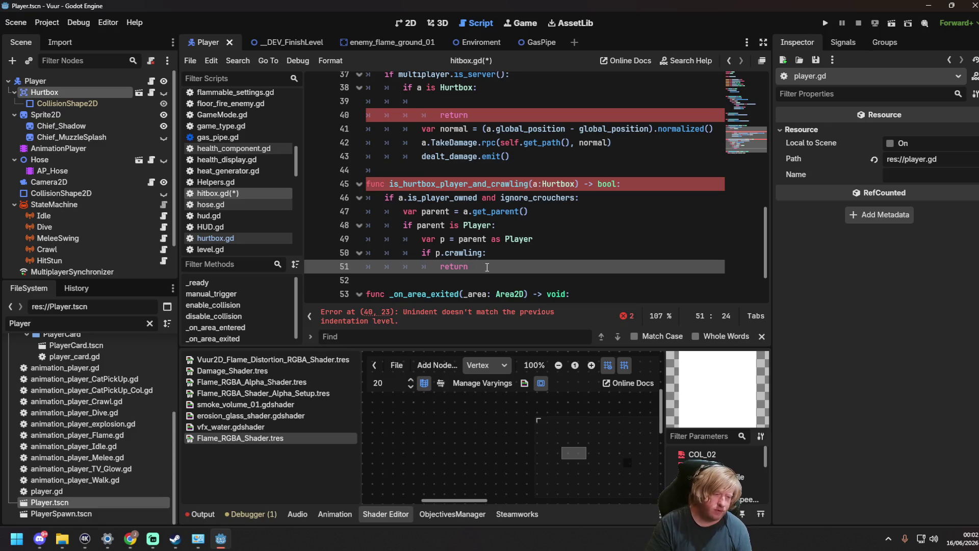
left_click_drag(488, 267, 422, 253)
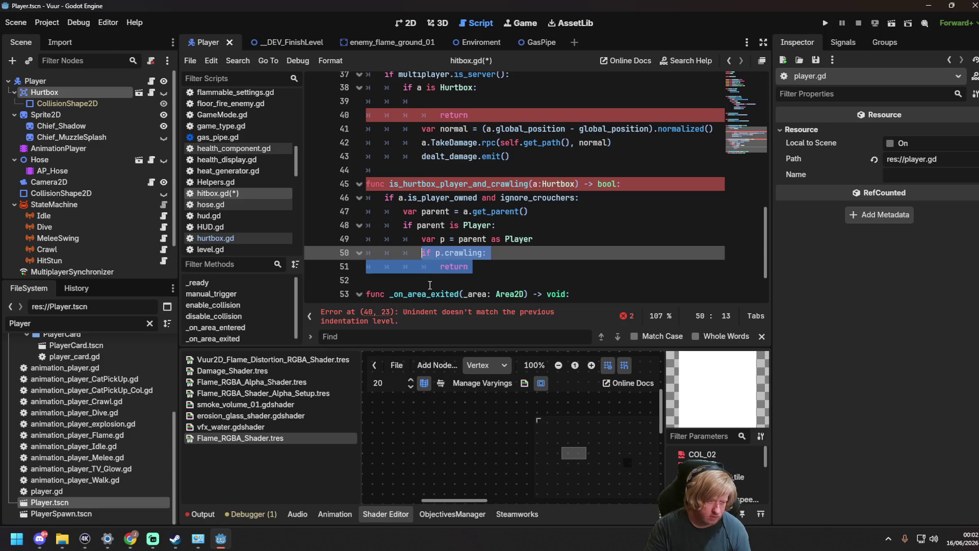
type("tr")
key("BackSpace")
key("BackSpace")
type("return true")
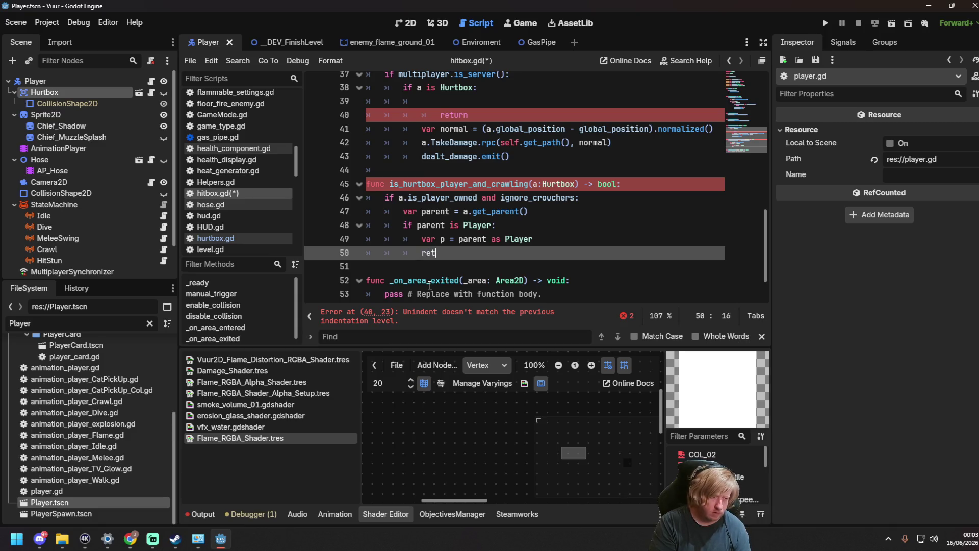
key("Down")
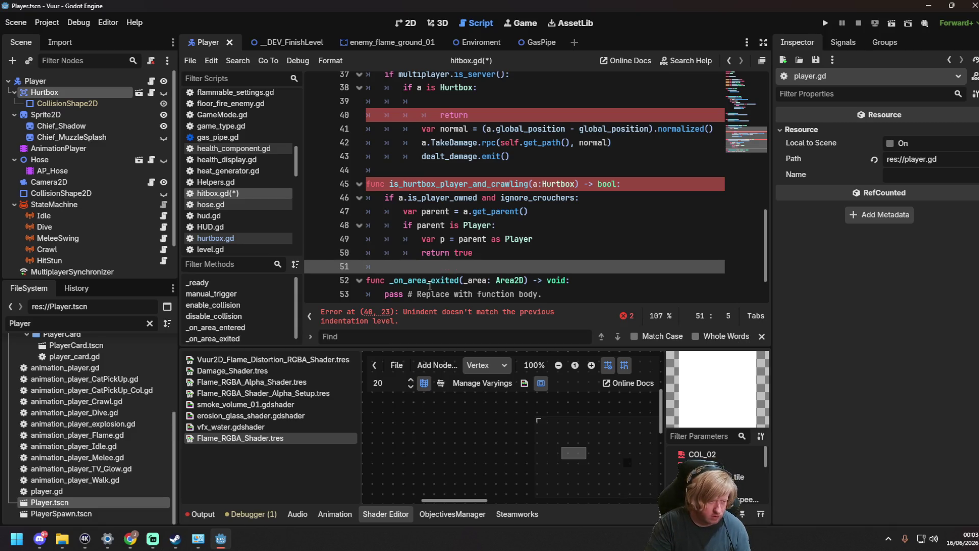
type("eturn false")
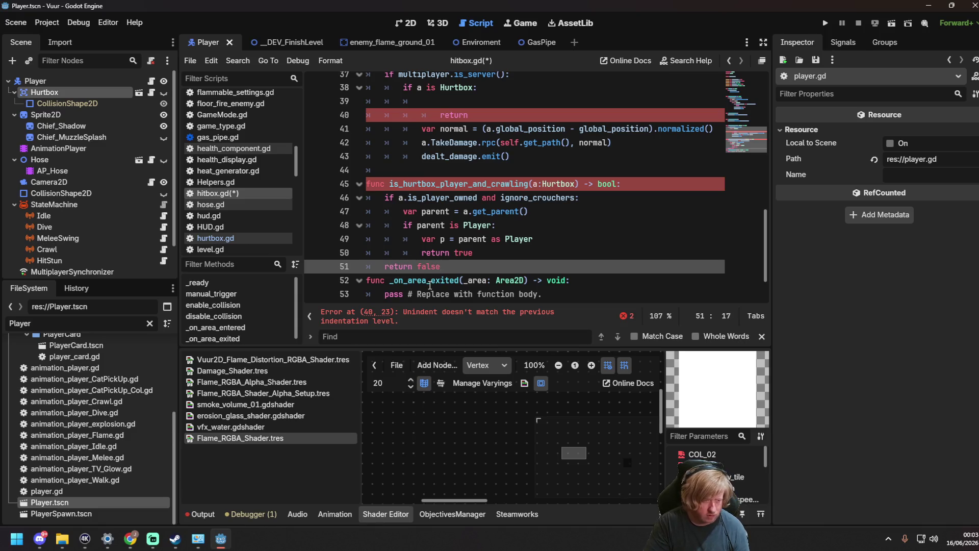
key("Up")
key("Right")
key("Right")
key("Delete")
key("Delete")
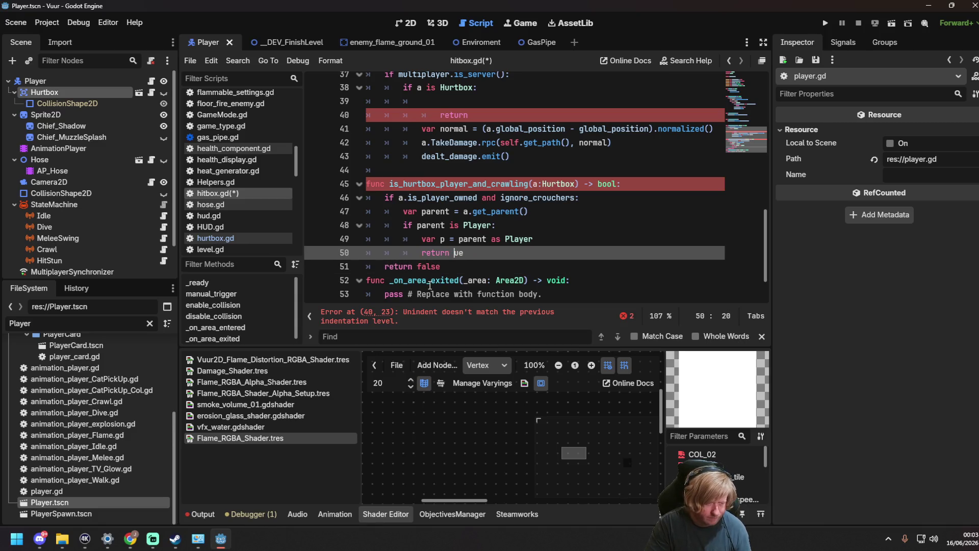
type("p.crawling")
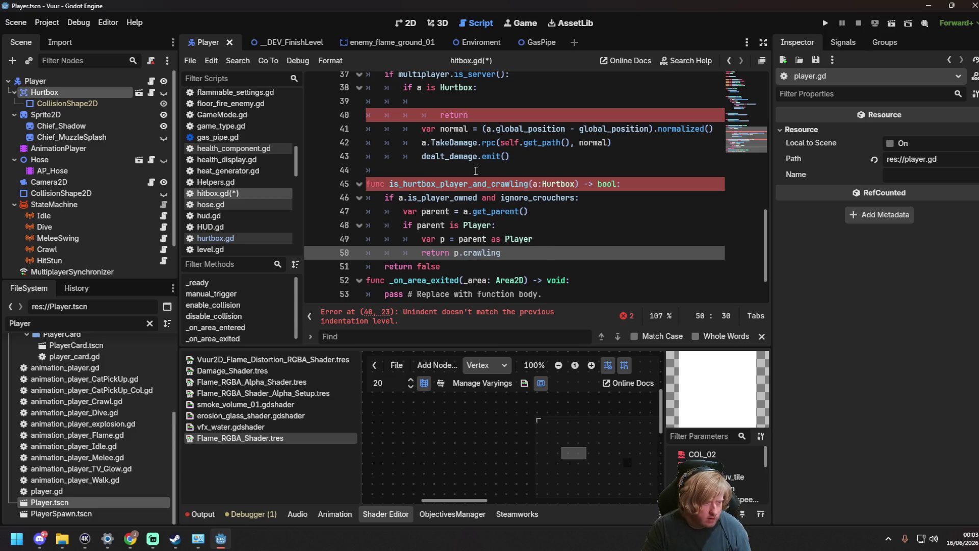
left_click(487, 273)
key("Return")
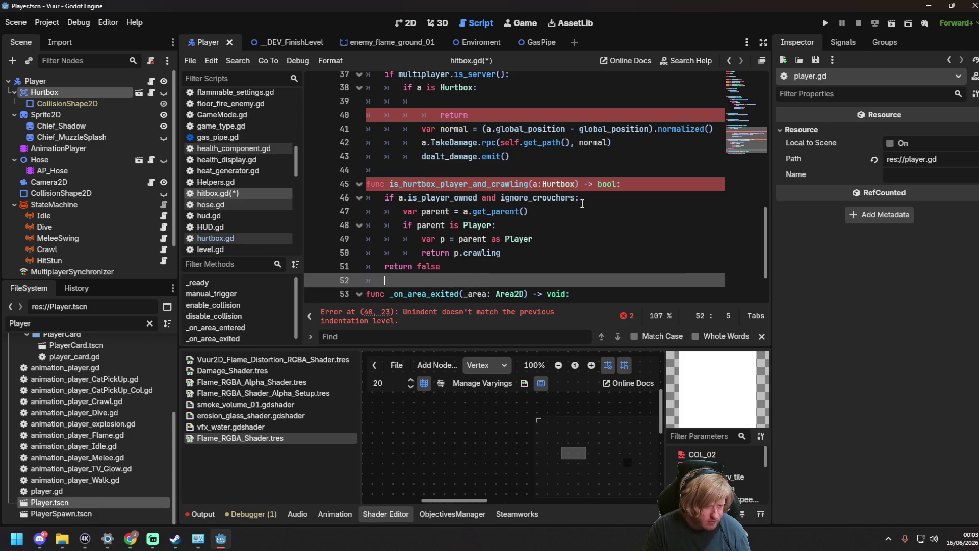
Write 'if is_hurtbox_player_and_crawling(a):' on line 39 above the early return.
scroll(422, 227, "up", 2)
left_click(455, 186)
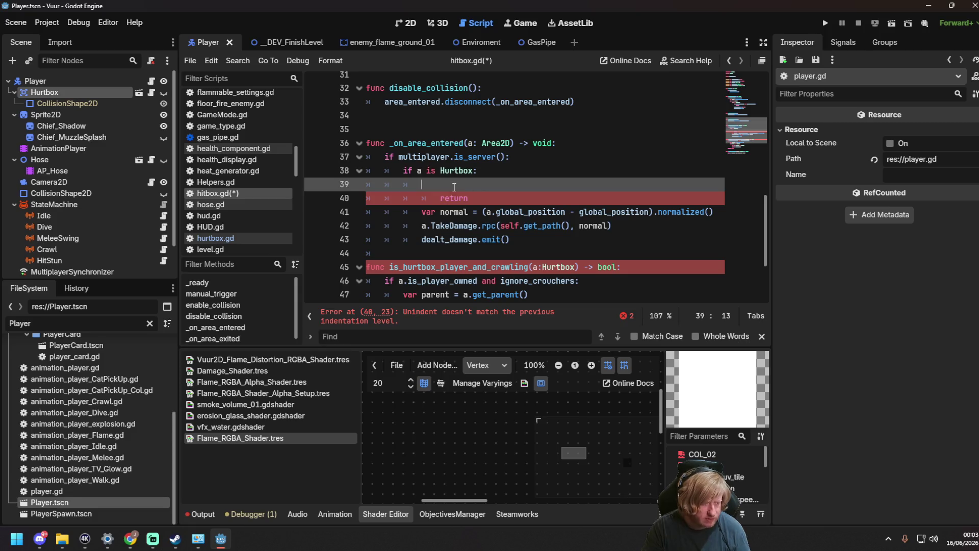
left_click_drag(390, 266, 578, 266)
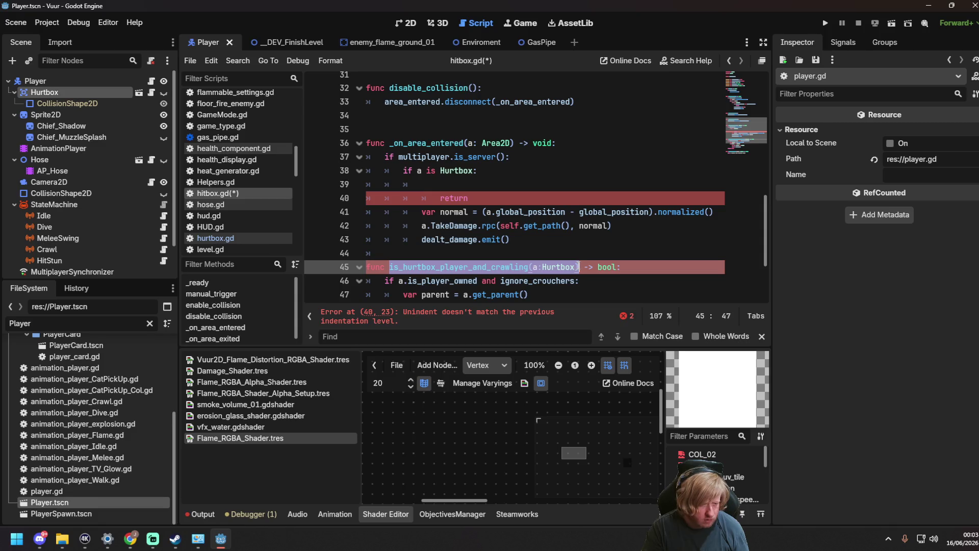
left_click(436, 184)
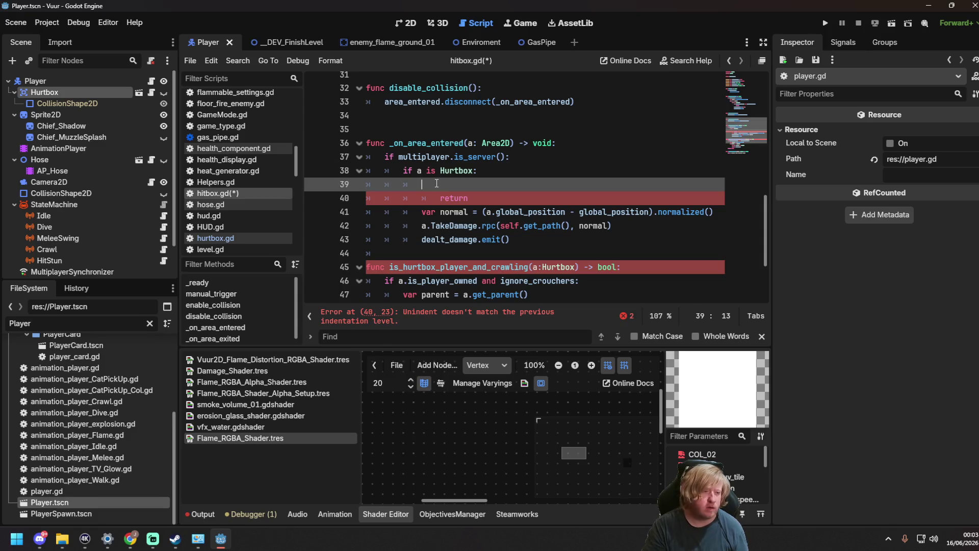
type("f")
key("ctrl+v")
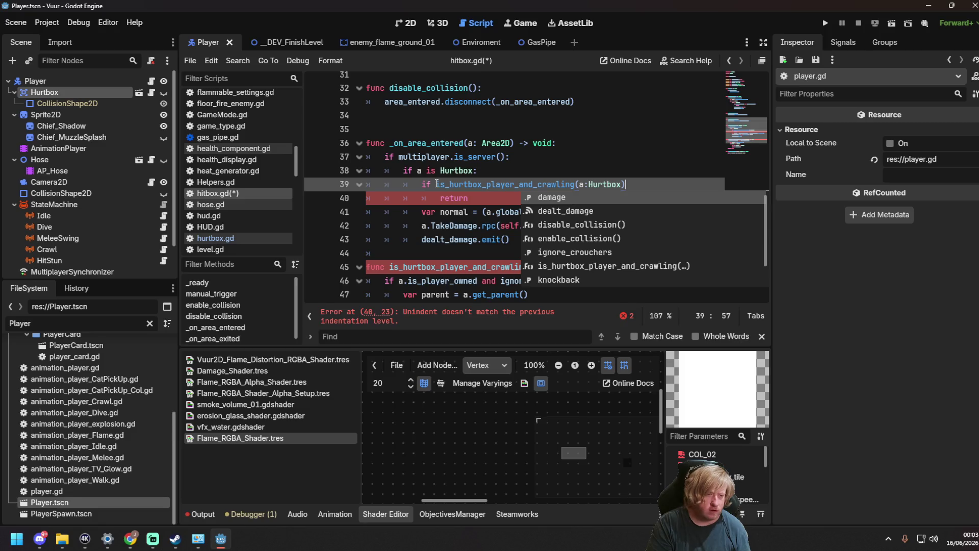
key("Left")
key("BackSpace")
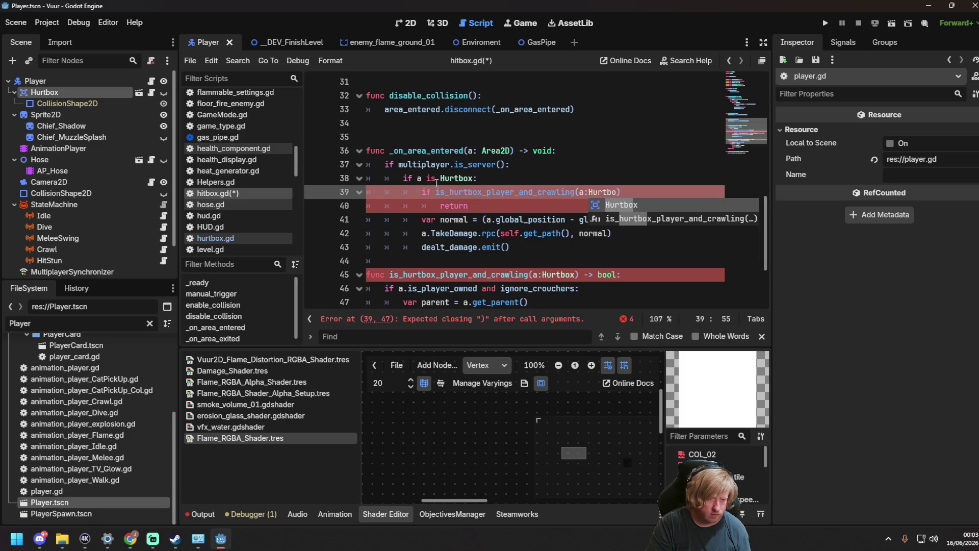
key("BackSpace")
key("BackSpace")
key("BackSpace")
type("):")
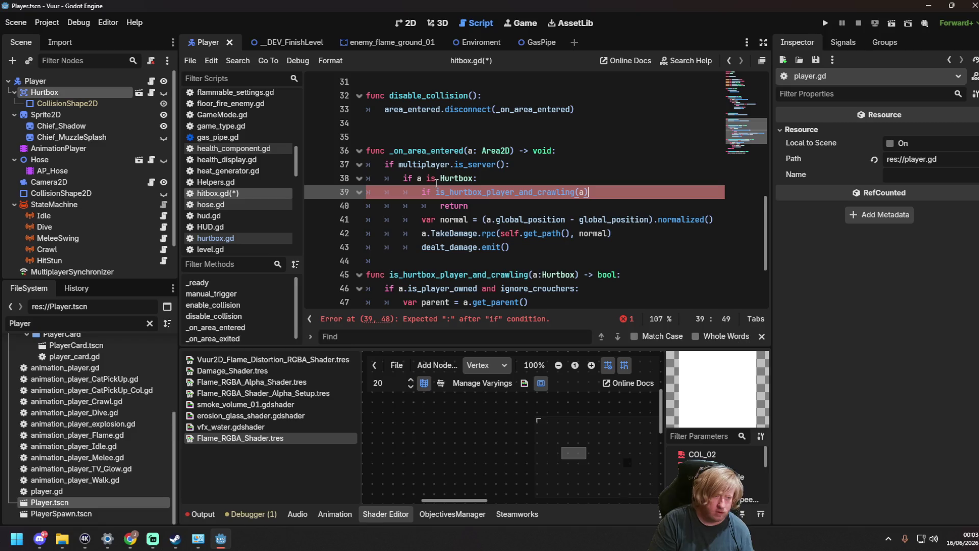
Save hitbox.gd and check the script.
key("Down")
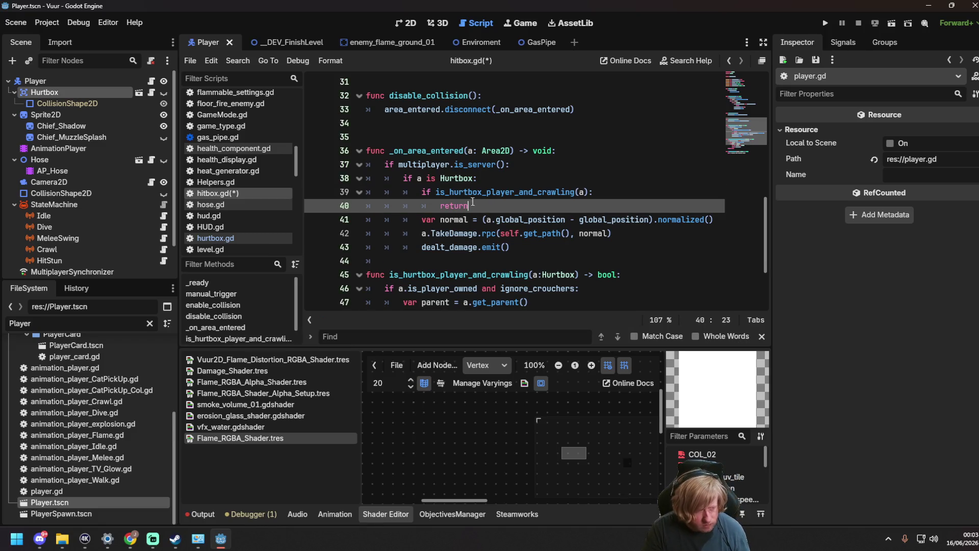
key("ctrl+s")
scroll(485, 209, "down", 3)
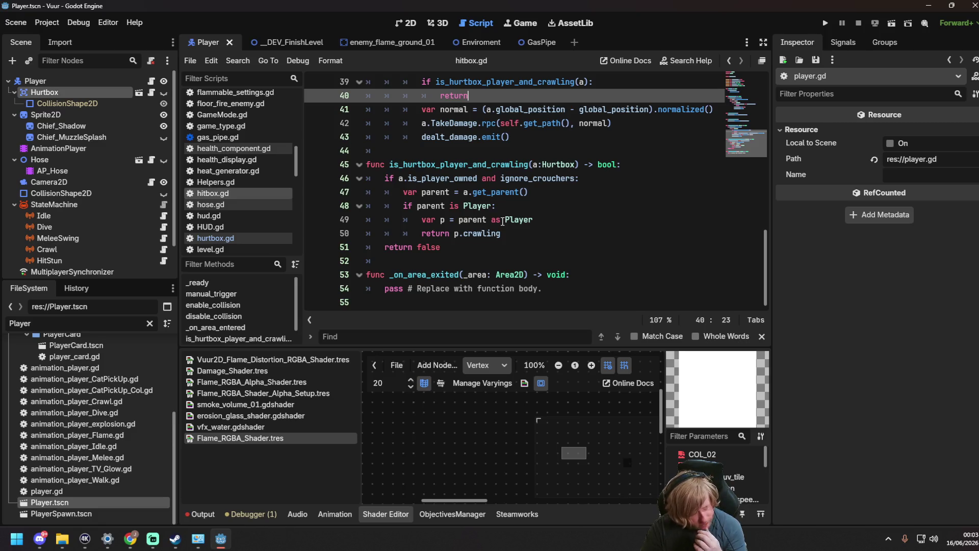
scroll(502, 221, "up", 3)
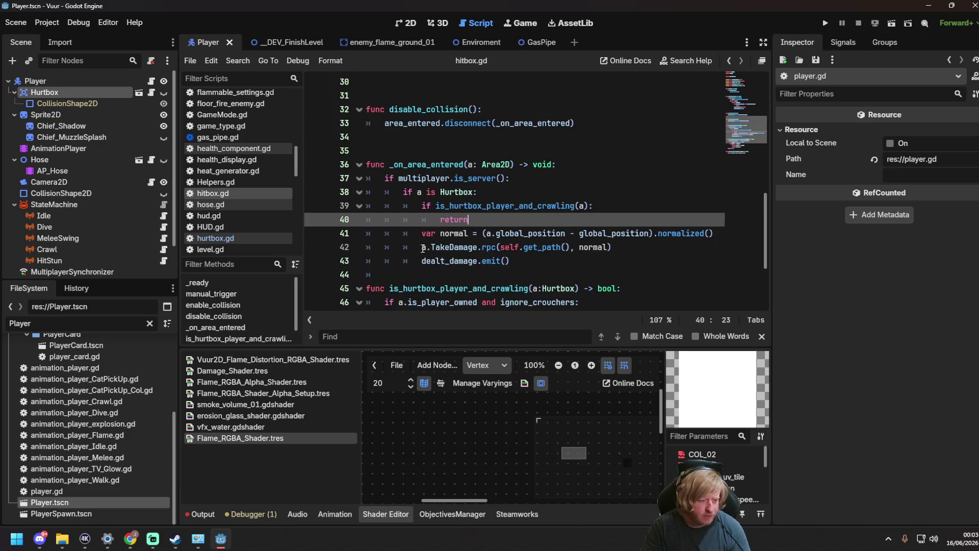
Rename the helper to crawling_check, update its call in _on_area_entered, and save.
scroll(426, 249, "down", 2)
left_click_drag(390, 205, 522, 209)
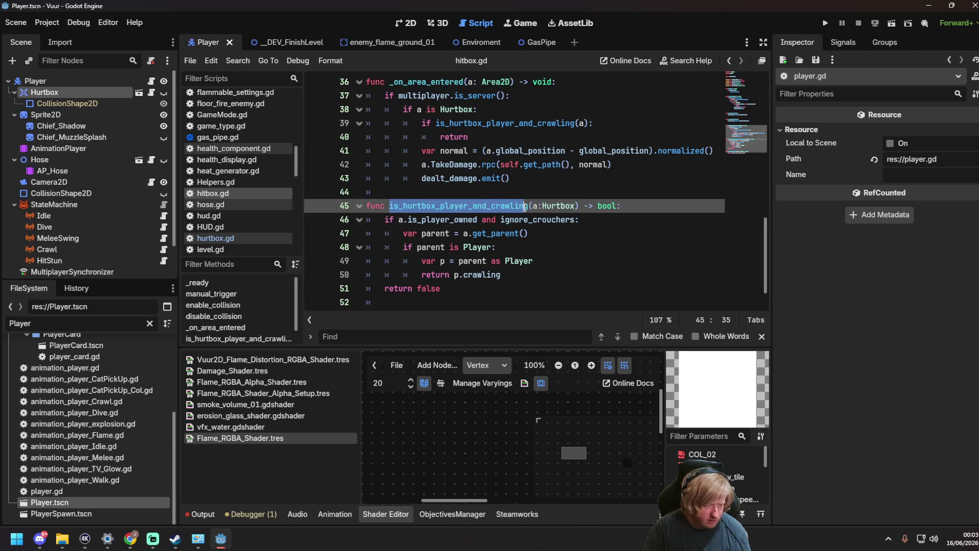
type("crawling_chec")
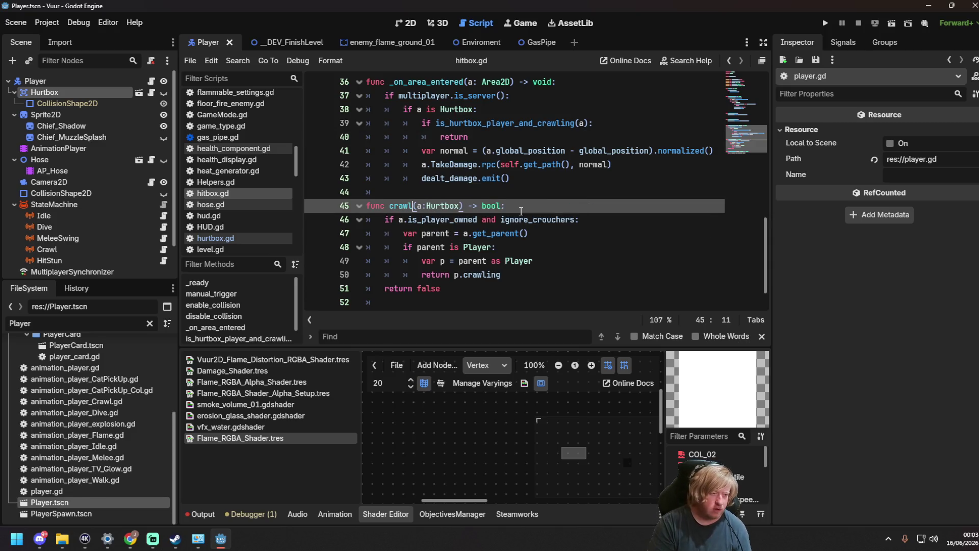
type("k")
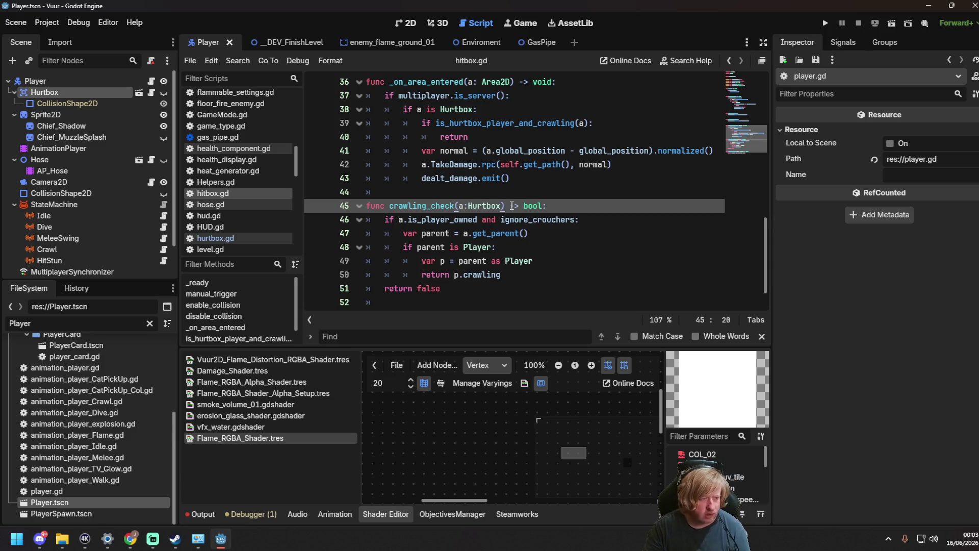
double_click(398, 205)
key("ctrl+c")
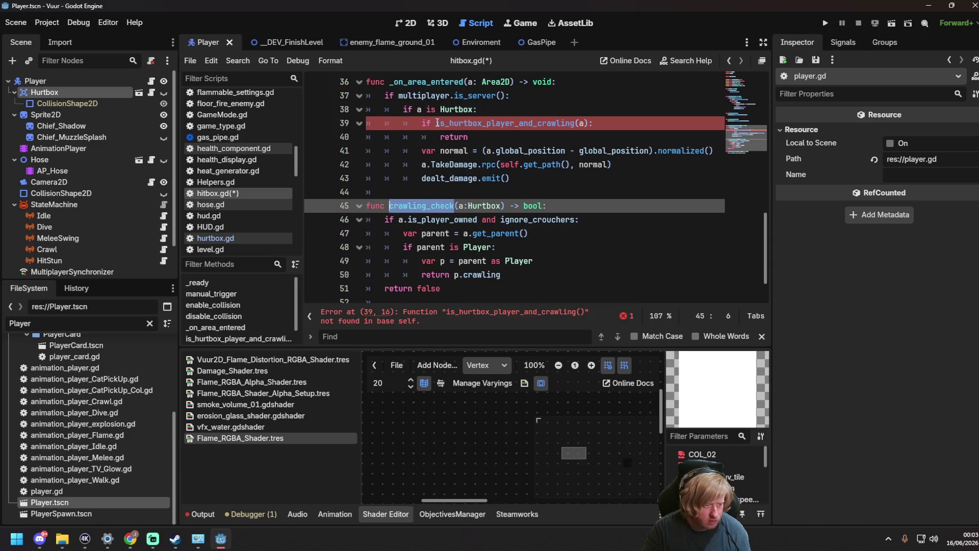
left_click(436, 123)
double_click(570, 123)
key("ctrl+v")
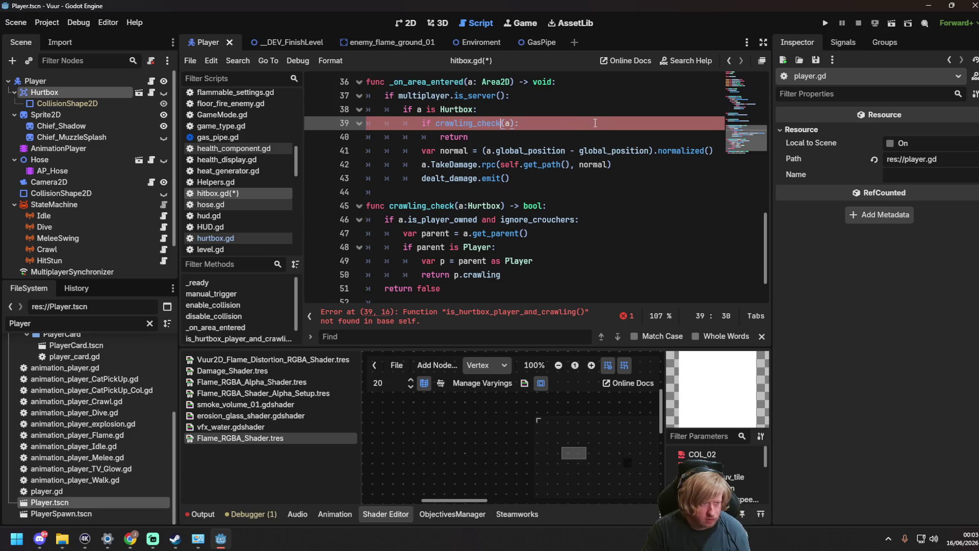
left_click(531, 138)
key("ctrl+s")
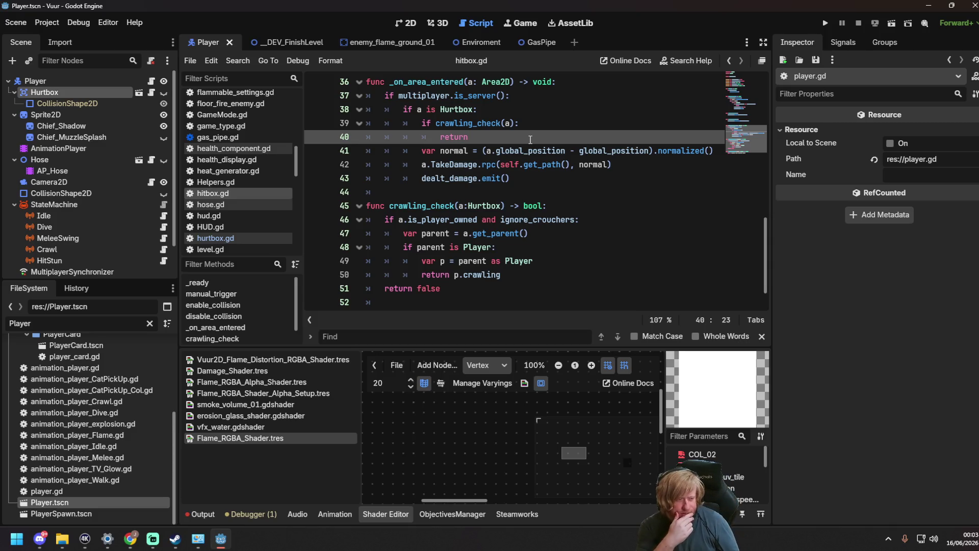
scroll(528, 145, "down", 1)
scroll(505, 188, "up", 8)
scroll(499, 195, "up", 5)
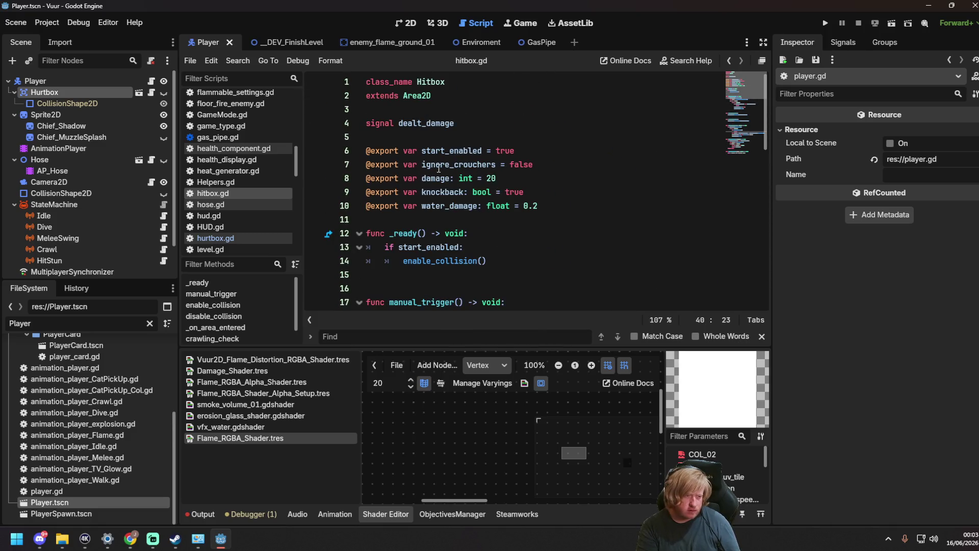
Change 'crouchers' to 'crawling' in the line 7 export, making it ignore_crawling.
left_click_drag(454, 164, 496, 165)
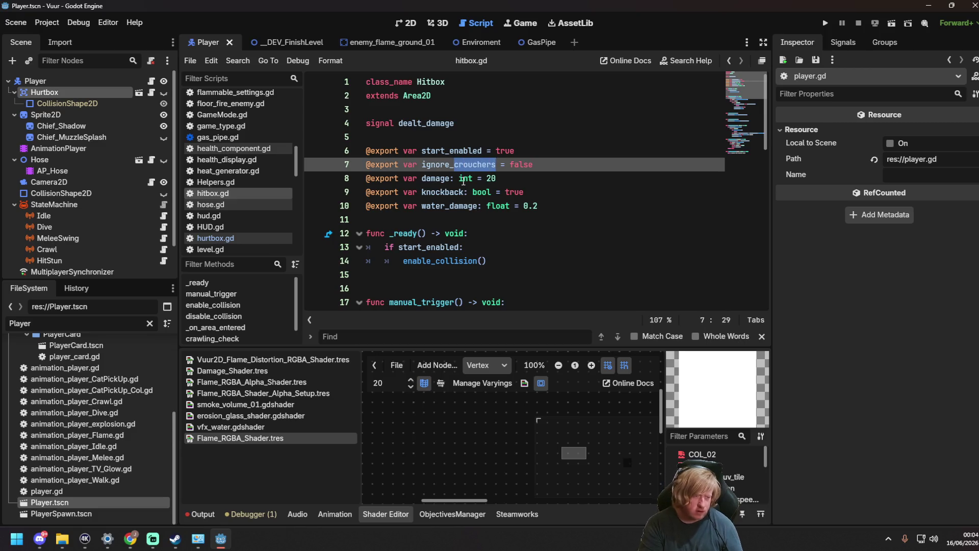
type("crawlio")
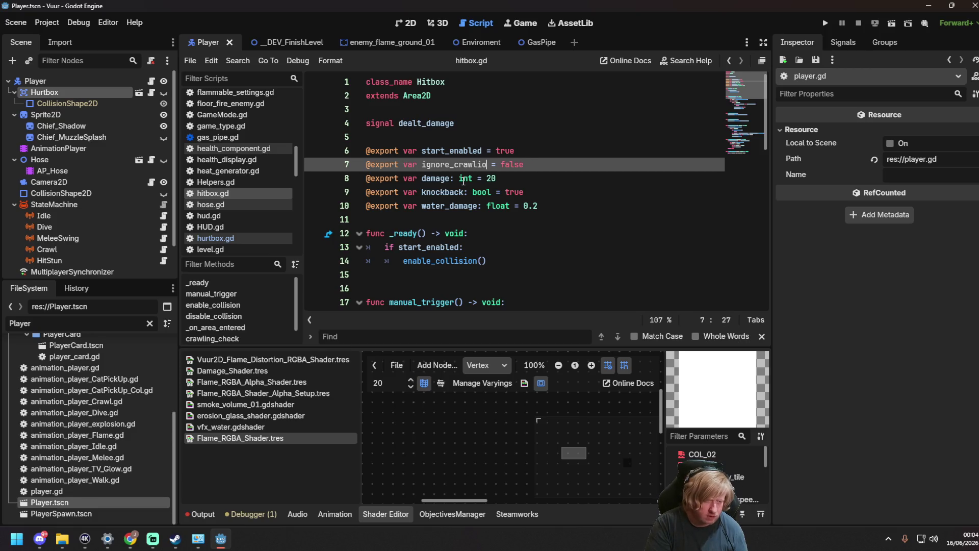
key("BackSpace")
type("ng")
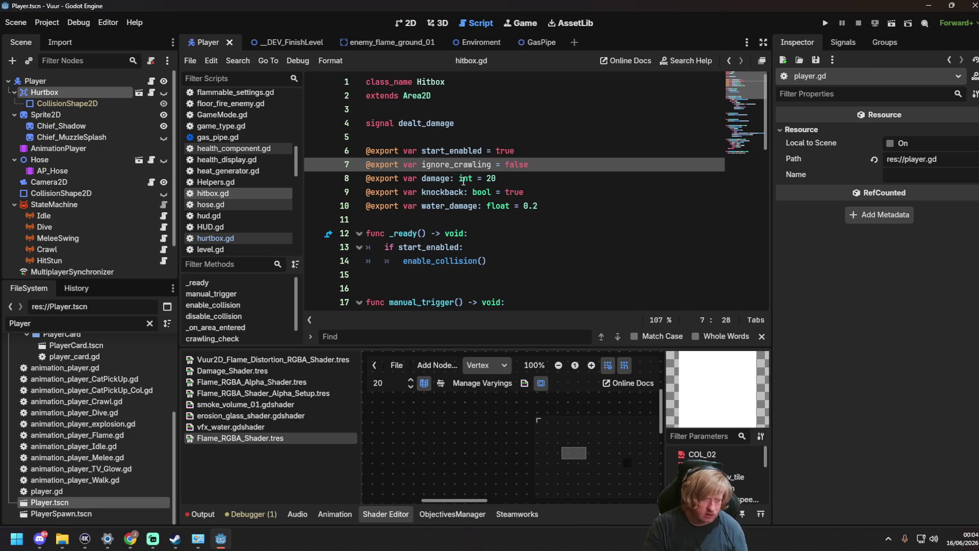
Replace ignore_crouchers with ignore_crawling on lines 22 and 46.
key("ctrl+shift+Left")
key("ctrl+c")
scroll(476, 203, "down", 3)
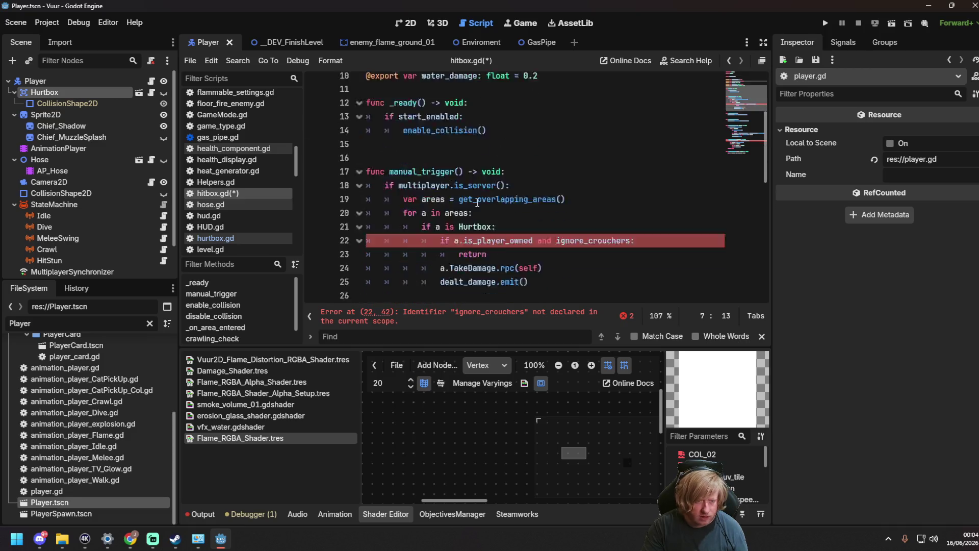
scroll(477, 204, "down", 6)
scroll(505, 173, "up", 3)
scroll(507, 168, "up", 2)
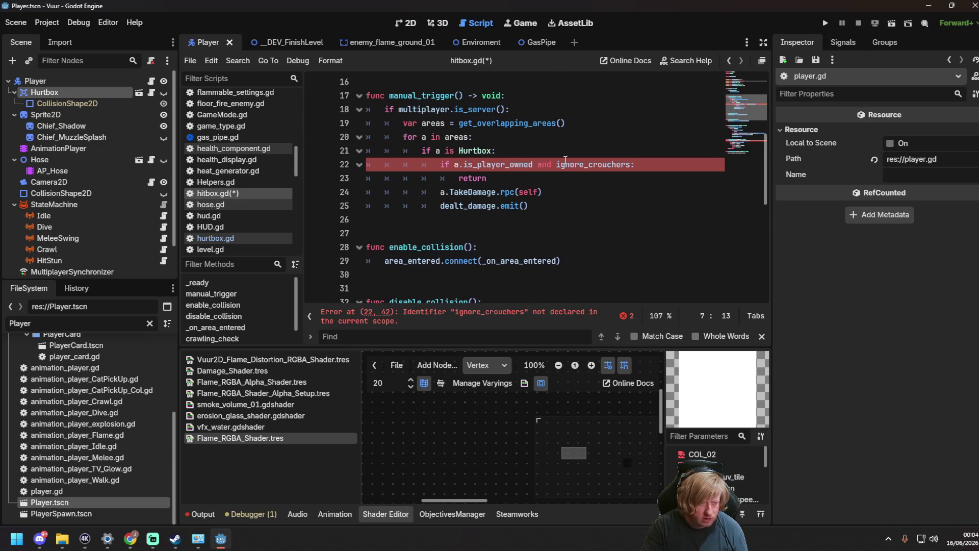
left_click(631, 164)
key("ctrl+shift+Left")
key("ctrl+v")
scroll(529, 230, "down", 7)
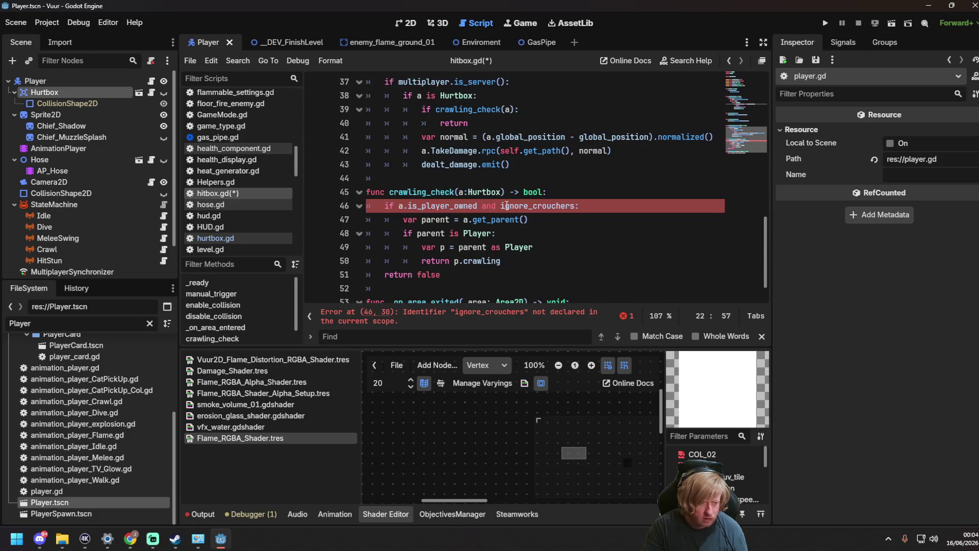
left_click(574, 205)
key("ctrl+shift+Left")
key("ctrl+v")
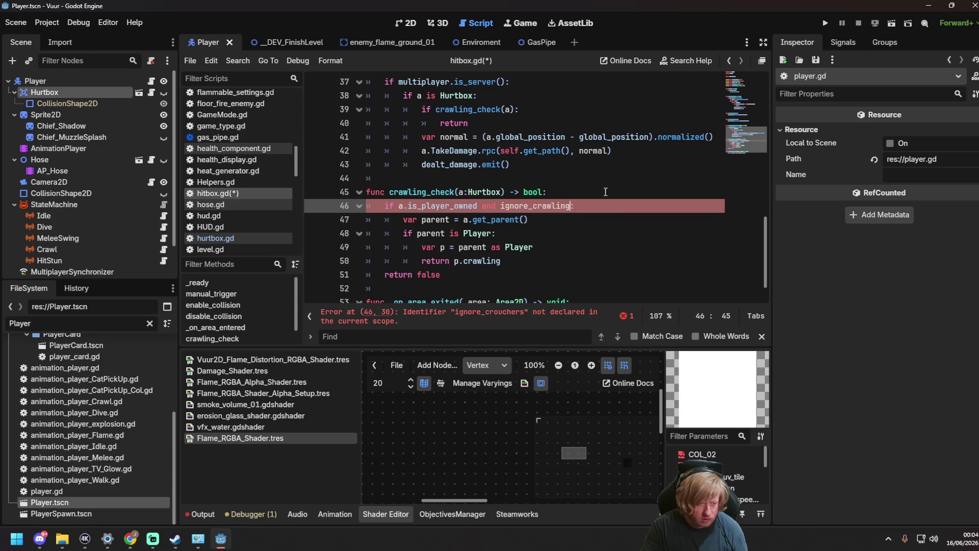
Make line 22's condition crawling_check(a), indent its return, and save hitbox.gd.
scroll(592, 208, "up", 3)
scroll(592, 207, "up", 6)
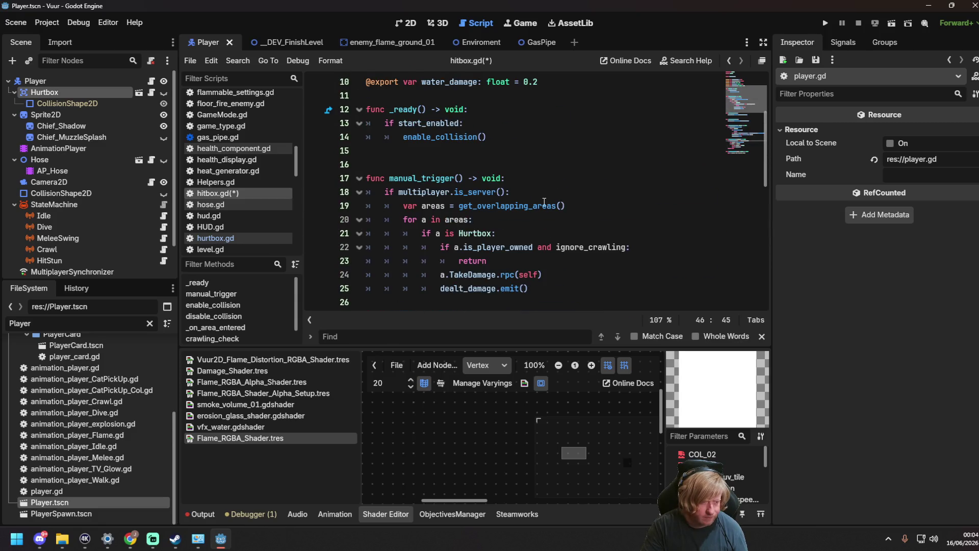
scroll(544, 202, "up", 1)
scroll(545, 203, "down", 4)
scroll(527, 175, "down", 5)
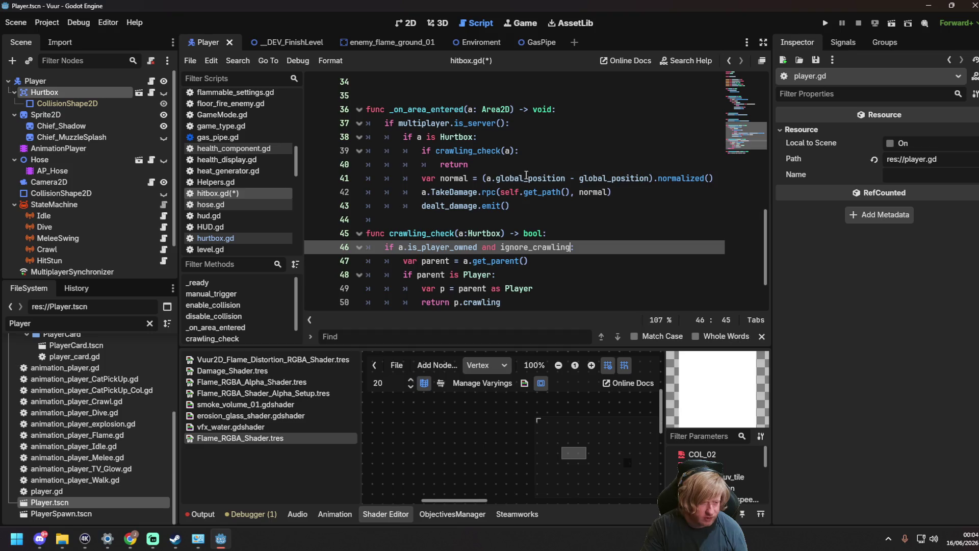
scroll(527, 176, "down", 2)
scroll(503, 189, "up", 2)
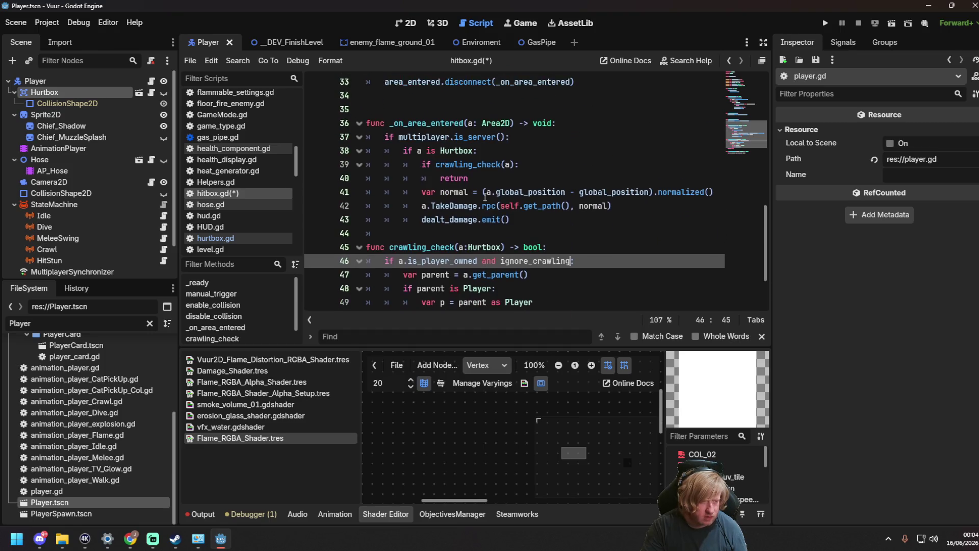
left_click_drag(468, 178, 437, 168)
left_click(421, 164)
scroll(479, 160, "up", 5)
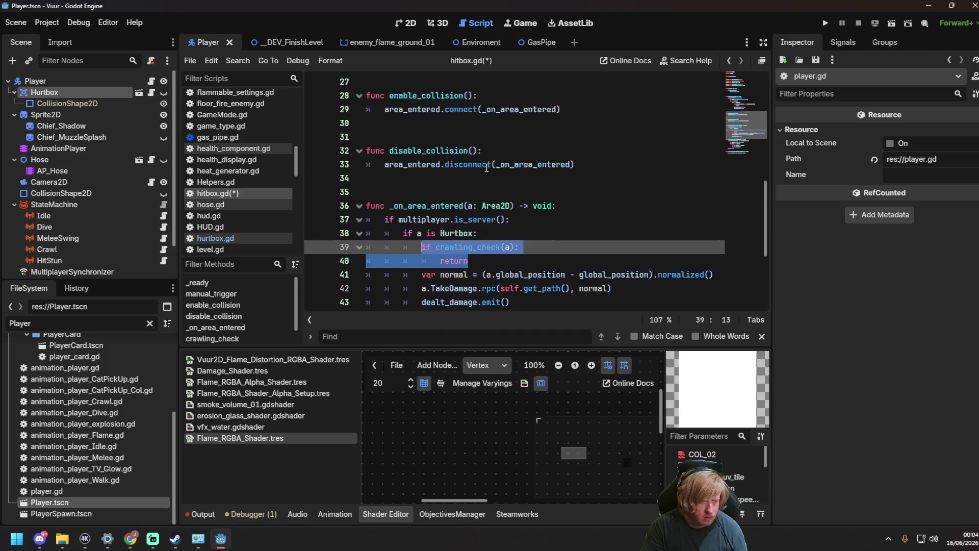
left_click(483, 153)
left_click_drag(454, 136, 626, 136)
type("crawling_check(a):")
key("Down")
key("Home")
key("Tab")
key("End")
key("ctrl+s")
left_click(570, 180)
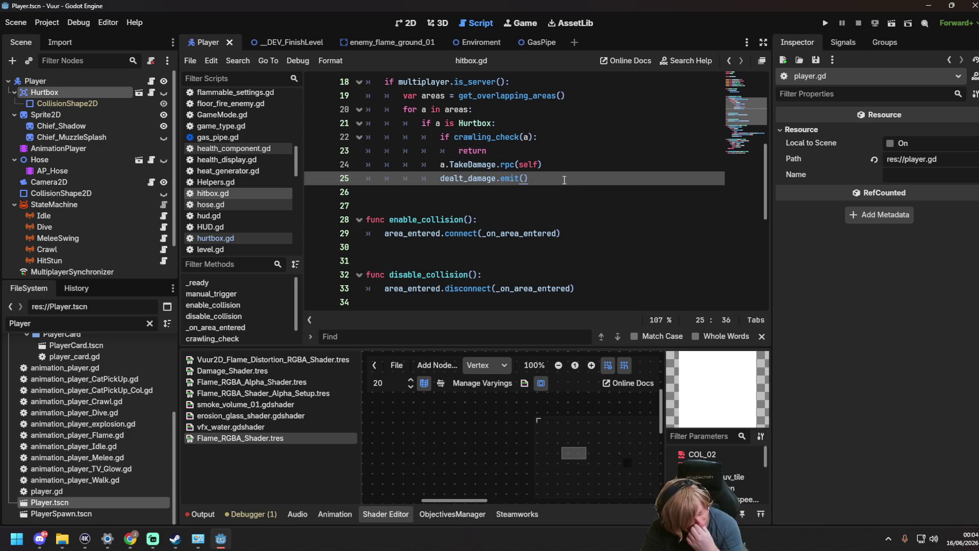
Show the _DEV_FinishLevel scene in the 2D editor and save it.
scroll(536, 199, "down", 7)
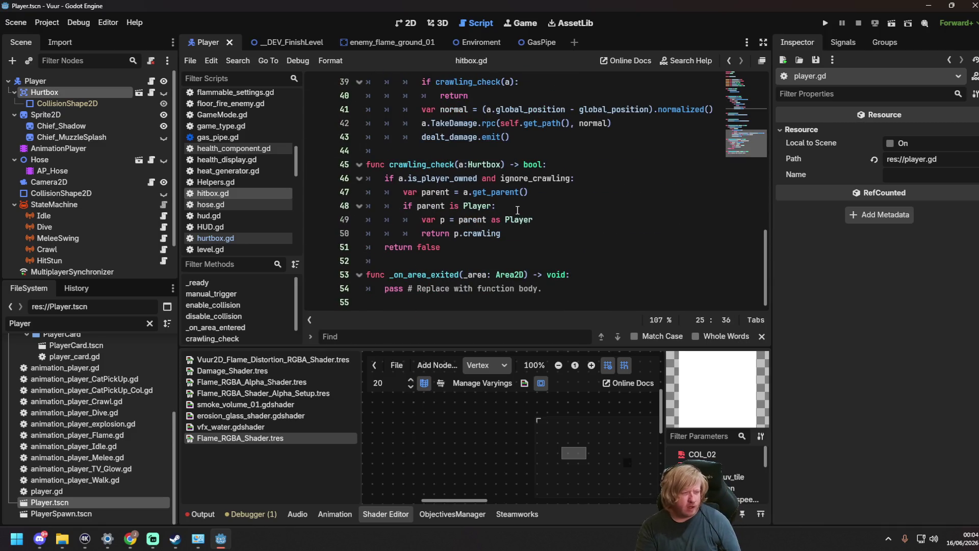
left_click(533, 42)
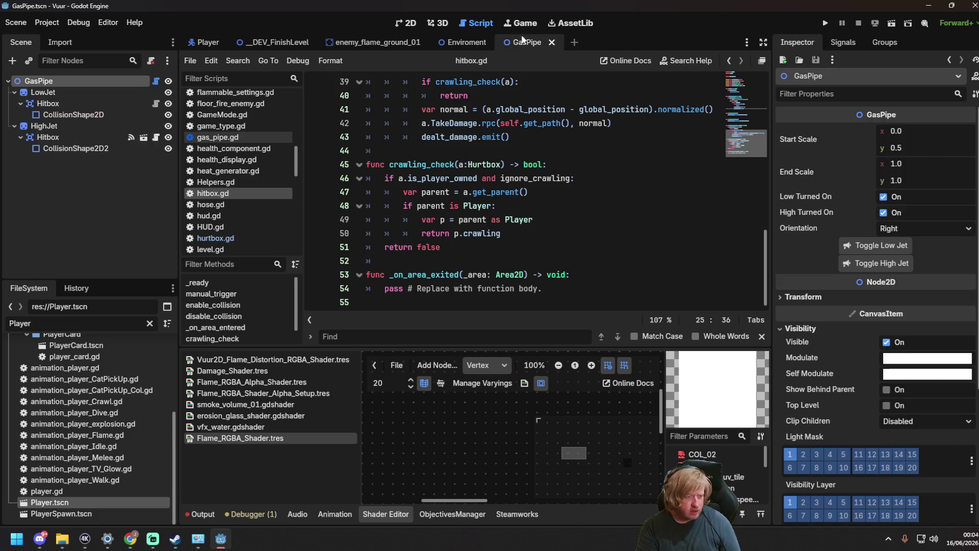
left_click(289, 41)
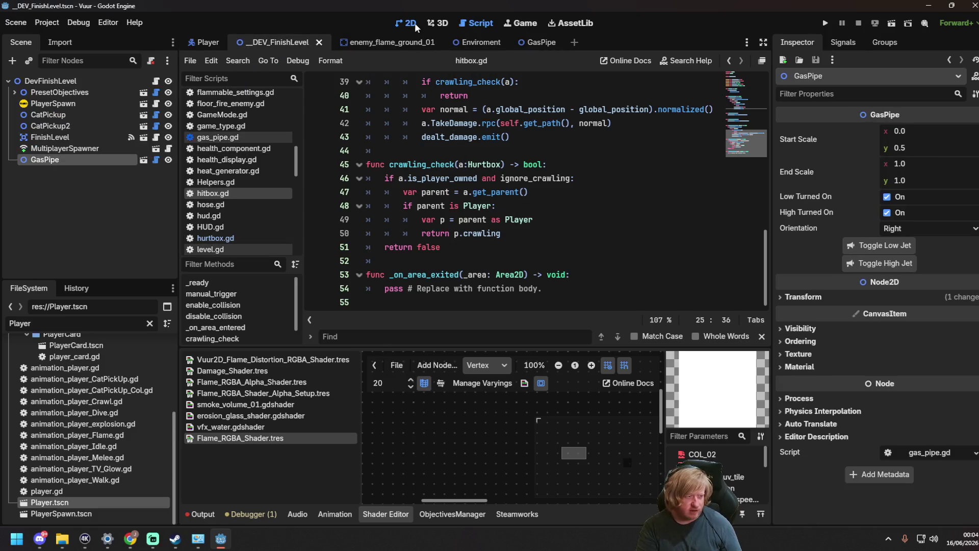
left_click(411, 23)
key("ctrl+s")
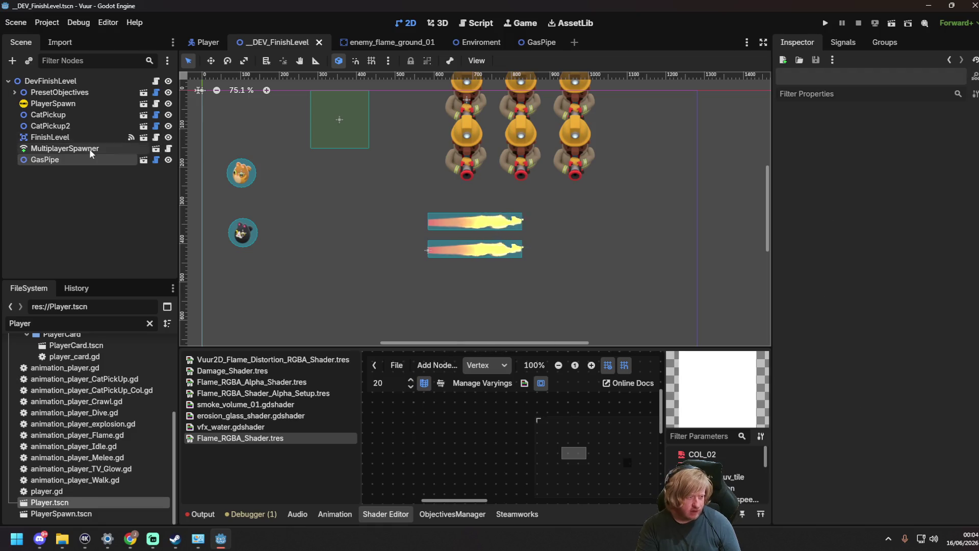
Select GasPipe and switch off its low jet with Toggle Low Jet.
left_click(90, 148)
left_click(87, 158)
left_click(884, 245)
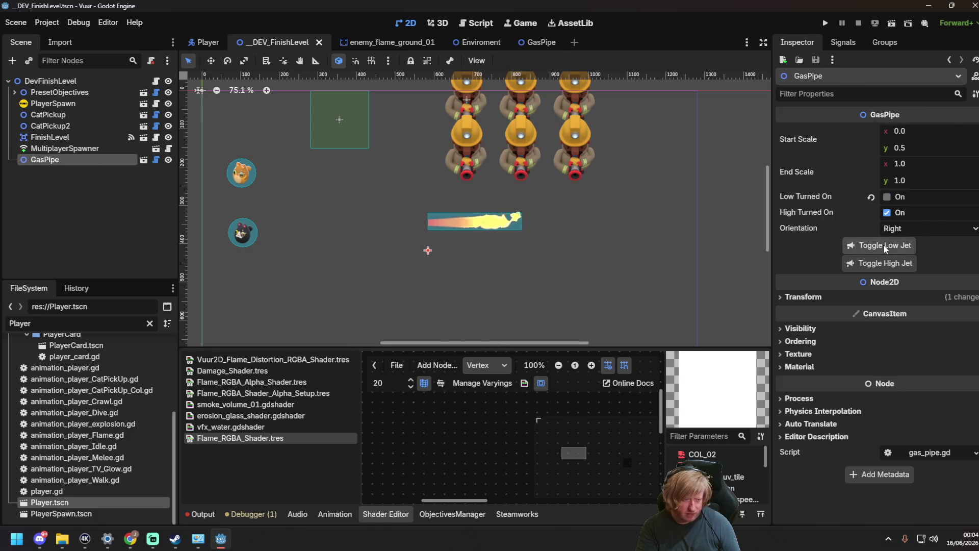
Run the level, walk the firefighter through the jet flame, then stop and reopen hitbox.gd.
key("F6")
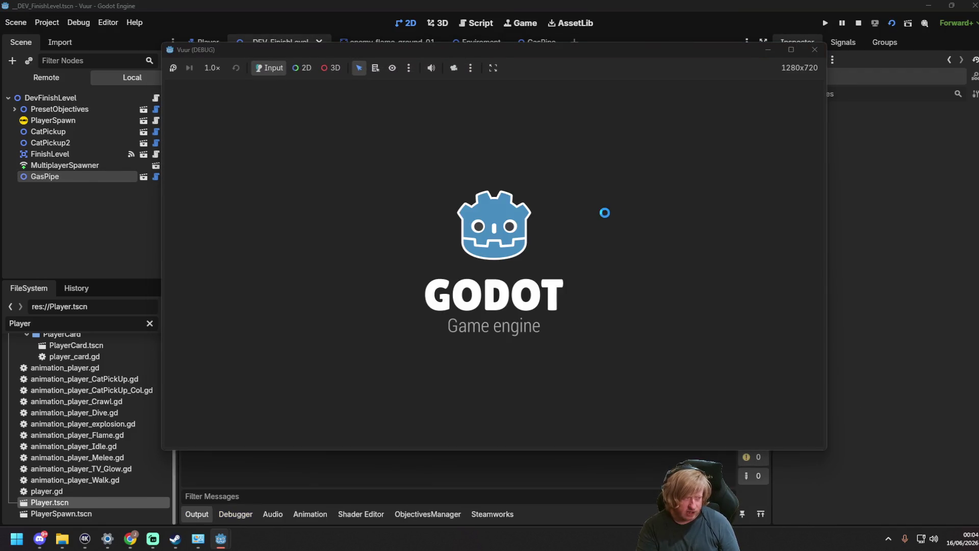
key("s")
key("d")
key("a")
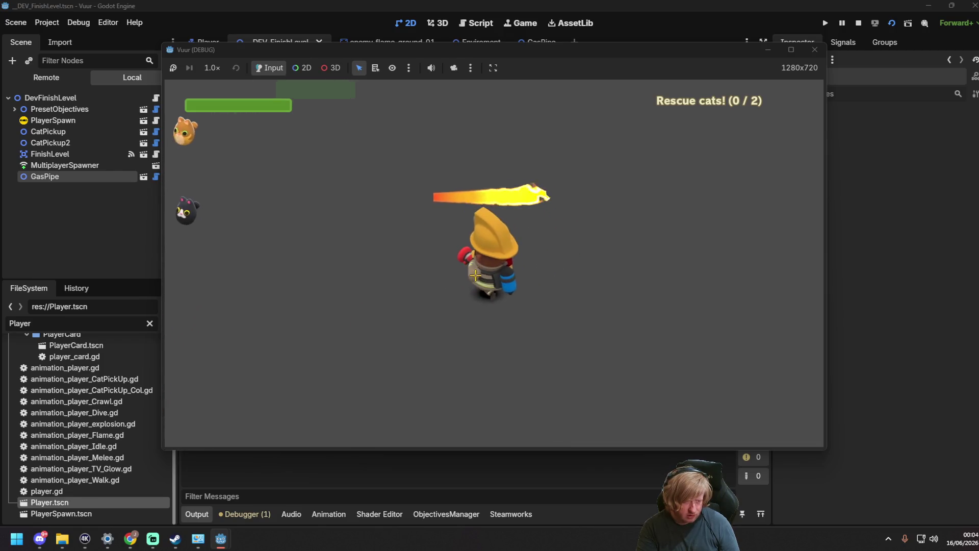
key("s")
key("d")
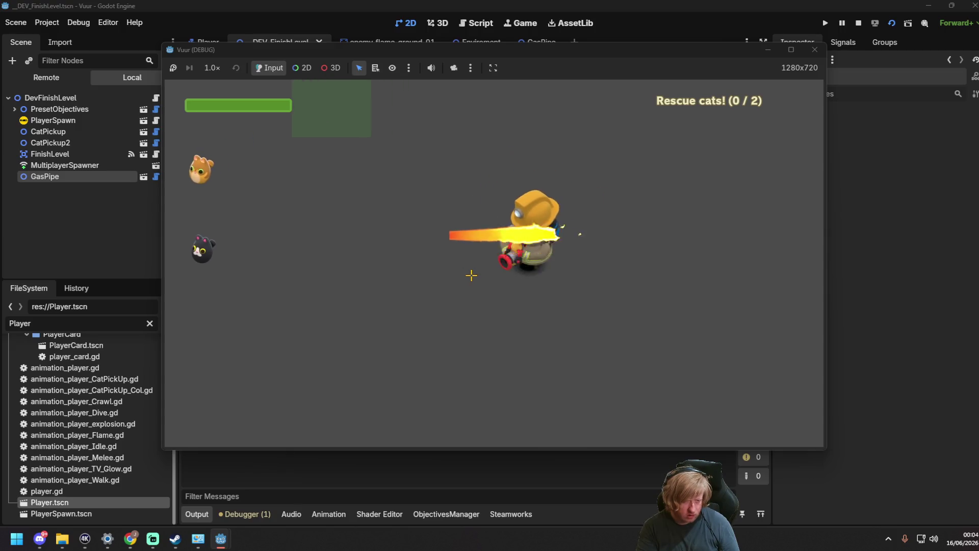
left_click(814, 49)
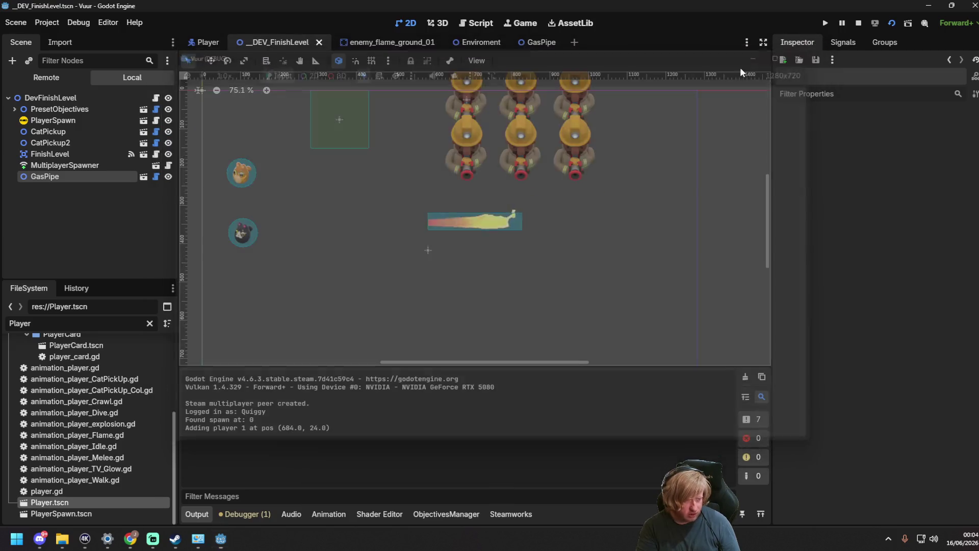
left_click(471, 21)
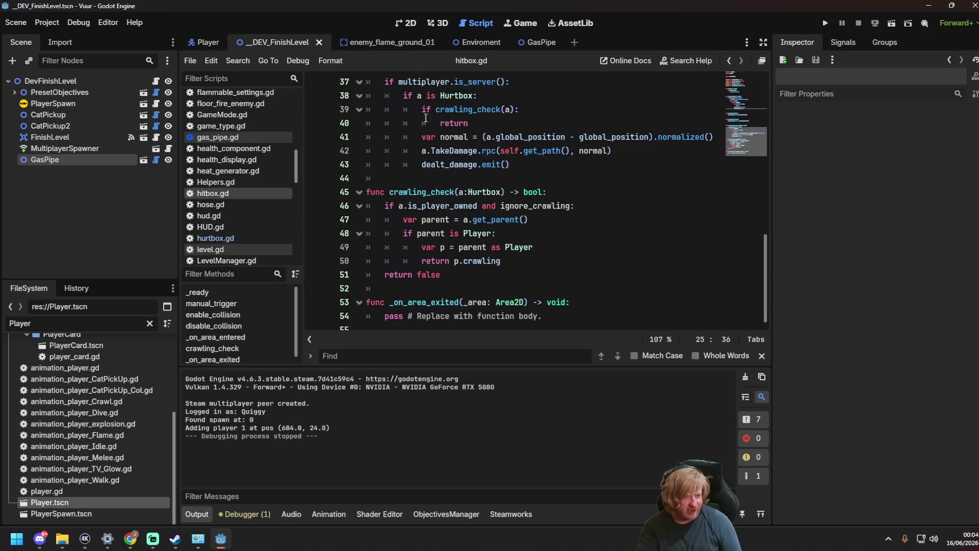
Review crawling_check's Player and ignore_crawling lines, then return to the level's 2D view.
left_click(497, 233)
left_click(521, 206)
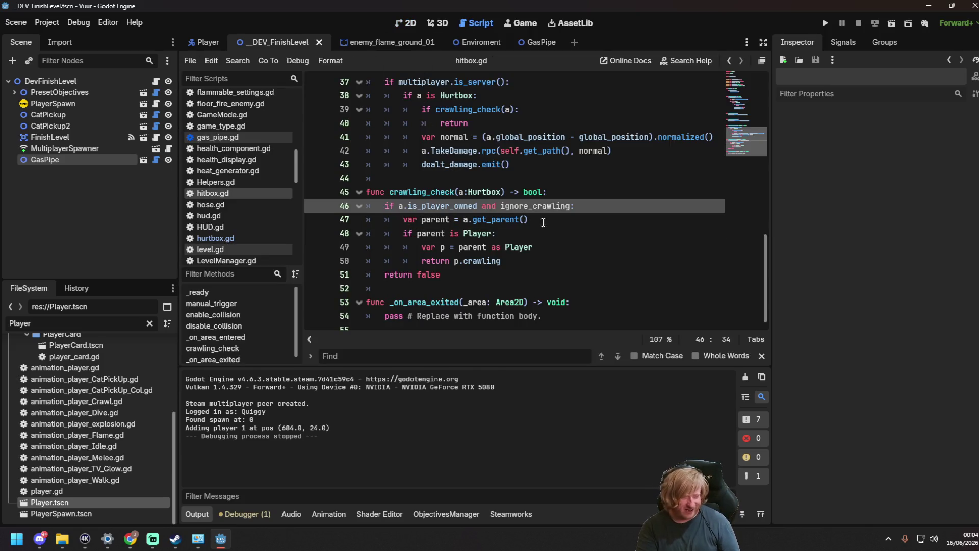
left_click(589, 215)
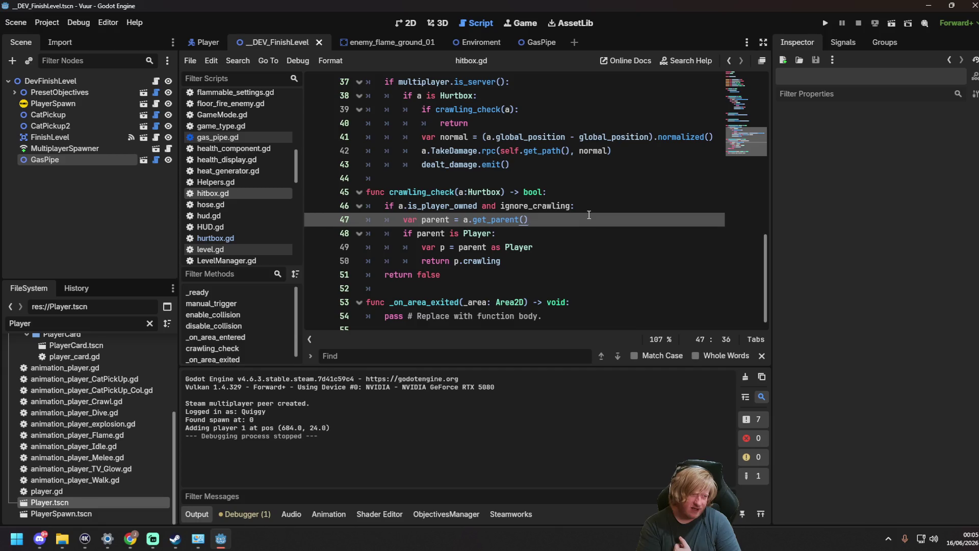
left_click(409, 24)
Open the GasPipe scene and inspect the high and low jet collision shapes.
left_click(451, 225)
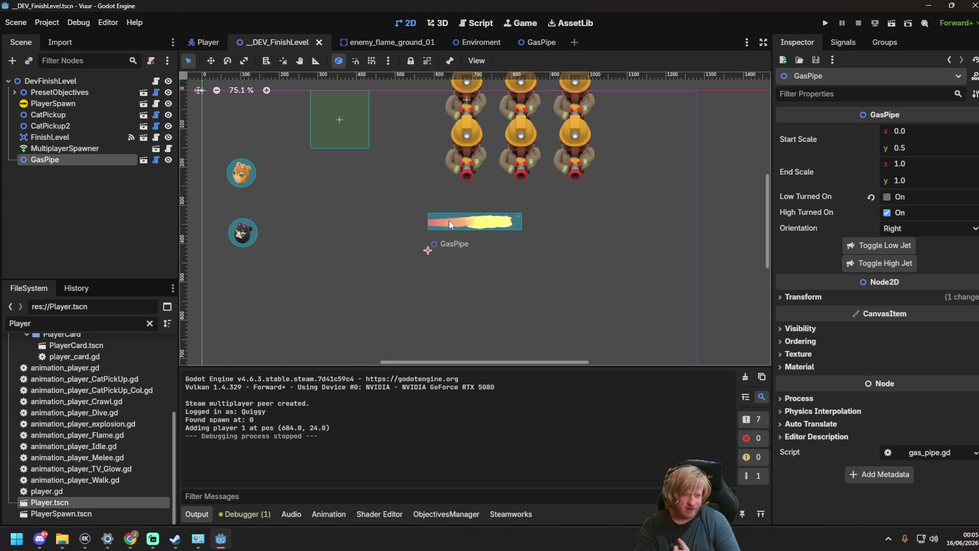
left_click(144, 161)
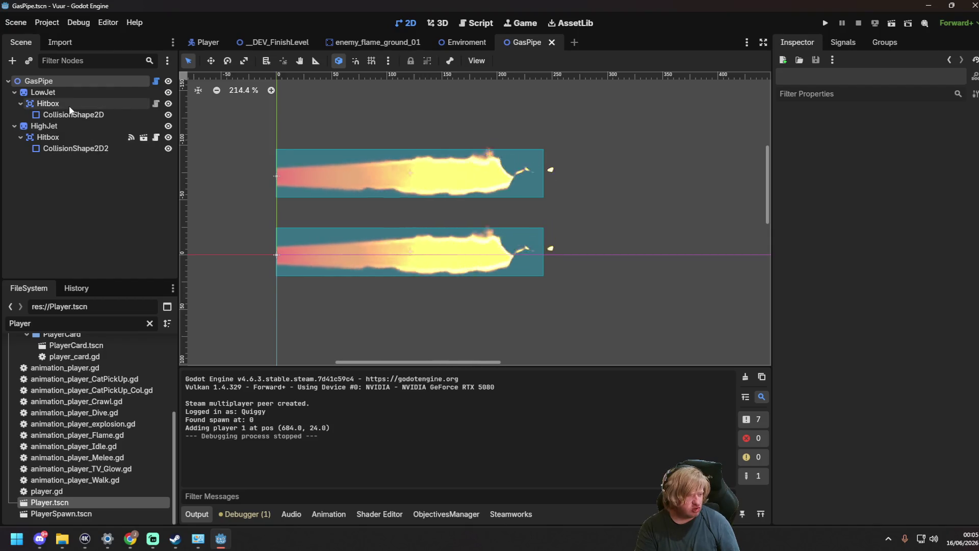
left_click(73, 147)
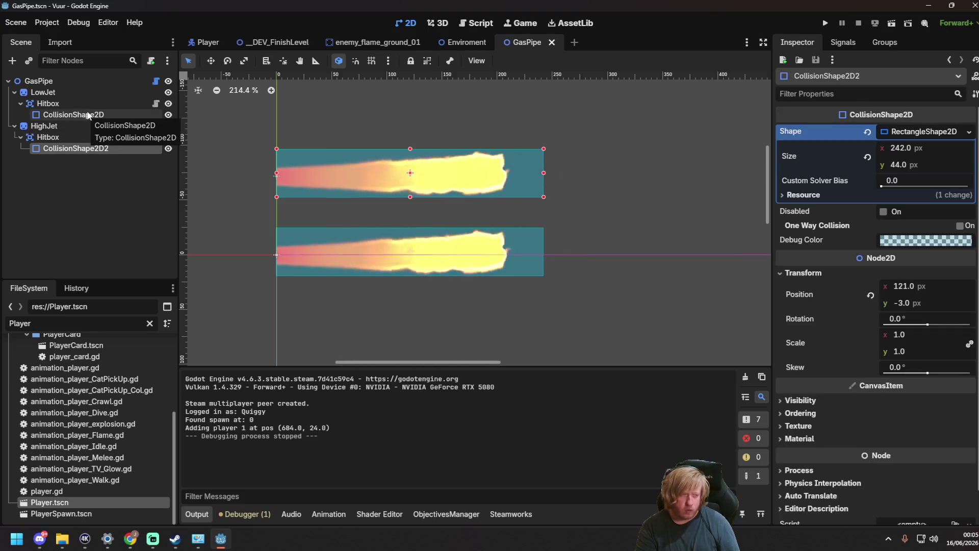
left_click(86, 115)
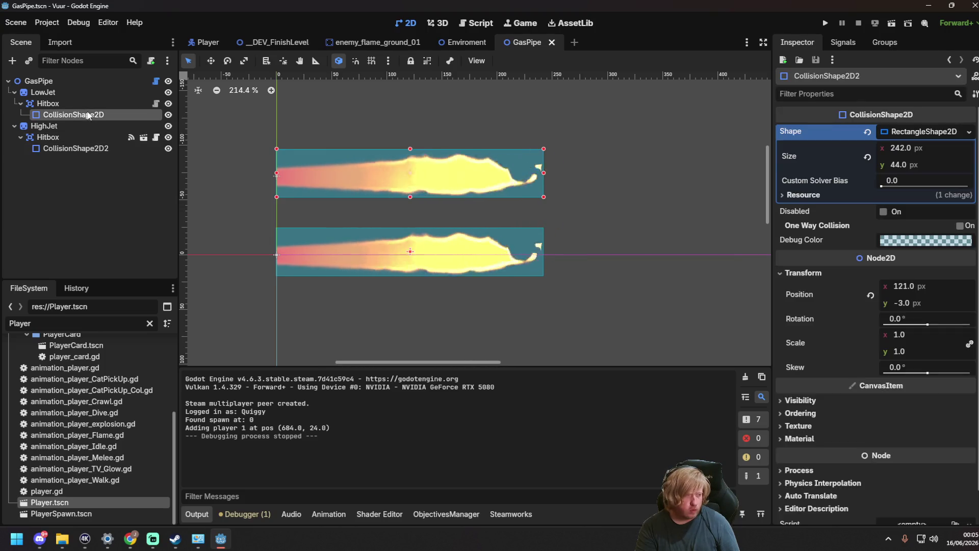
Check update_hitboxes in gas_pipe.gd, then return to _DEV_FinishLevel and turn off the low jet.
left_click(155, 80)
left_click(574, 205)
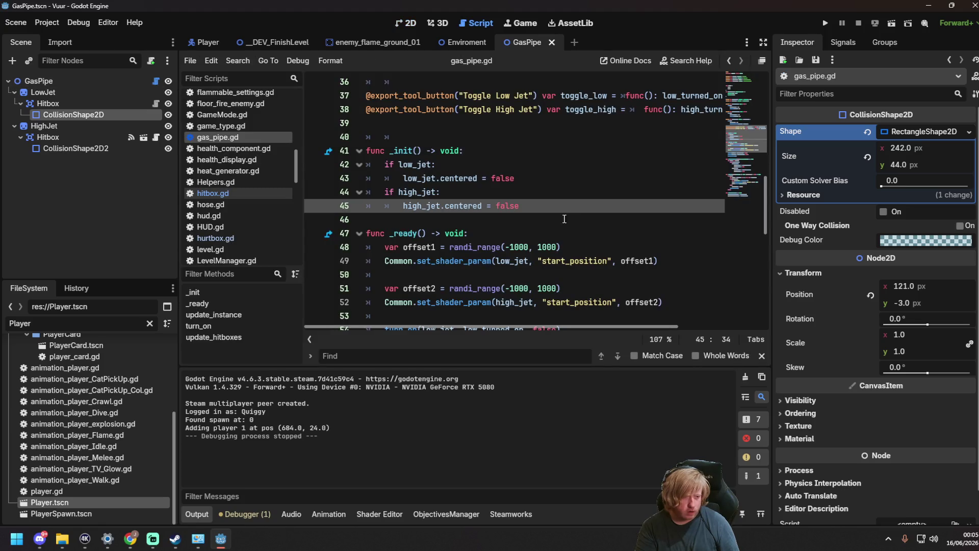
scroll(569, 218, "down", 3)
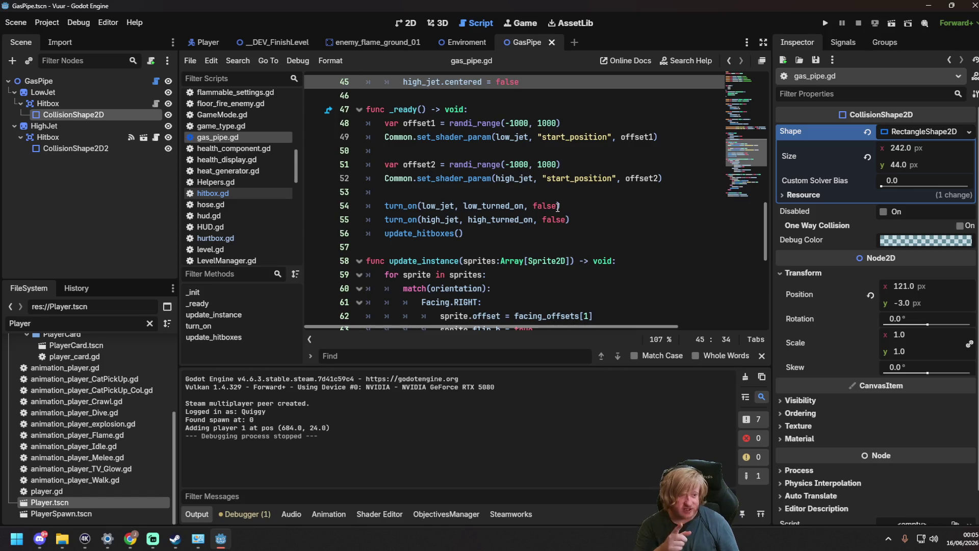
scroll(558, 206, "down", 7)
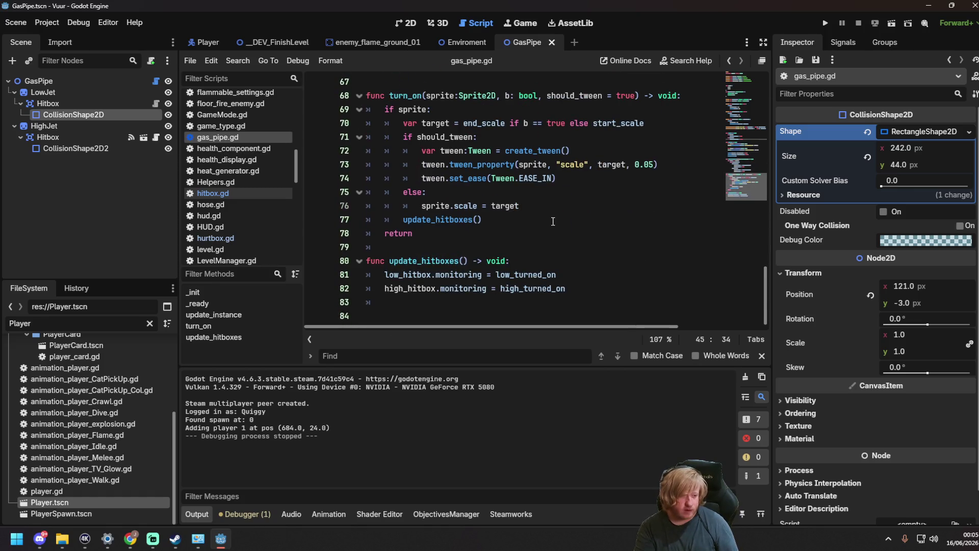
left_click(580, 288)
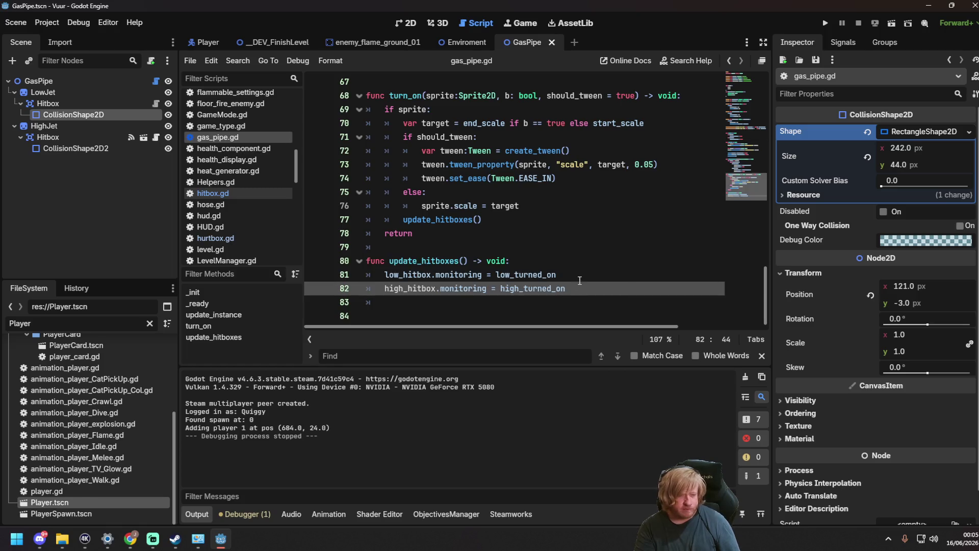
left_click(555, 221)
left_click(277, 42)
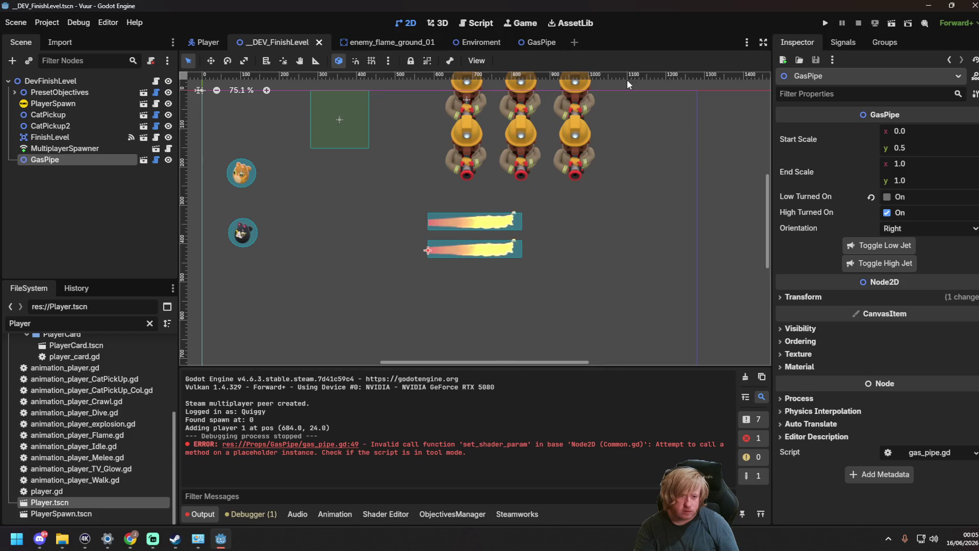
left_click(877, 247)
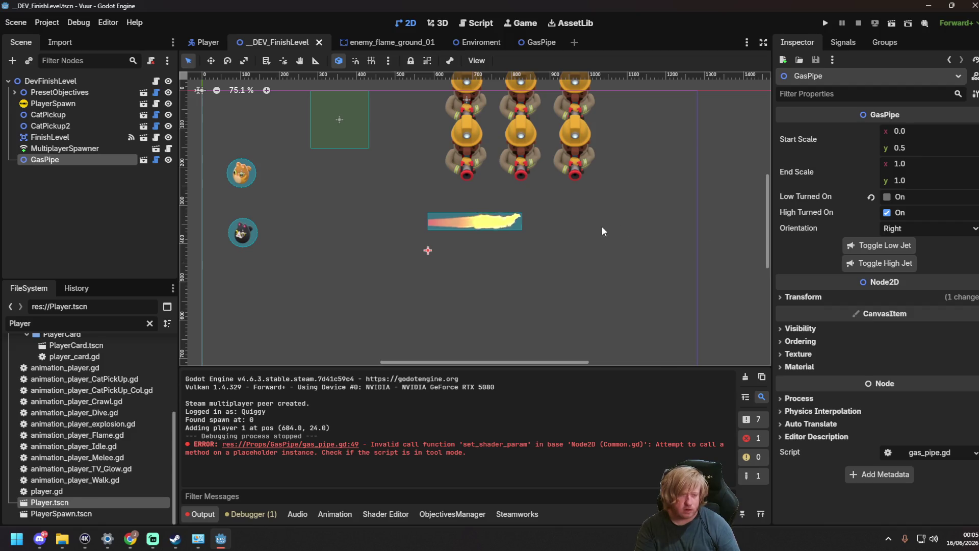
Reselect the GasPipe, then open hitbox.gd's crawling_check and set breakpoints on lines 46–47.
left_click(574, 227)
left_click(452, 222)
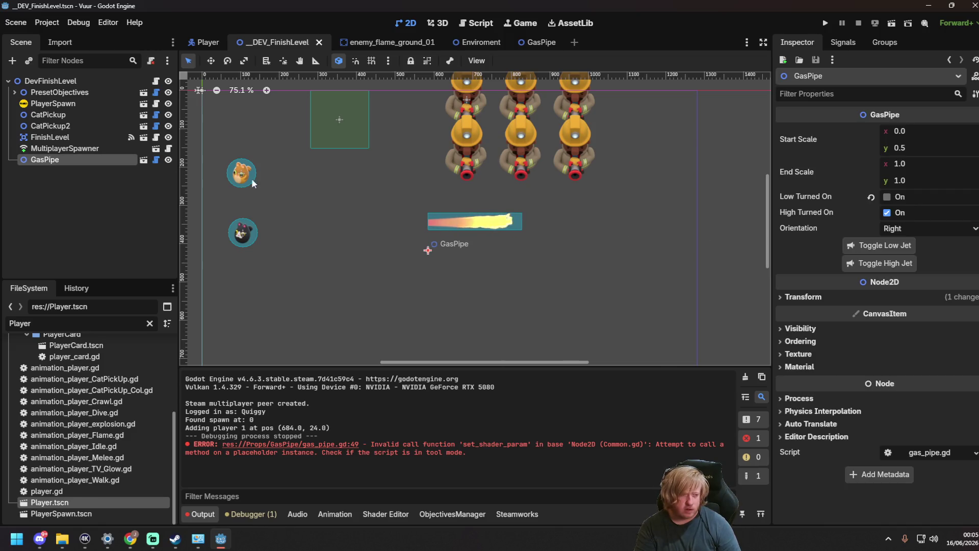
left_click(144, 159)
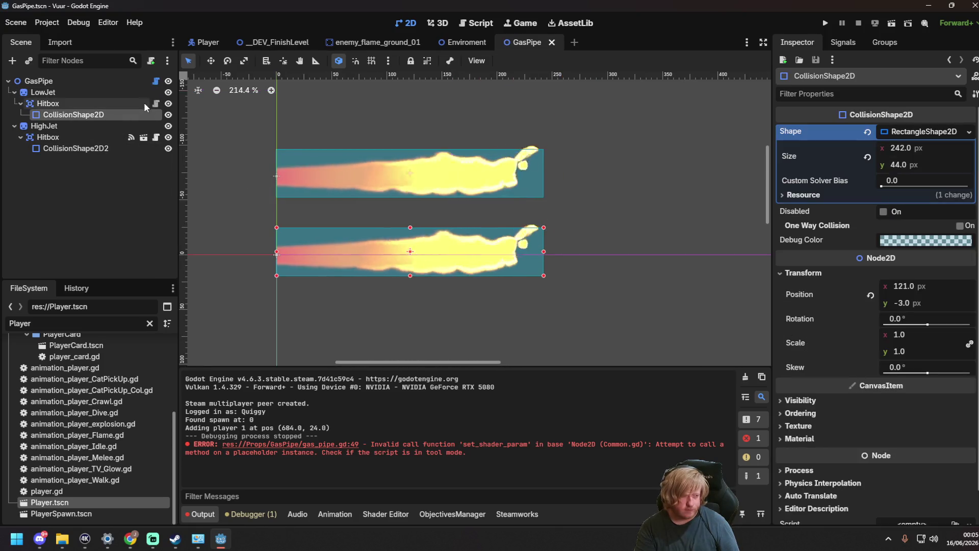
left_click(477, 23)
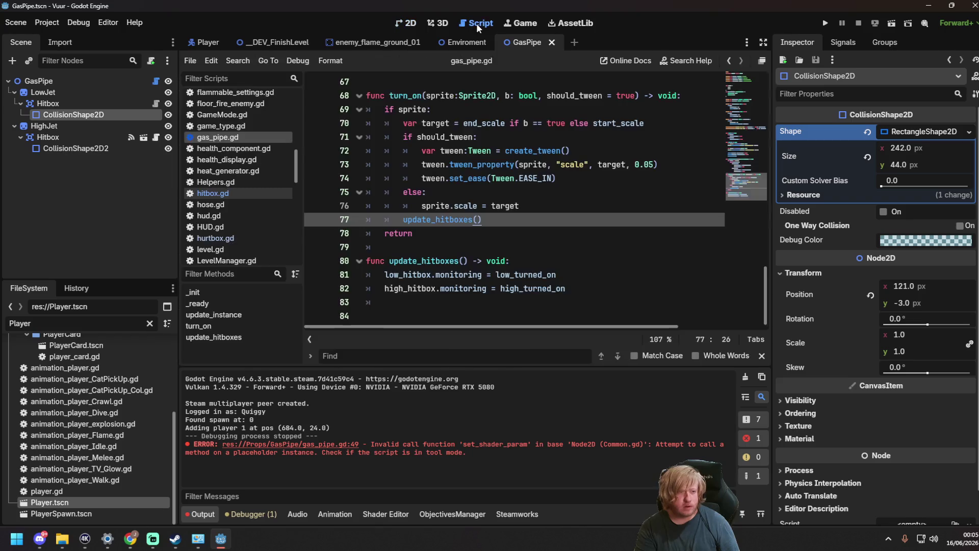
scroll(464, 243, "up", 4)
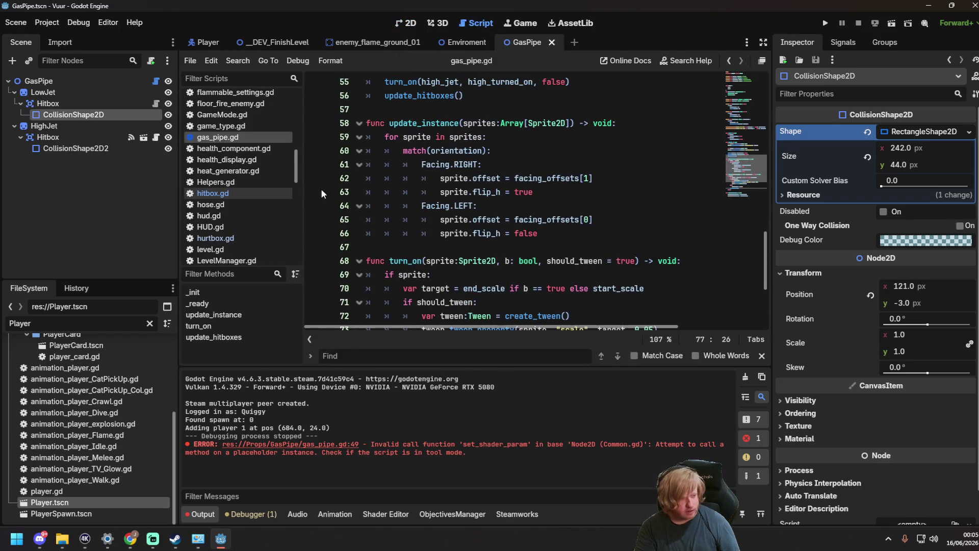
left_click(245, 192)
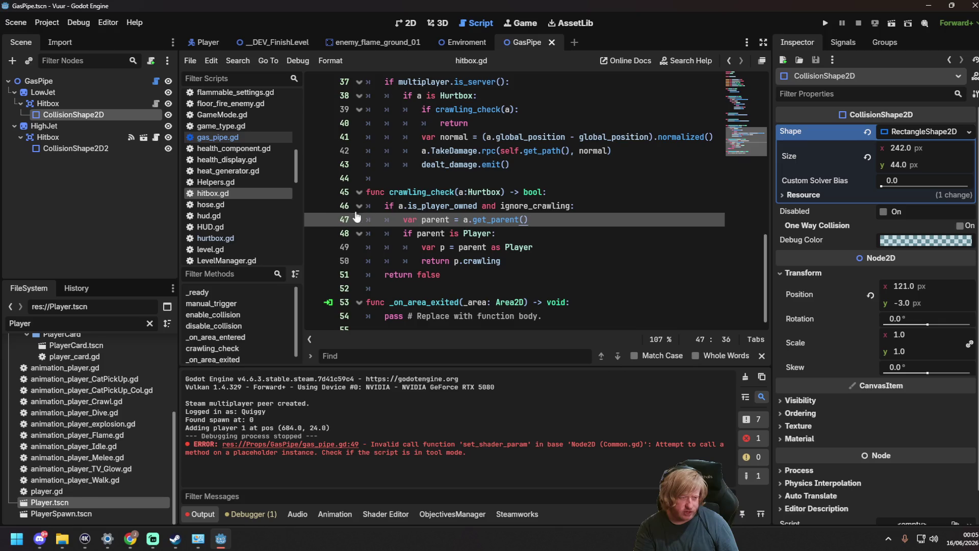
left_click(585, 258)
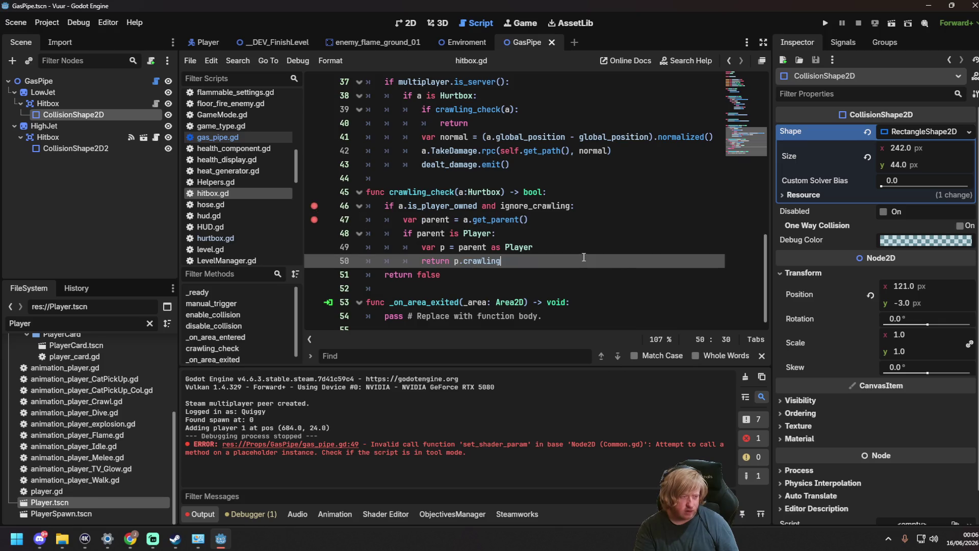
Run _DEV_FinishLevel, move the firefighter right, and view the live remote scene tree.
left_click(275, 43)
key("F6")
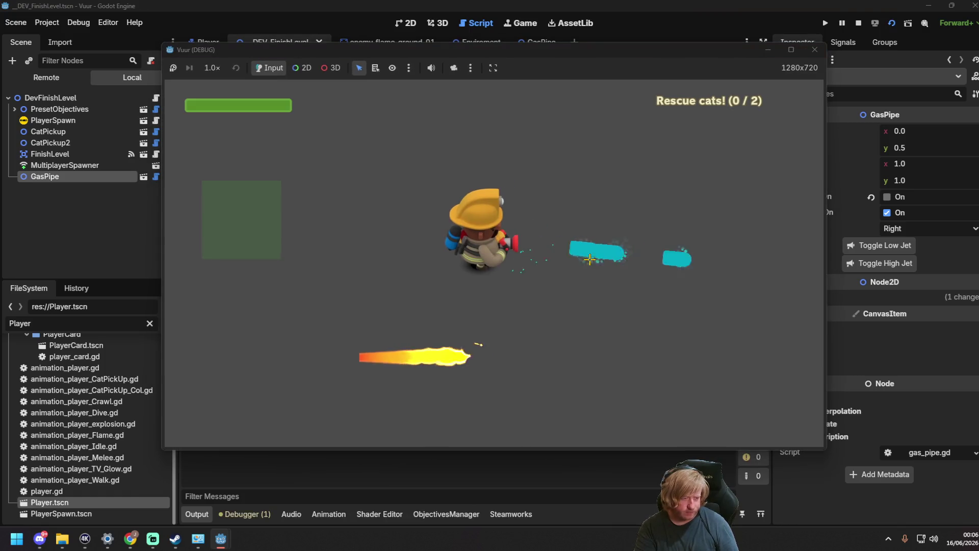
key("d")
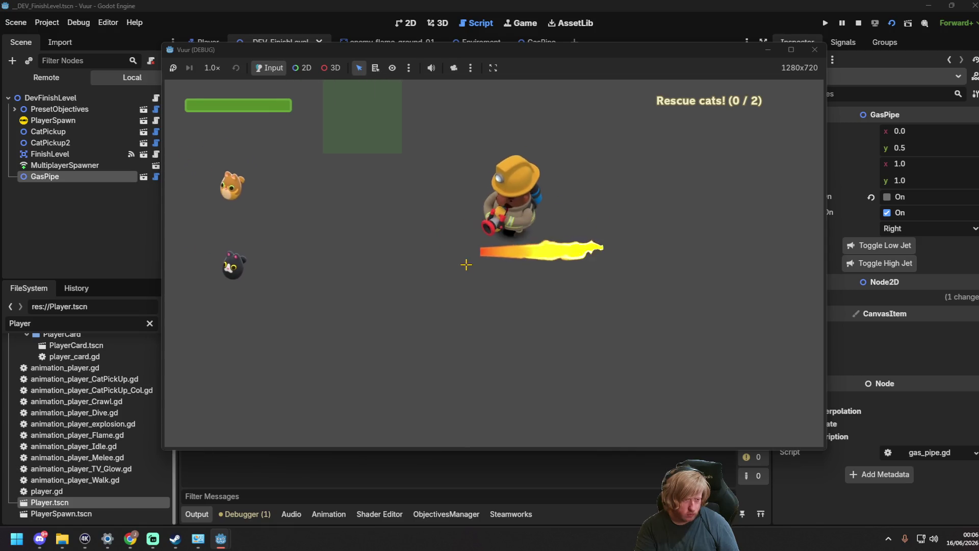
left_click(48, 76)
left_click(46, 77)
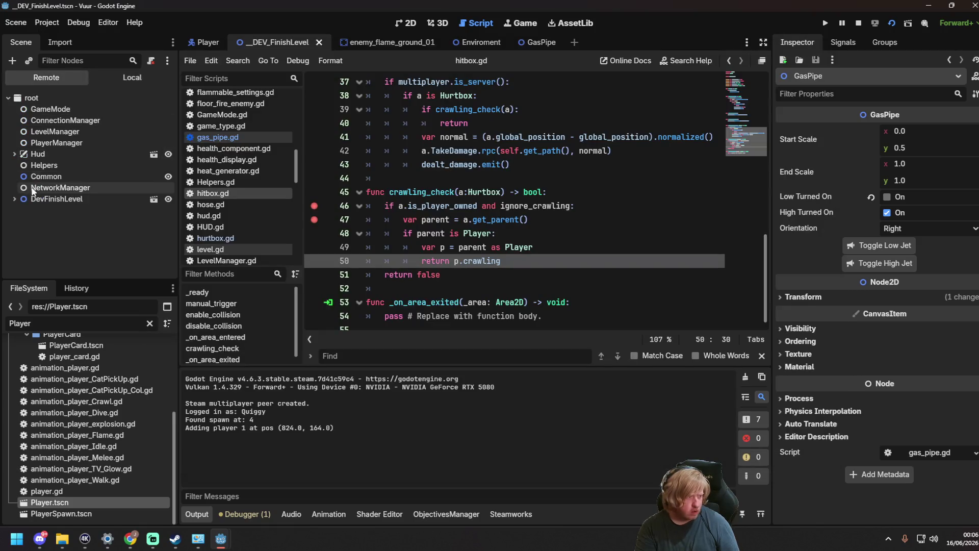
Expand GasPipe in the remote scene tree and check that the LowJet Hitbox's Monitoring is off.
left_click(15, 199)
scroll(87, 254, "down", 1)
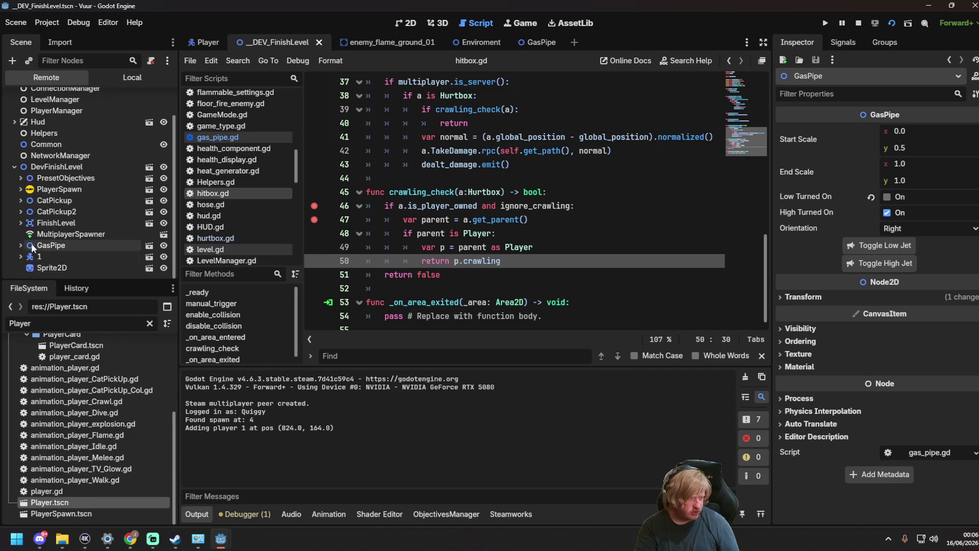
left_click(30, 246)
left_click(20, 246)
left_click(43, 256)
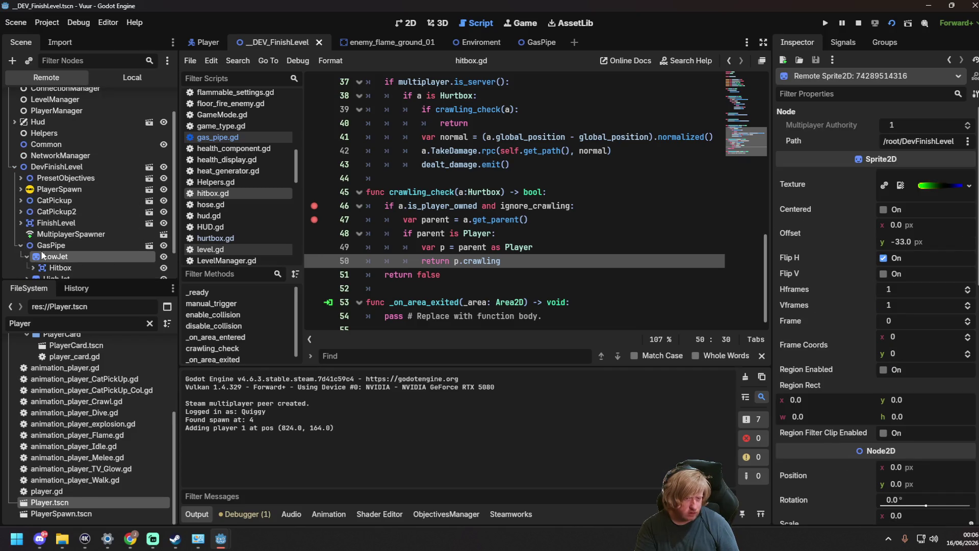
scroll(51, 248, "down", 1)
left_click(32, 234)
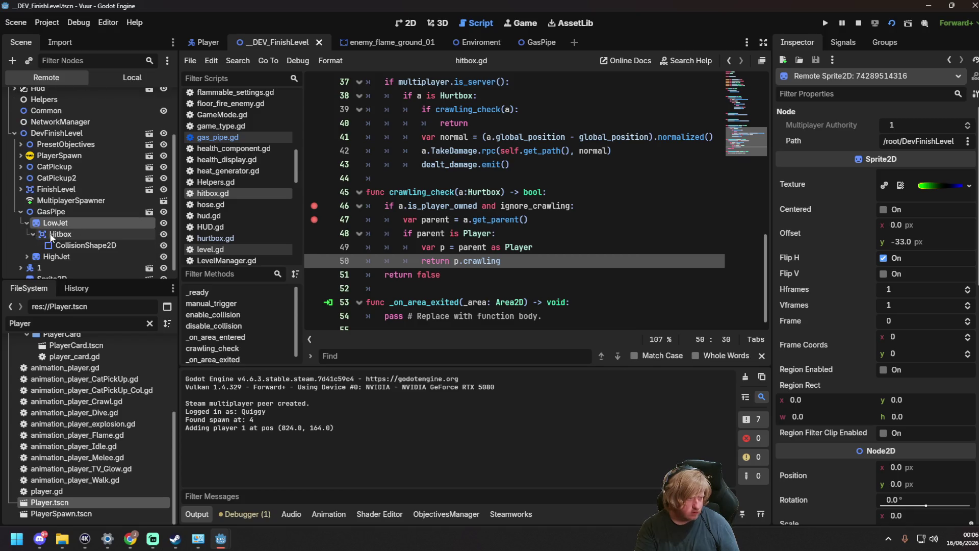
left_click(66, 235)
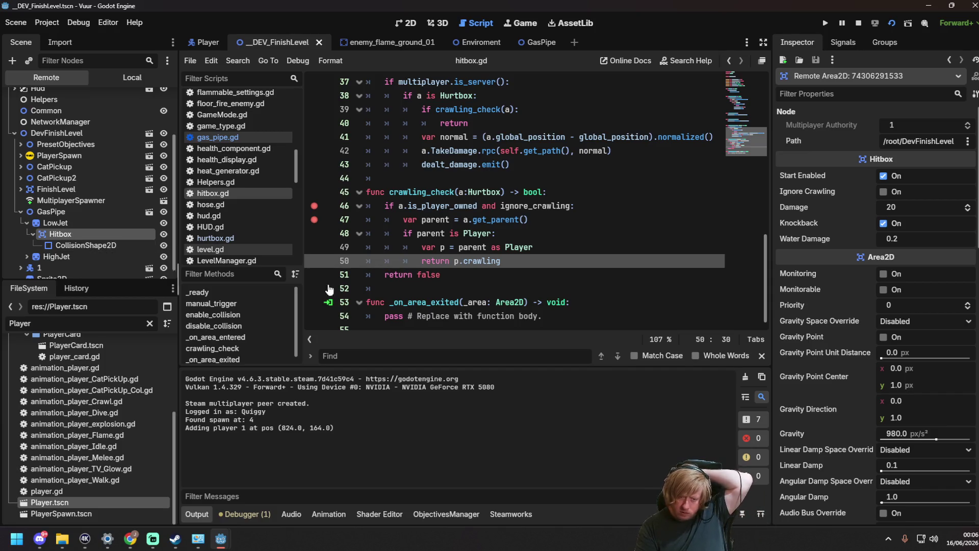
scroll(858, 289, "down", 10)
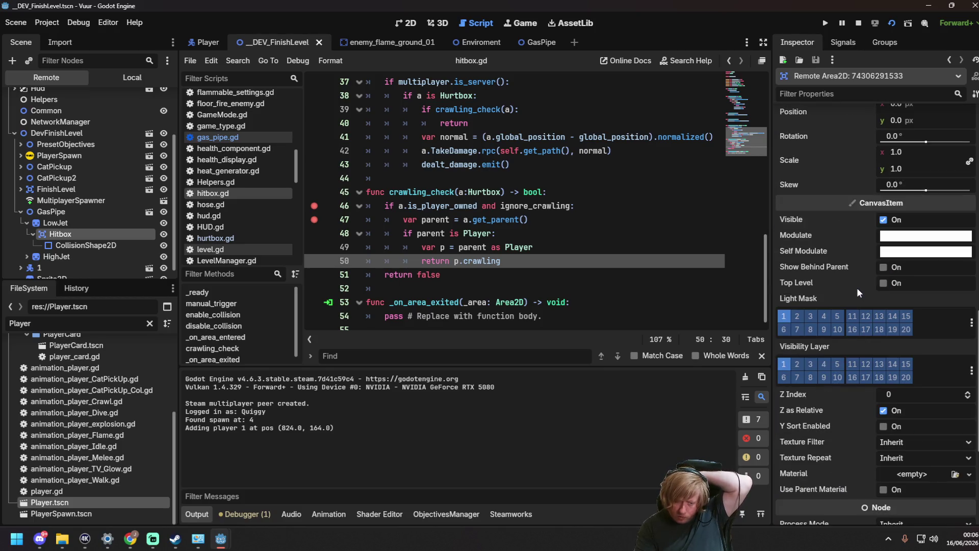
scroll(857, 285, "up", 8)
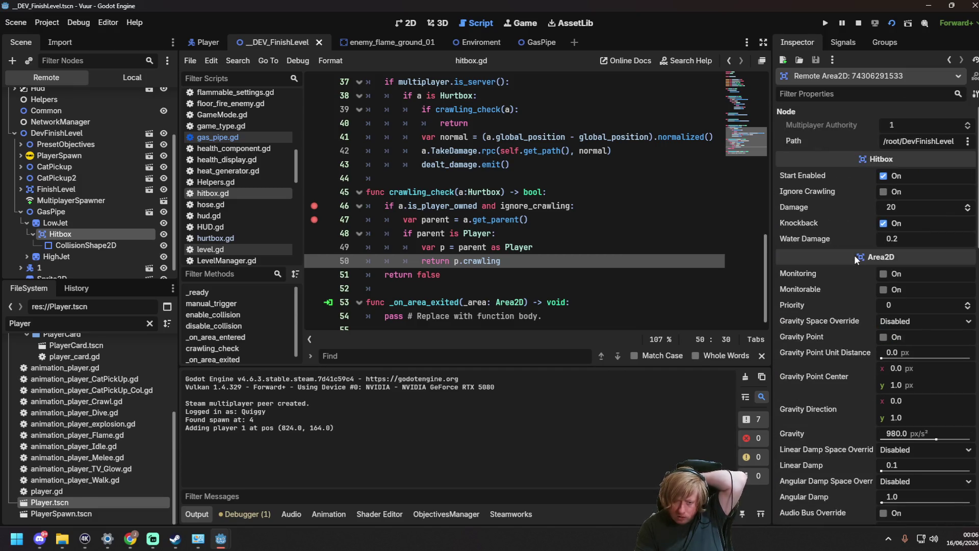
scroll(851, 263, "down", 1)
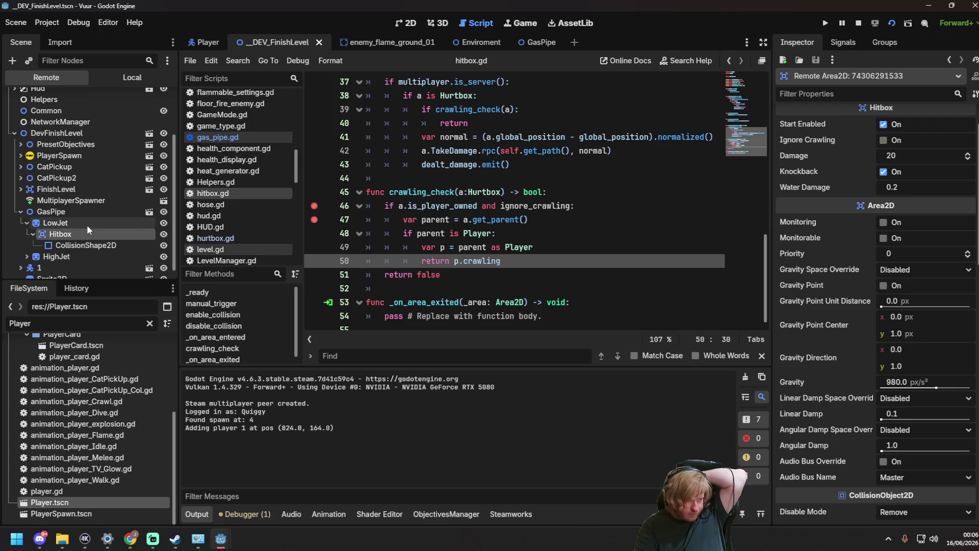
scroll(74, 233, "down", 1)
Compare with the HighJet Hitbox, whose Monitoring is on, then bring up the Debugger panel.
left_click(27, 245)
left_click(46, 258)
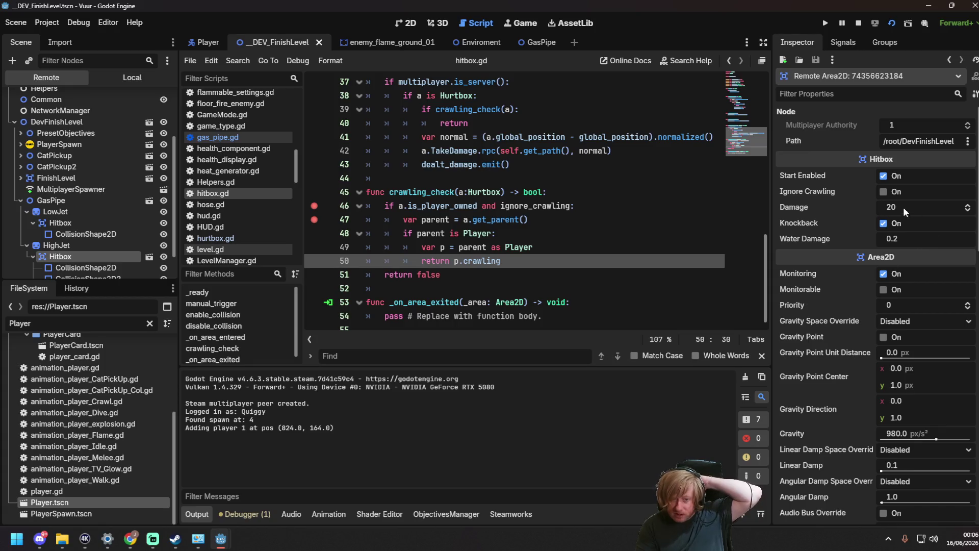
left_click(69, 221)
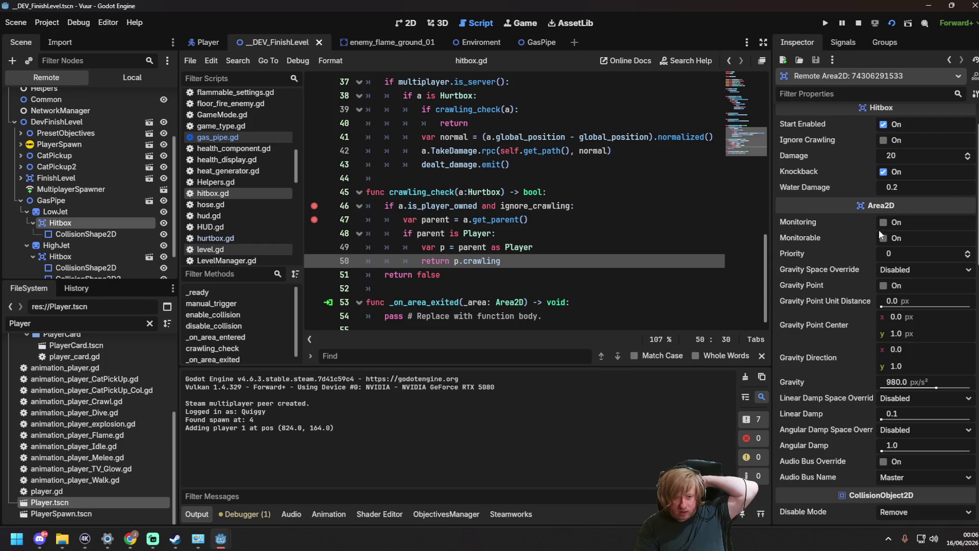
left_click(73, 256)
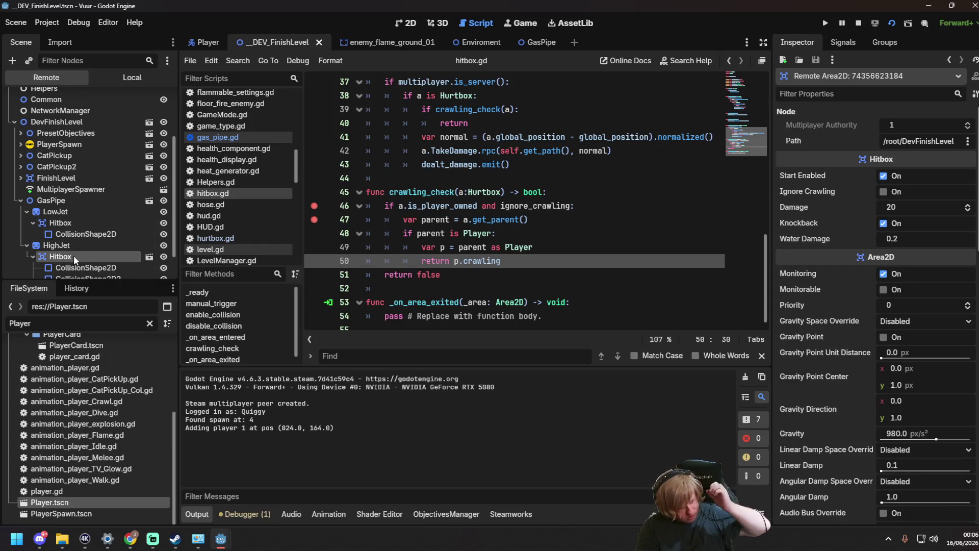
scroll(433, 167, "down", 1)
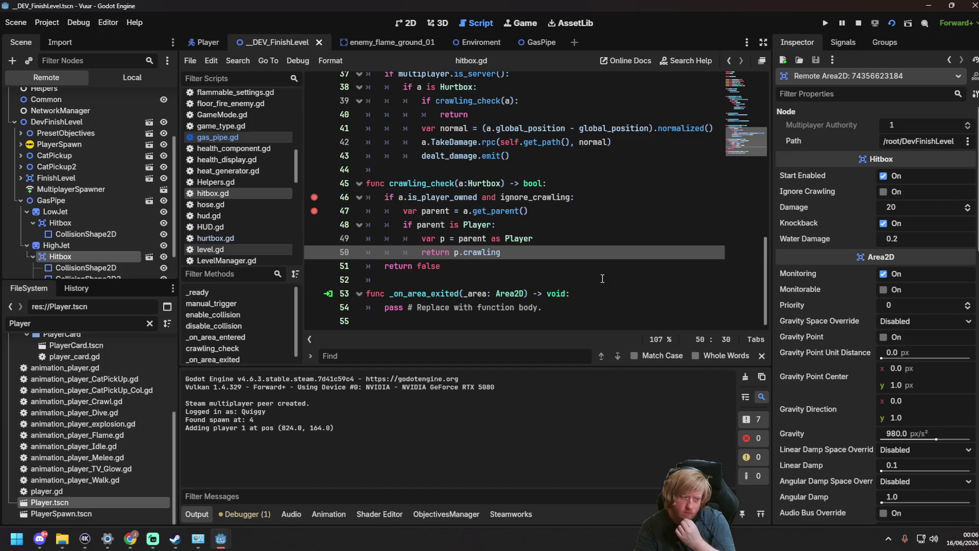
scroll(602, 278, "up", 4)
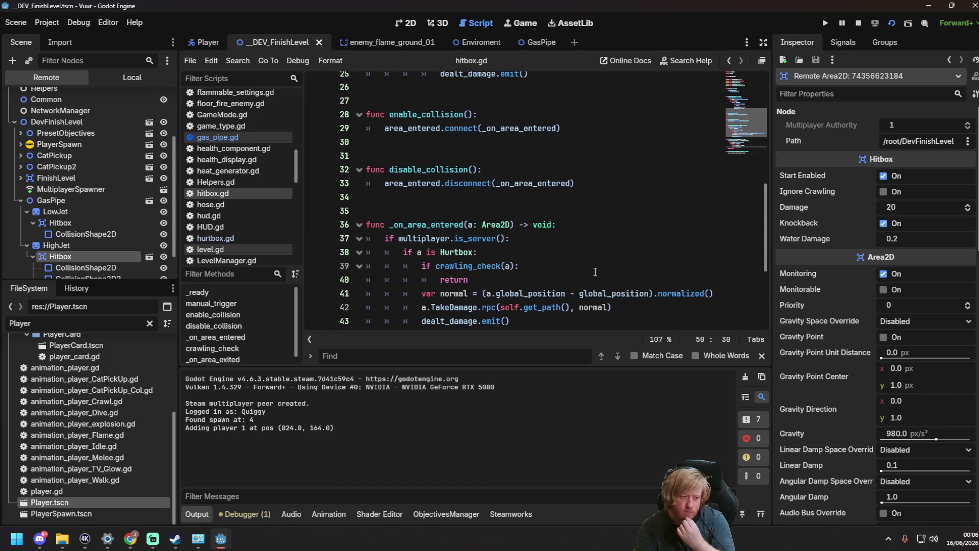
scroll(595, 272, "down", 4)
scroll(545, 241, "up", 1)
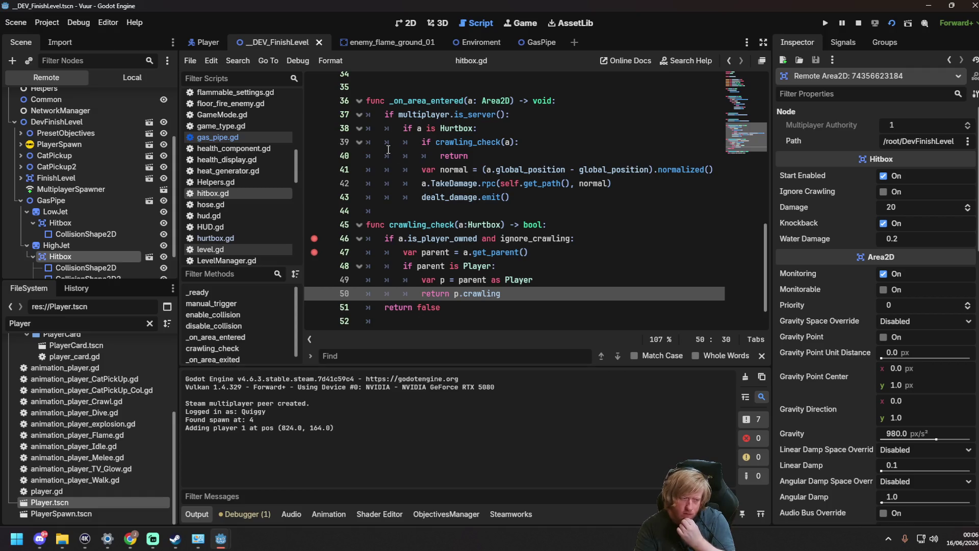
scroll(389, 150, "up", 1)
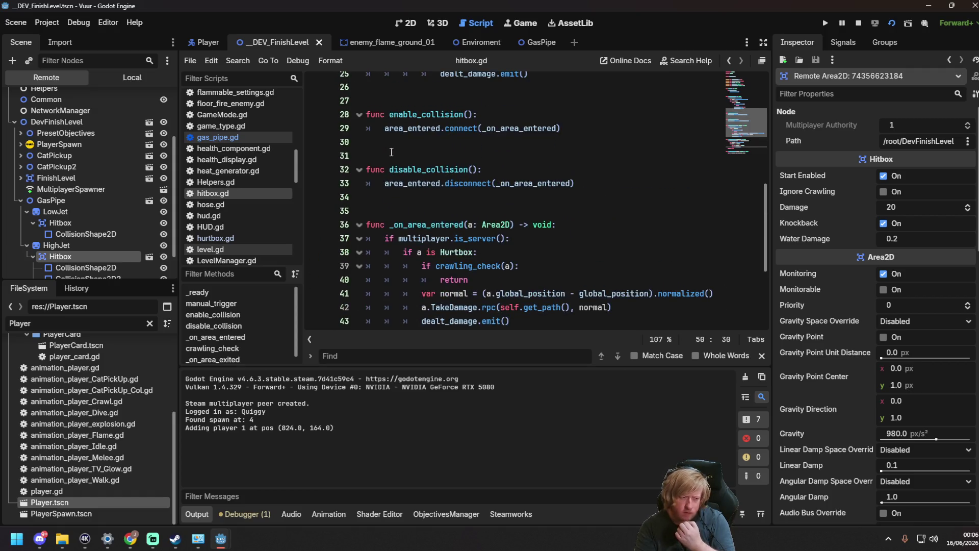
left_click(247, 514)
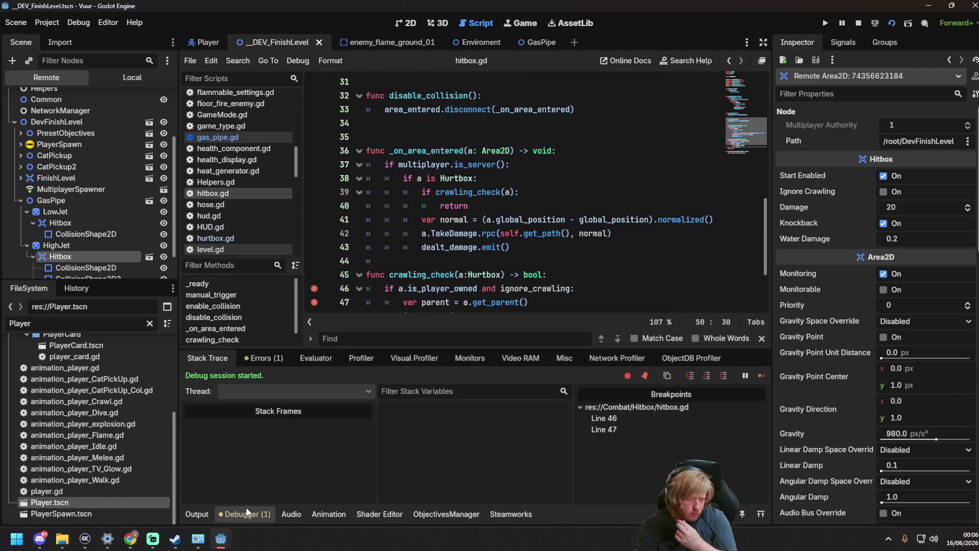
Jump from the Errors list to the unused player_added signal warning in ConnectionManager.gd and save.
left_click(264, 358)
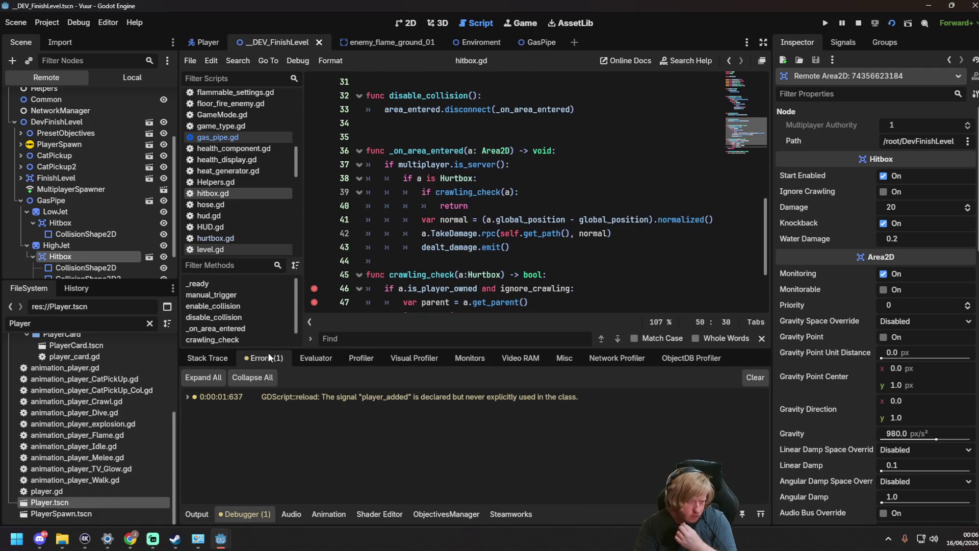
double_click(472, 401)
left_click(495, 206)
key("ctrl+s")
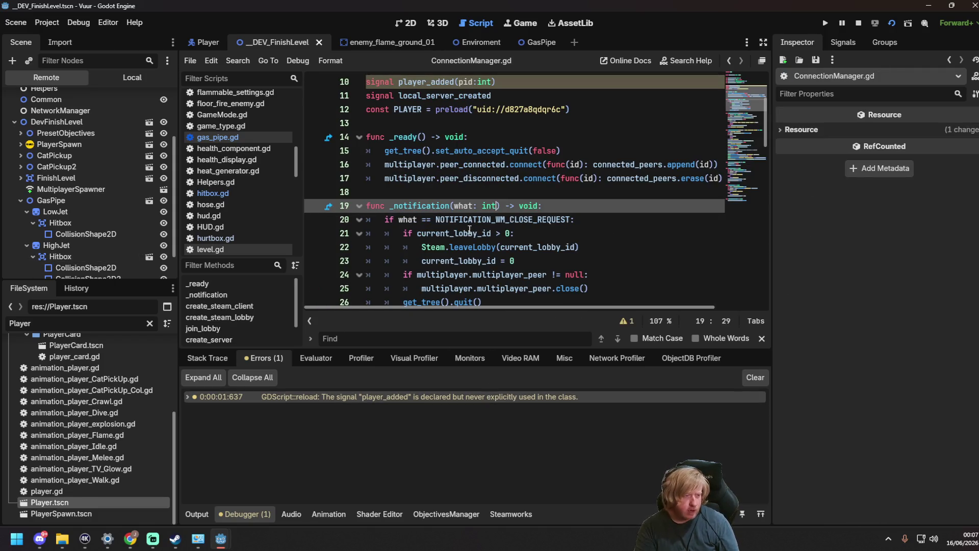
Open gas_pipe.gd, scroll through it, and switch back to the running Vuur (DEBUG) game.
scroll(470, 230, "down", 3)
left_click(240, 137)
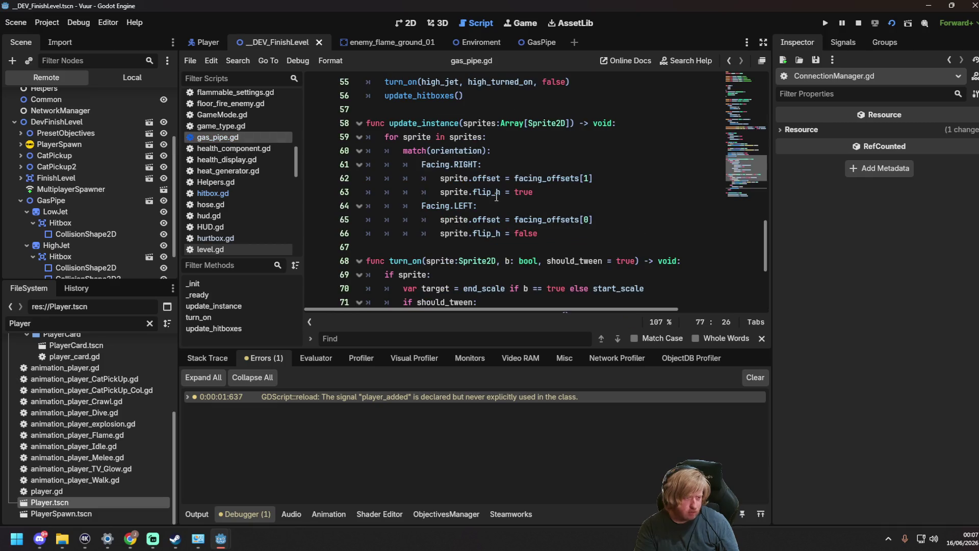
scroll(560, 219, "down", 3)
scroll(510, 214, "down", 1)
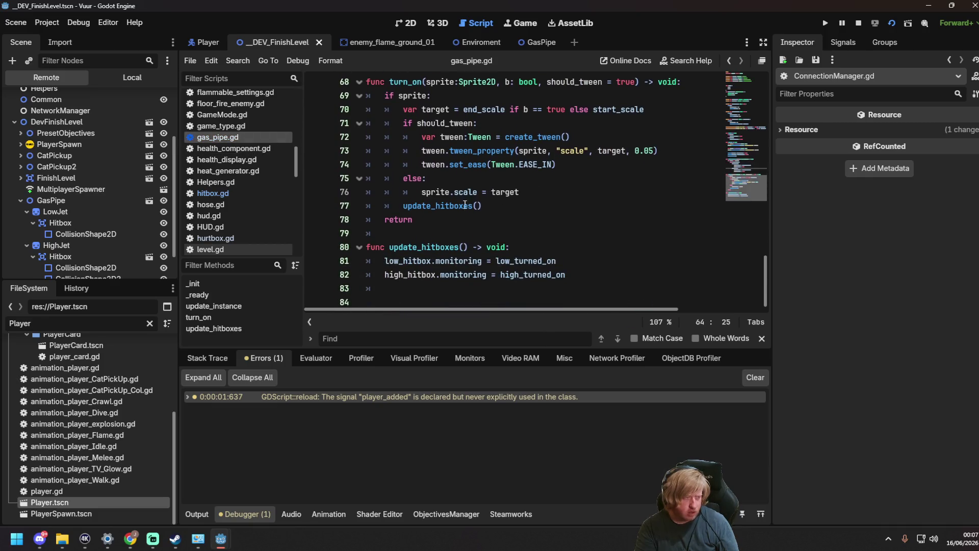
left_click(220, 538)
left_click(253, 491)
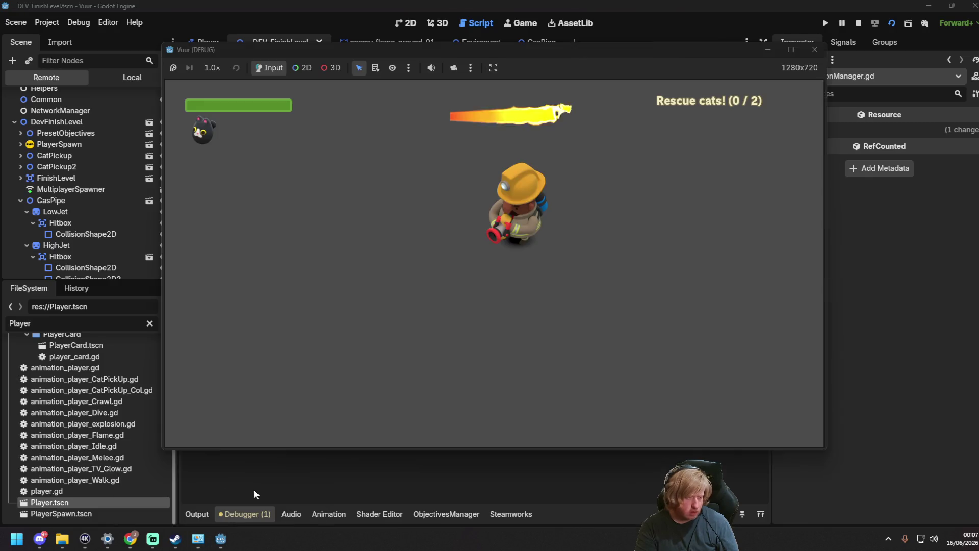
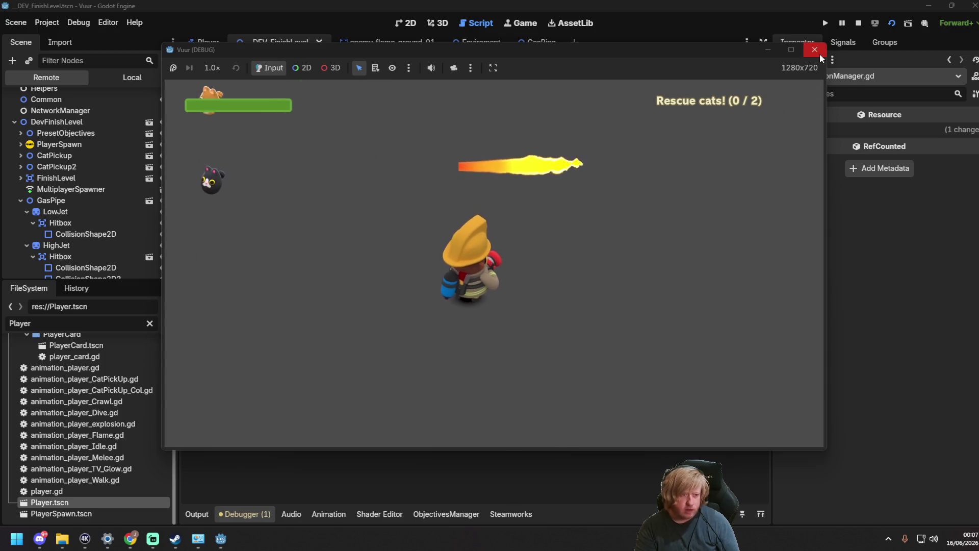
Set the HighJet flame's Z index to 6 in the GasPipe scene and save it.
left_click(816, 51)
left_click(560, 203)
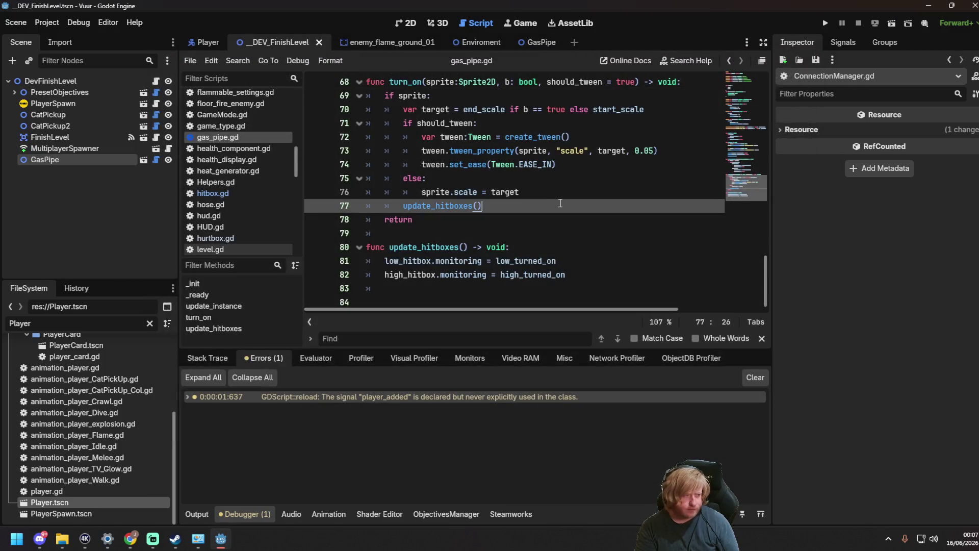
left_click(384, 43)
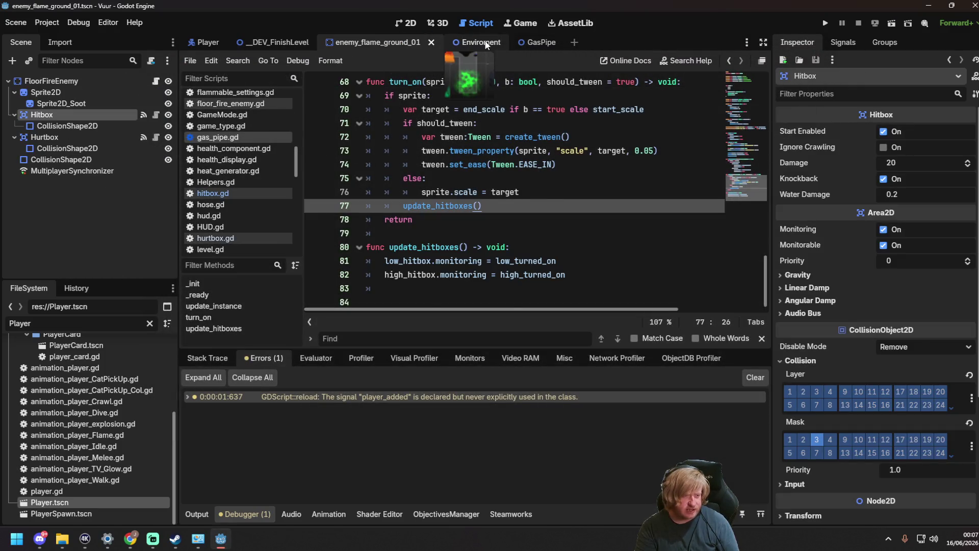
left_click(528, 41)
left_click(409, 24)
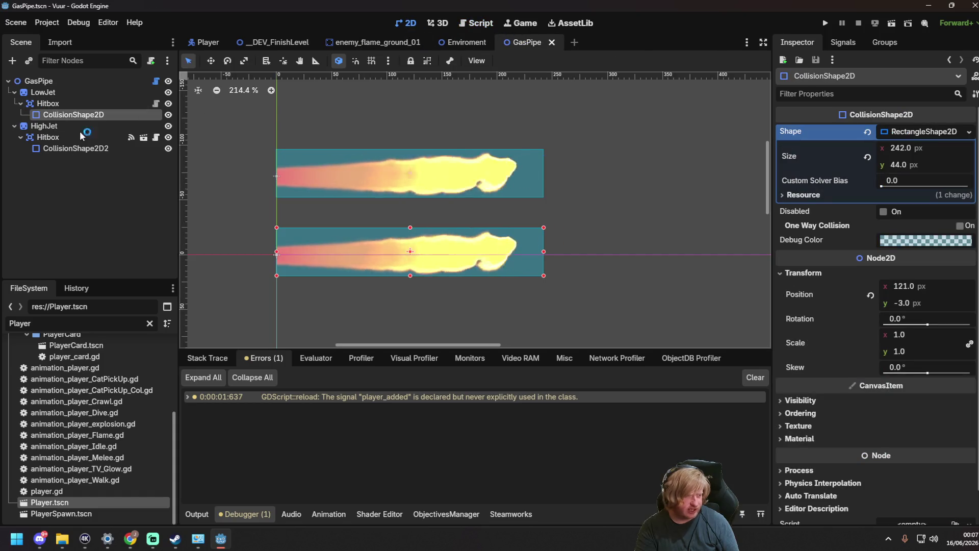
left_click(65, 127)
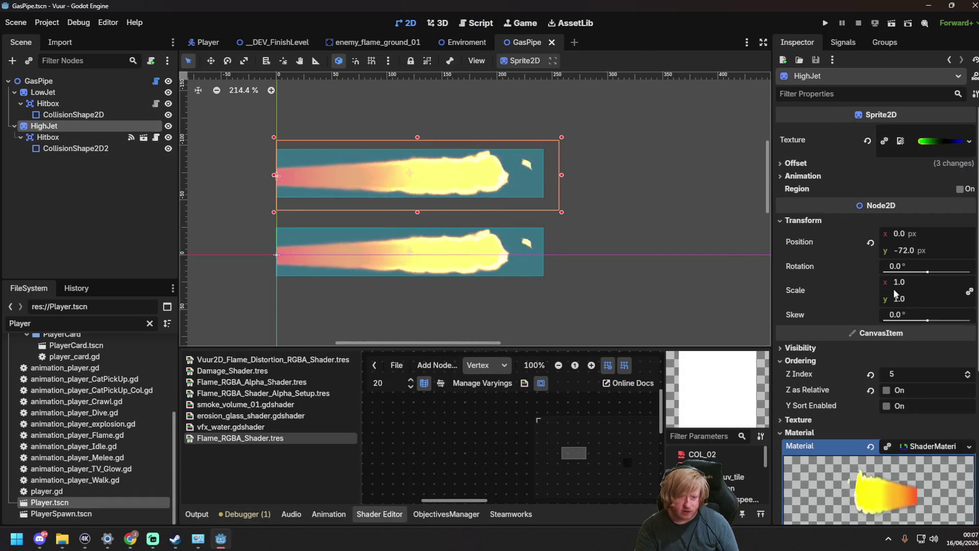
left_click(907, 375)
type("1")
key("Return")
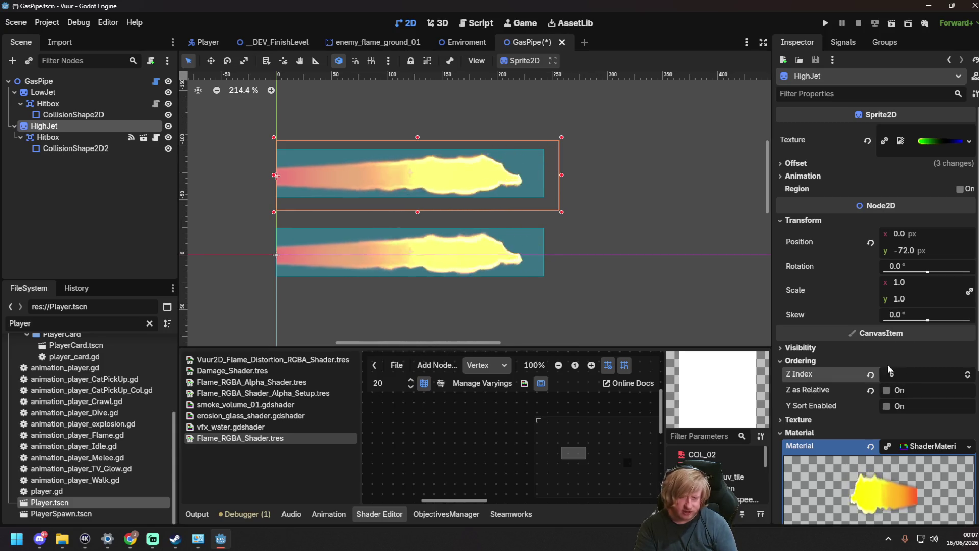
key("ctrl+s")
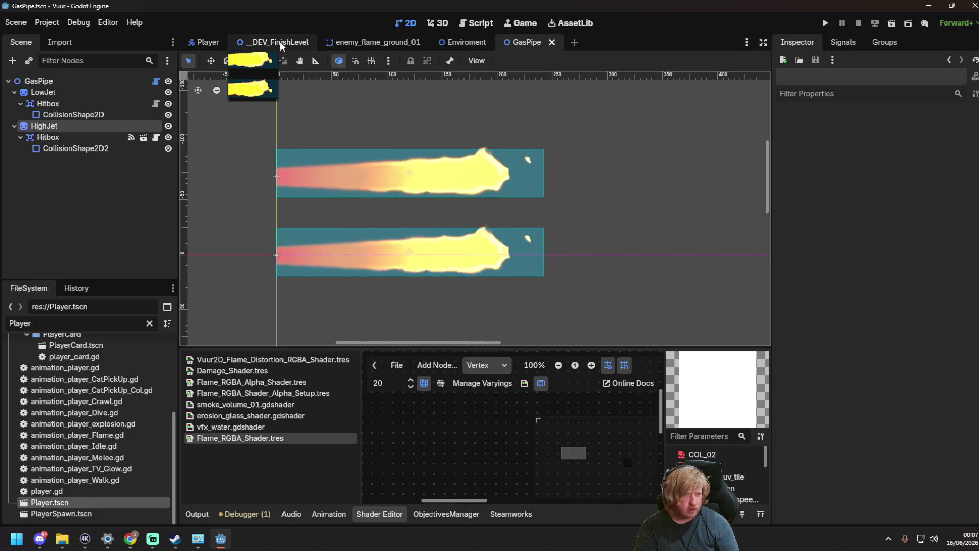
Run the _DEV_FinishLevel scene to check the flames, then stop the game.
left_click(280, 41)
key("F6")
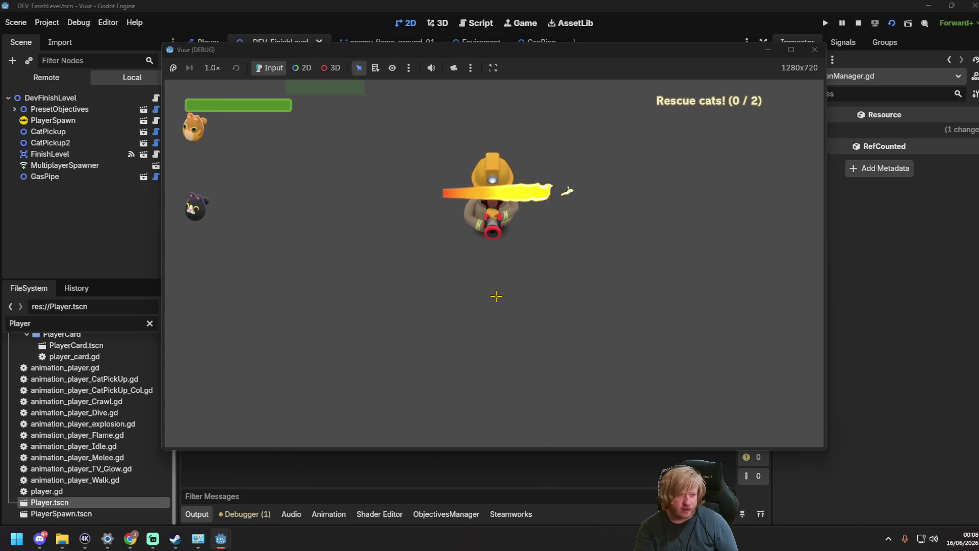
left_click(814, 50)
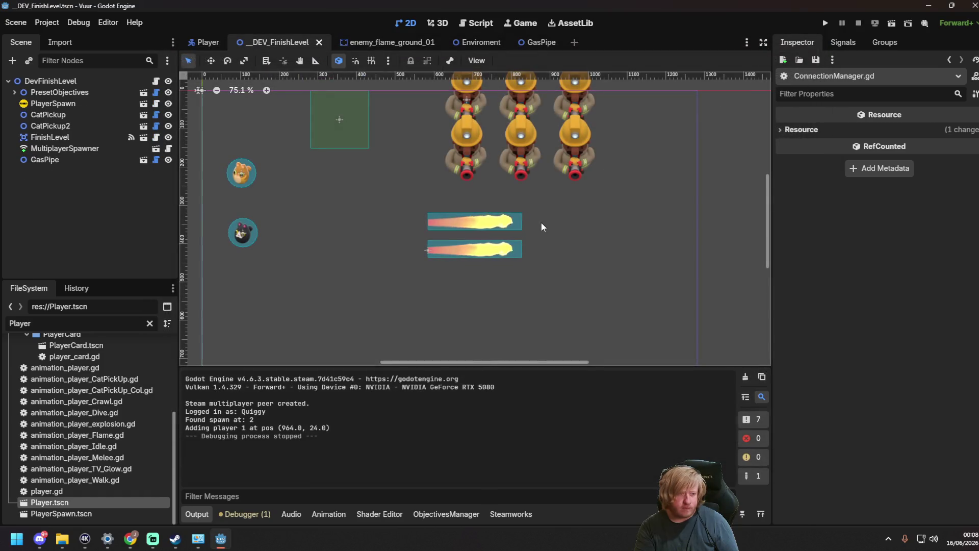
Open the GasPipe scene from the level and review its root node's Ordering settings.
left_click(45, 160)
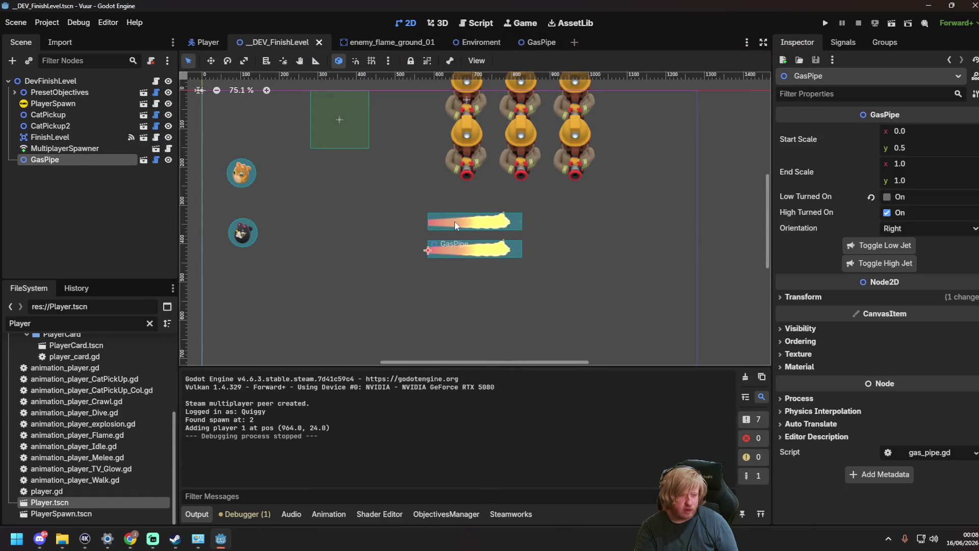
left_click(143, 160)
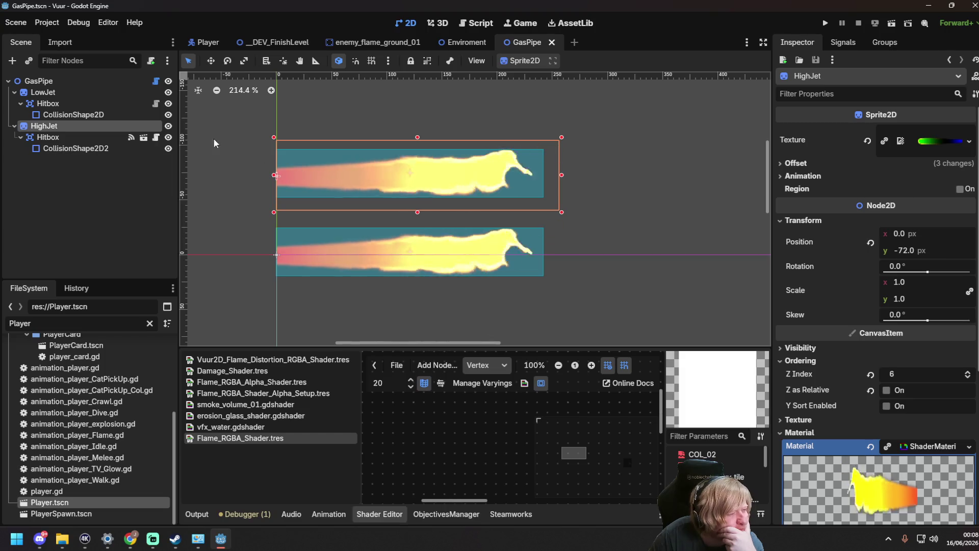
left_click(68, 81)
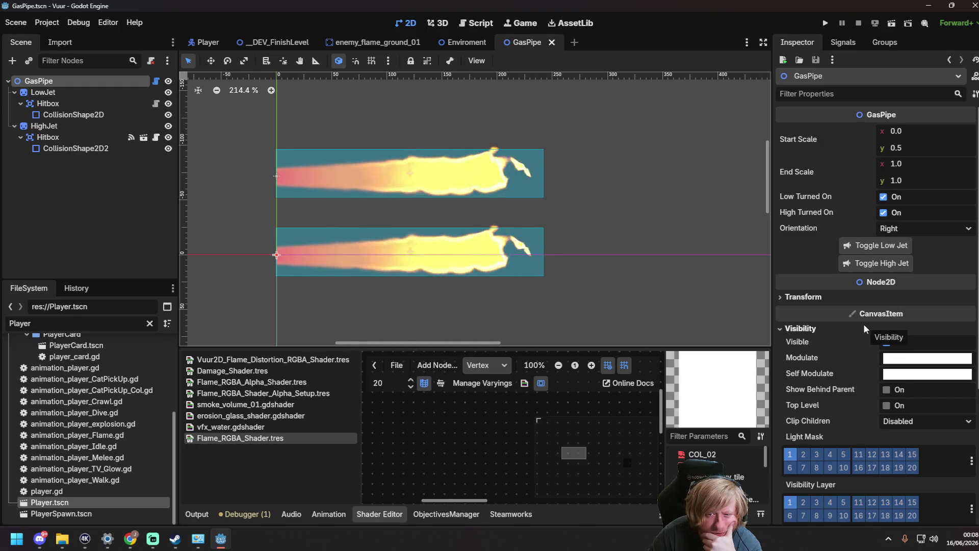
scroll(865, 324, "down", 3)
scroll(865, 378, "down", 1)
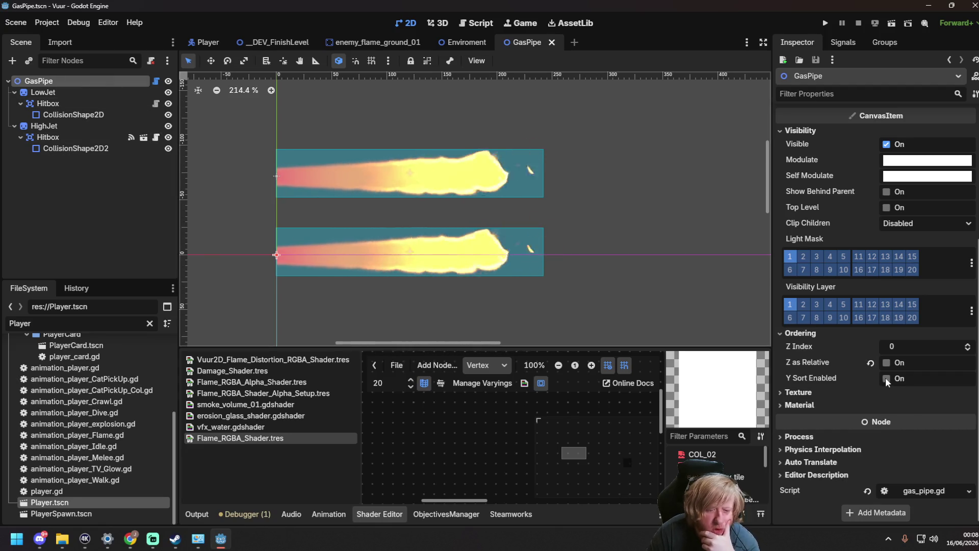
Save the GasPipe scene and run _DEV_FinishLevel again.
key("ctrl+s")
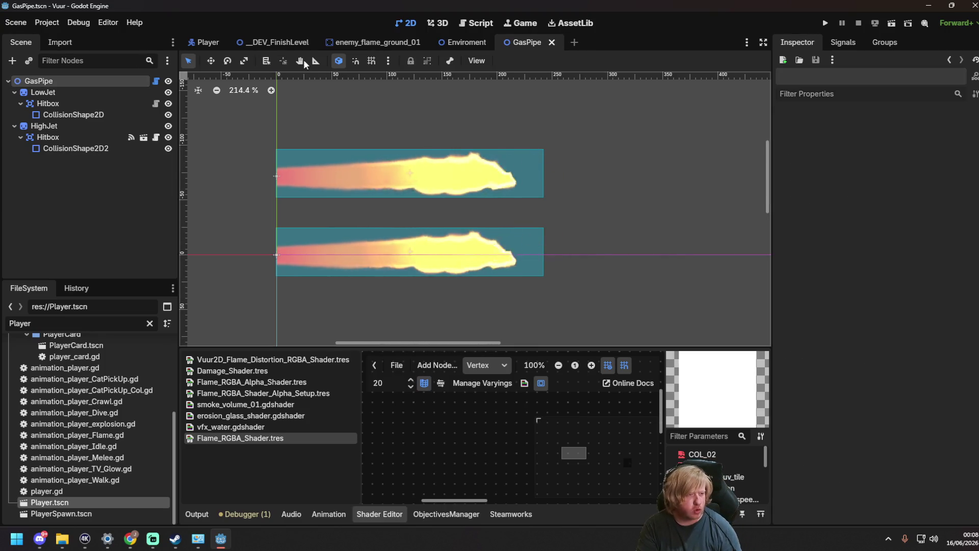
left_click(275, 42)
key("F6")
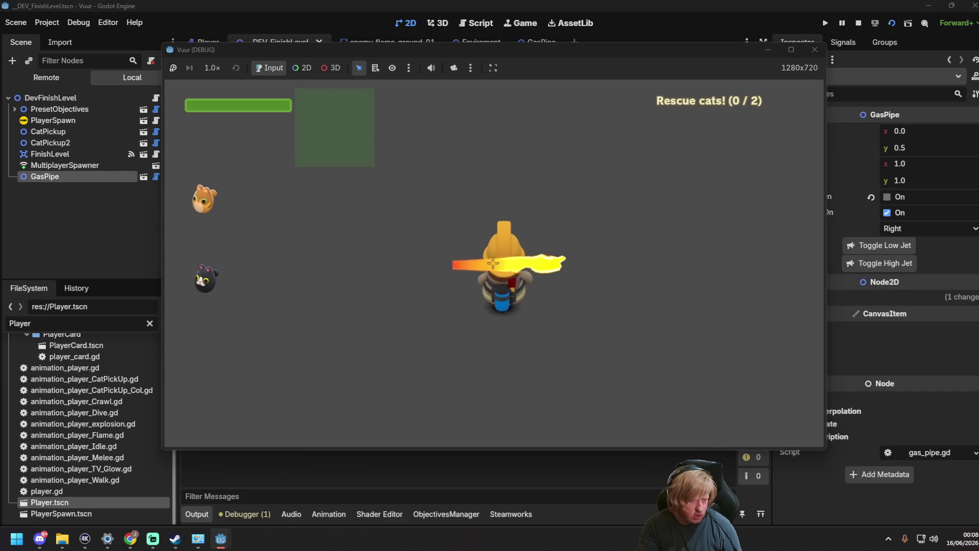
Set the HighJet flame's Z index back to 5 and save the GasPipe scene.
left_click(815, 49)
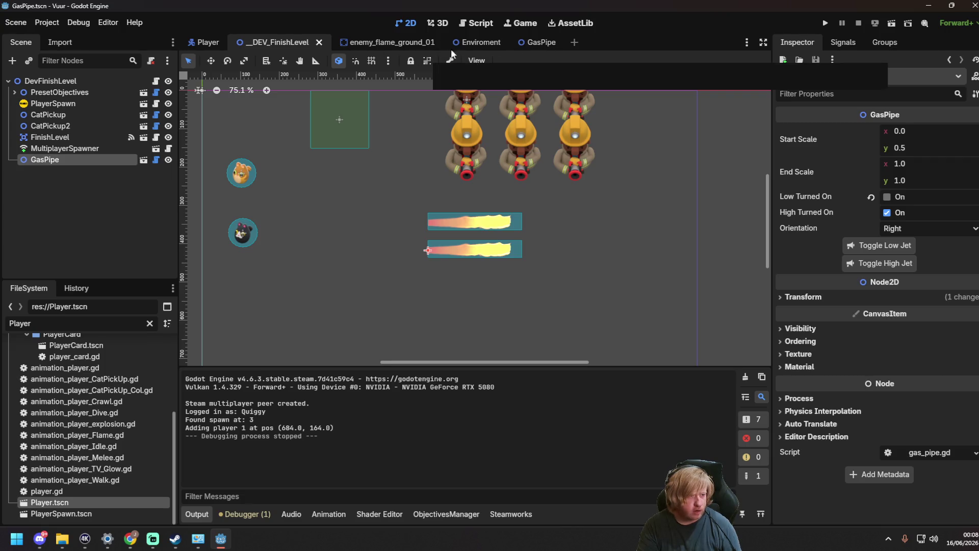
left_click(526, 43)
left_click(65, 128)
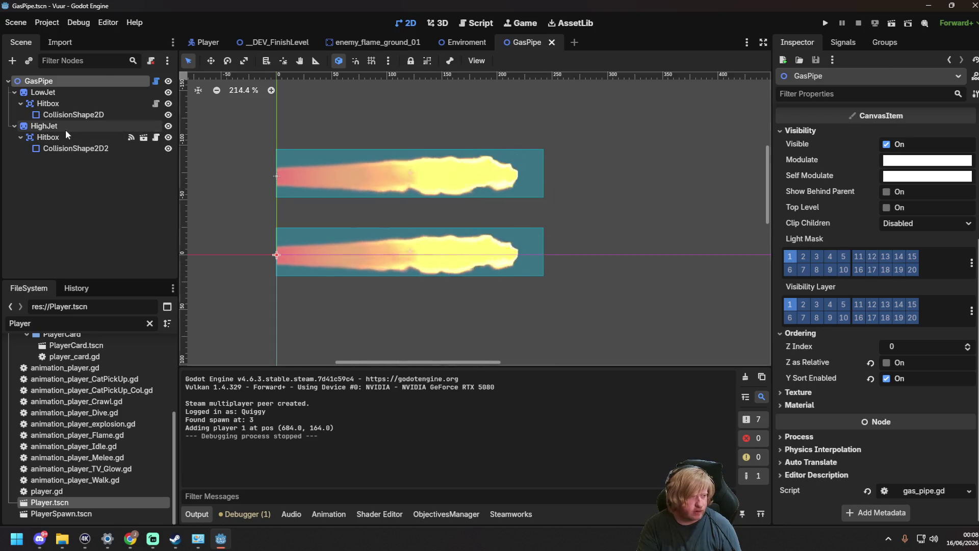
left_click(914, 375)
type("5")
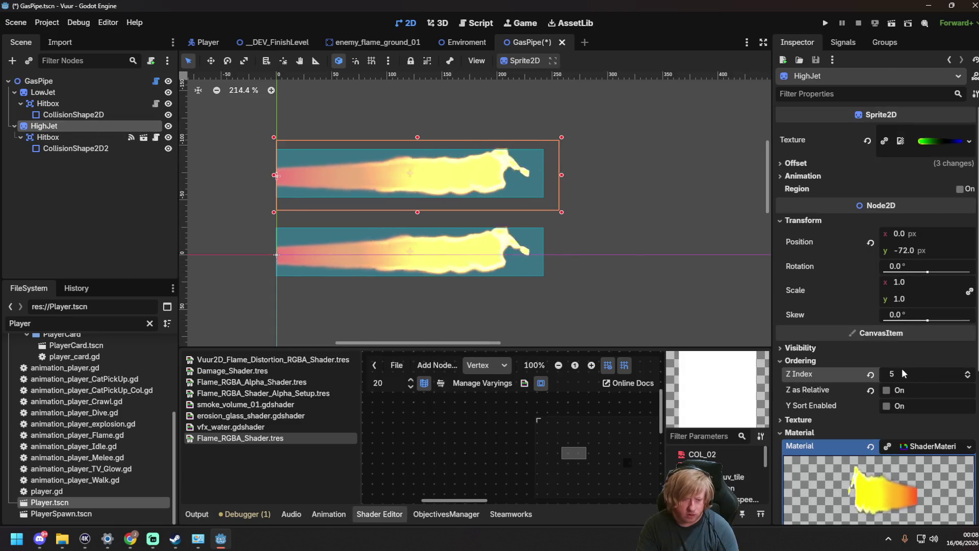
left_click(657, 219)
key("ctrl+s")
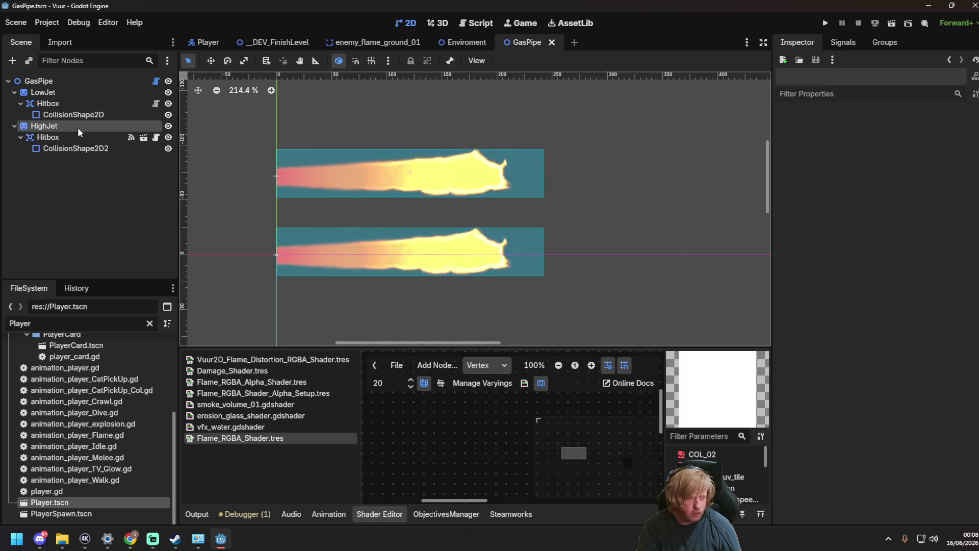
Turn on Z as Relative for the HighJet flame sprite.
left_click(77, 127)
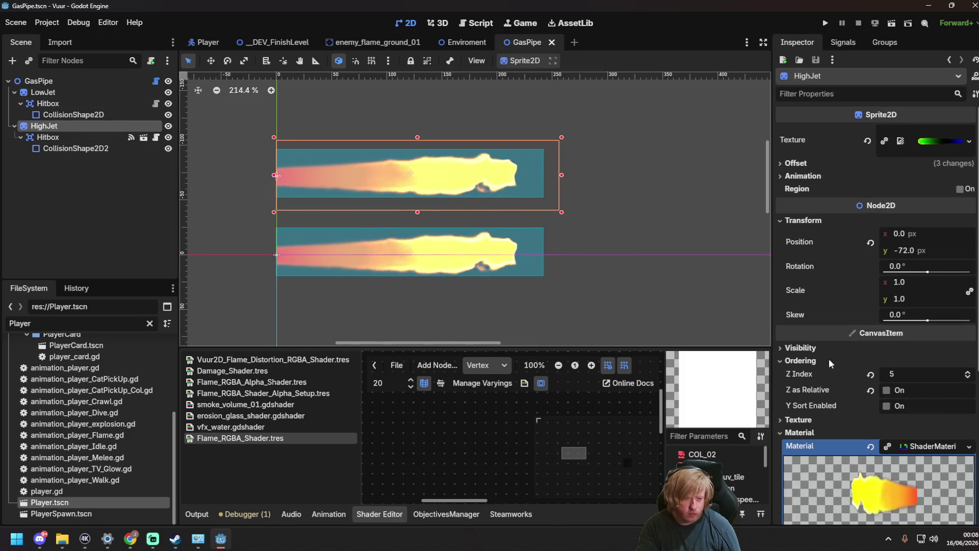
mouse_move(822, 391)
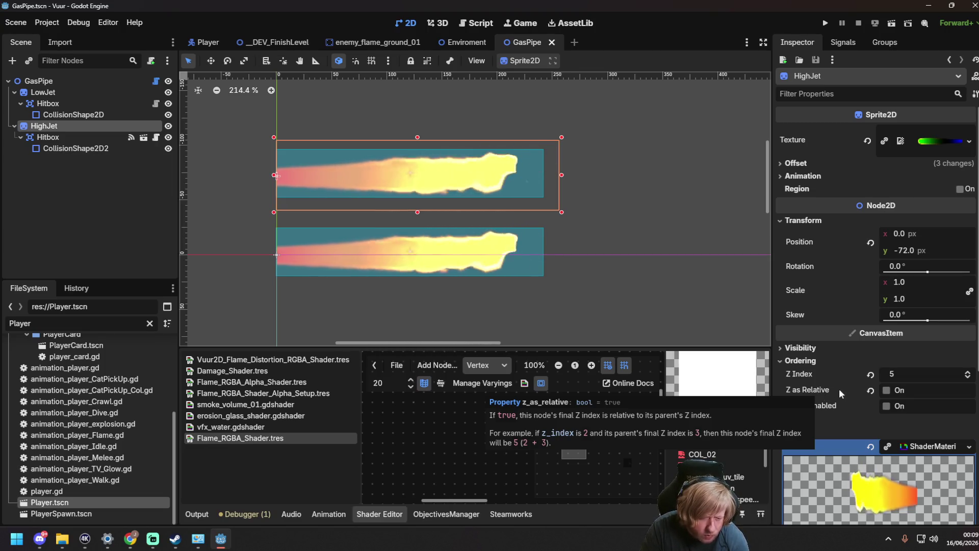
left_click(887, 390)
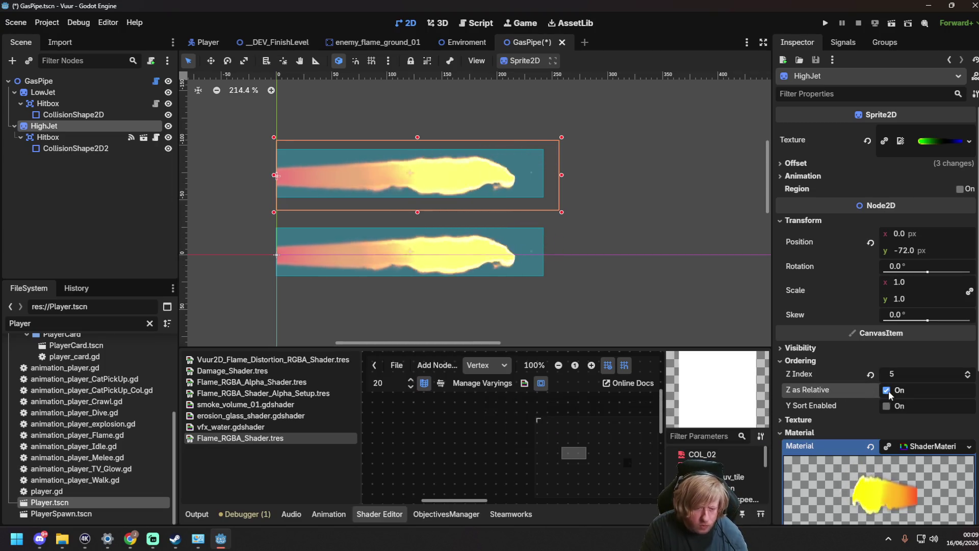
Save GasPipe, toggle relative Z index on its root, and return to _DEV_FinishLevel.
left_click(63, 92)
scroll(885, 436, "down", 3)
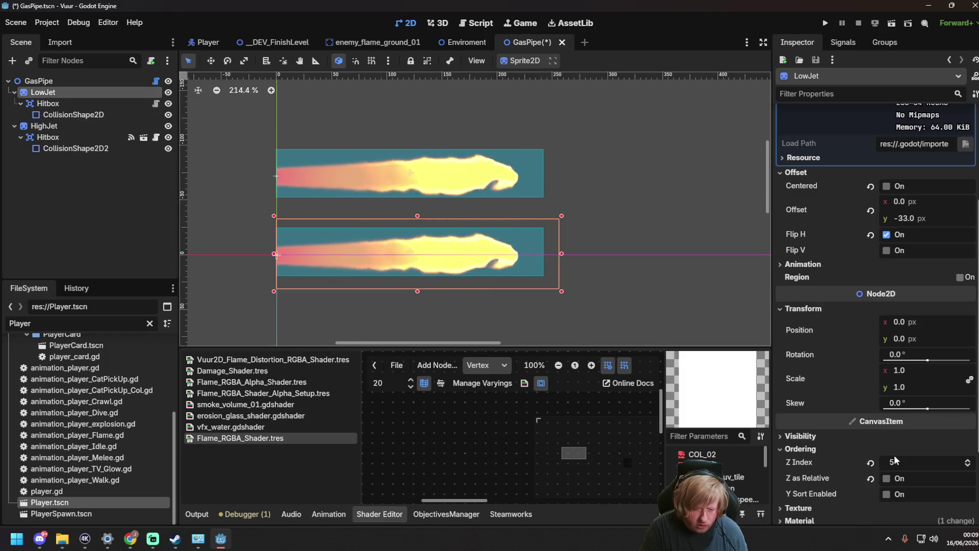
left_click(39, 80)
key("ctrl+s")
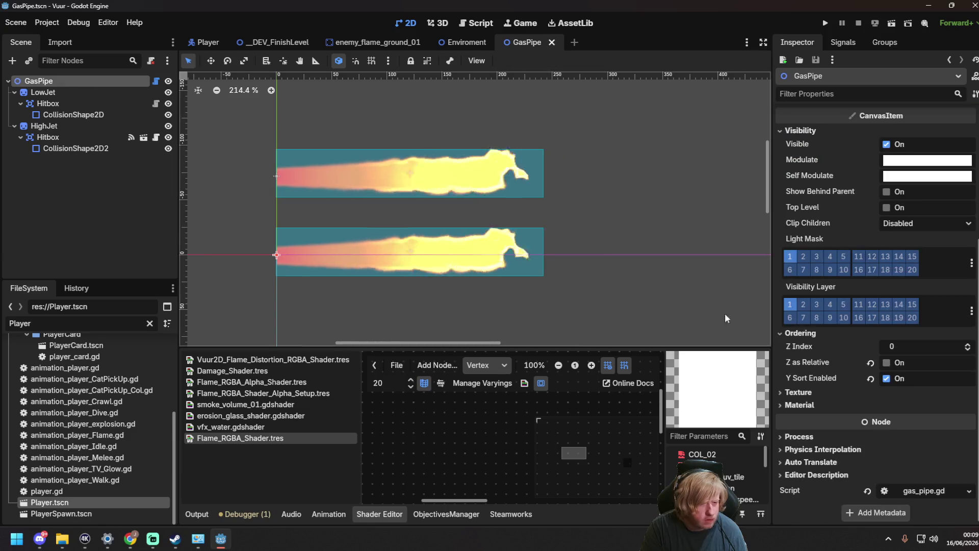
left_click(887, 362)
left_click(653, 212)
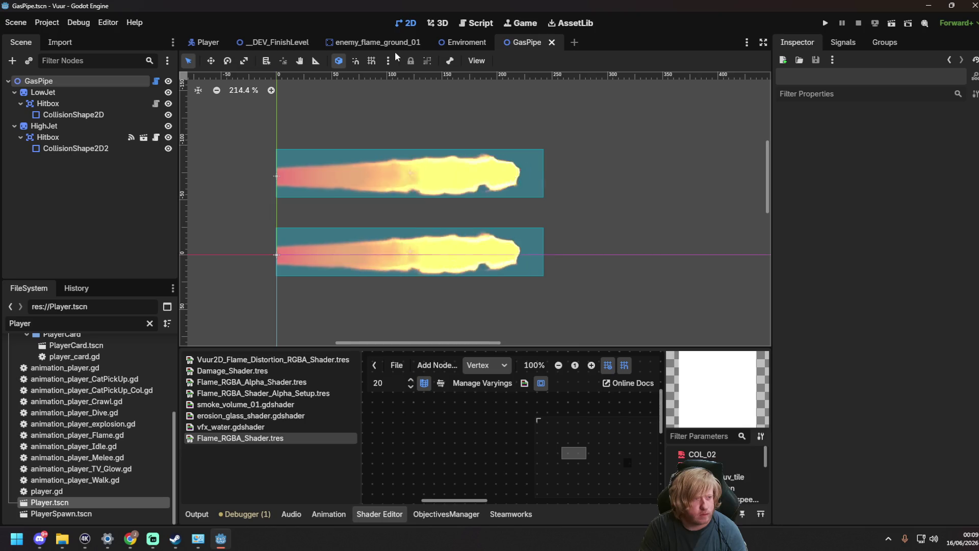
mouse_move(447, 44)
left_click(289, 41)
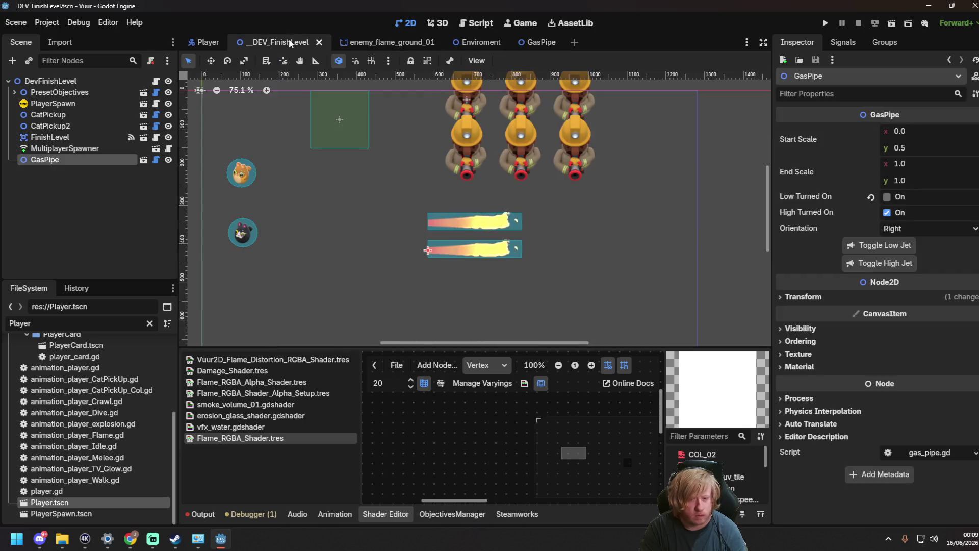
Test-run the level, then select both LowJet and HighJet in the GasPipe scene.
key("F6")
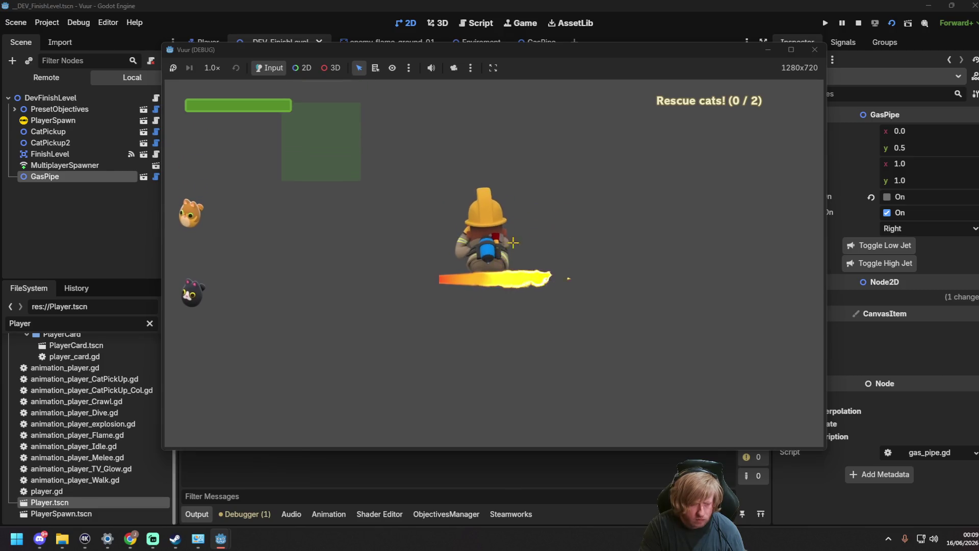
left_click(815, 49)
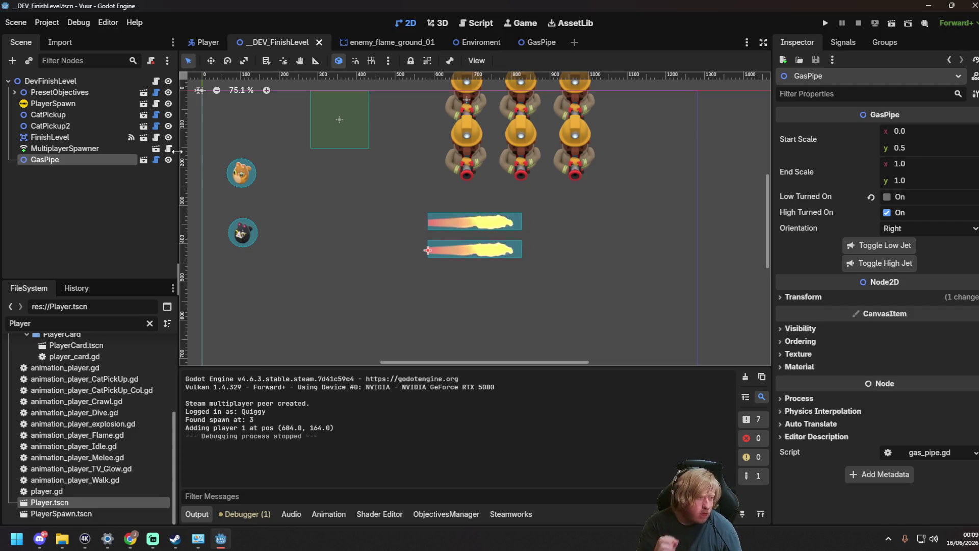
left_click(143, 160)
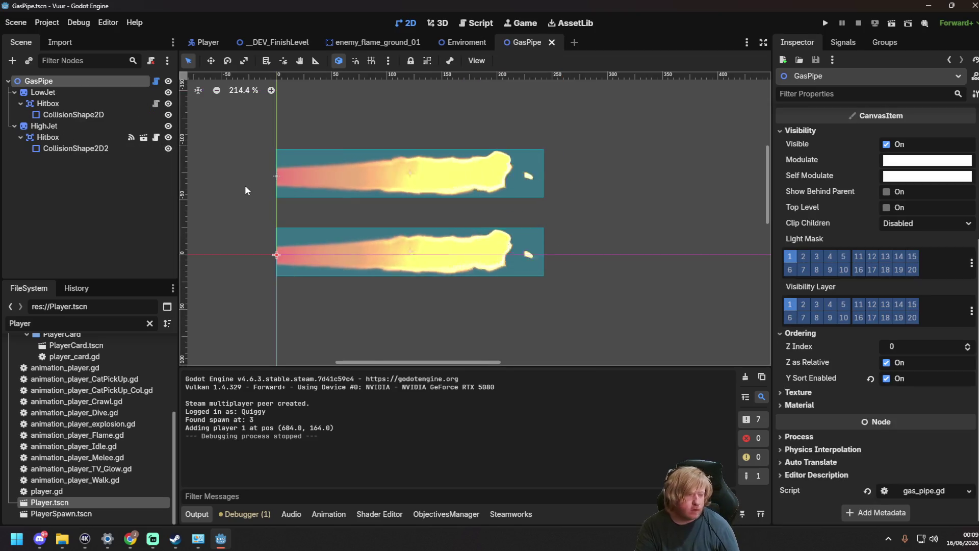
left_click(68, 90)
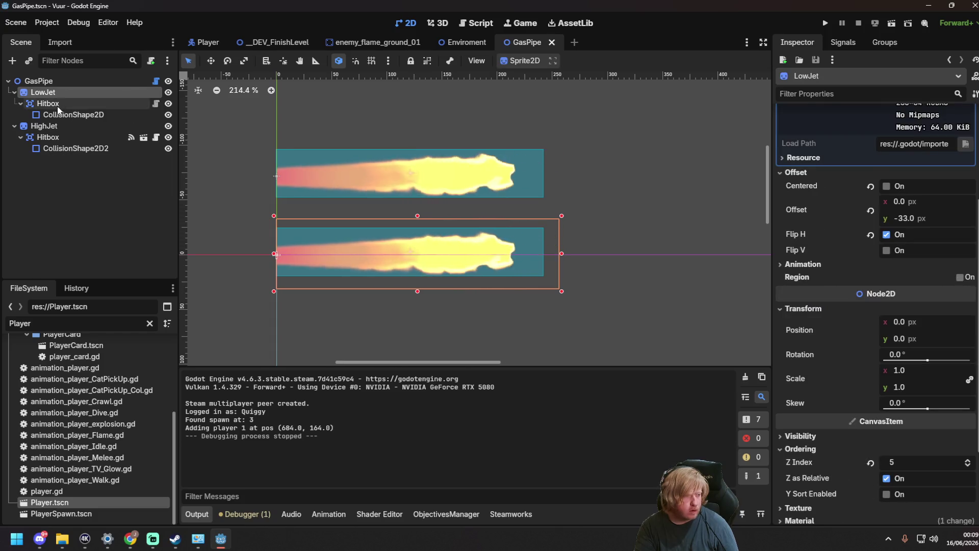
left_click(50, 128, "shift")
left_click(62, 126)
left_click(63, 92, "ctrl")
Move both flame sprites down to a 35 px offset and save the GasPipe scene.
key("w")
left_click_drag(357, 178, 356, 216)
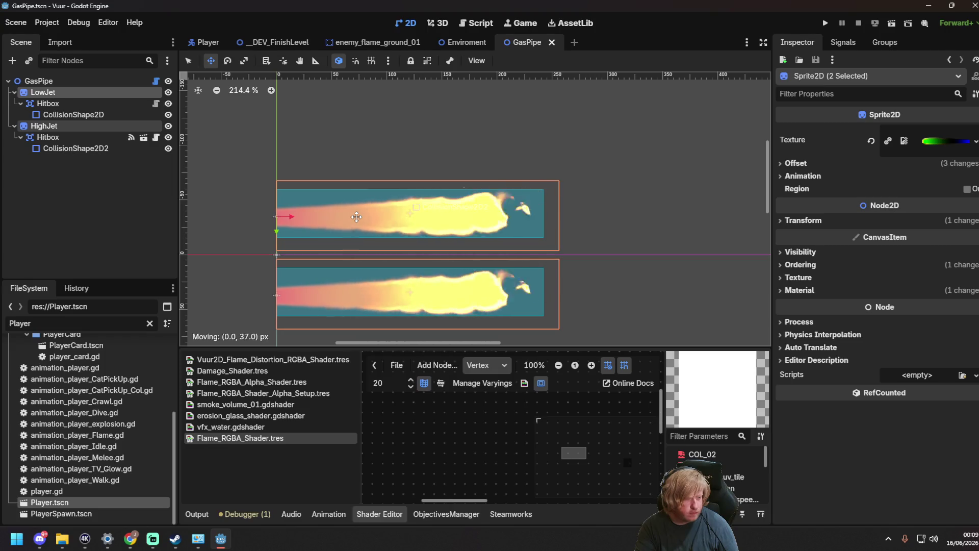
left_click_drag(356, 216, 357, 215)
left_click(620, 233)
key("q")
key("ctrl+s")
Run _DEV_FinishLevel, walk the player around the flame jets, then stop the game.
left_click(289, 47)
key("F6")
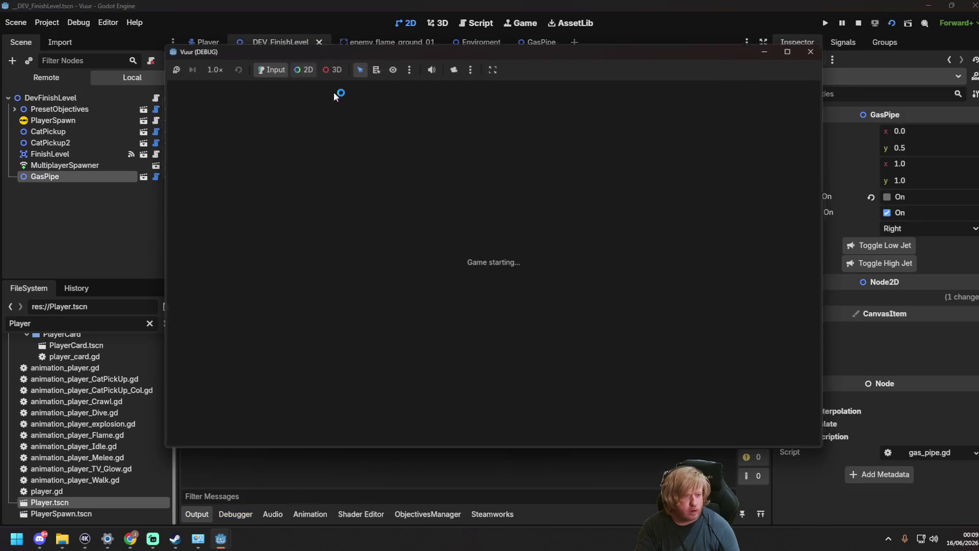
key("s")
key("w")
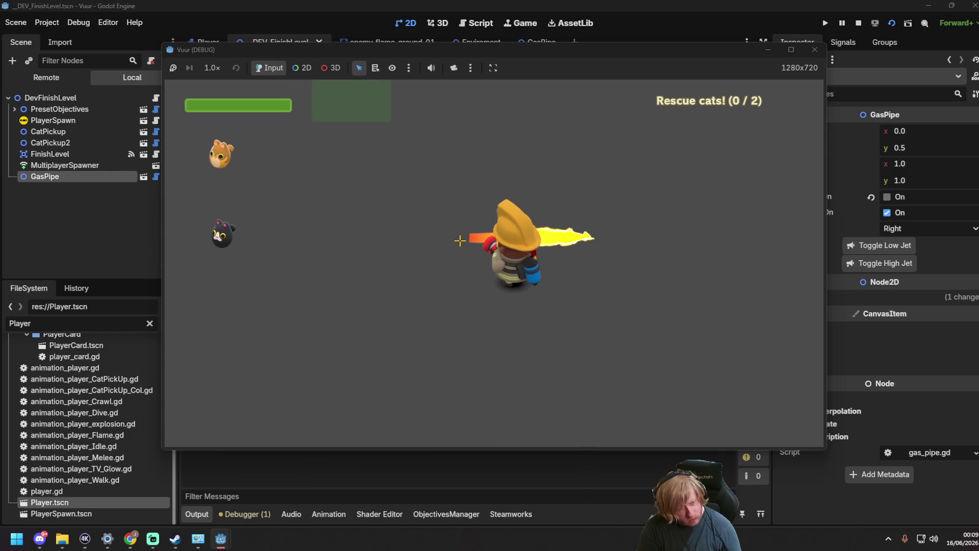
key("w")
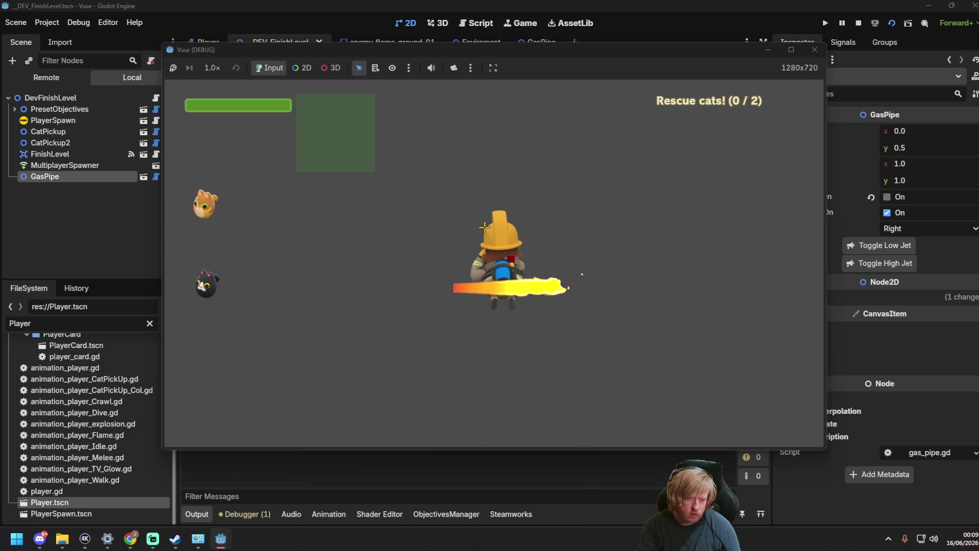
key("s")
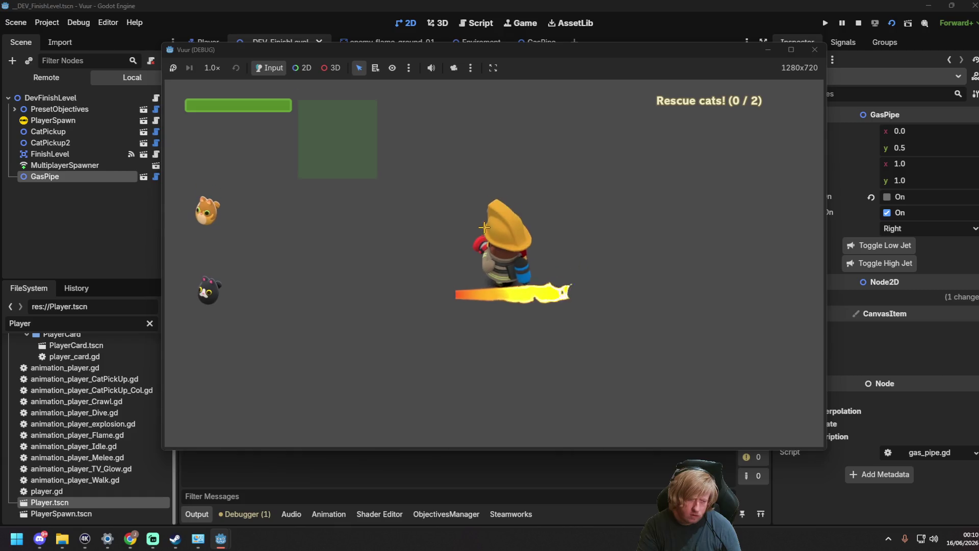
key("w")
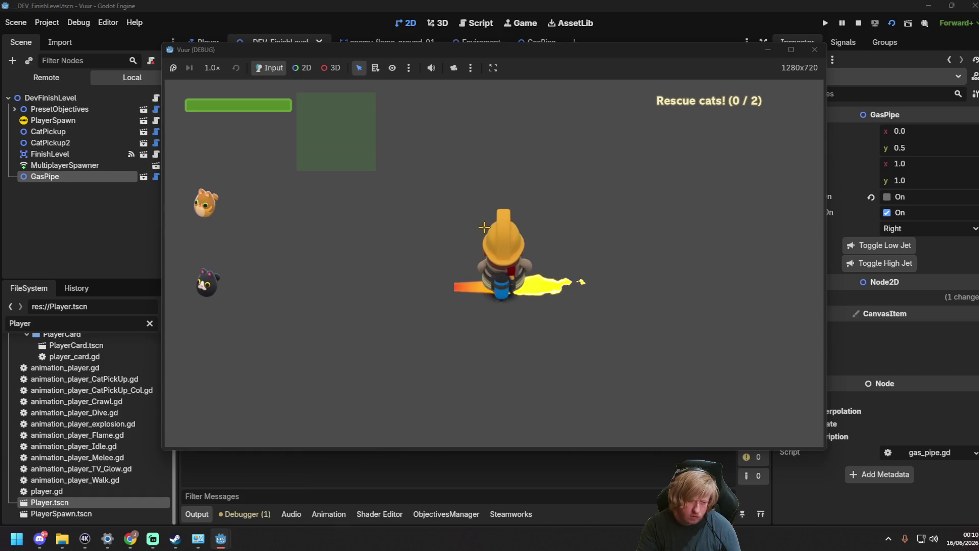
key("d")
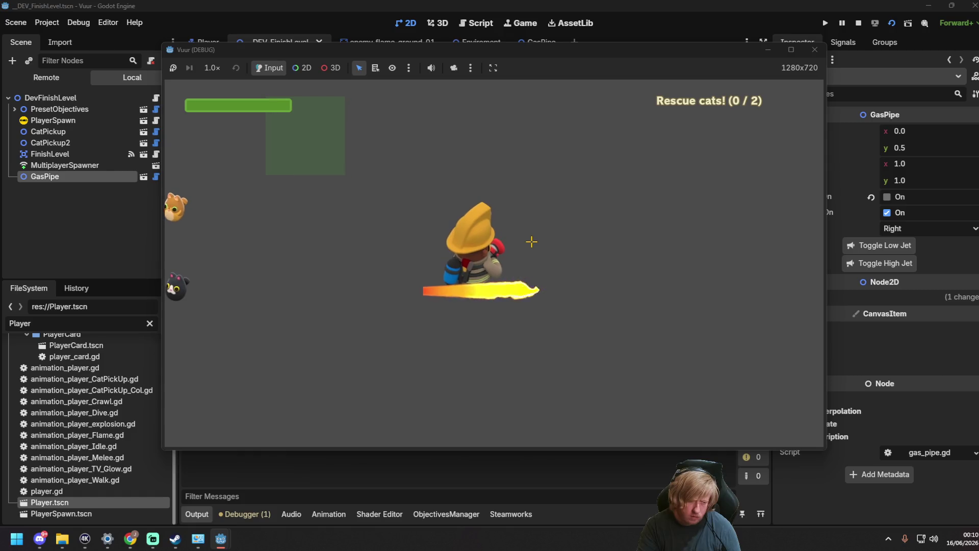
left_click(813, 51)
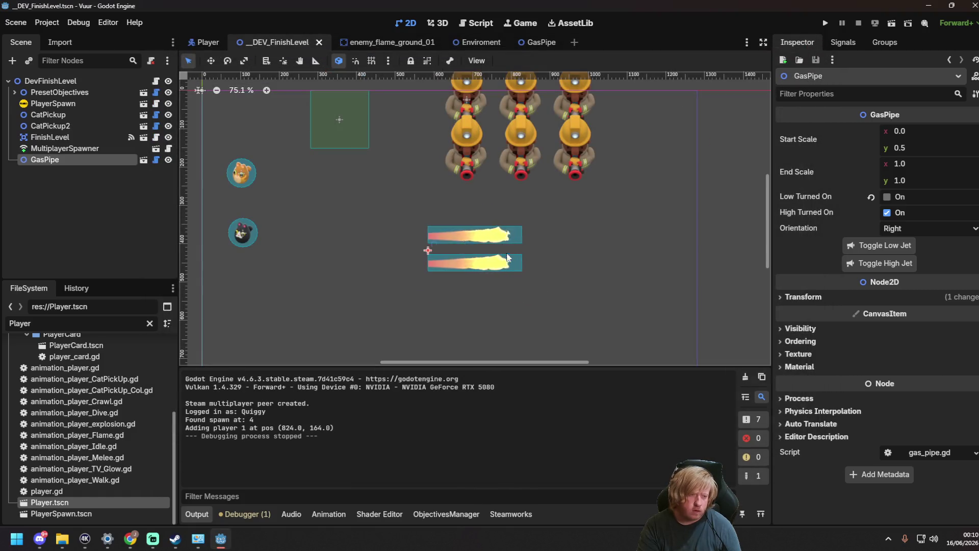
Enable Y Sort on the GasPipe root node.
left_click(144, 159)
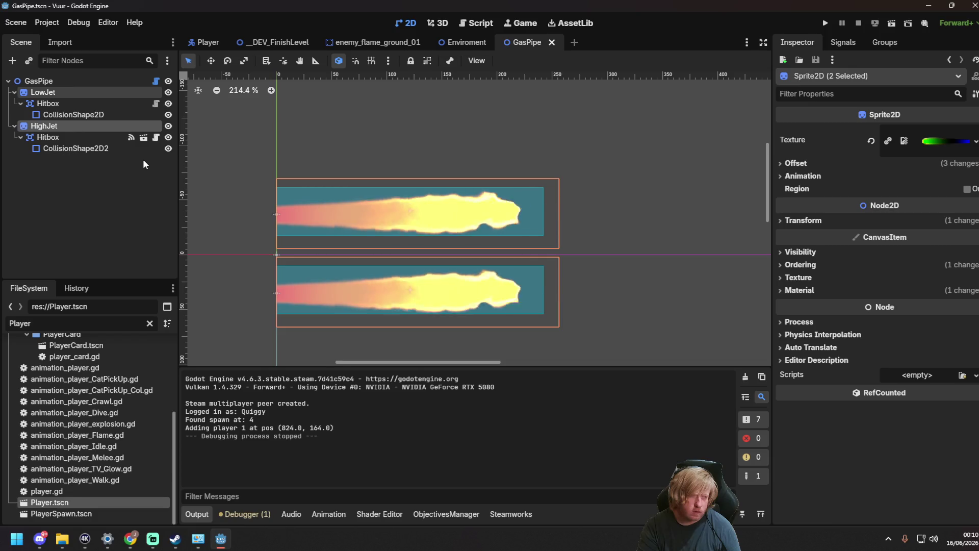
left_click(75, 83)
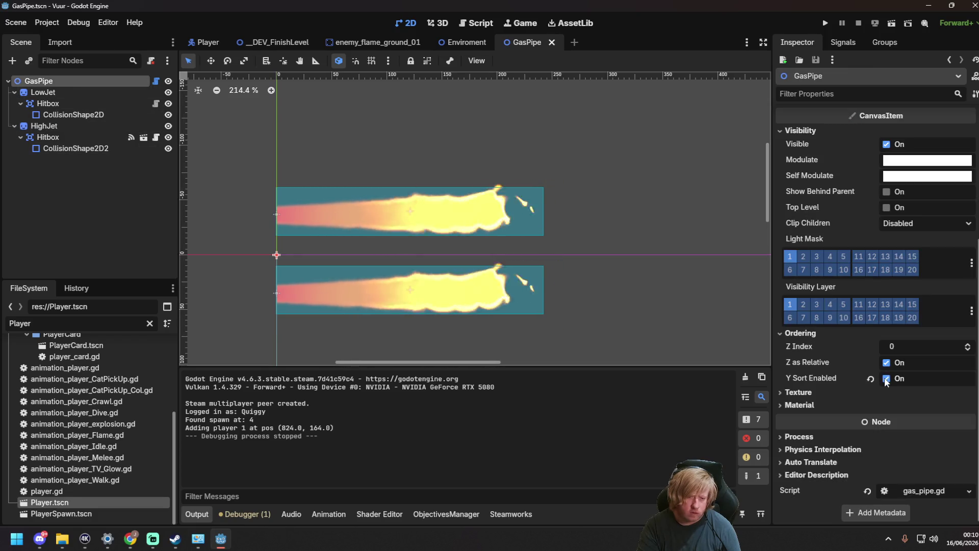
left_click(639, 269)
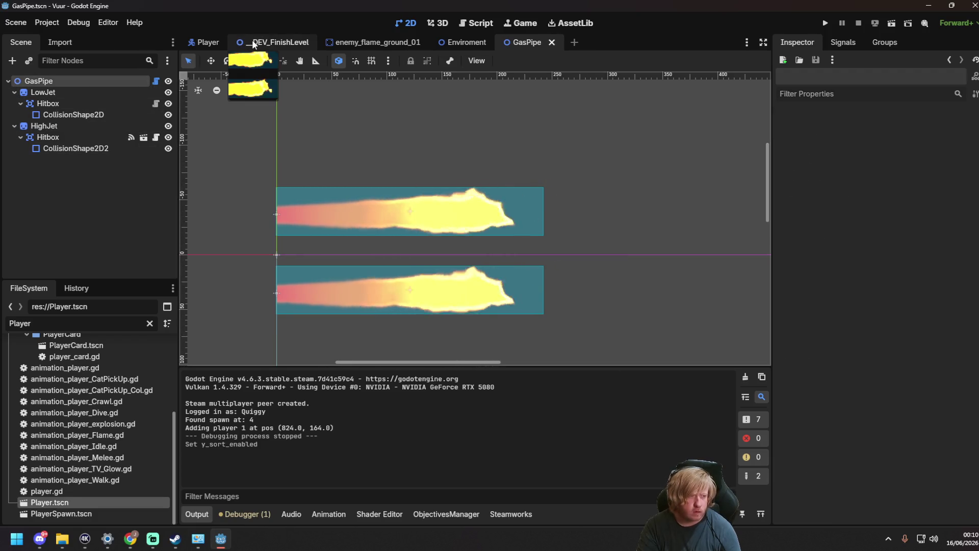
Run the level, walk the player up and down past the flame, then stop and reopen GasPipe.
left_click(272, 44)
key("F6")
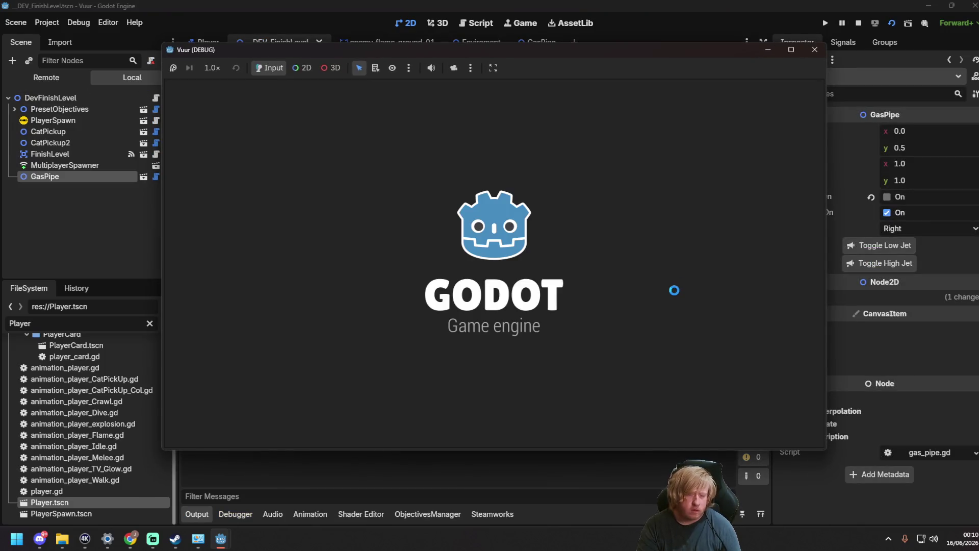
key("w")
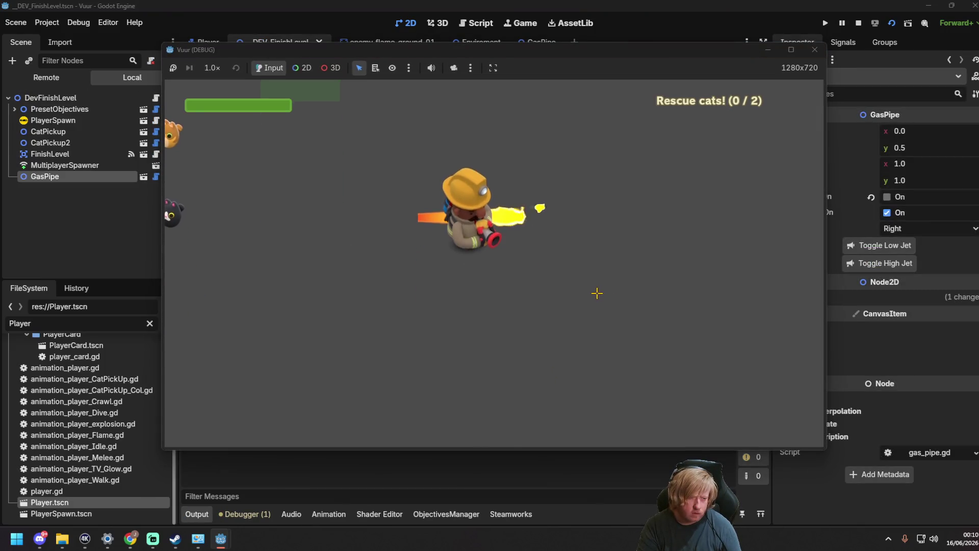
key("w")
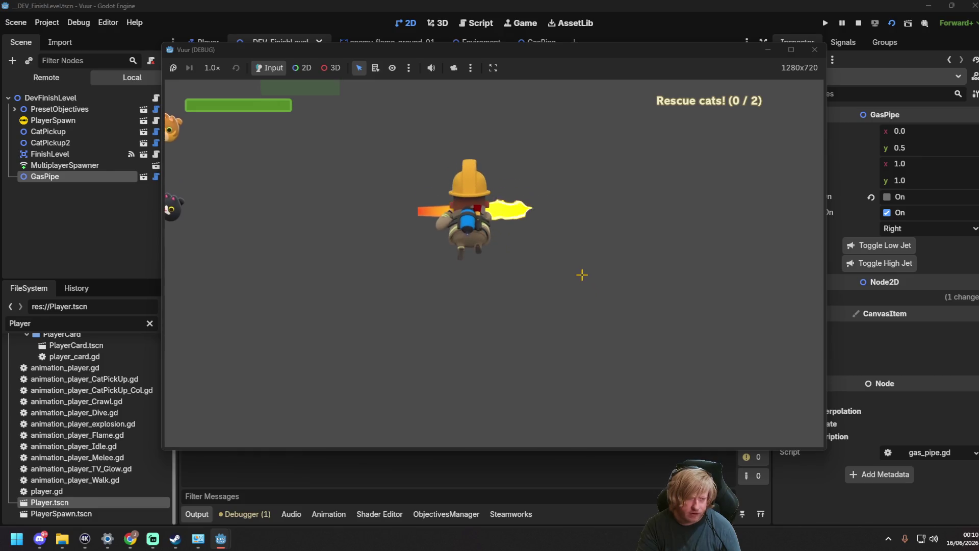
key("s")
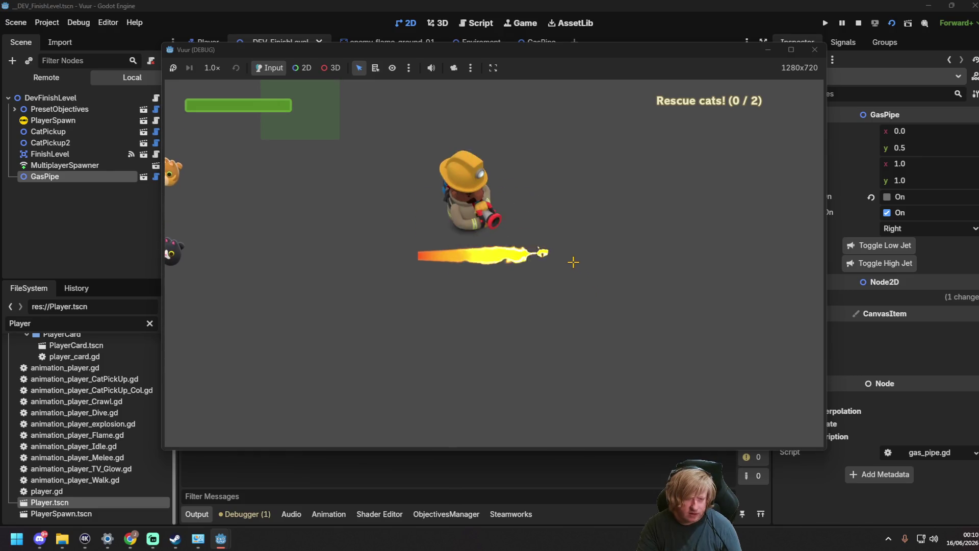
key("w")
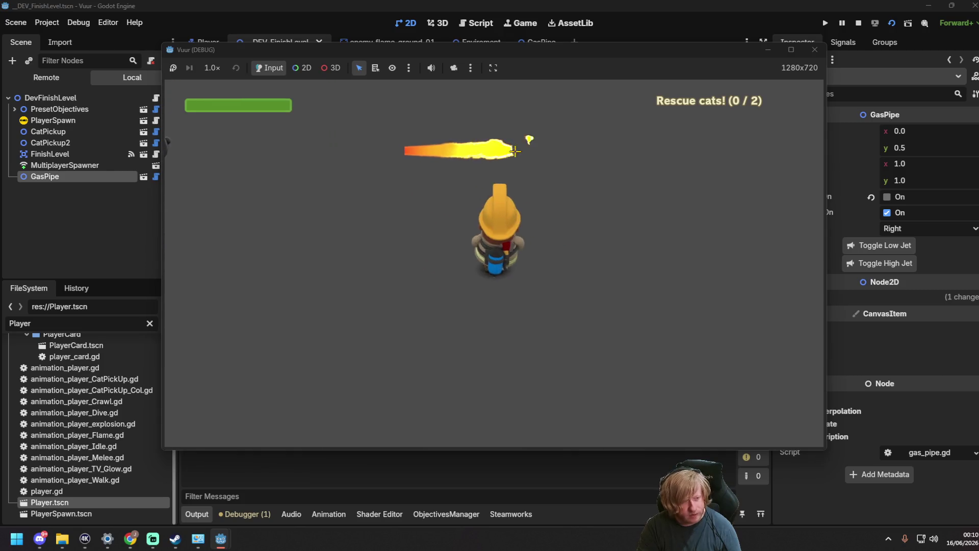
left_click(814, 50)
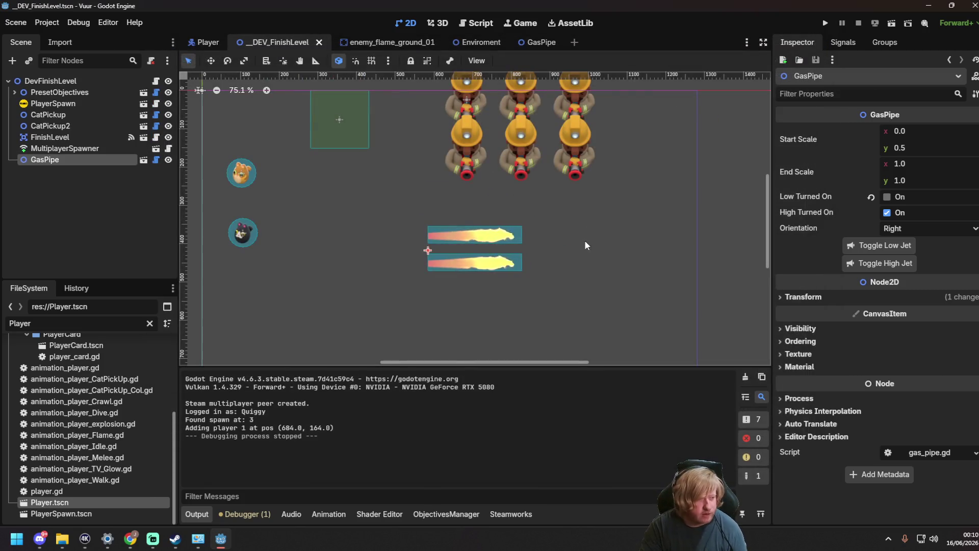
left_click(143, 161)
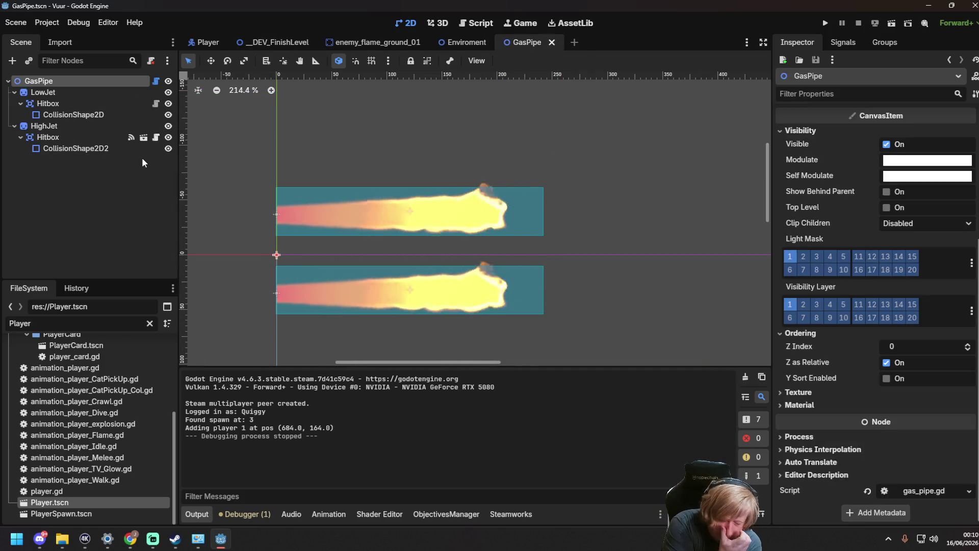
Check both jets' hitboxes, then enable Ignore Crawling on HighJet's Hitbox and save.
left_click(107, 128)
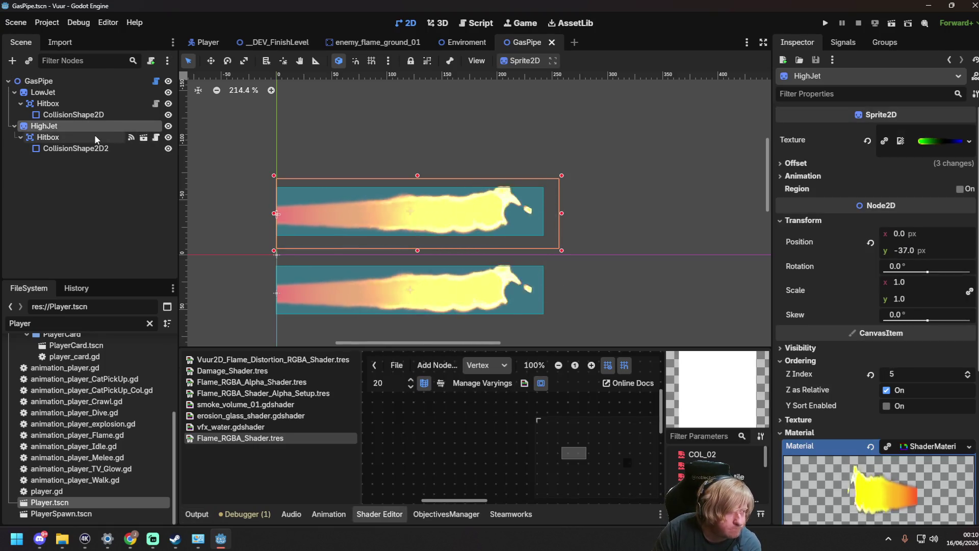
left_click(95, 139)
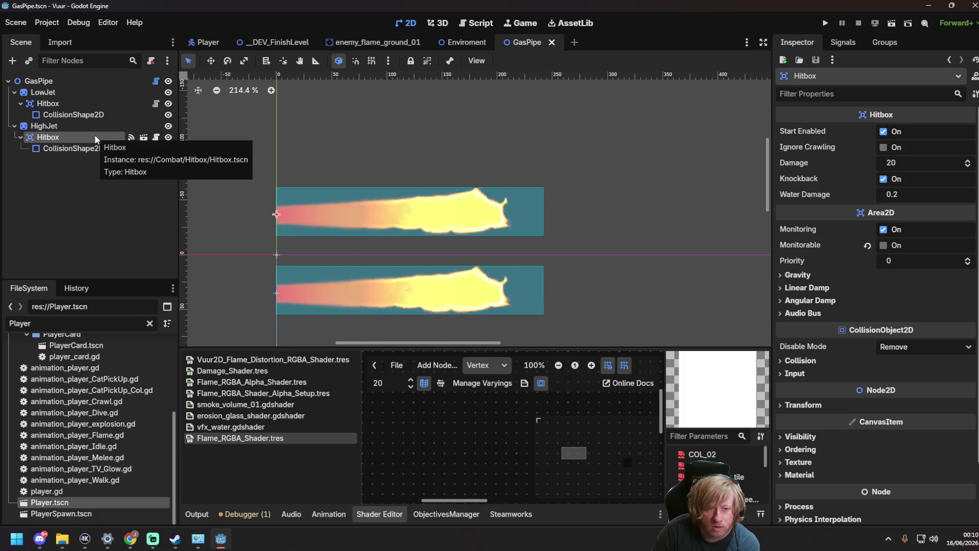
left_click(75, 92)
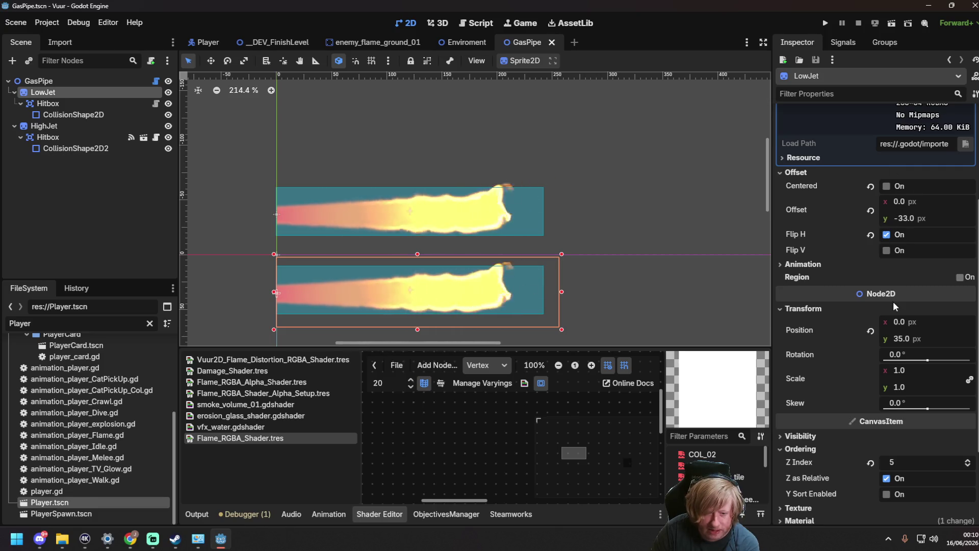
scroll(893, 302, "up", 3)
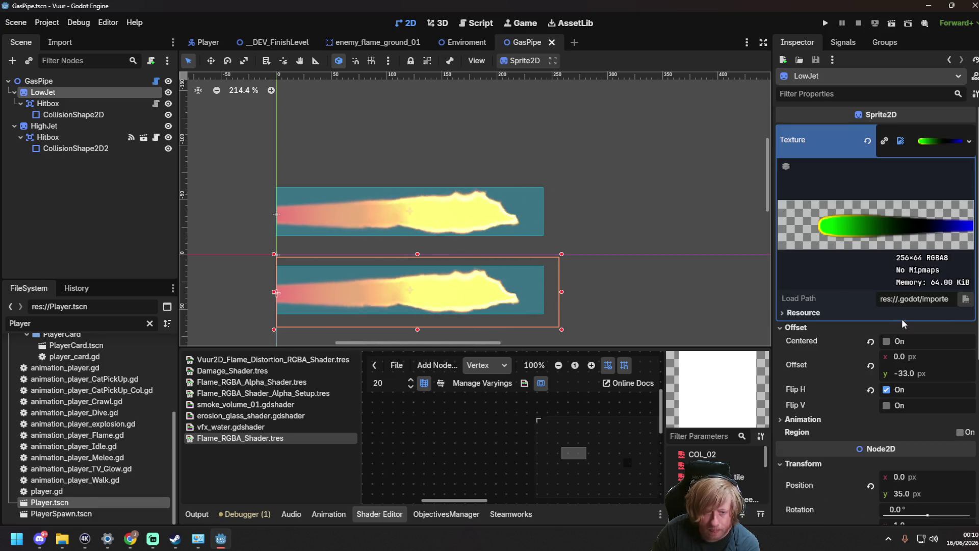
left_click(72, 104)
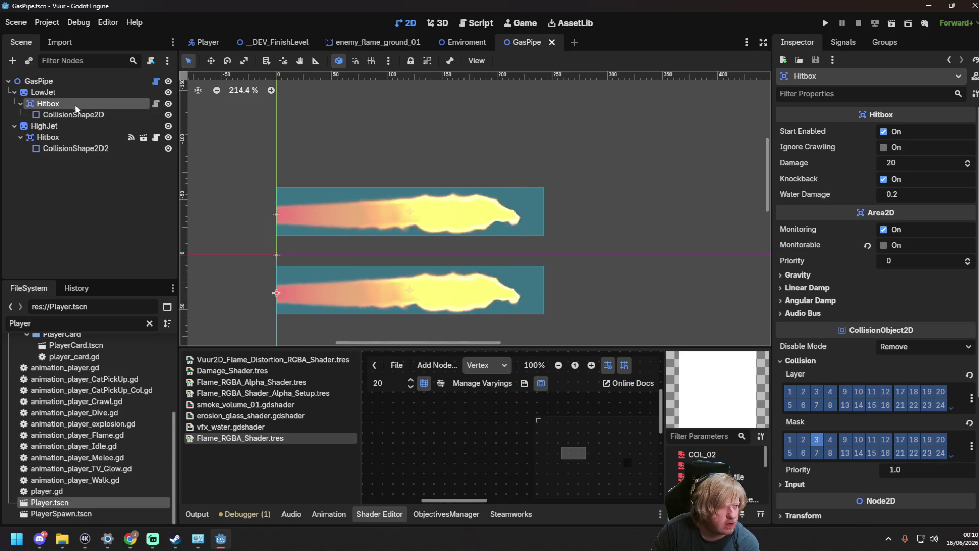
left_click(66, 137)
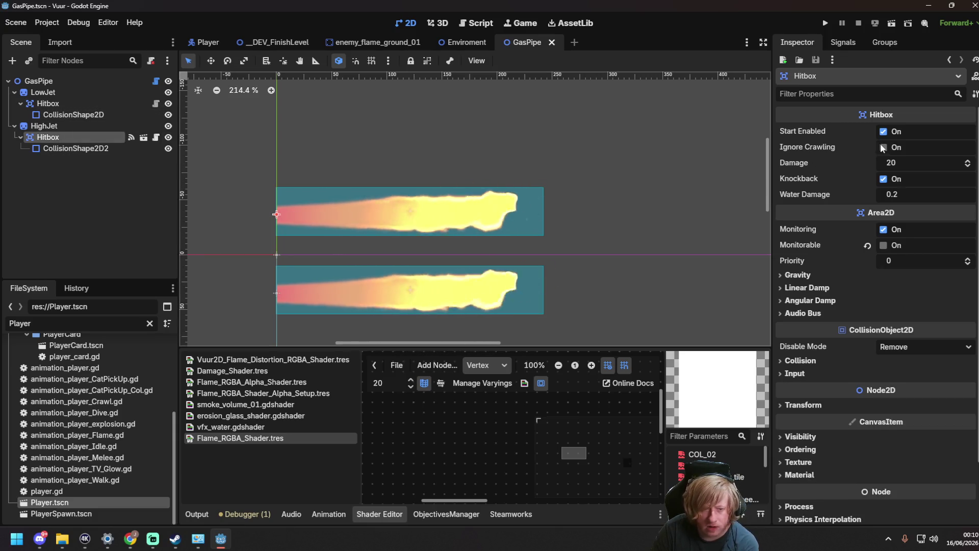
left_click(882, 147)
key("ctrl+s")
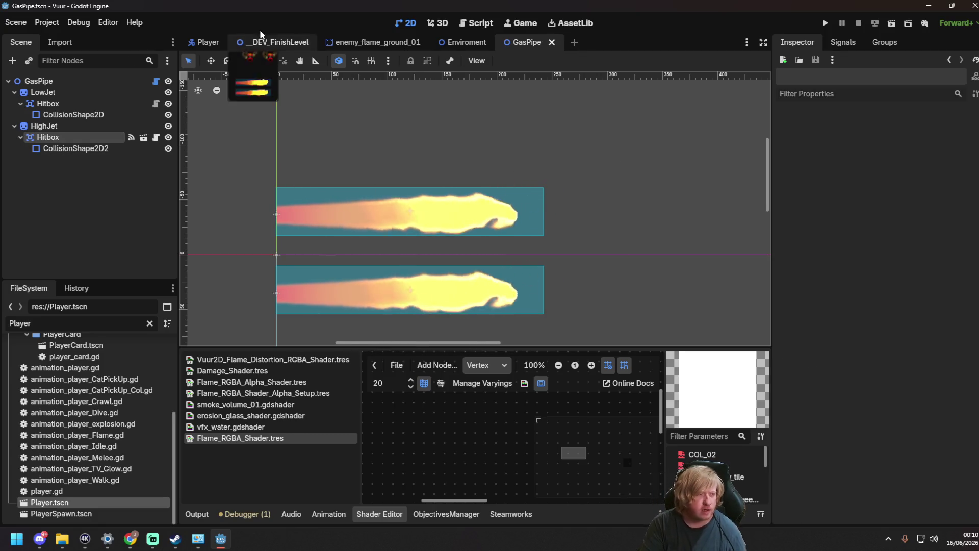
Toggle the level GasPipe's Low and High jets off and on, leaving both on, then save.
left_click(270, 42)
left_click(44, 159)
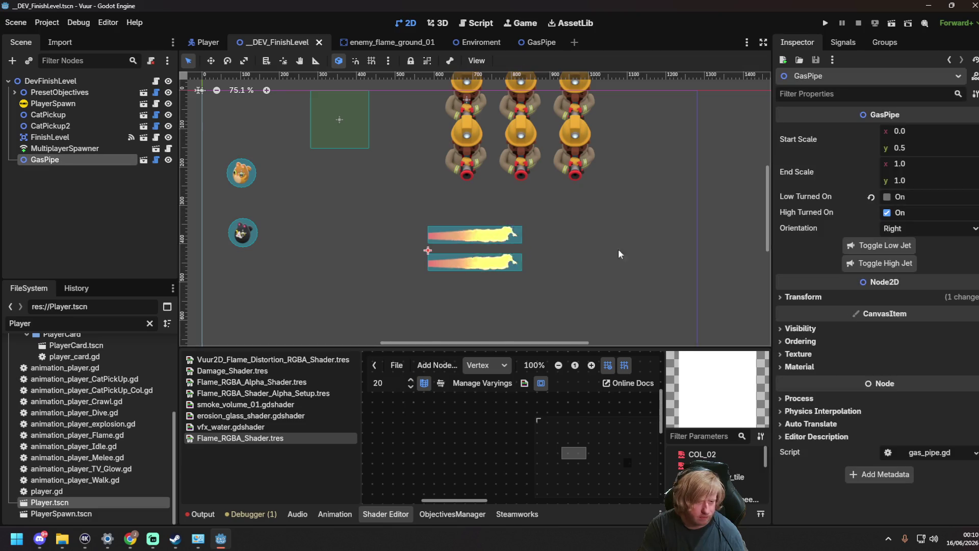
left_click(872, 262)
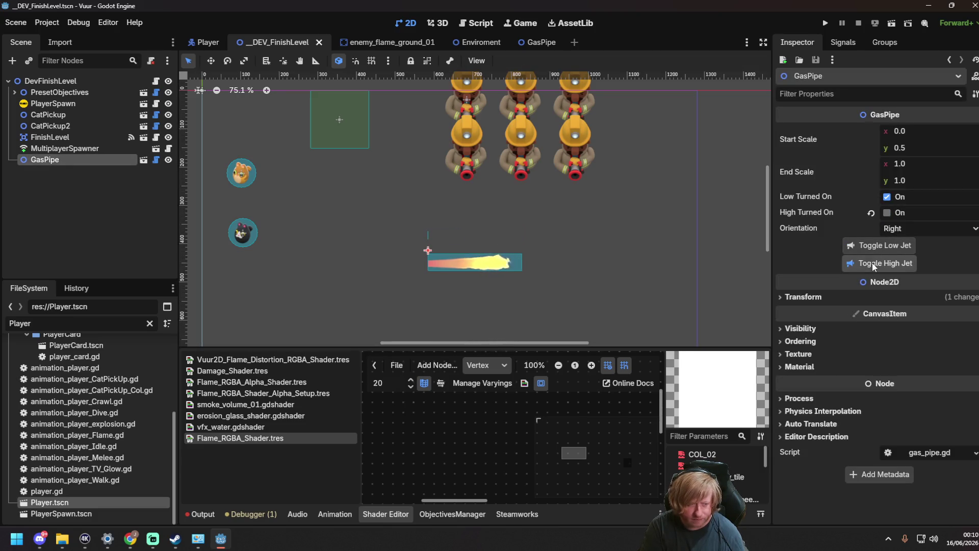
left_click(875, 246)
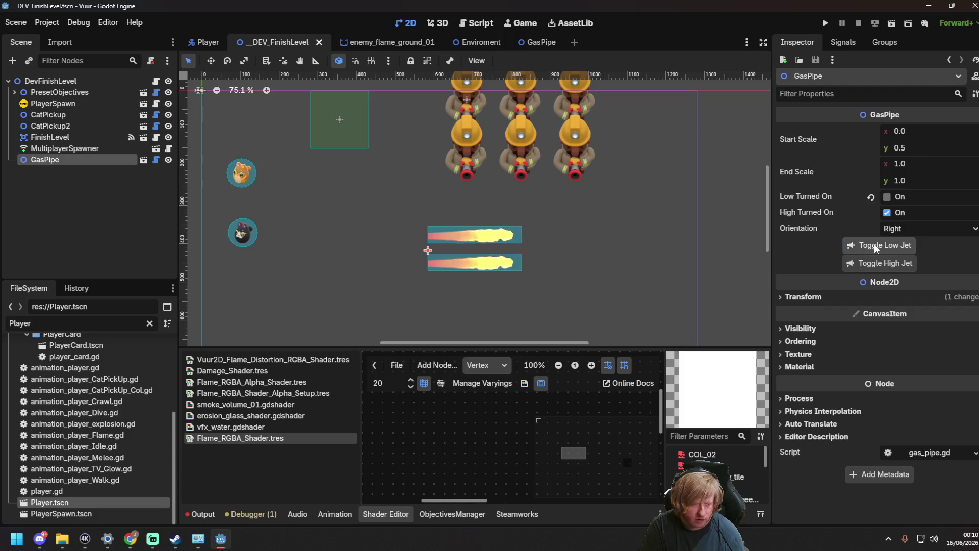
left_click(885, 263)
scroll(434, 232, "up", 20)
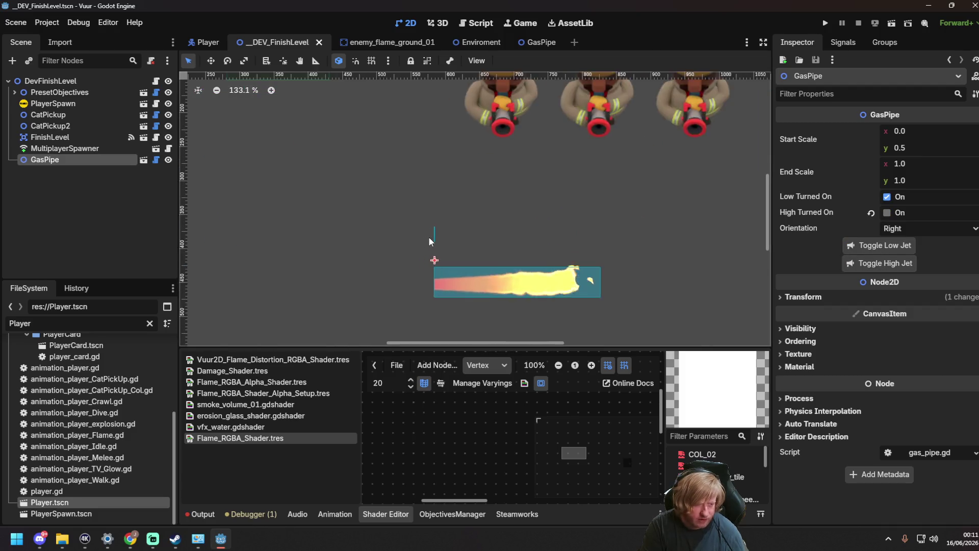
scroll(434, 229, "down", 12)
left_click(877, 246)
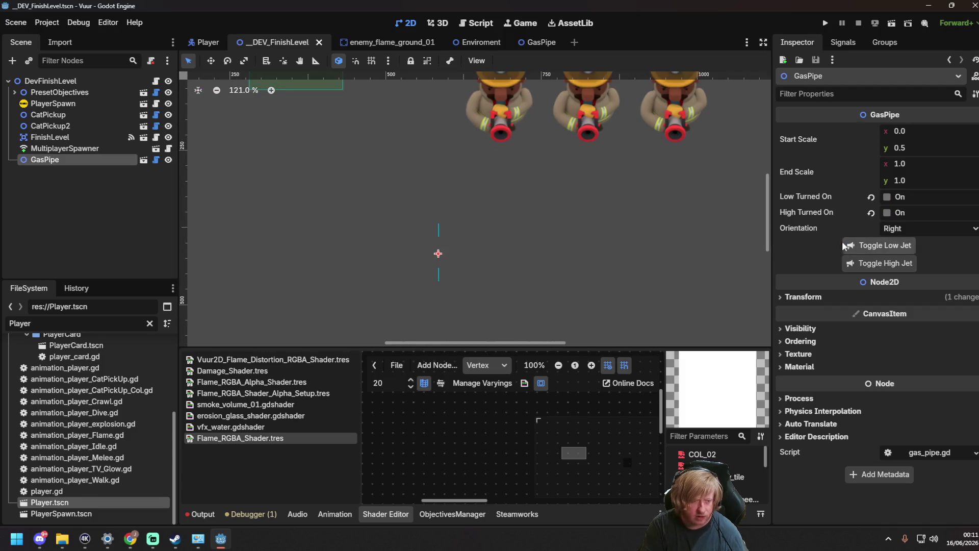
left_click(884, 263)
left_click(887, 246)
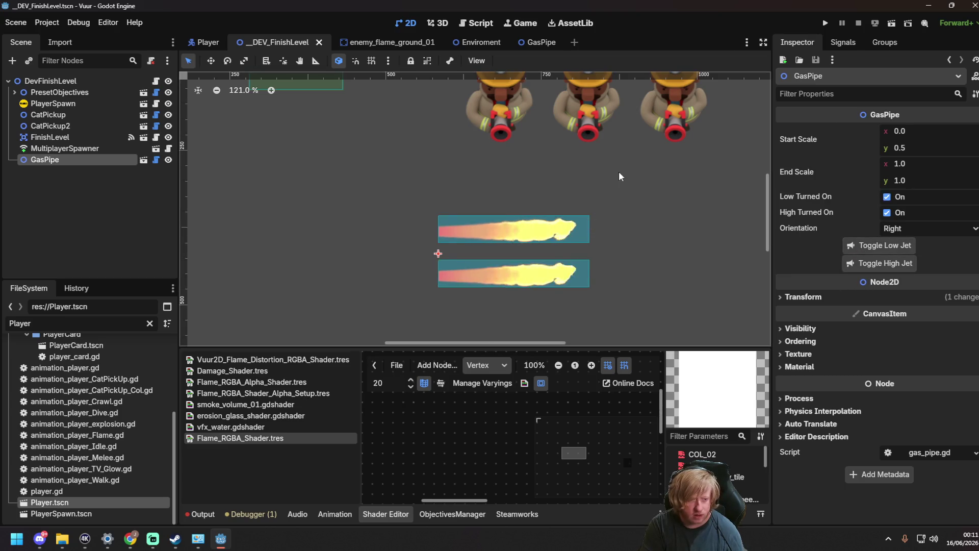
key("ctrl+s")
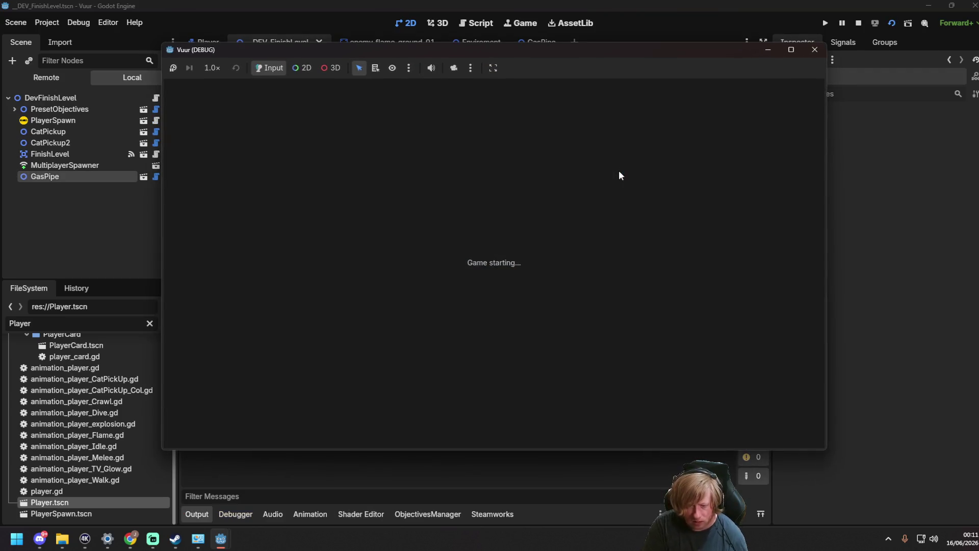
Walk the player into the flames, resume past the hitbox.gd breakpoint, and stop the game.
key("s")
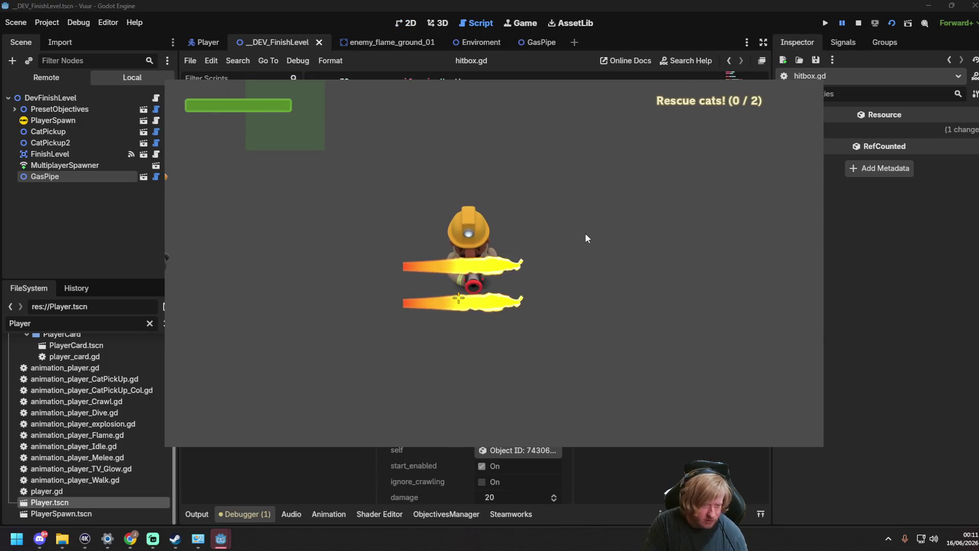
left_click(622, 5)
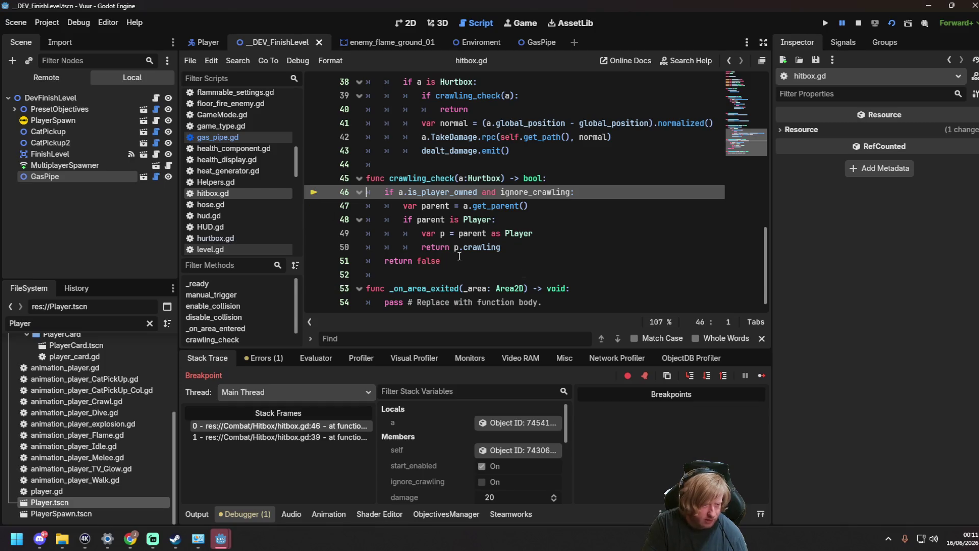
left_click(761, 375)
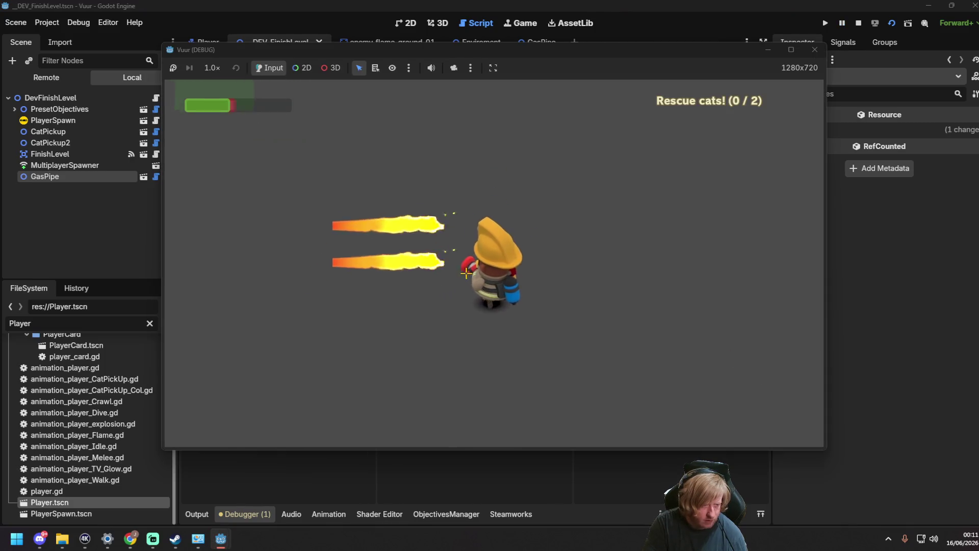
key("a")
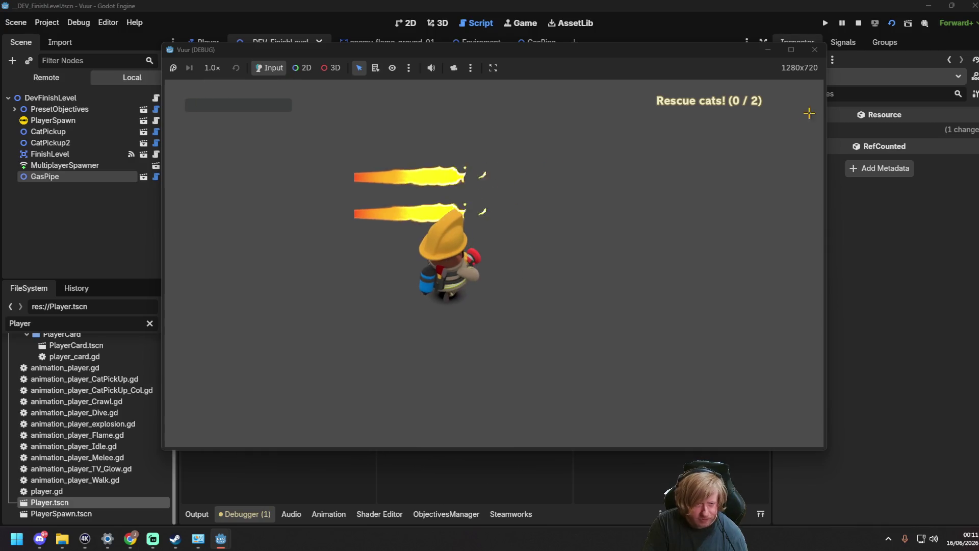
left_click(820, 53)
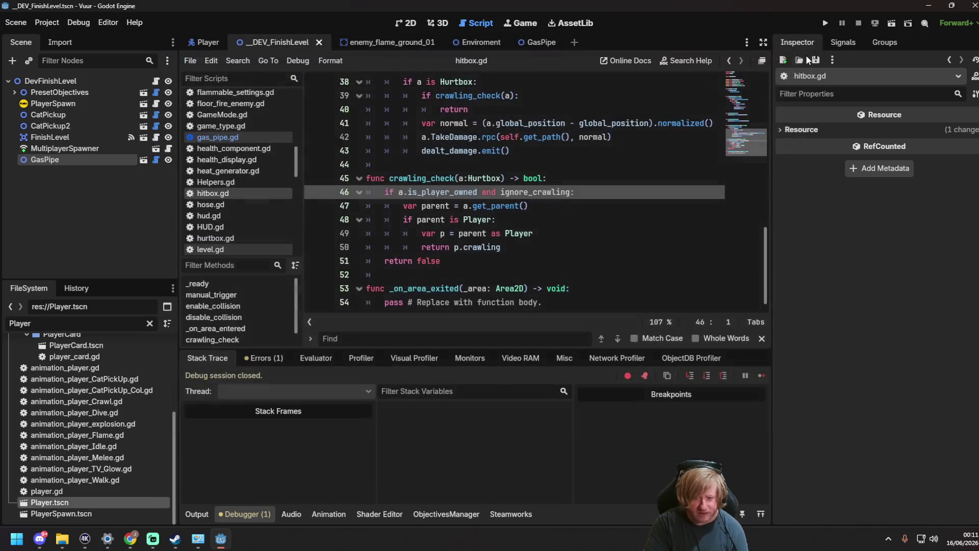
Save, then open the GasPipe scene and select its HighJet node.
left_click(519, 184)
key("ctrl+s")
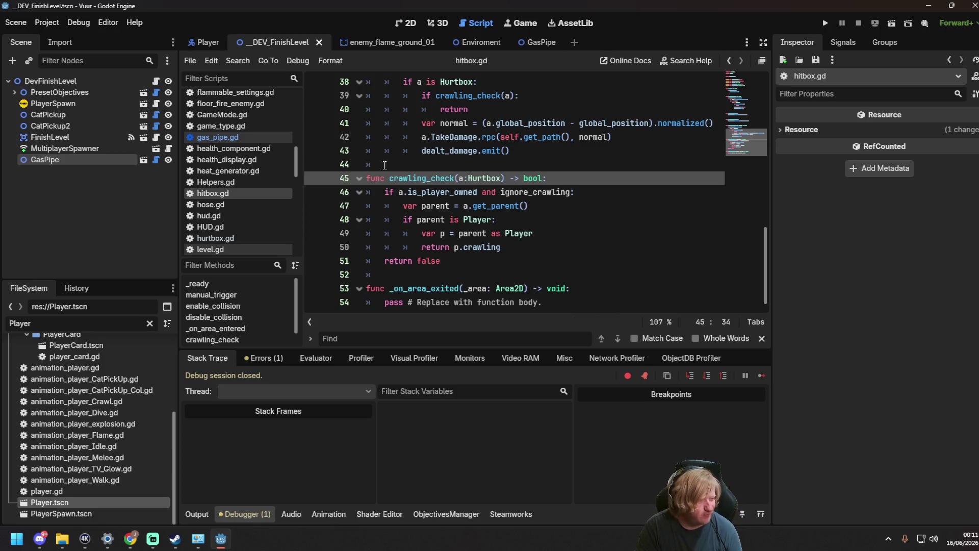
left_click(144, 161)
left_click(60, 127)
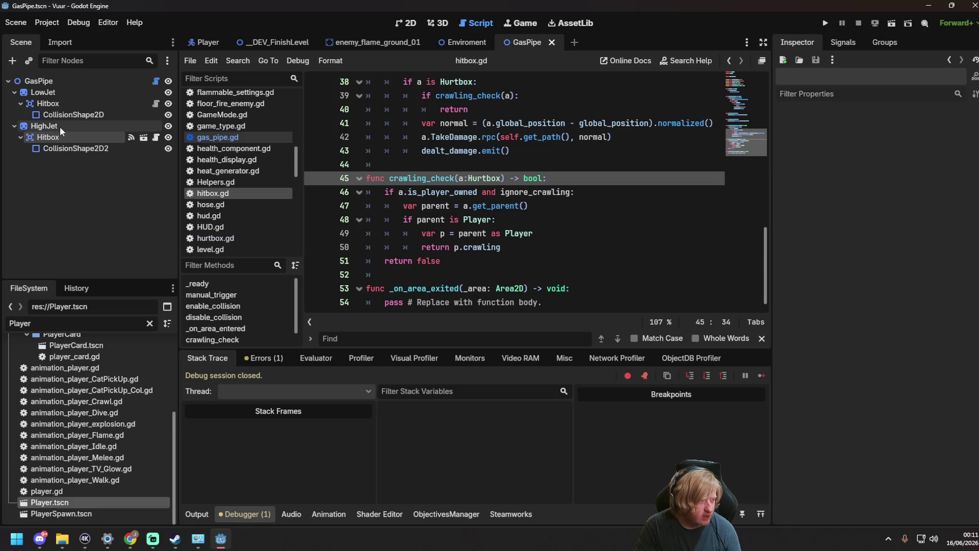
Return to _DEV_FinishLevel in the 2D view with the GasPipe node selected.
left_click(384, 42)
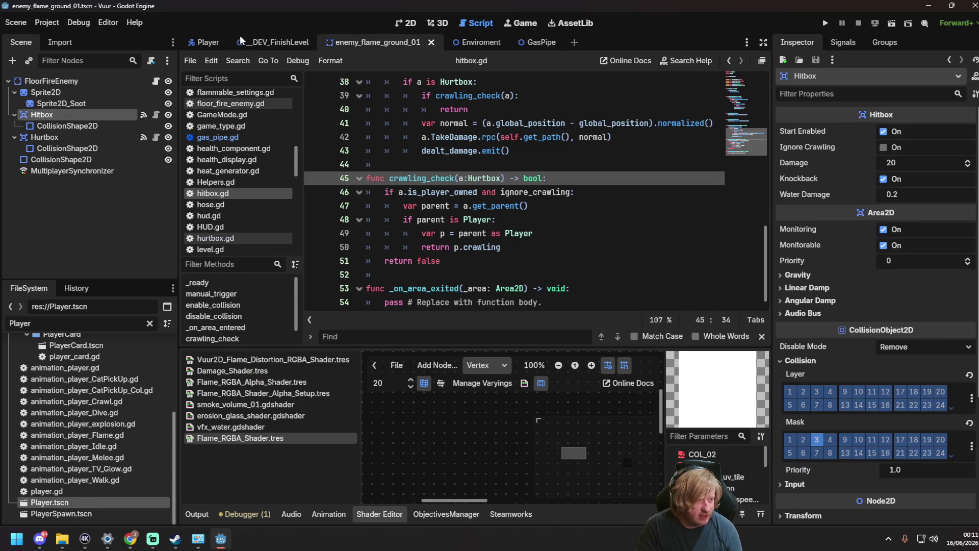
left_click(258, 42)
left_click(412, 25)
left_click(81, 159)
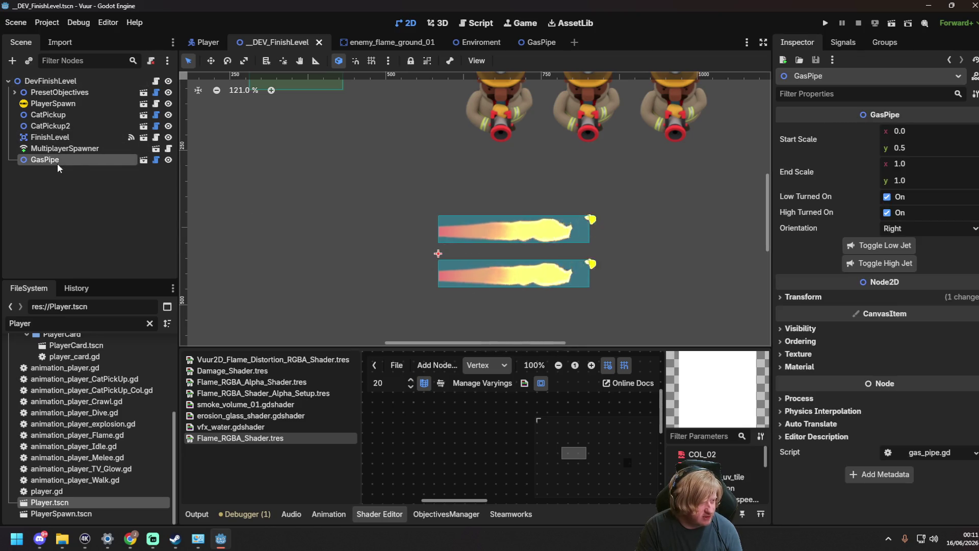
left_click(144, 160)
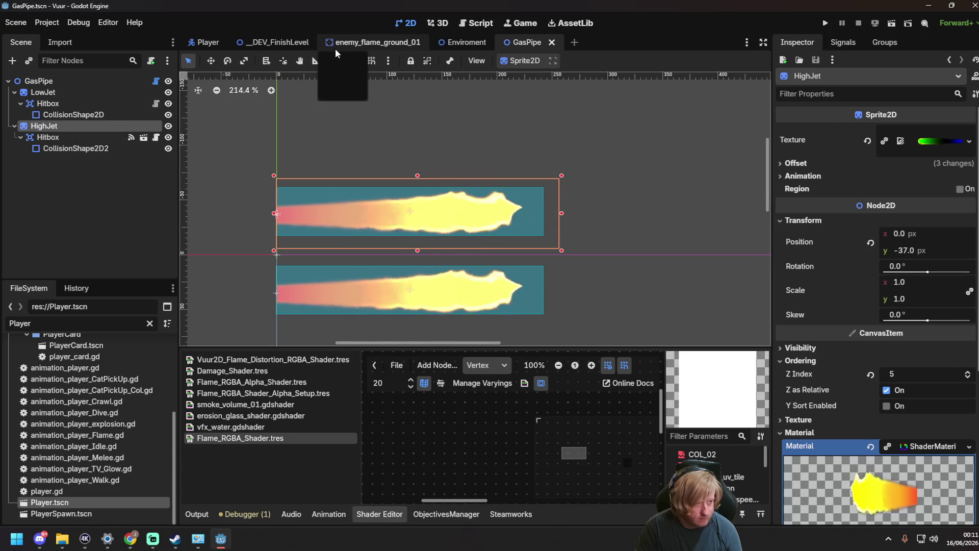
left_click(280, 41)
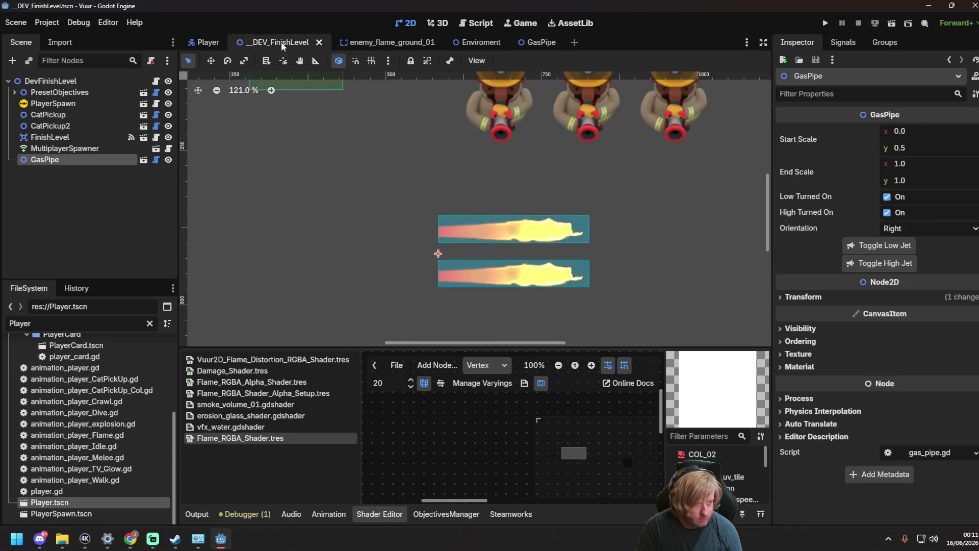
Turn the low flame jet off and back on, then open gas_pipe.gd.
left_click(872, 246)
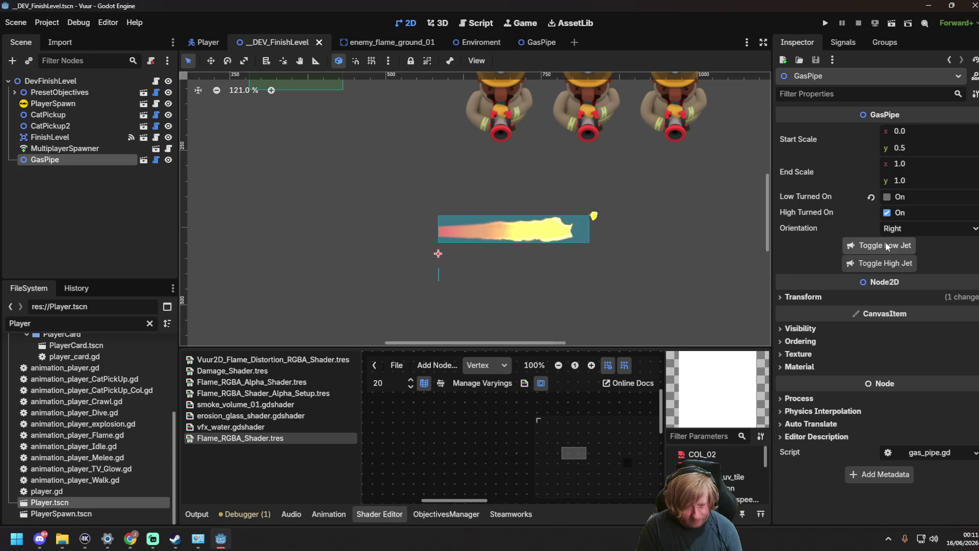
left_click(863, 247)
left_click(104, 156, "ctrl")
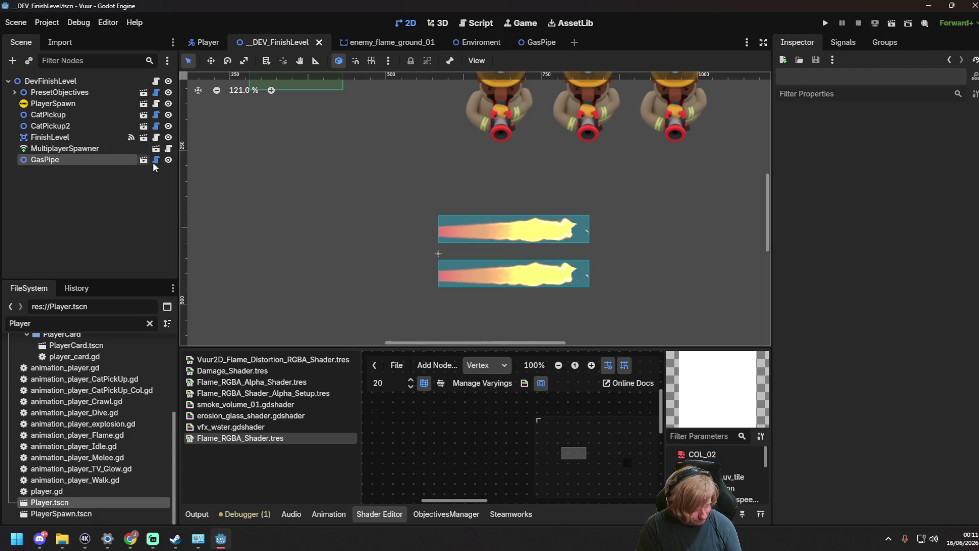
left_click(154, 160)
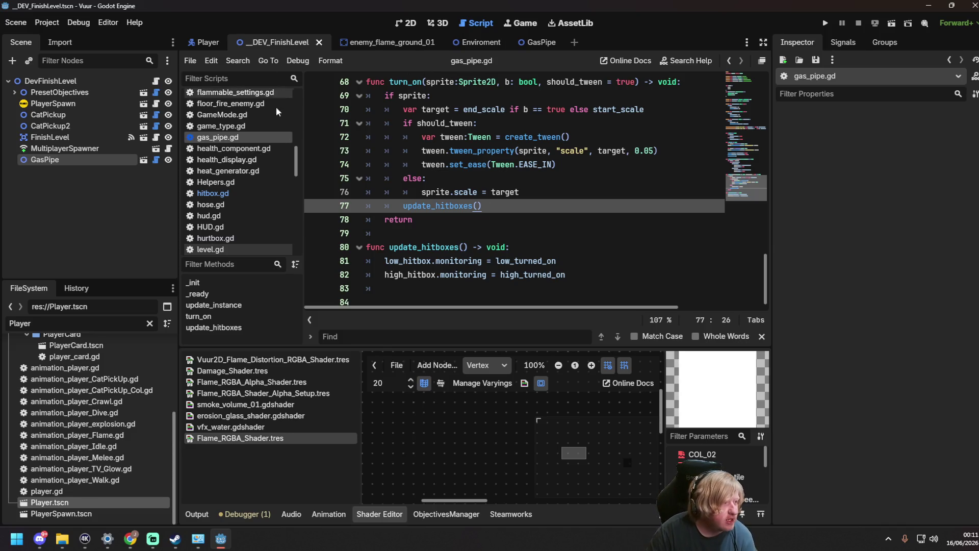
scroll(491, 201, "up", 18)
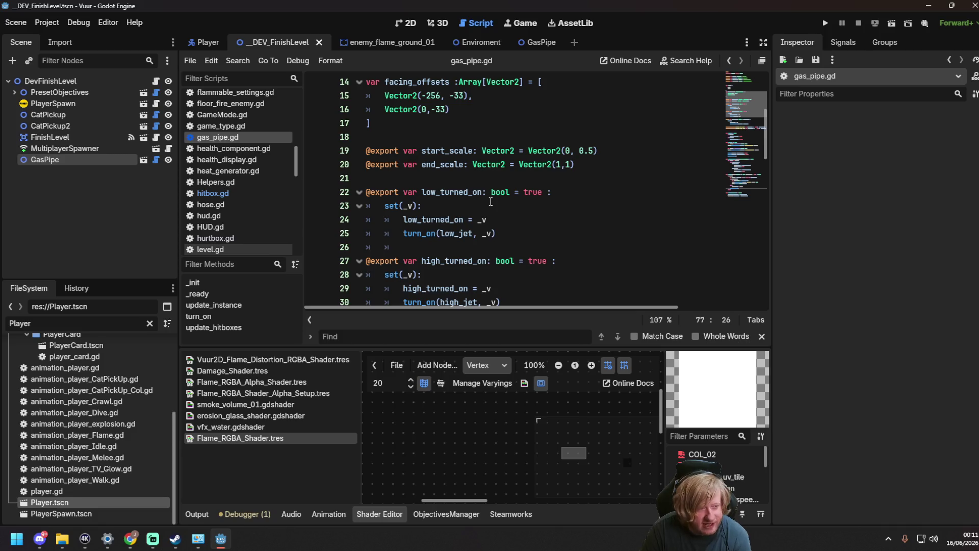
scroll(495, 201, "down", 2)
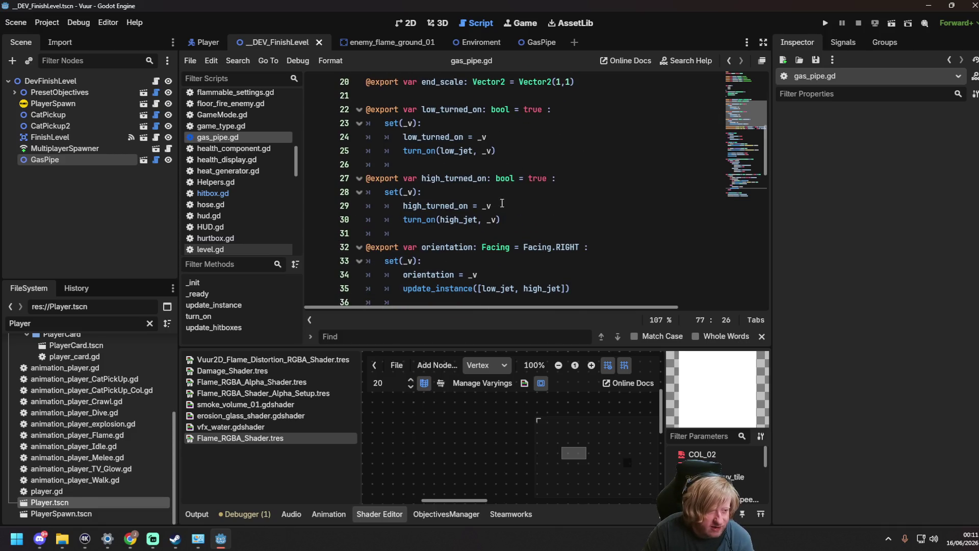
left_click(522, 220)
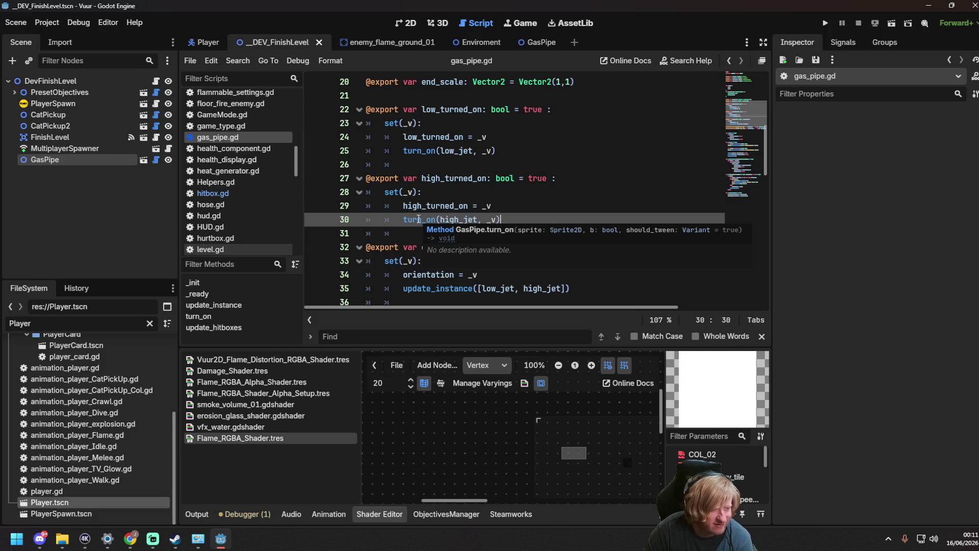
scroll(419, 220, "down", 1)
scroll(418, 219, "up", 1)
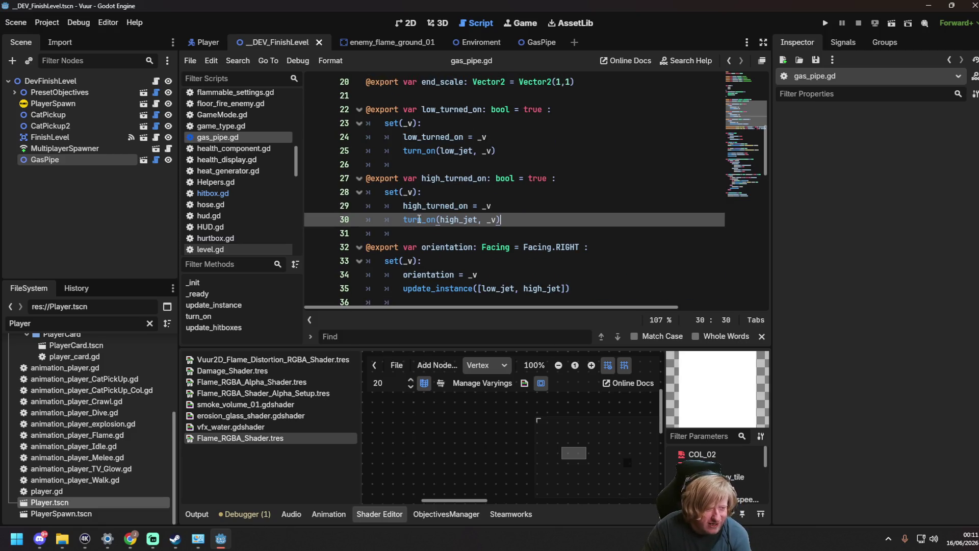
scroll(419, 220, "down", 3)
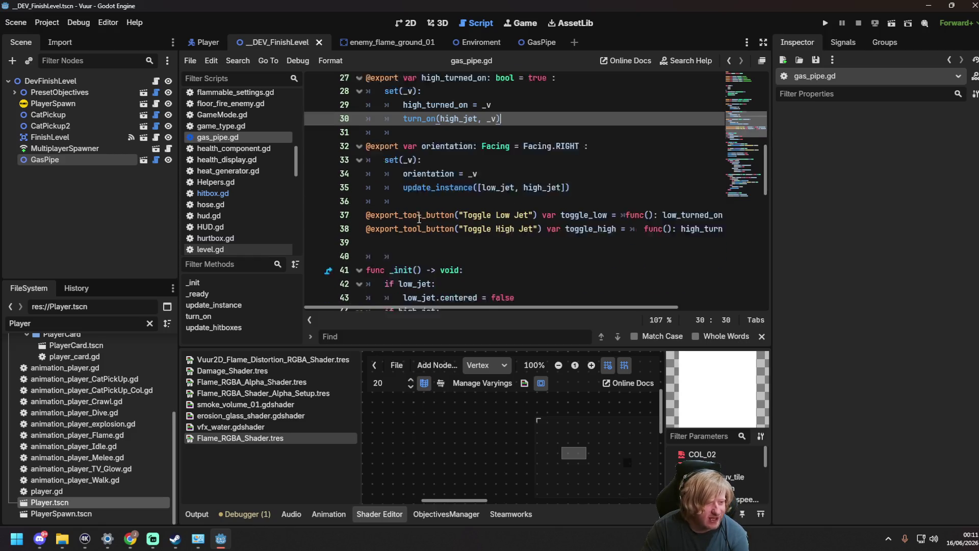
scroll(429, 231, "up", 1)
scroll(439, 235, "down", 14)
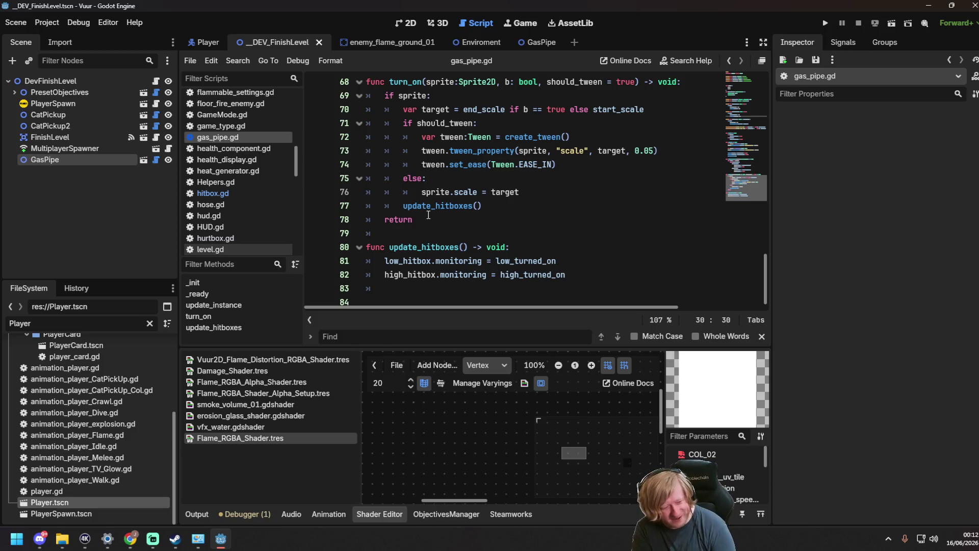
left_click(585, 265)
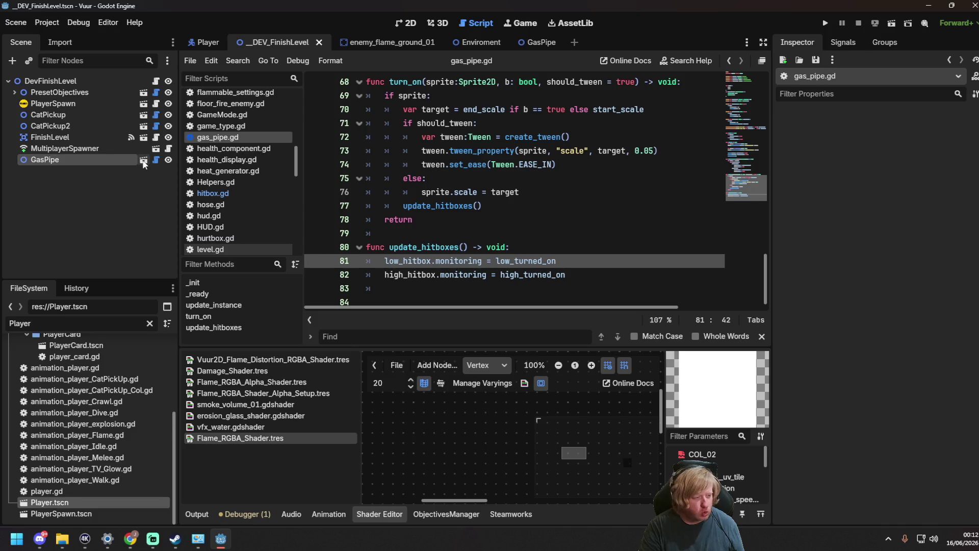
left_click(468, 192)
Run _DEV_FinishLevel and walk the firefighter around both firing flame jets before stopping.
key("F5")
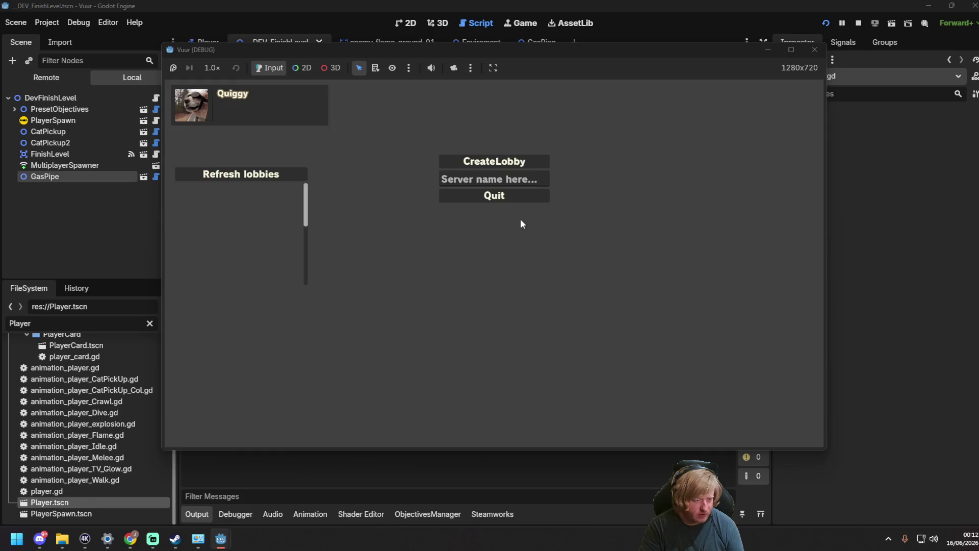
left_click(814, 50)
key("F6")
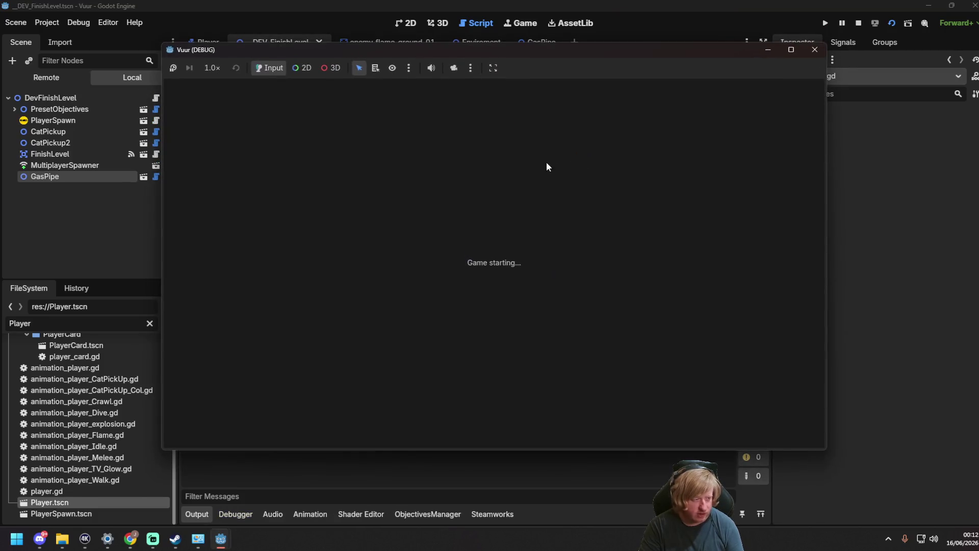
key("s")
key("s")
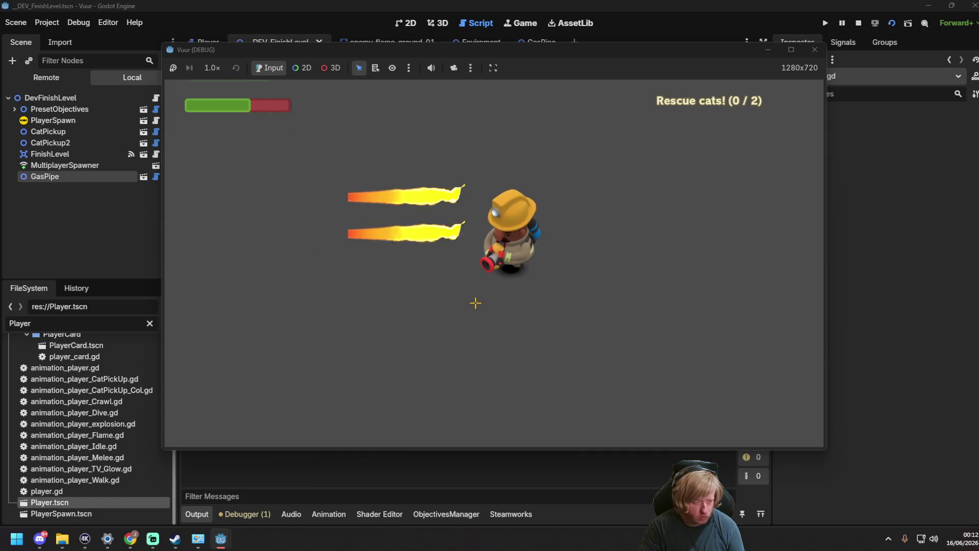
key("w")
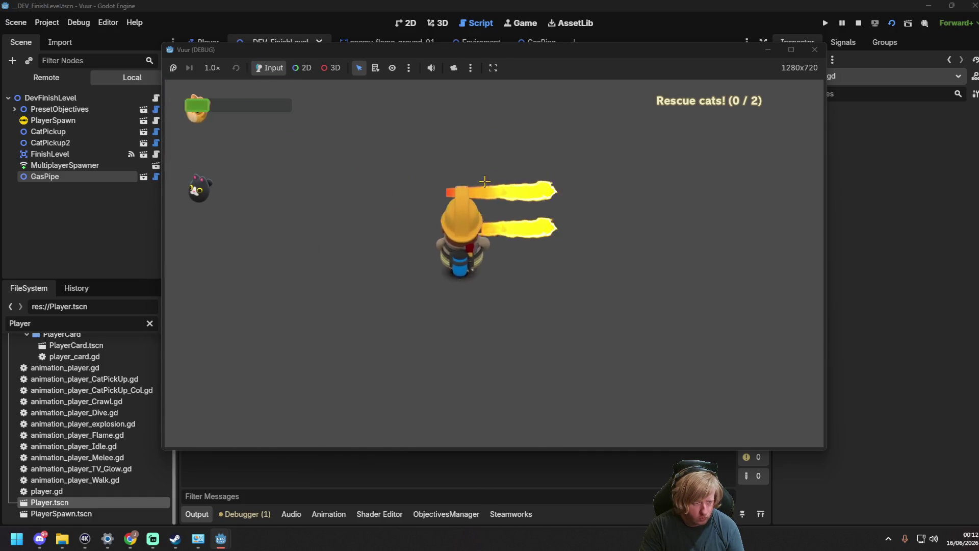
key("d")
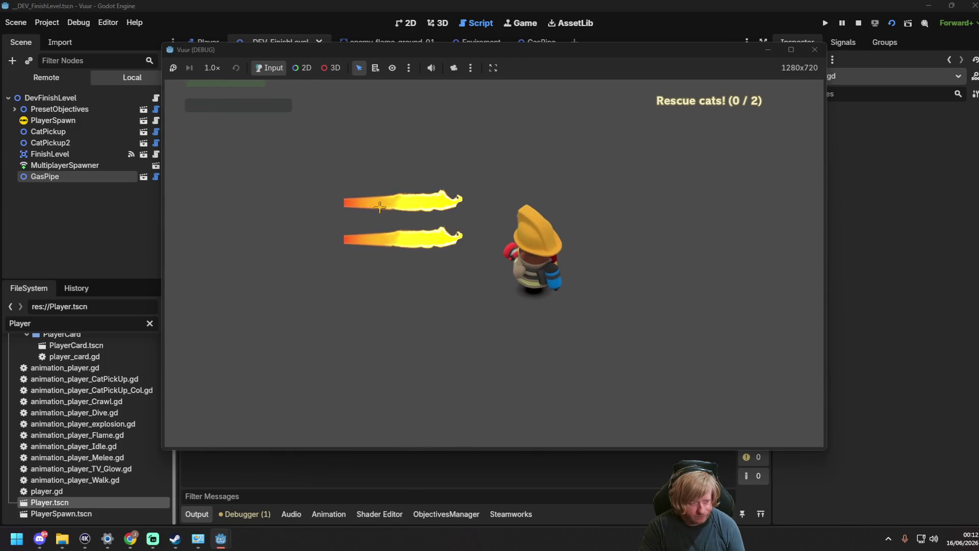
left_click(814, 50)
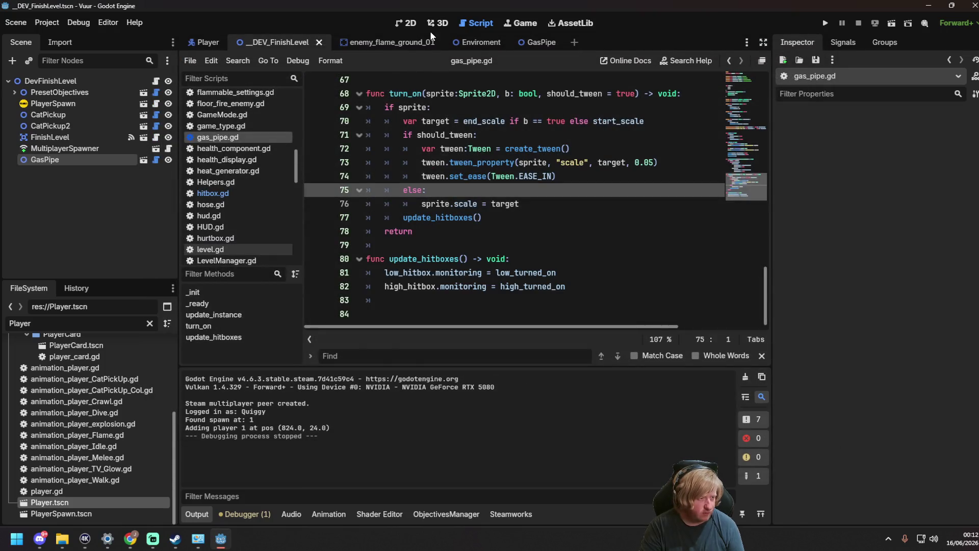
Turn off GasPipe's low flame jet in the 2D view and save the level.
left_click(409, 24)
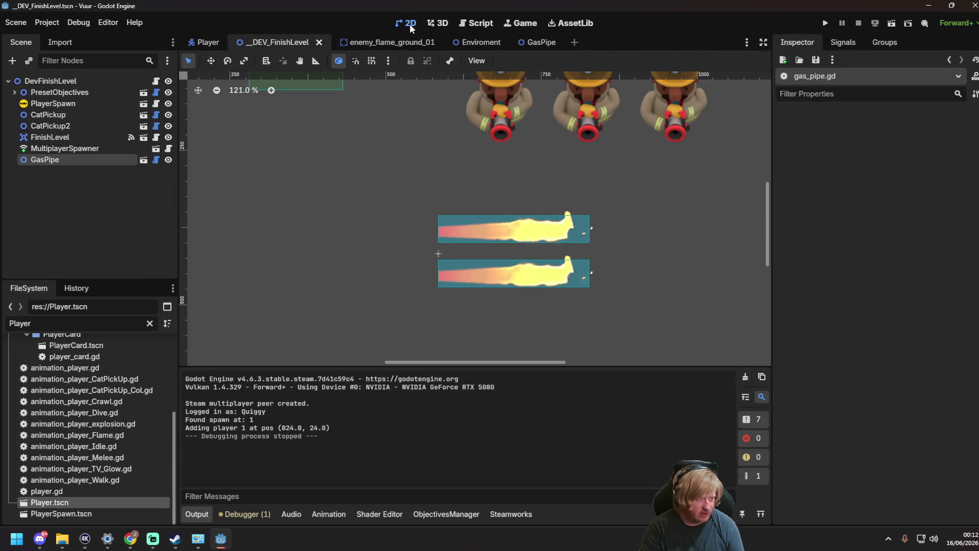
left_click(74, 159)
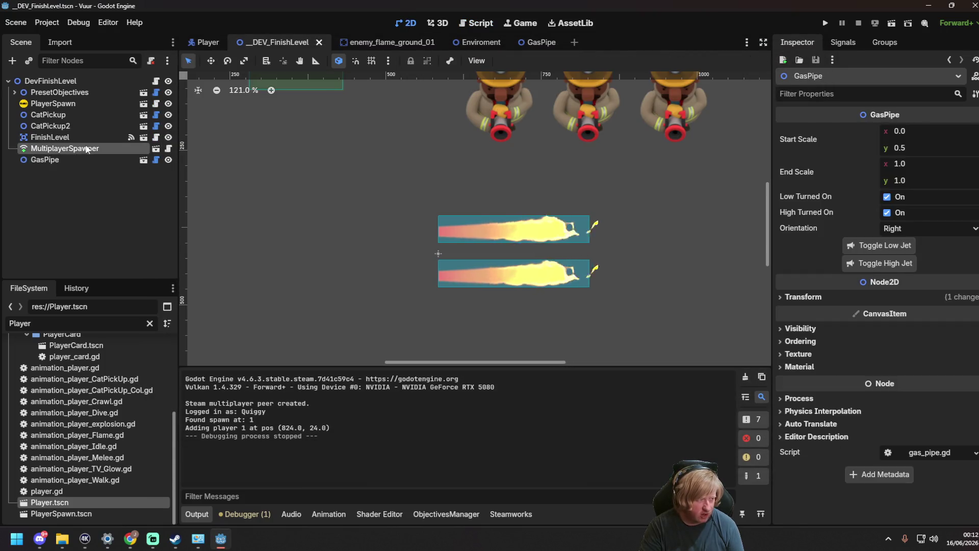
left_click(873, 248)
key("ctrl+s")
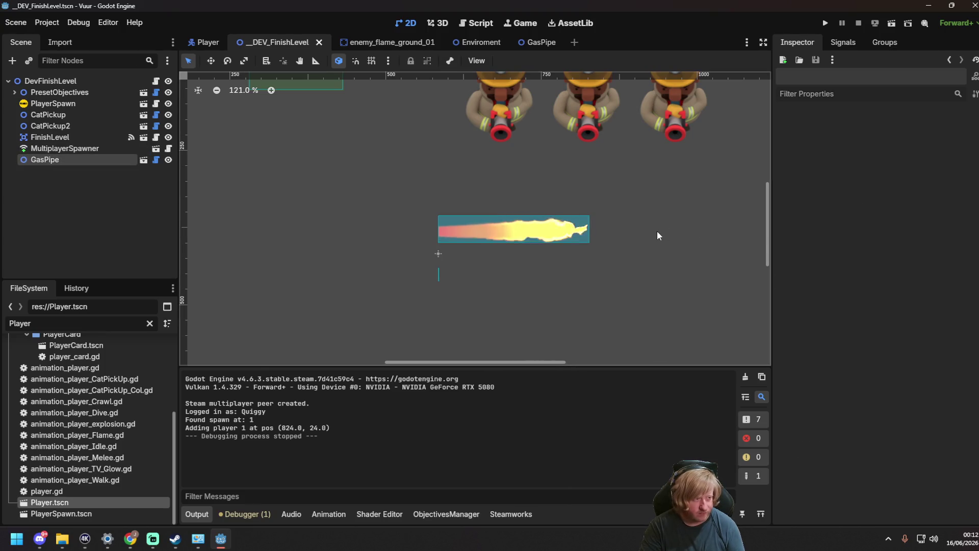
Run the level and walk the firefighter toward the single remaining flame jet.
key("F6")
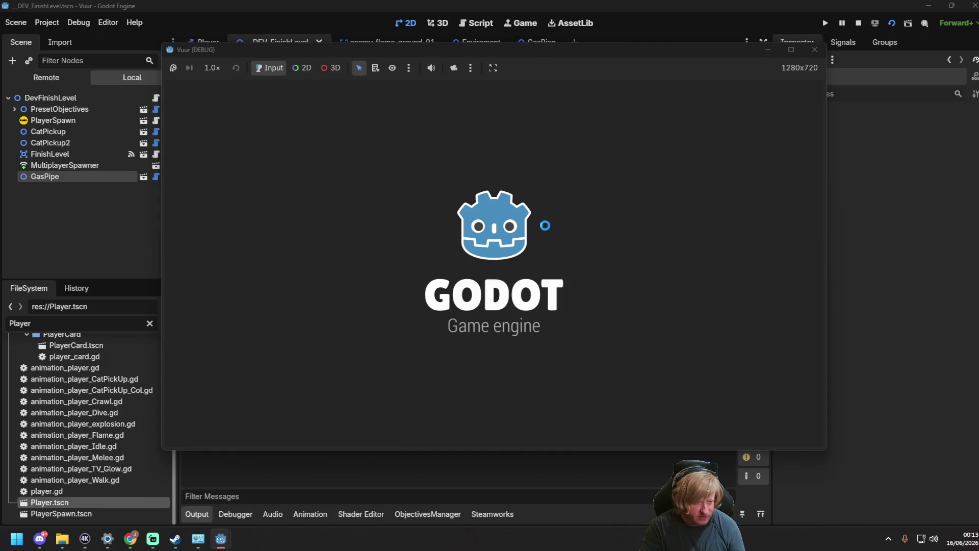
key("s")
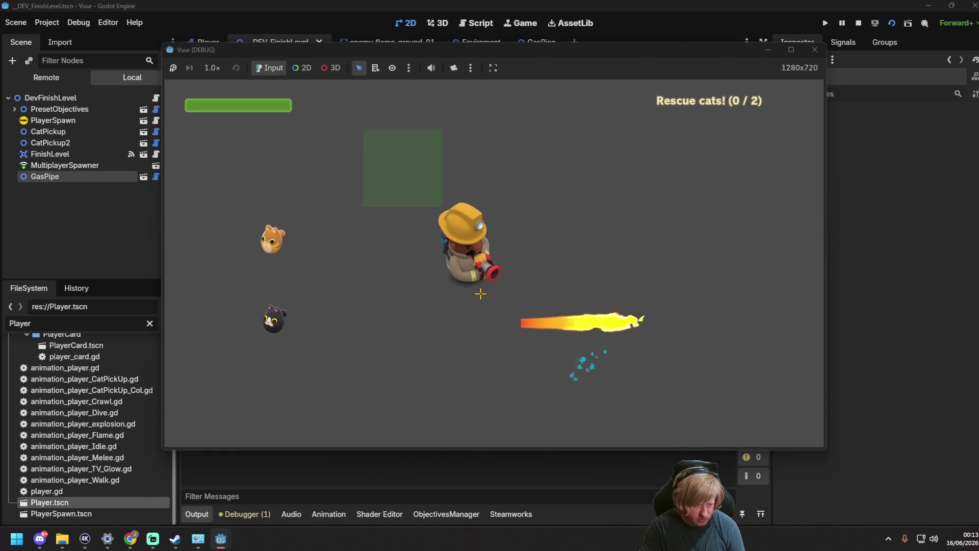
key("d")
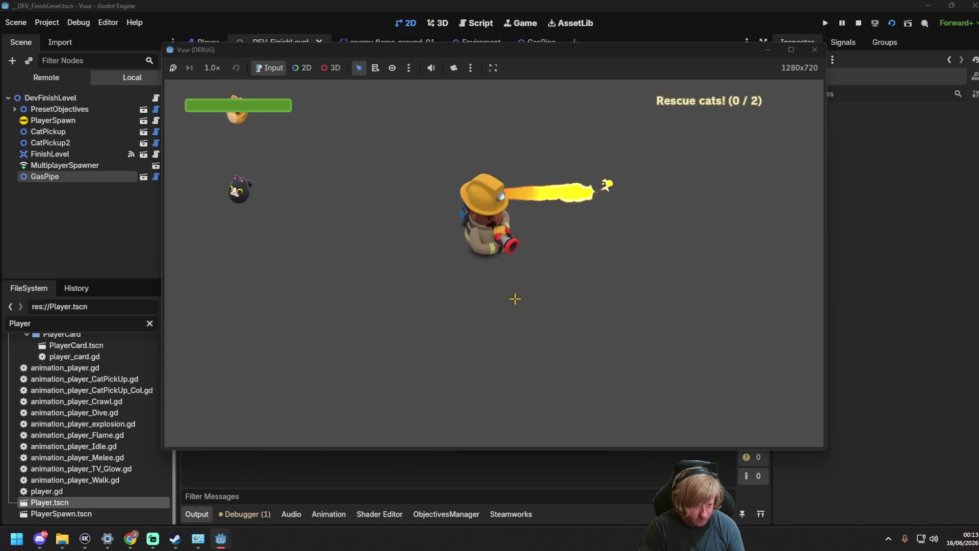